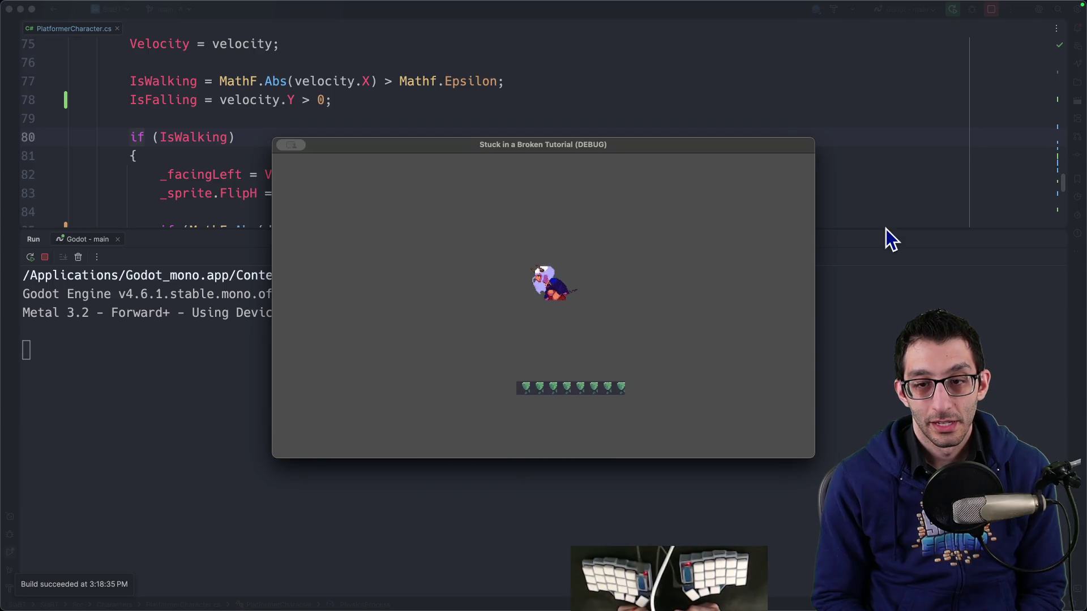
Make the character jump in the running game, then return to the AnimationTree editor.
key(space)
key(space)
key(space)
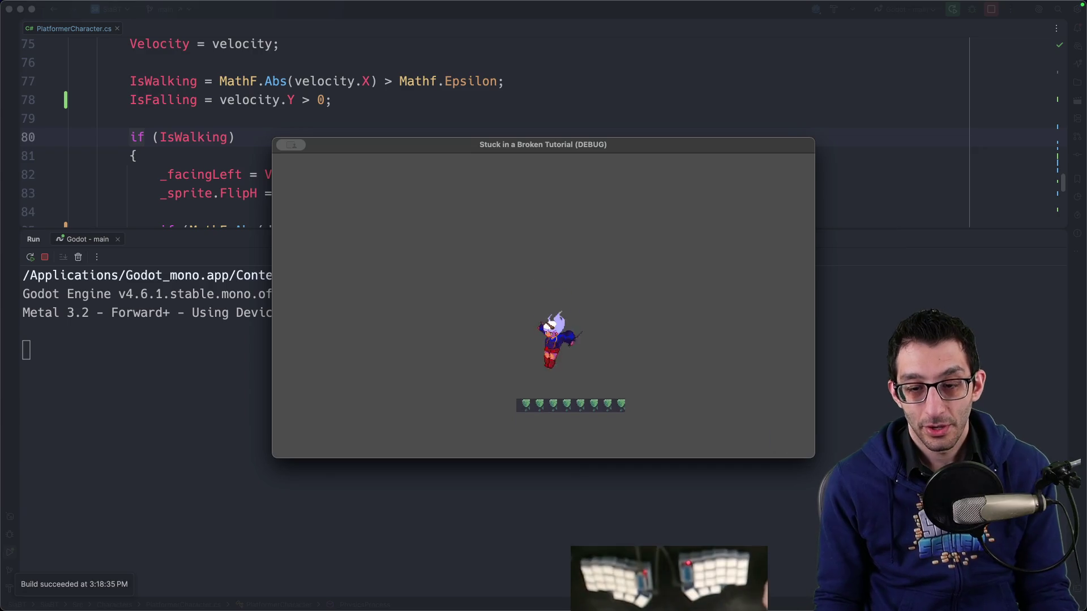
click(724, 578)
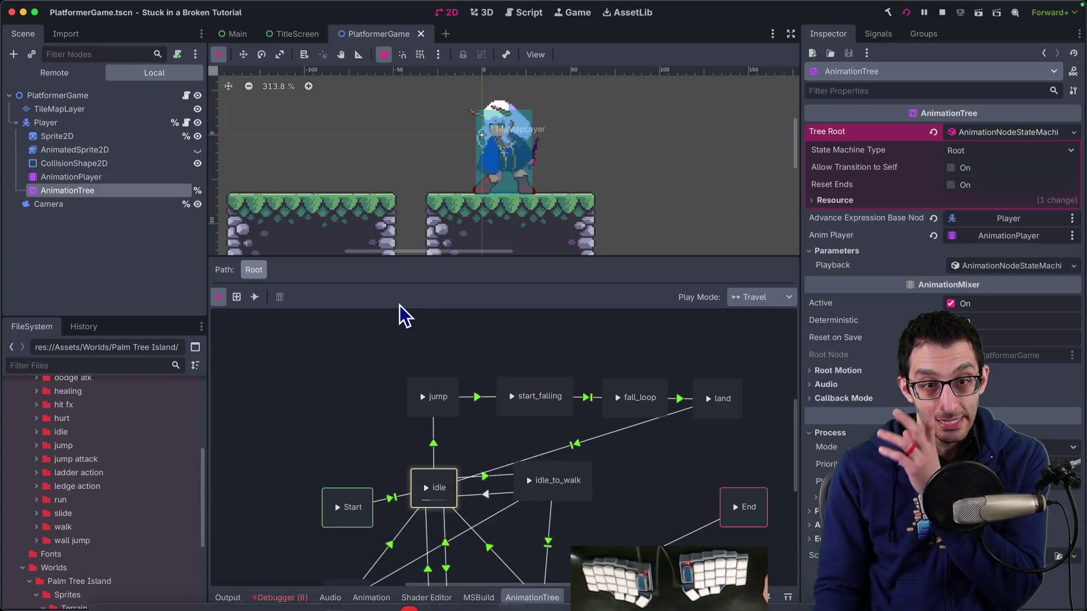
Move the land state up and draw a new transition from land to jump.
scroll(476, 428, up, 3)
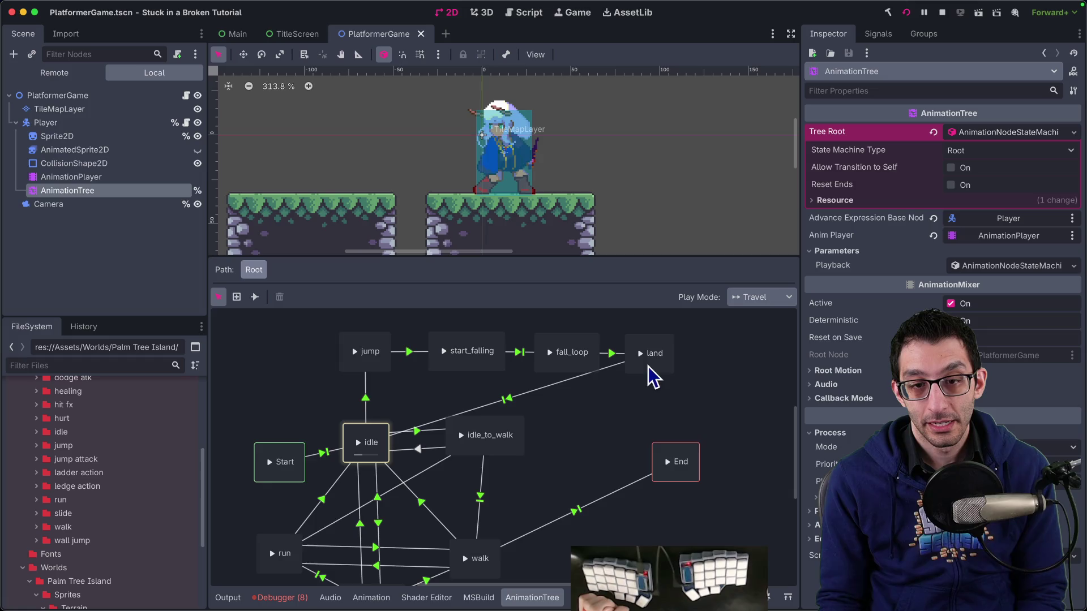
scroll(651, 374, up, 3)
drag(640, 444, 639, 414)
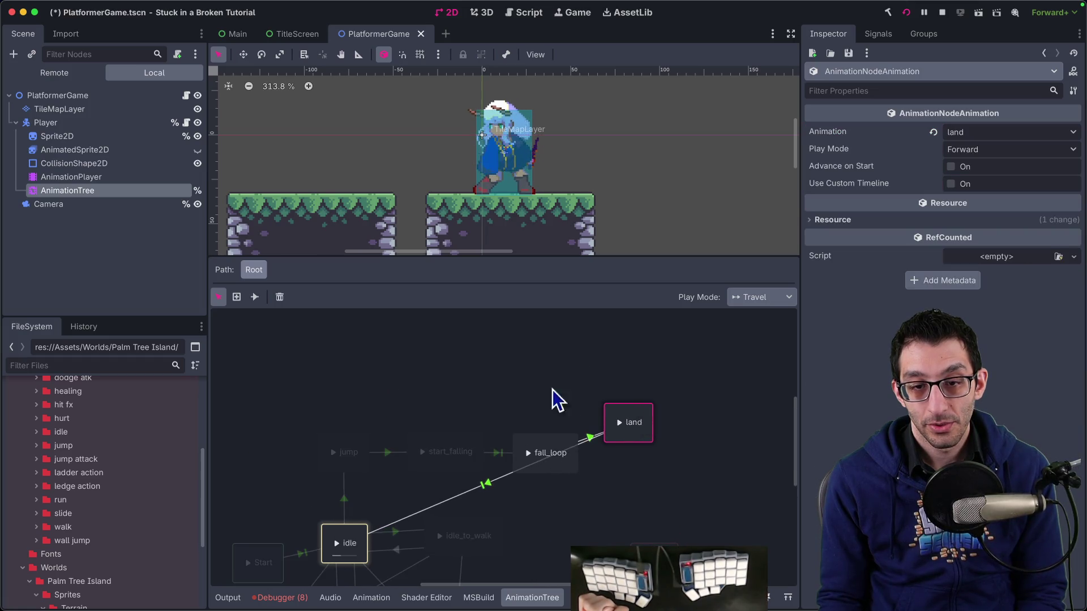
click(256, 298)
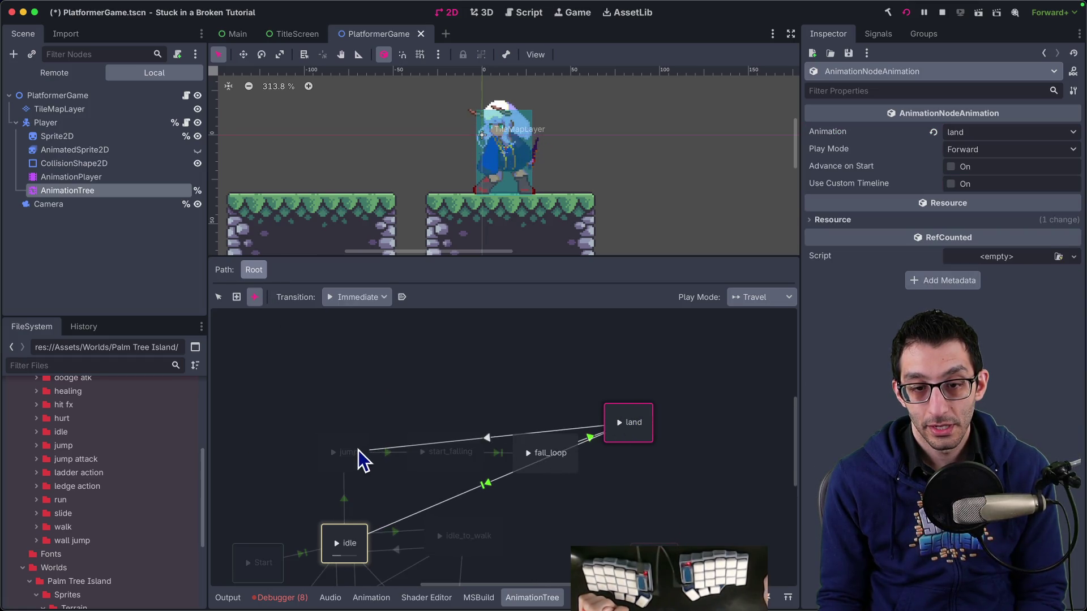
drag(358, 450, 360, 452)
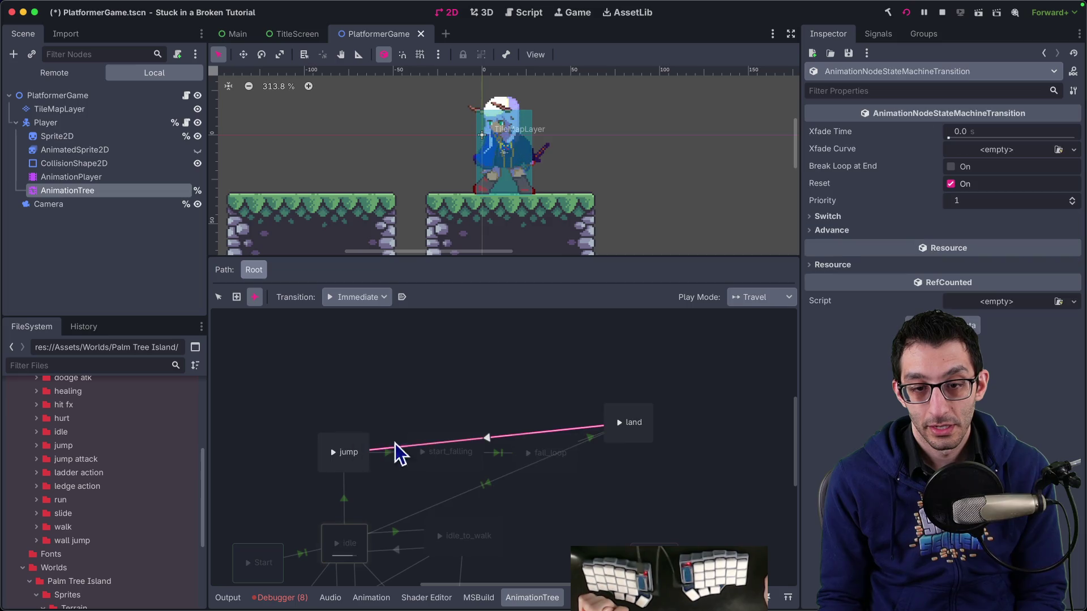
Set the land-to-jump transition to Auto advance on IsJumping and save the scene.
click(838, 231)
click(980, 245)
click(979, 291)
click(857, 301)
text(IsJumping)
key(ctrl+s)
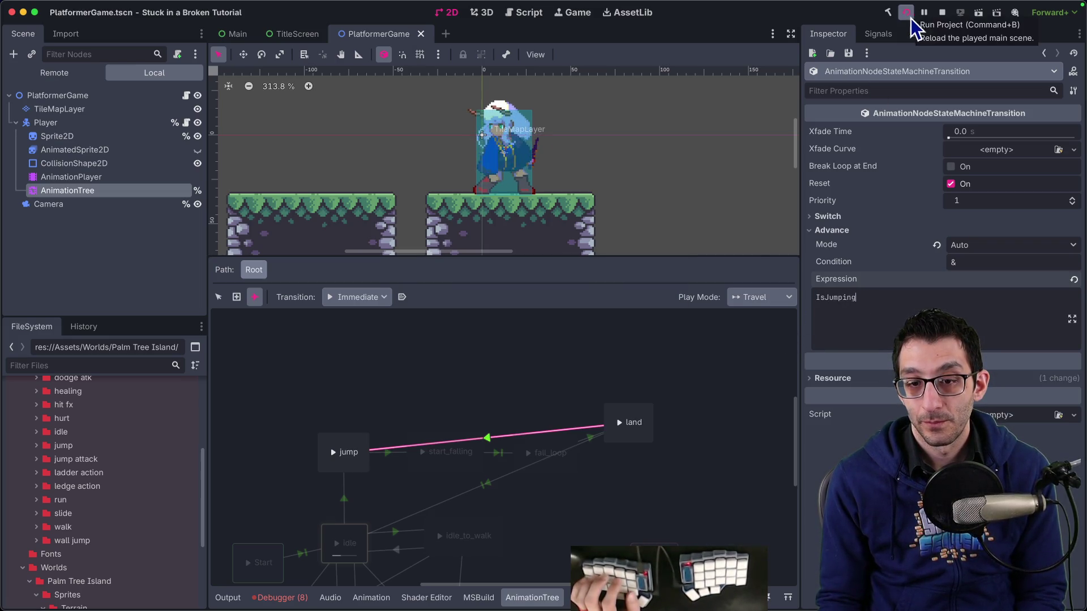
scroll(539, 378, down, 3)
right_click(463, 370)
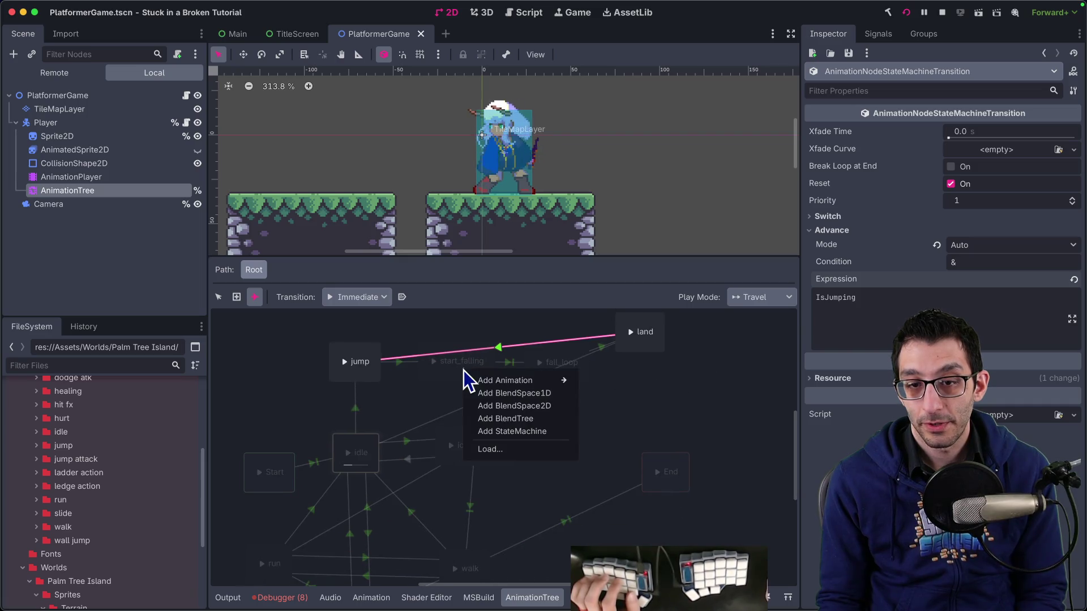
Inspect the start_falling transitions and move fall_loop down and to the right.
click(456, 385)
right_click(465, 373)
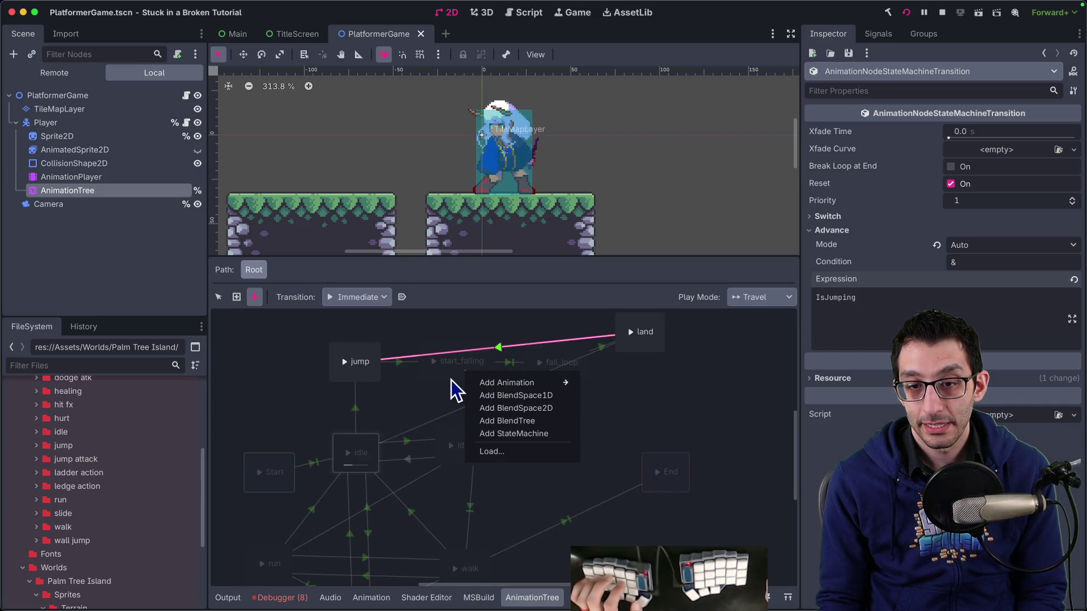
click(453, 379)
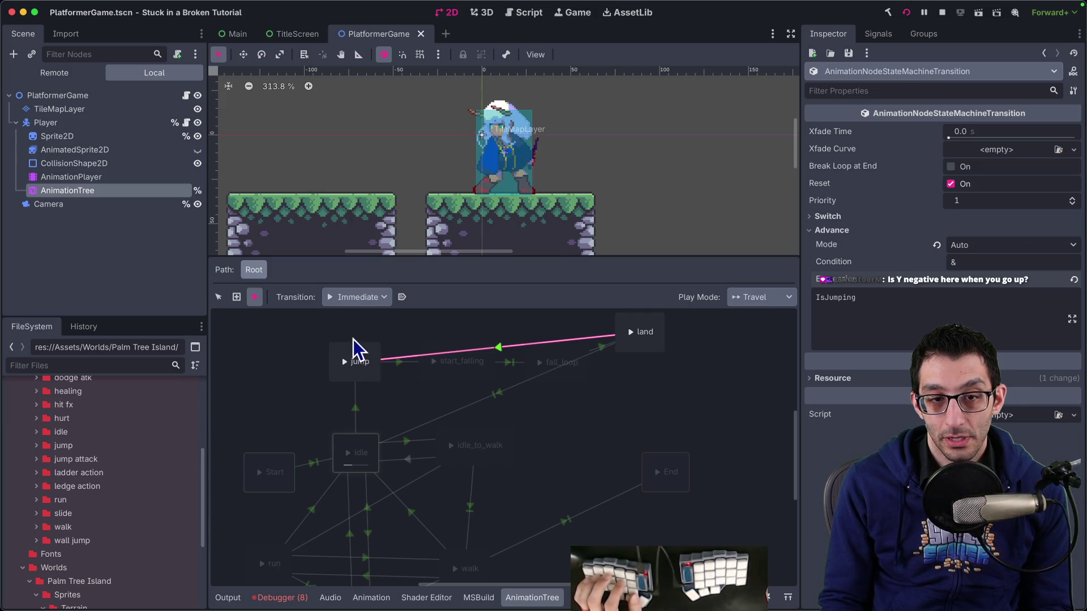
click(606, 344)
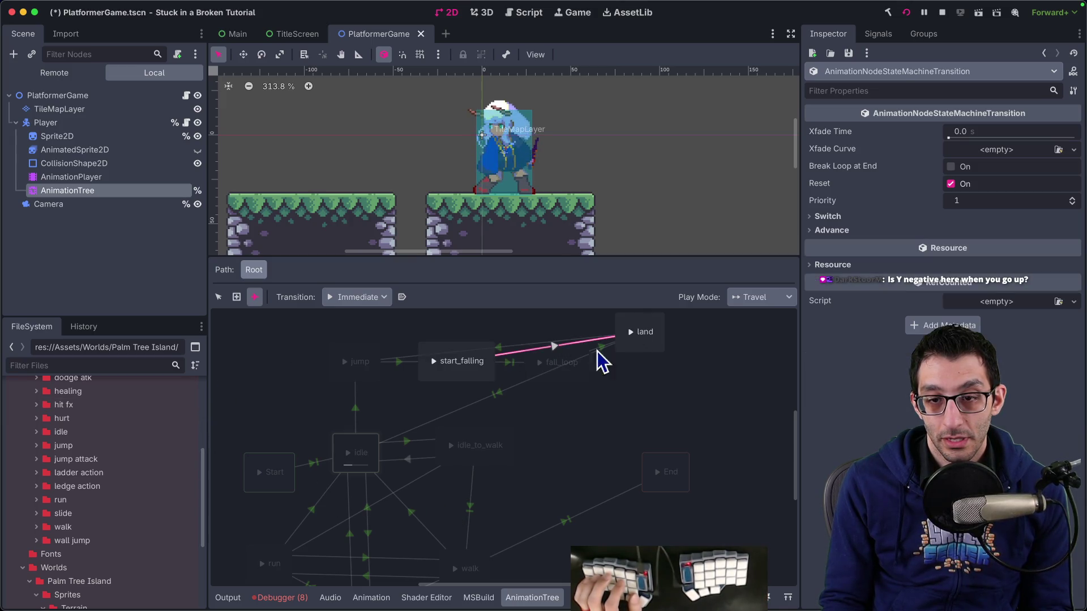
click(219, 297)
click(507, 363)
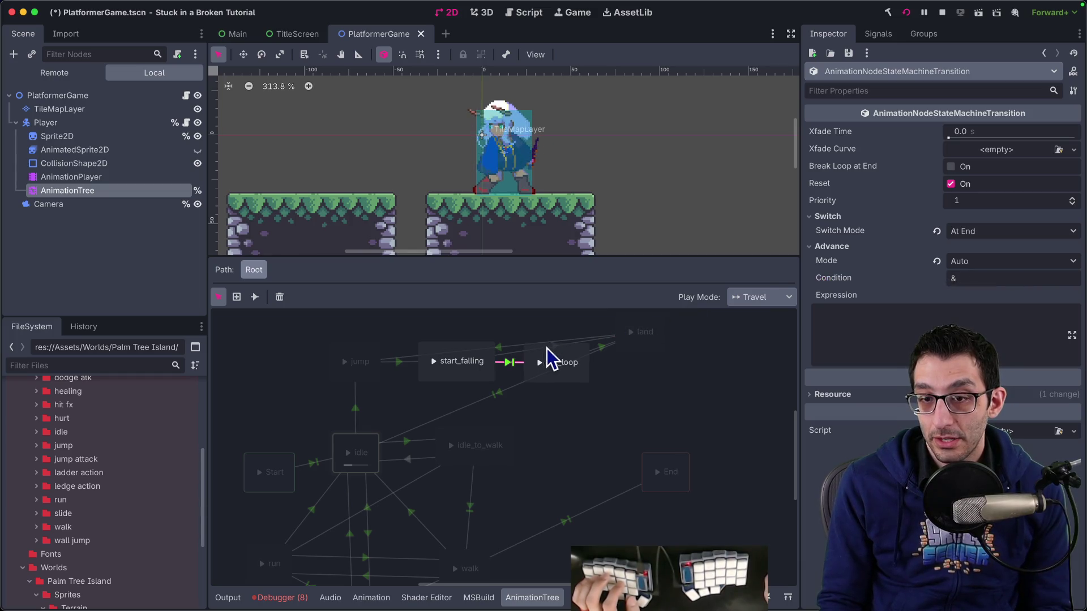
mouse_move(566, 365)
mouse_down()
mouse_move(601, 392)
mouse_move(589, 402)
mouse_move(598, 395)
mouse_up()
Reuse fall_loop→land's IsGrounded expression to Auto-advance start_falling→land, then save.
click(603, 353)
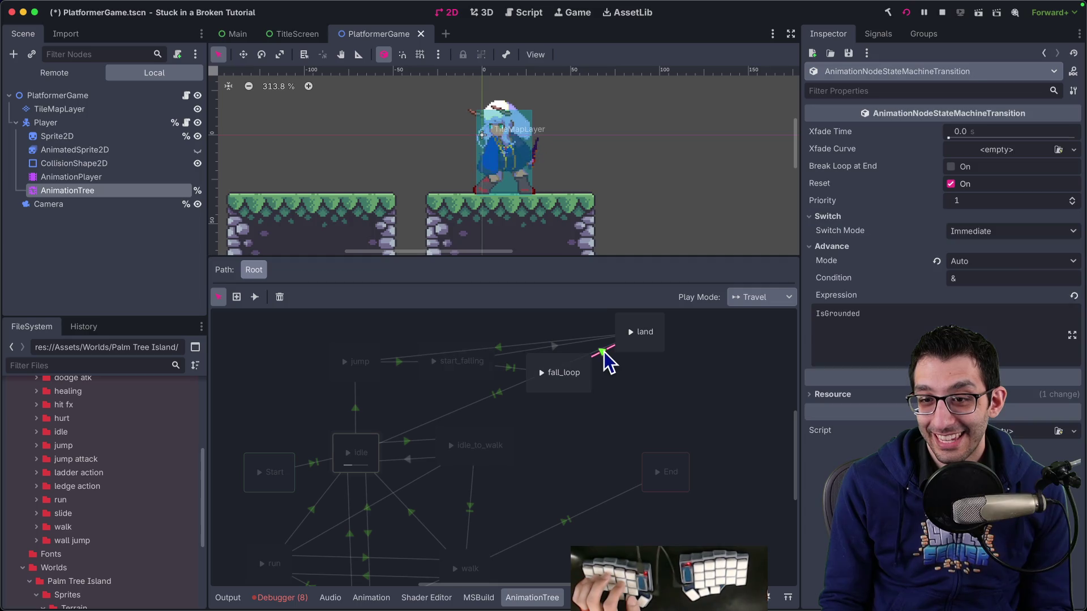
key(ctrl+a)
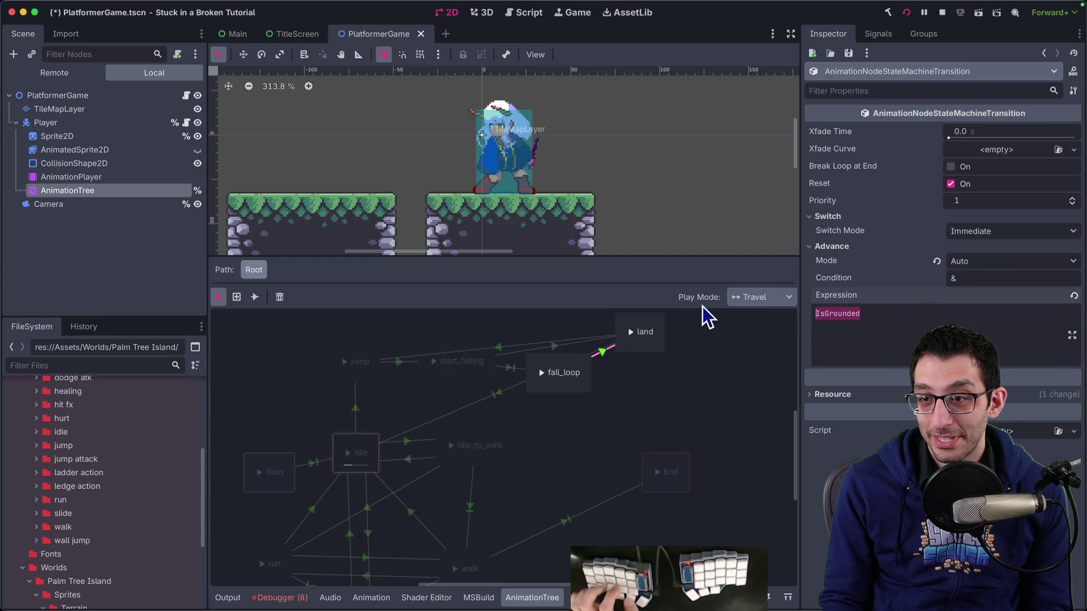
click(560, 347)
click(892, 230)
click(971, 245)
click(965, 294)
key(ctrl+s)
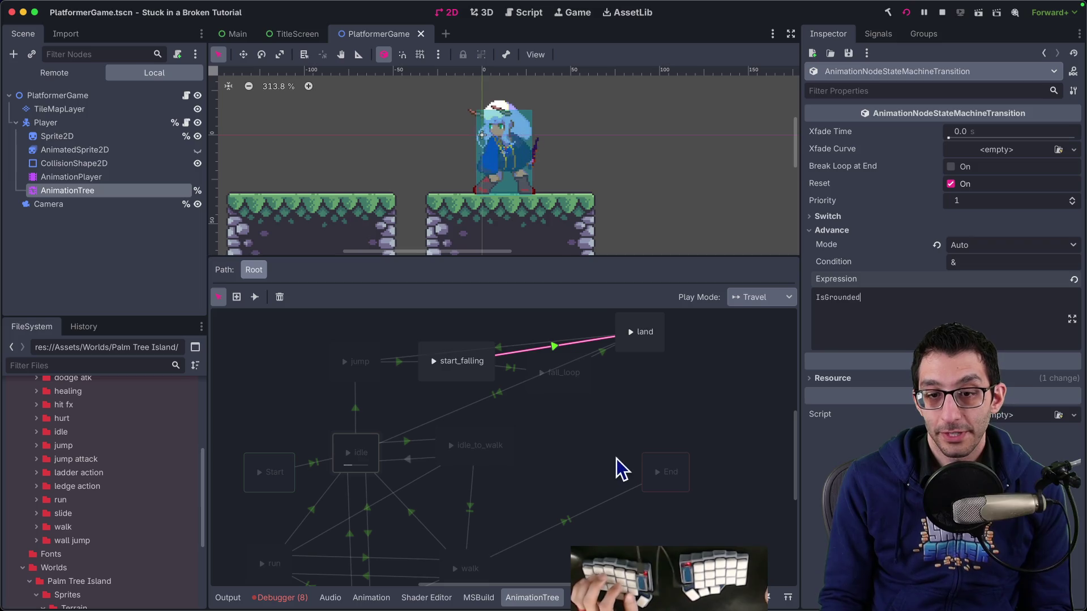
scroll(617, 470, left, 3)
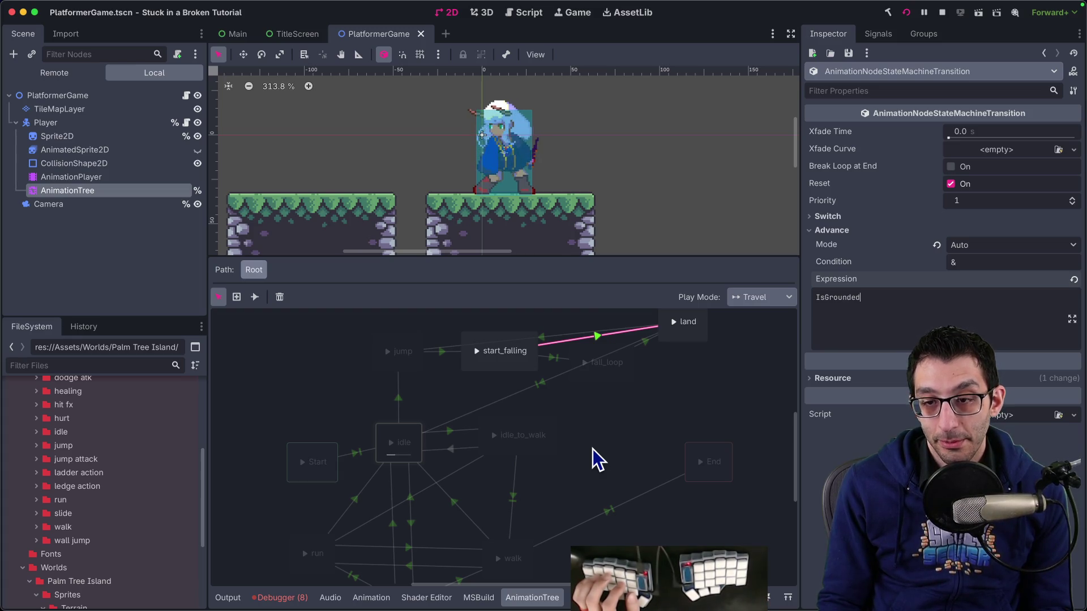
click(680, 339)
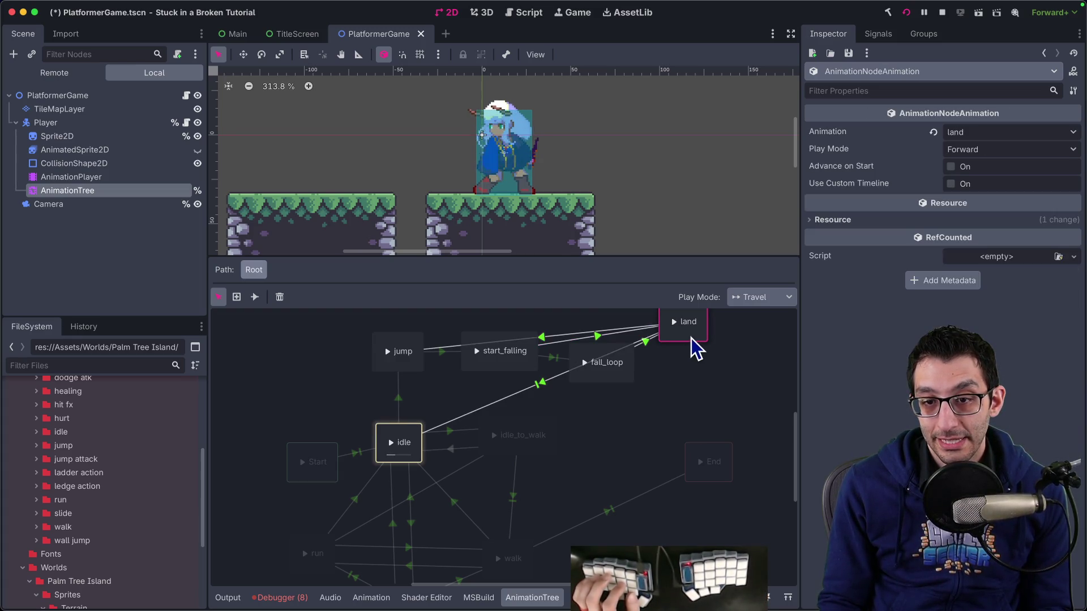
scroll(674, 380, down, 2)
scroll(623, 385, up, 2)
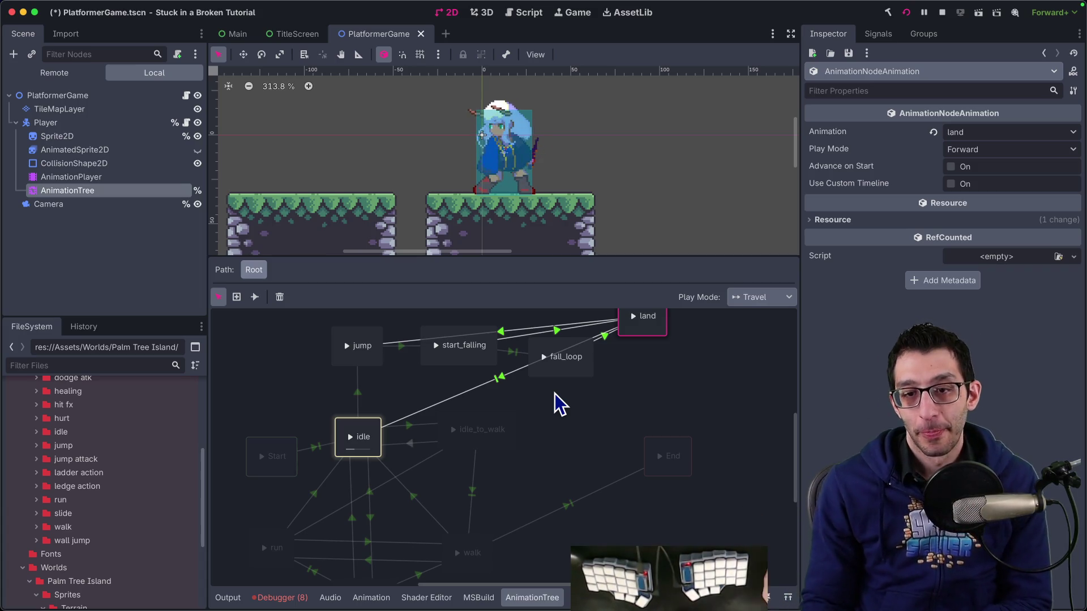
scroll(602, 433, up, 2)
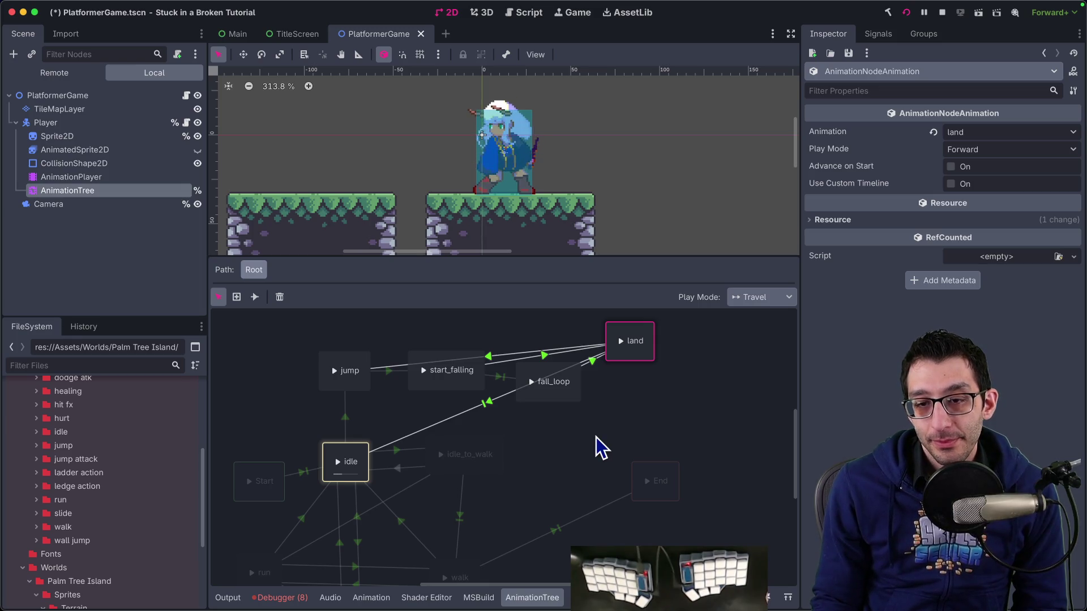
scroll(539, 437, down, 3)
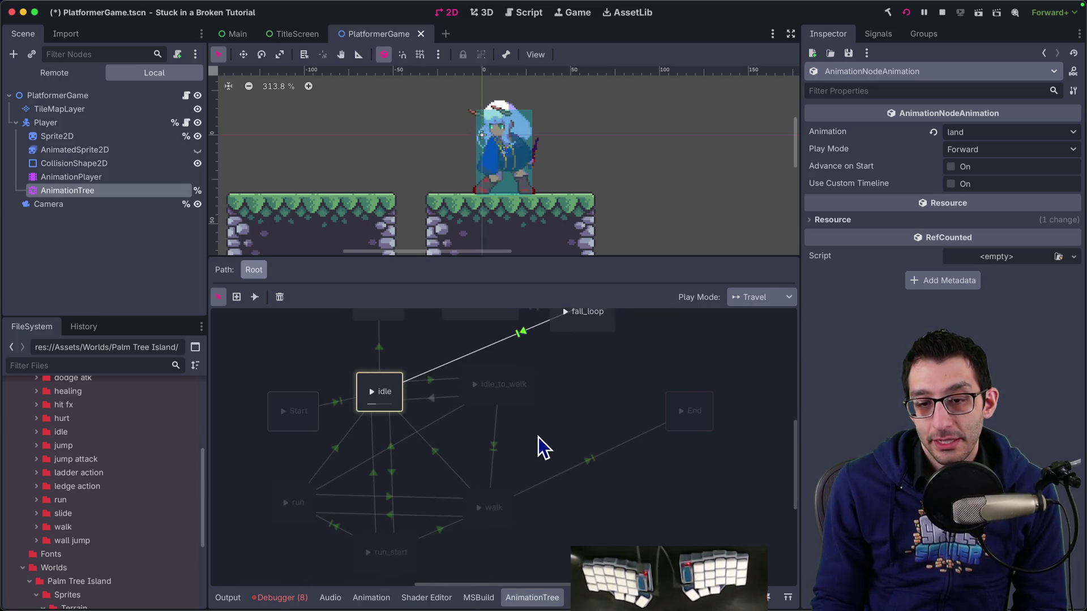
scroll(489, 494, up, 3)
scroll(470, 509, down, 1)
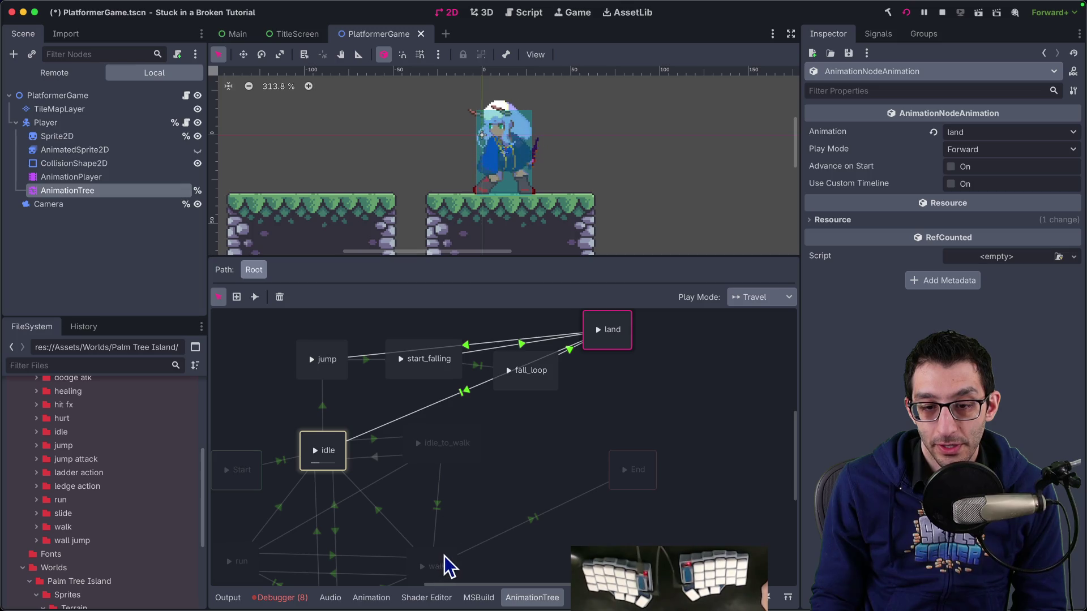
click(444, 556)
Draw a walk-to-start_falling transition, keeping its switch mode Immediate.
click(255, 297)
drag(437, 546, 427, 360)
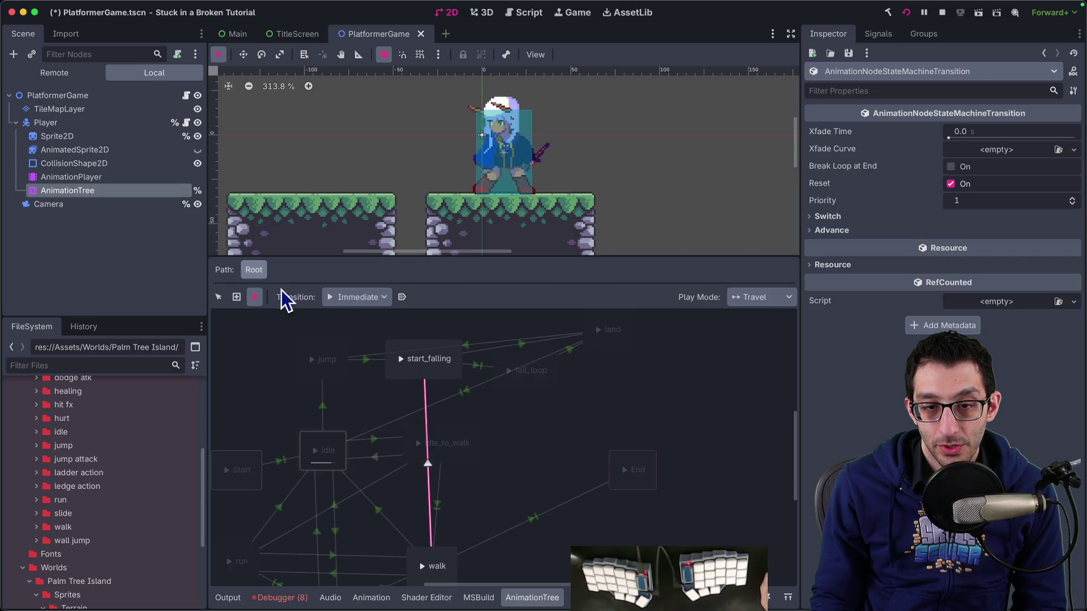
click(219, 297)
click(428, 462)
click(429, 472)
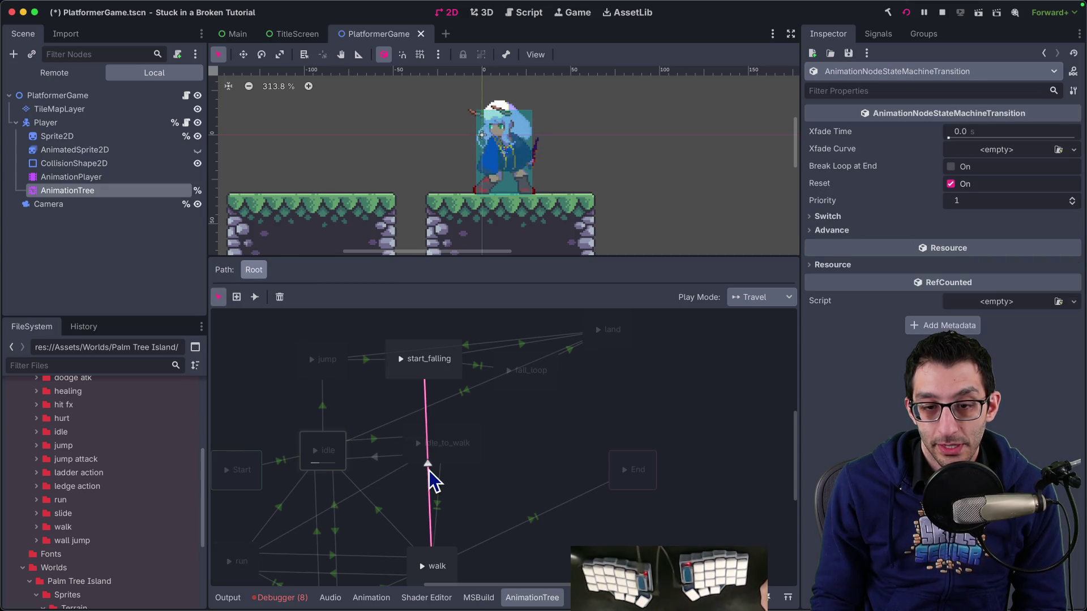
click(968, 217)
click(984, 232)
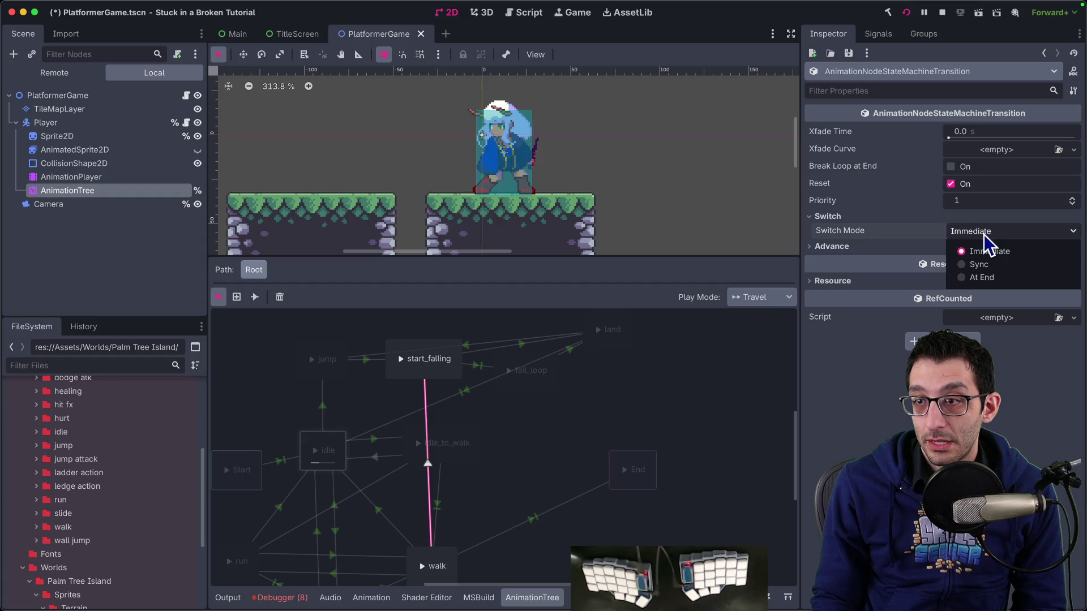
click(883, 245)
Set it to Auto advance on IsFalling, save the scene, and run the project.
click(833, 246)
click(1008, 261)
click(988, 295)
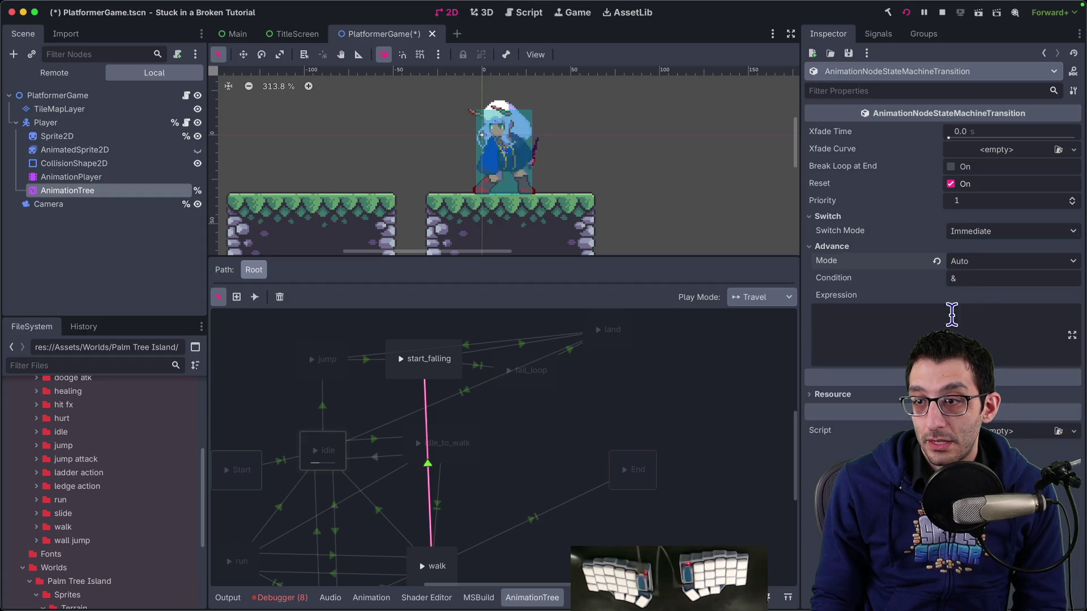
click(876, 324)
text(IsFalling)
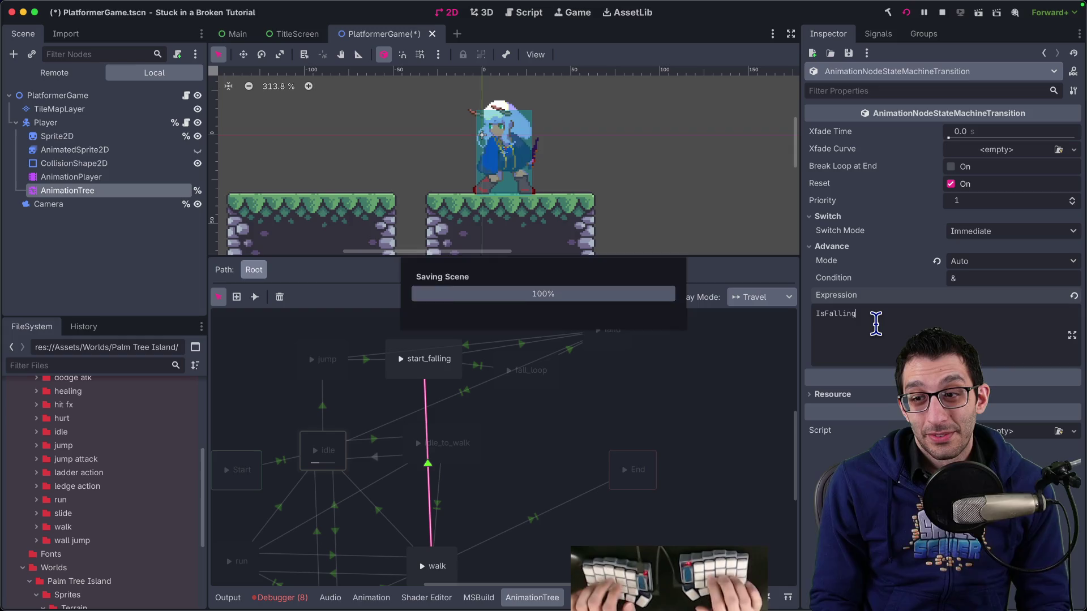
key(ctrl+s)
click(907, 12)
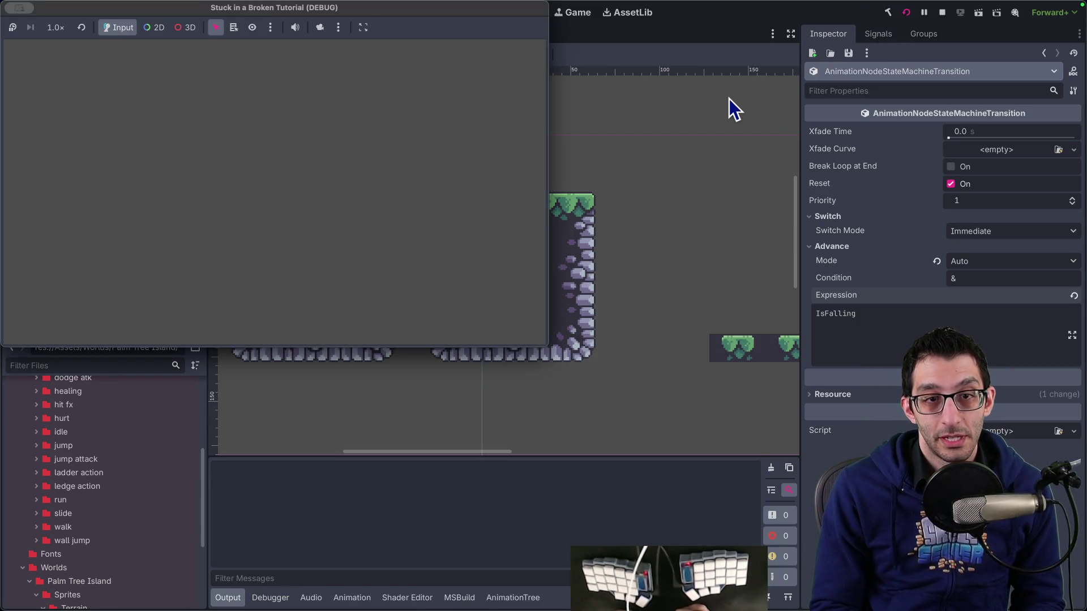
Walk off the ledge, jump repeatedly across the floating platforms, then stop the game.
key(Right)
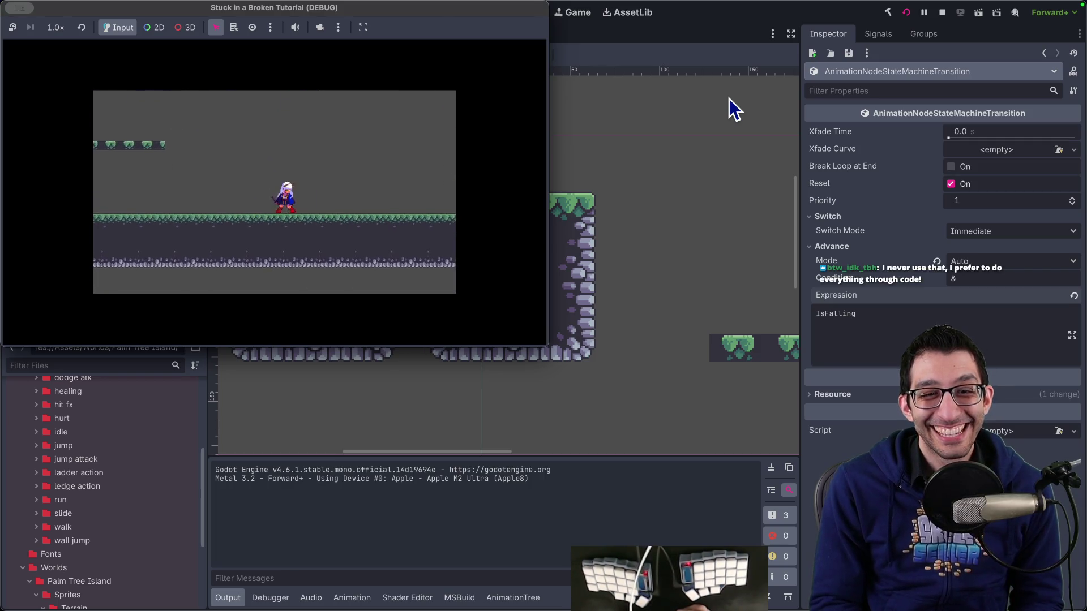
key(space)
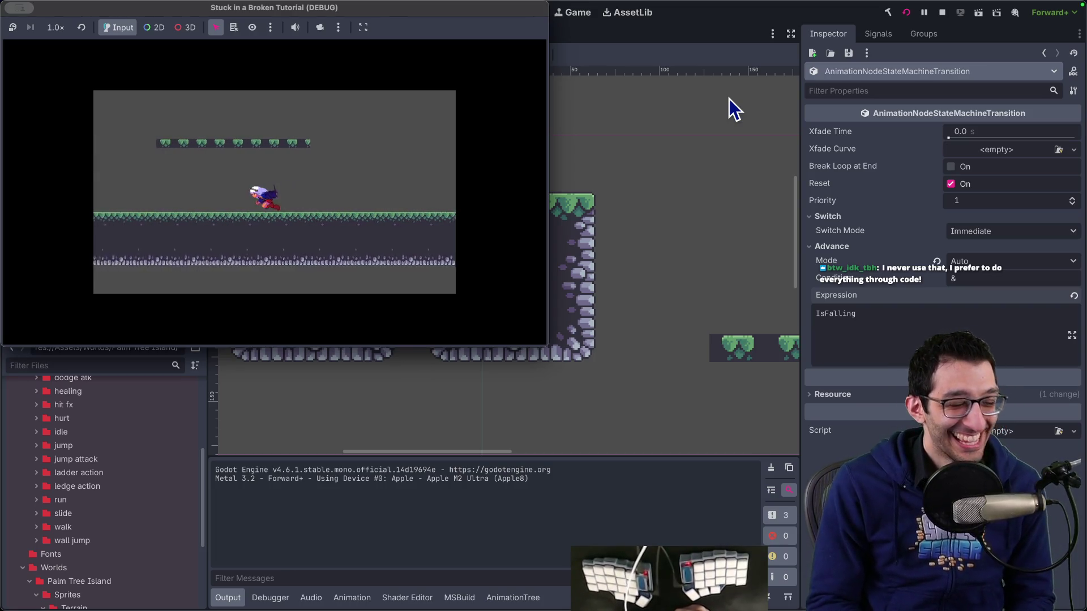
key(Left)
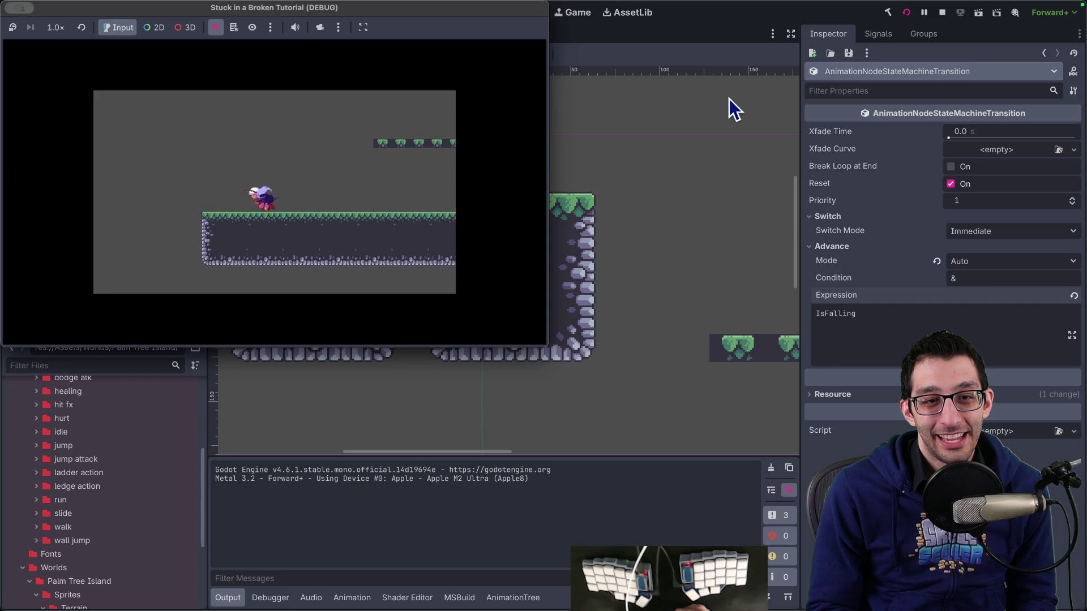
key(space)
key(space)
key(space)
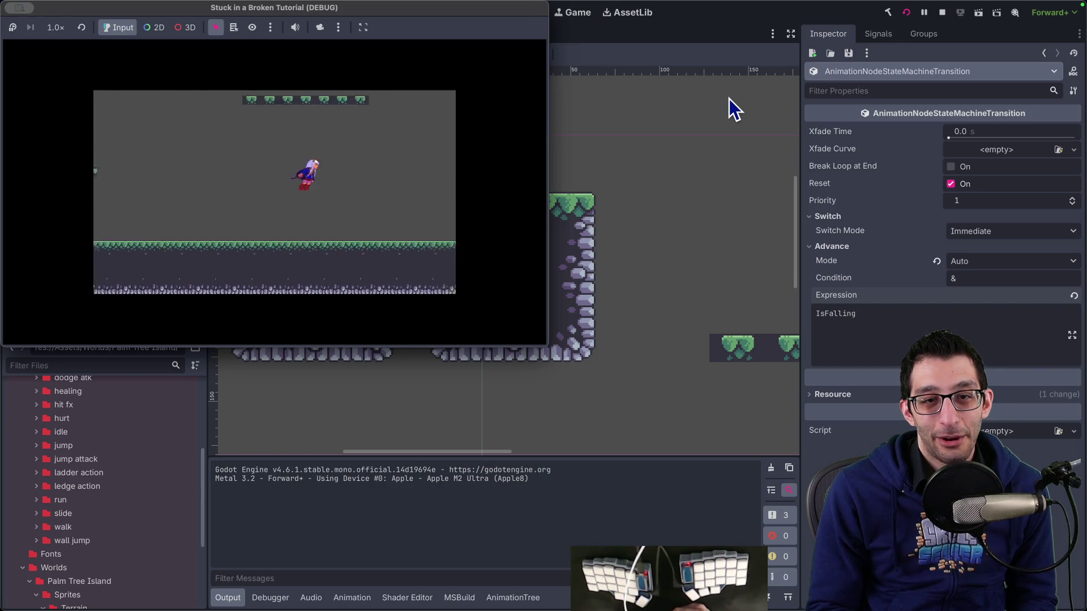
key(Left)
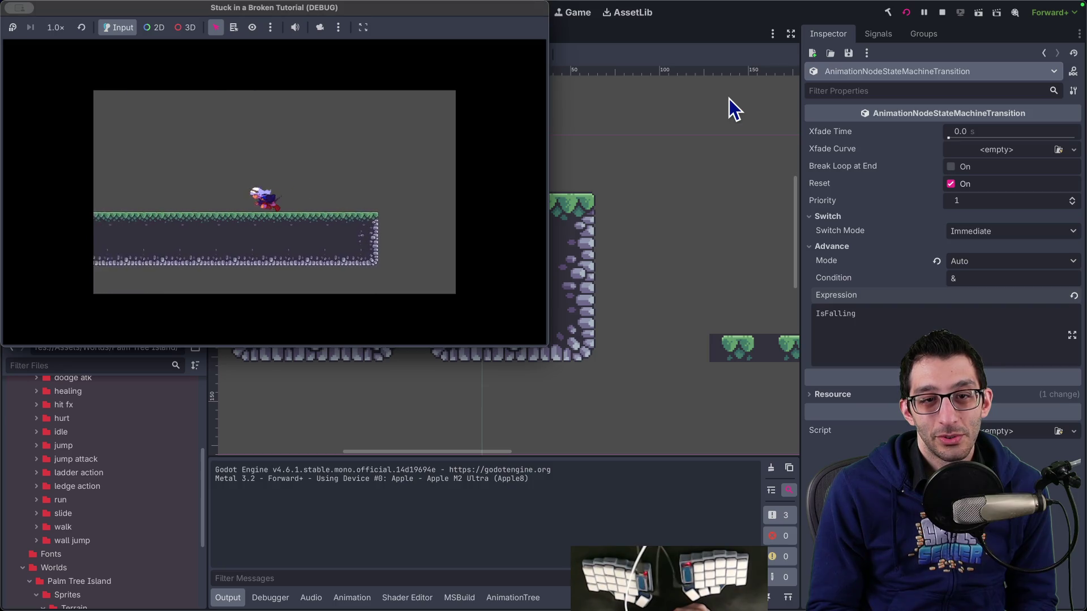
key(space)
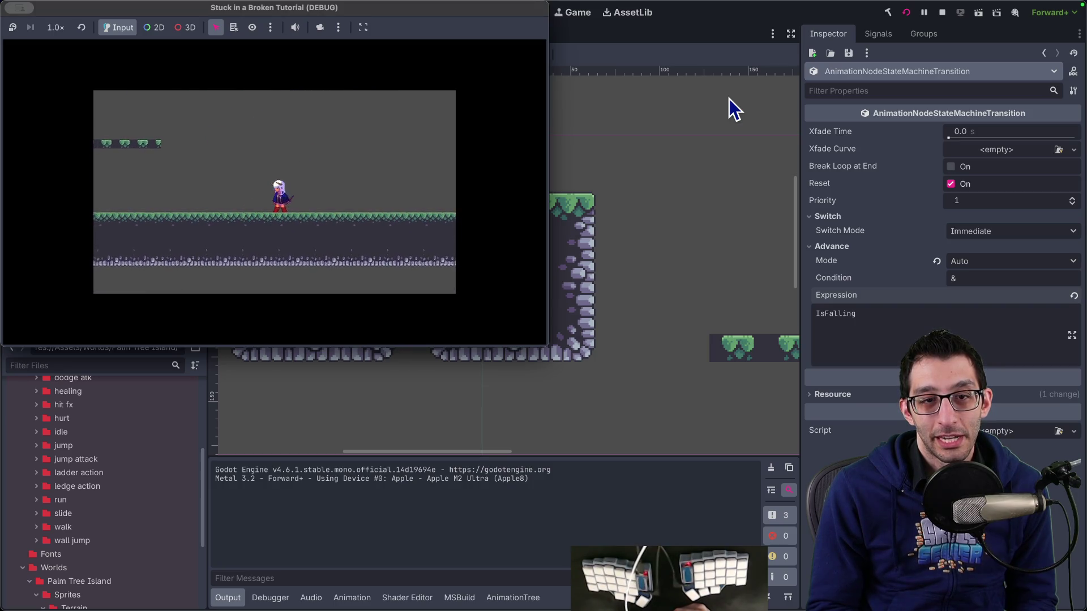
key(space)
key(space)
key(space)
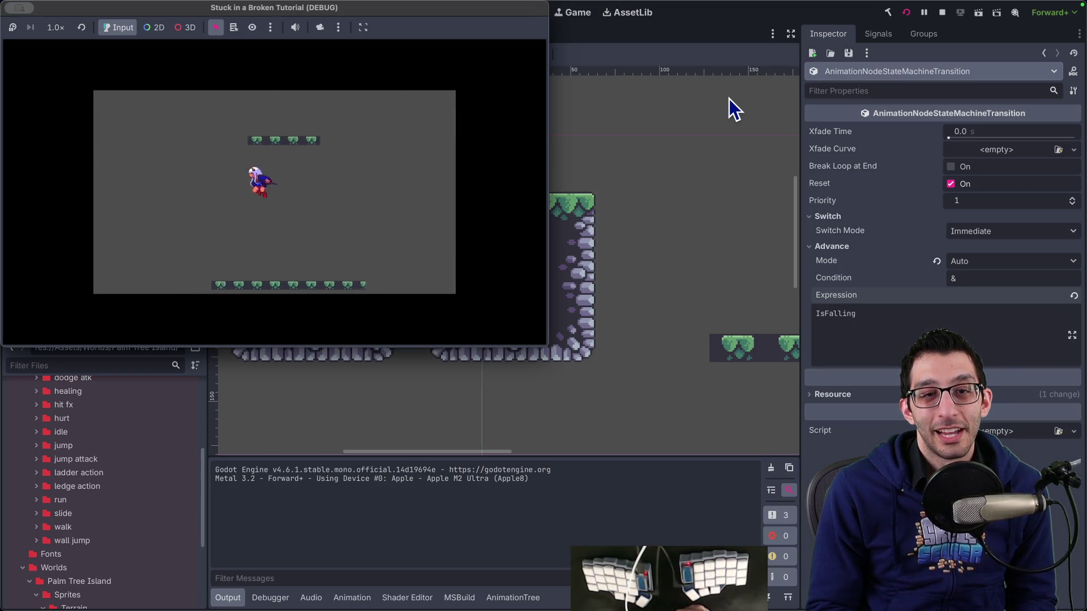
key(space)
key(space)
key(space)
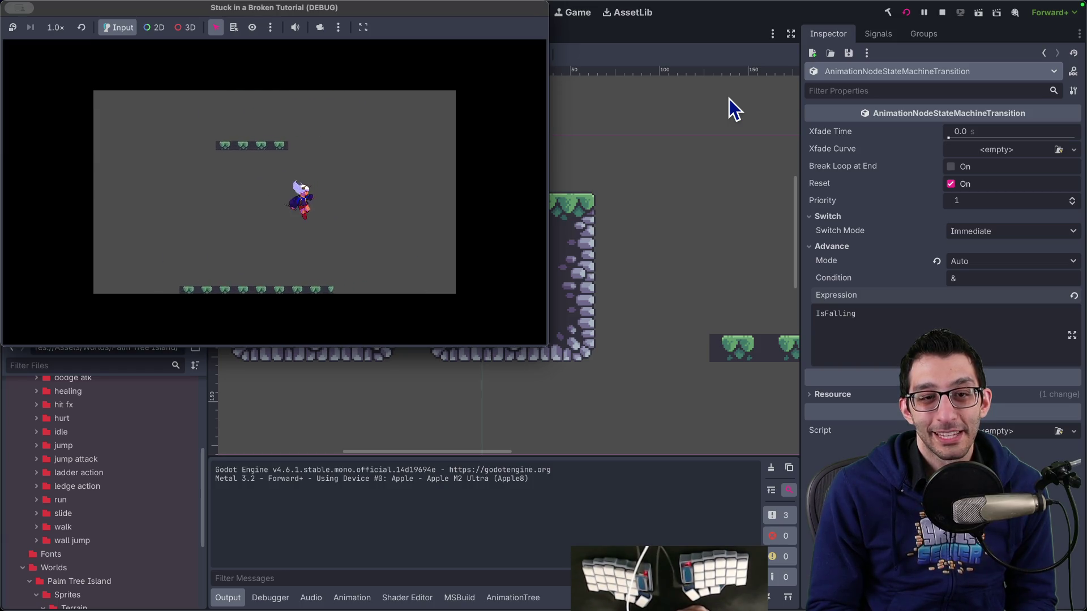
key(space)
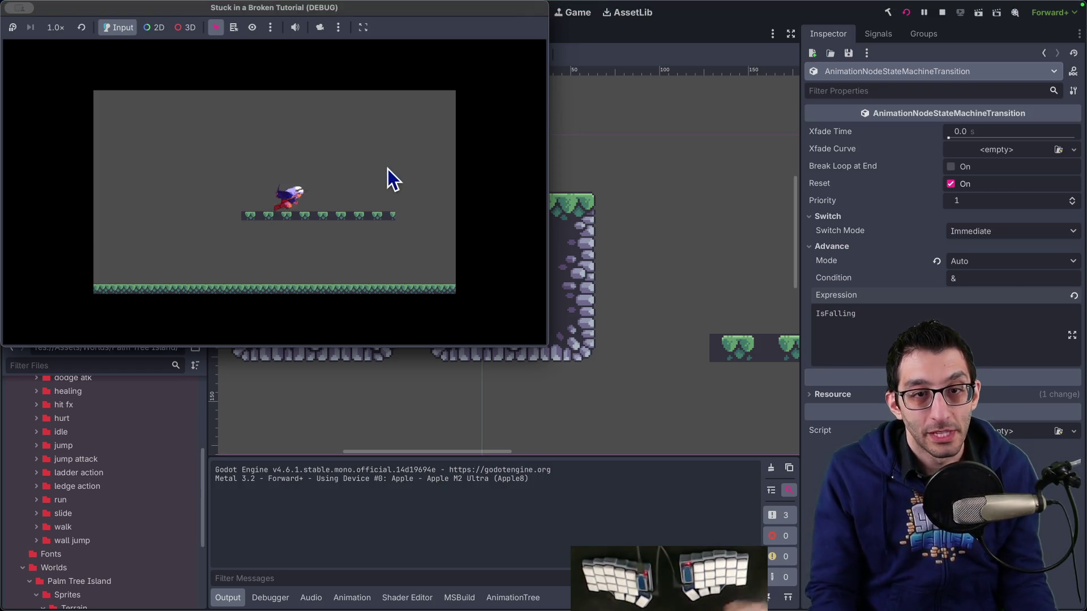
key(space)
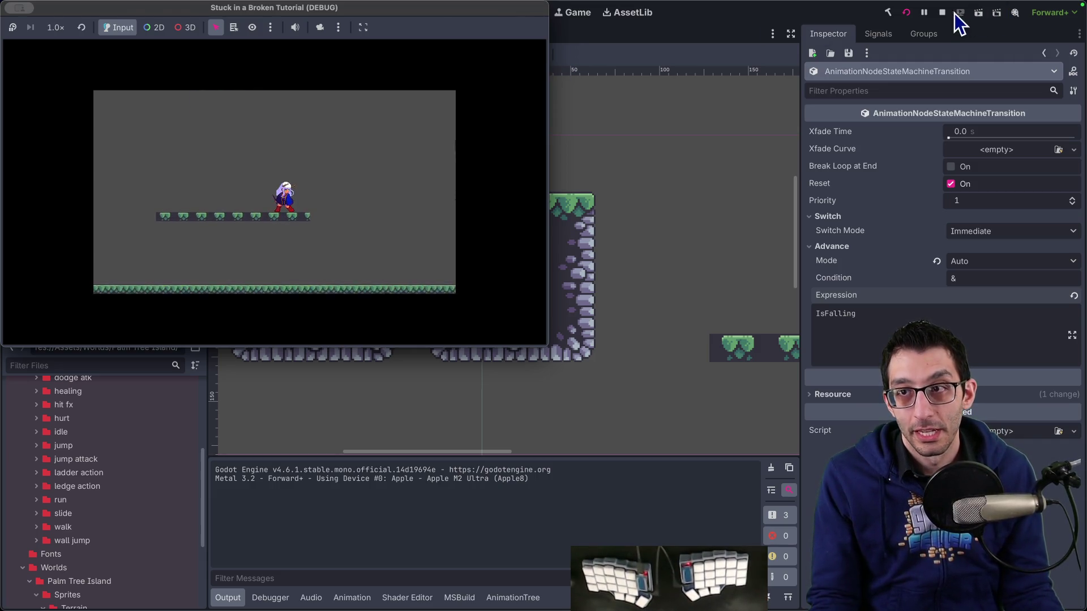
key(super+period)
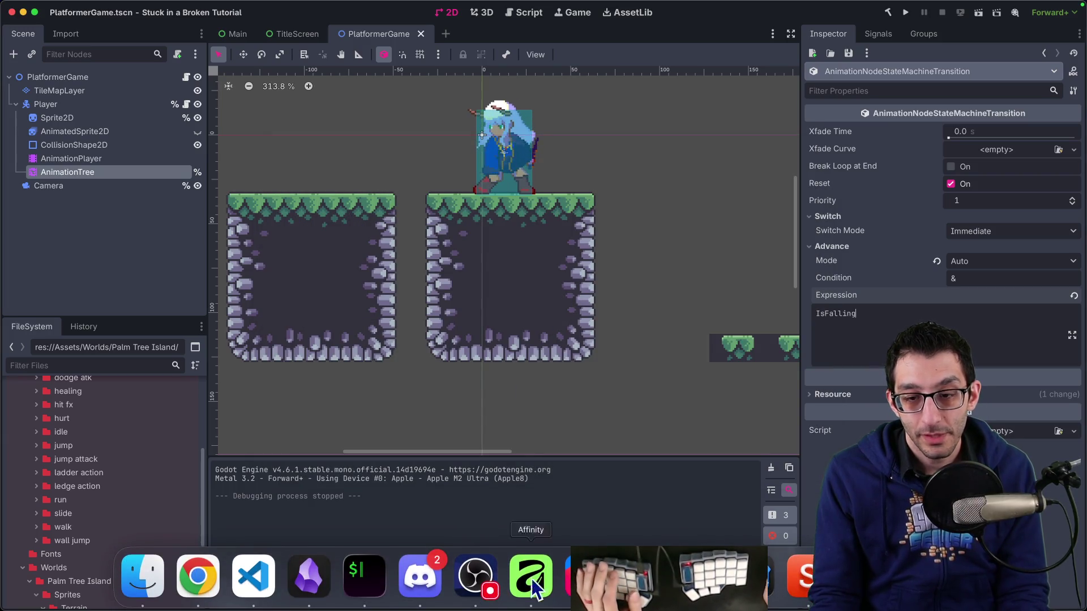
Open the AnimationTree state-machine graph and nudge idle_to_walk slightly right.
click(101, 159)
click(100, 173)
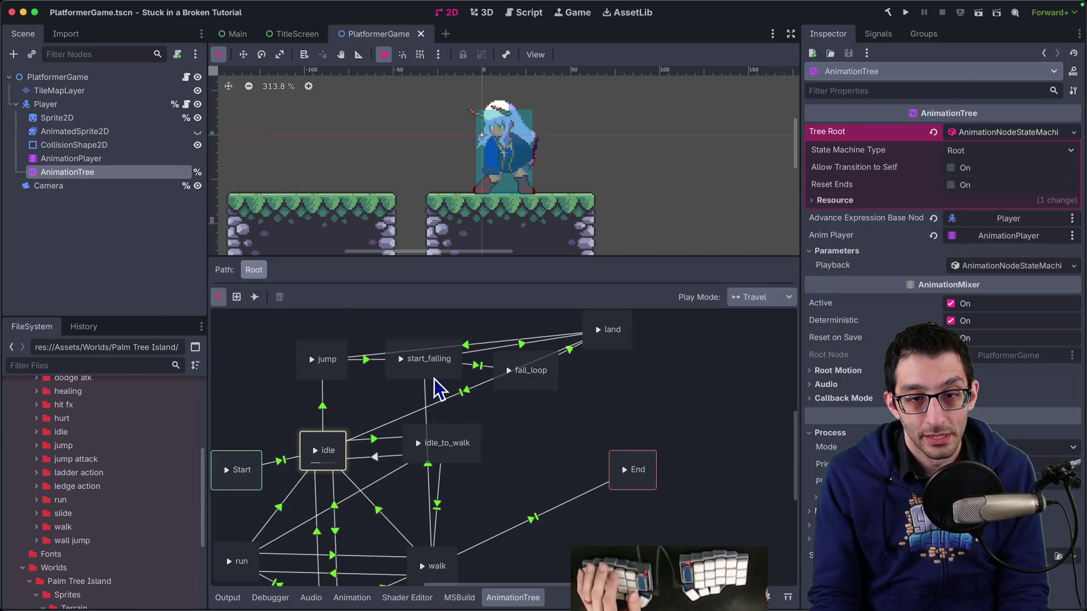
scroll(549, 406, down, 2)
scroll(523, 404, right, 2)
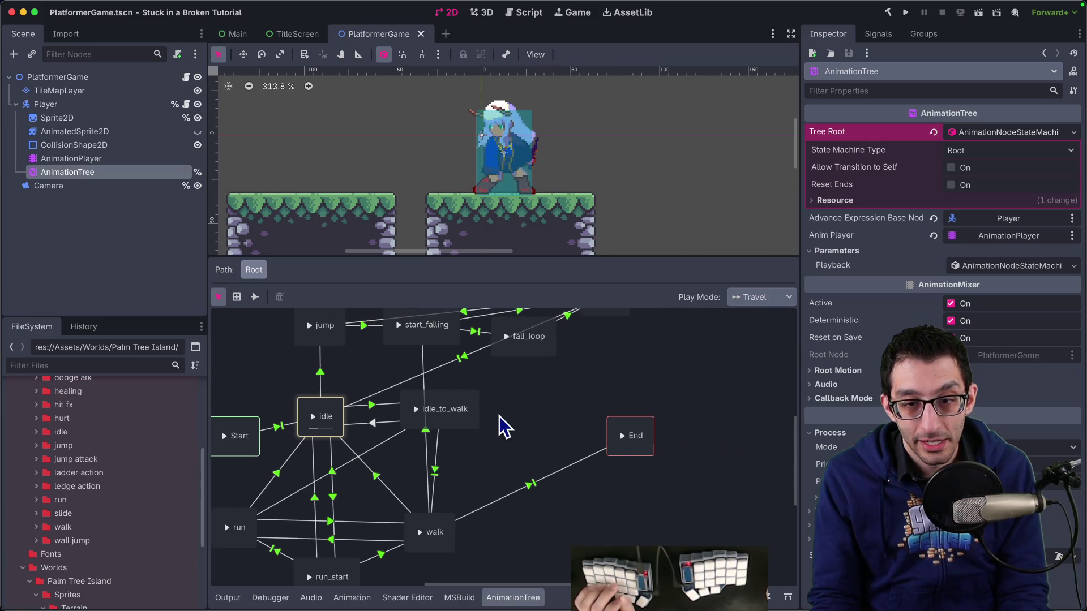
scroll(499, 416, up, 2)
drag(422, 440, 436, 440)
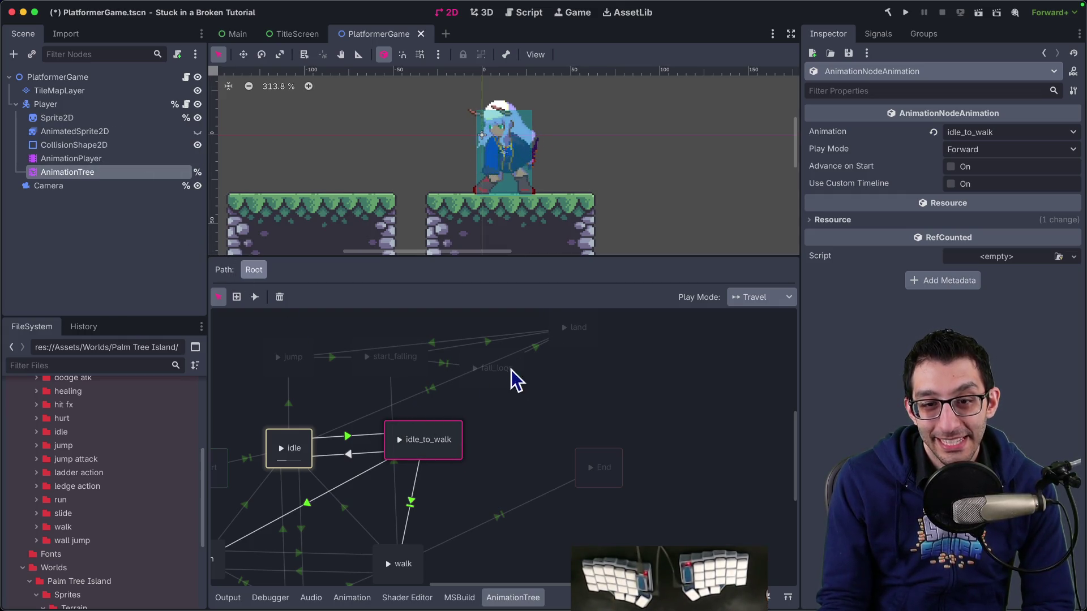
Connect idle_to_walk to start_falling with Auto advance on IsFalling.
click(253, 298)
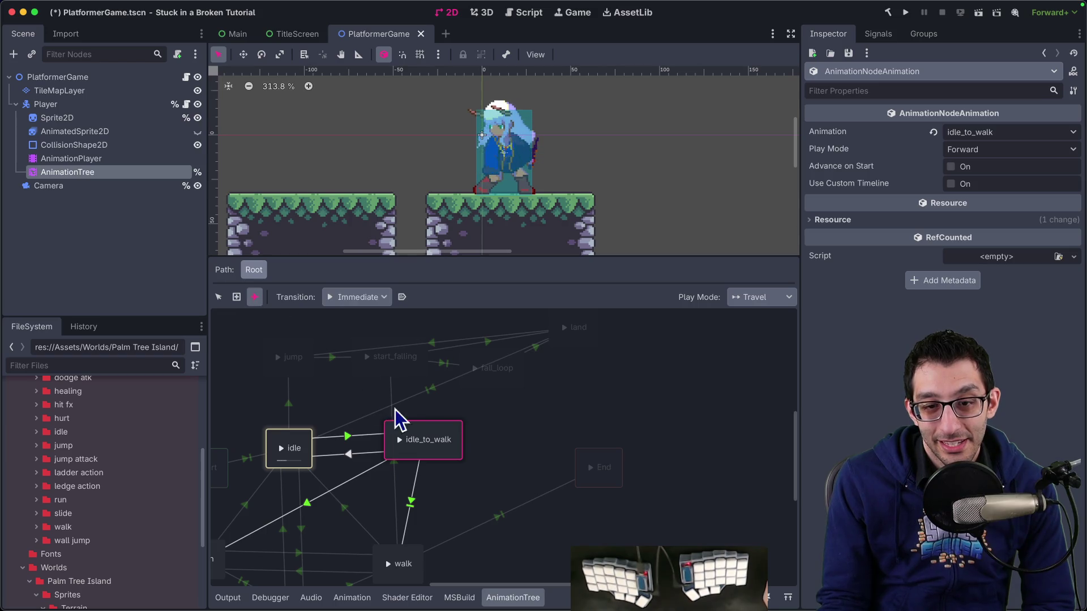
click(396, 376)
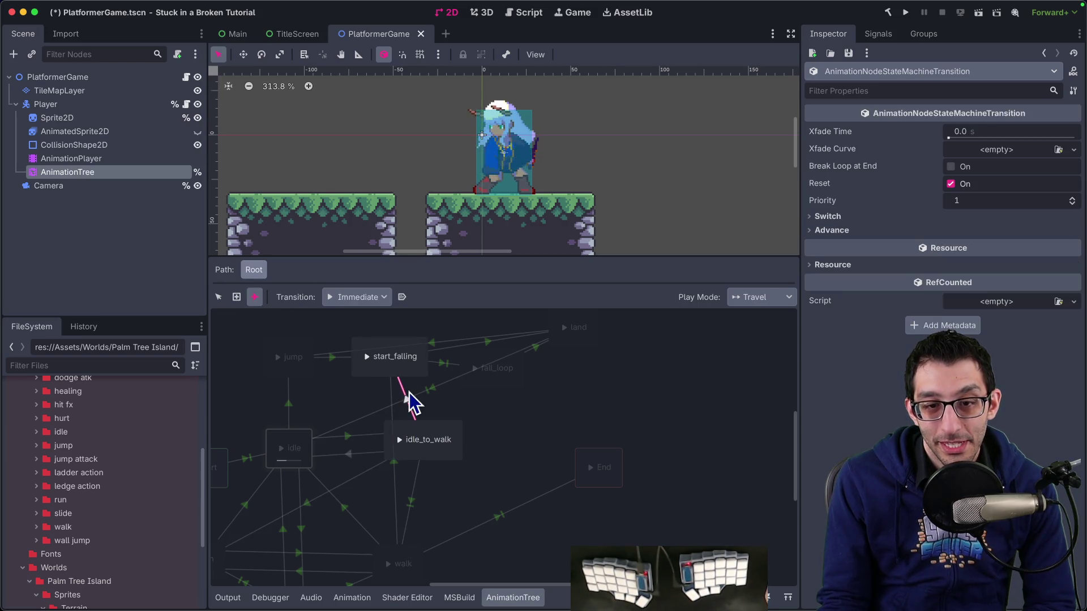
click(218, 297)
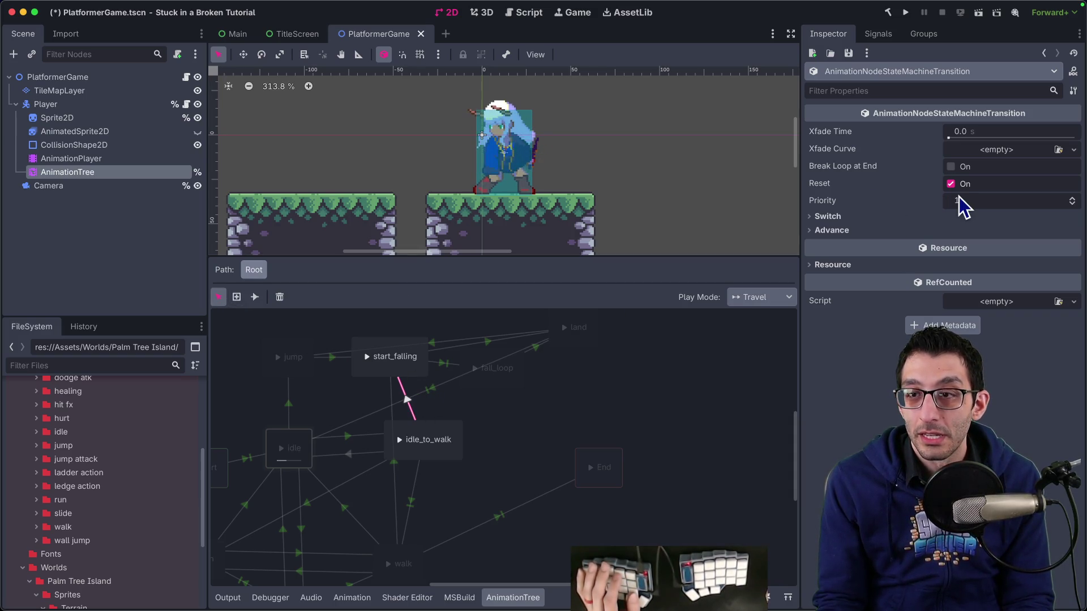
click(1013, 200)
text(0)
click(861, 232)
click(969, 245)
click(983, 284)
click(957, 302)
text(IsFalling)
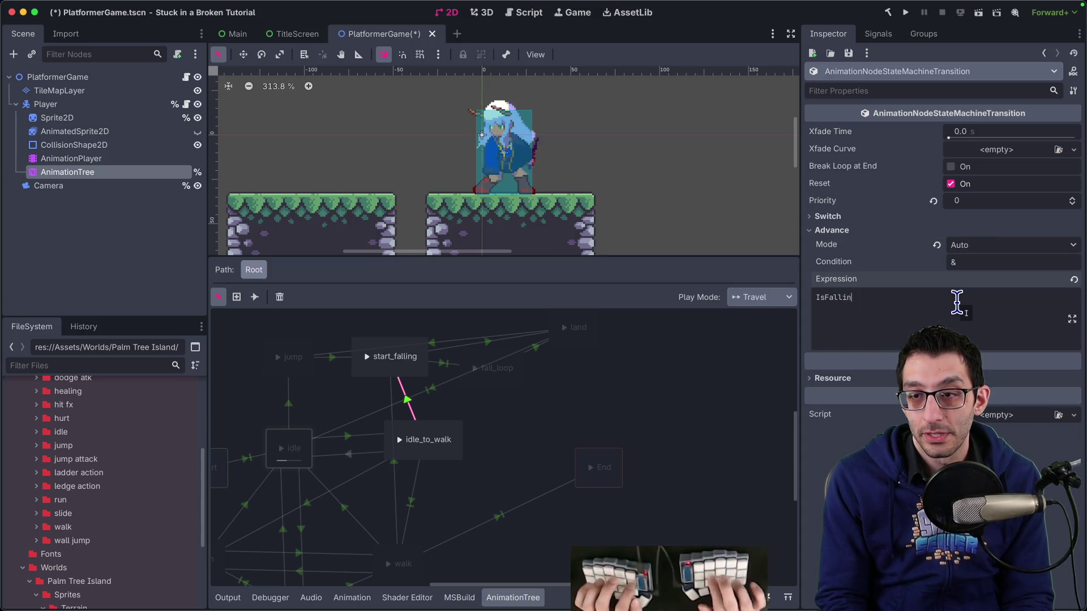
Draw a new transition from run_start to start_falling.
click(621, 381)
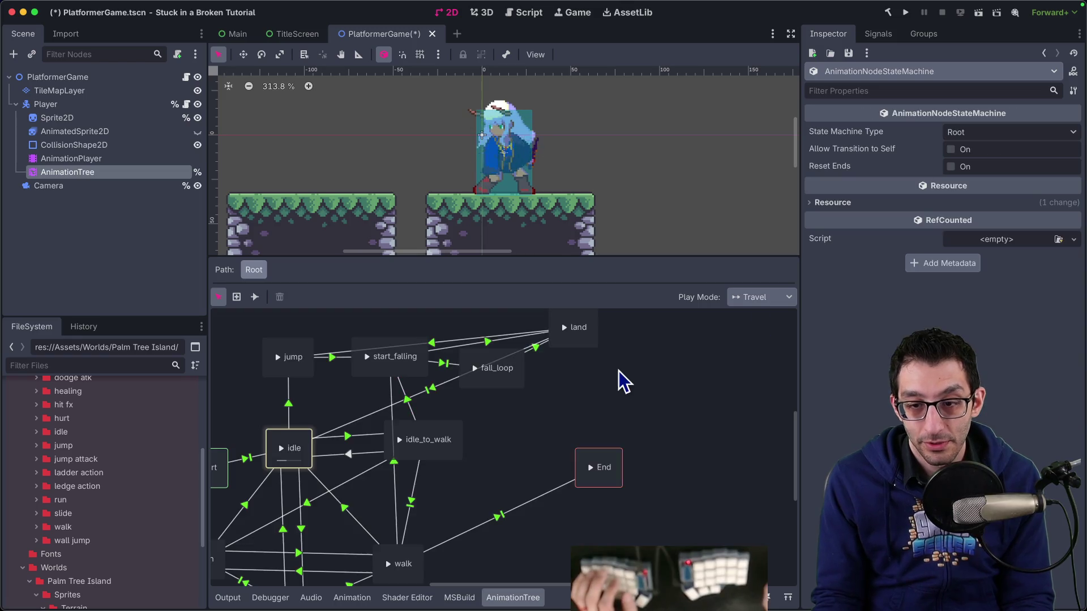
scroll(629, 377, left, 5)
scroll(629, 377, down, 3)
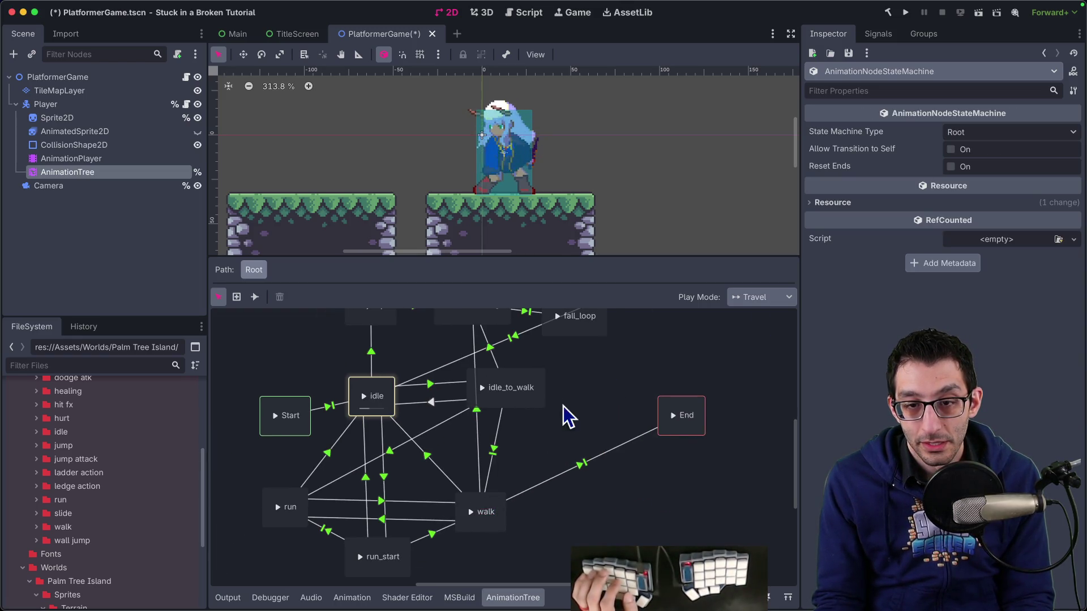
scroll(573, 419, up, 3)
click(469, 354)
scroll(560, 408, down, 5)
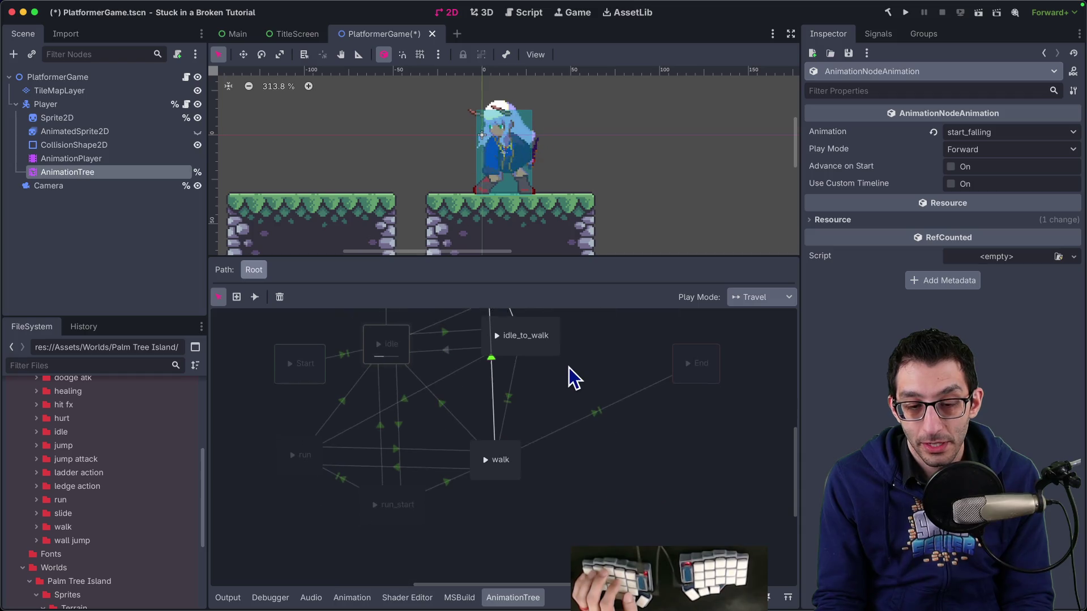
scroll(562, 396, up, 1)
scroll(409, 464, up, 2)
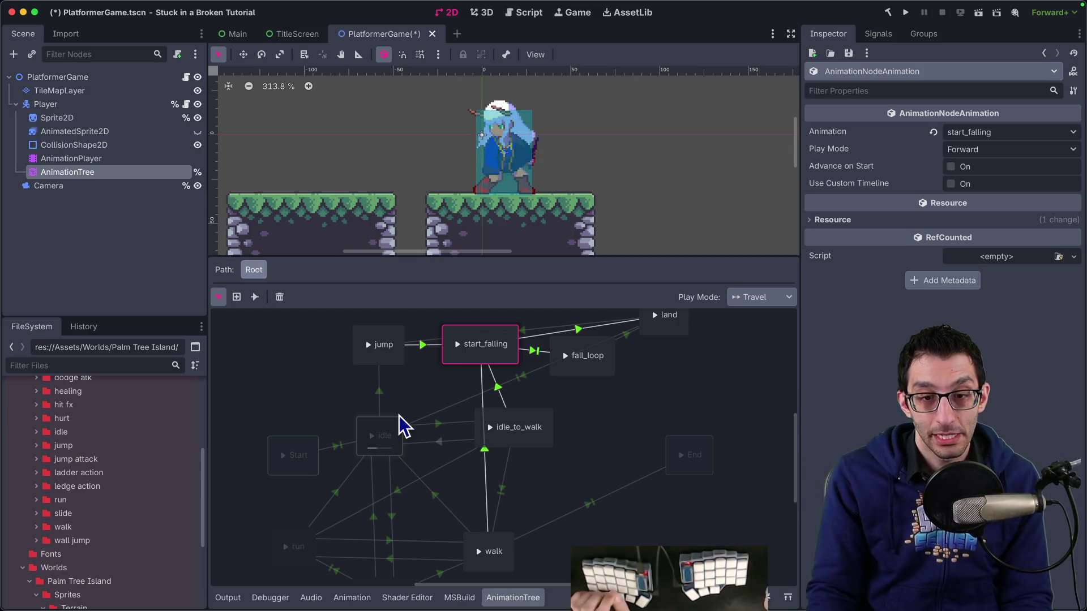
scroll(450, 436, down, 1)
scroll(454, 426, down, 1)
scroll(454, 426, up, 1)
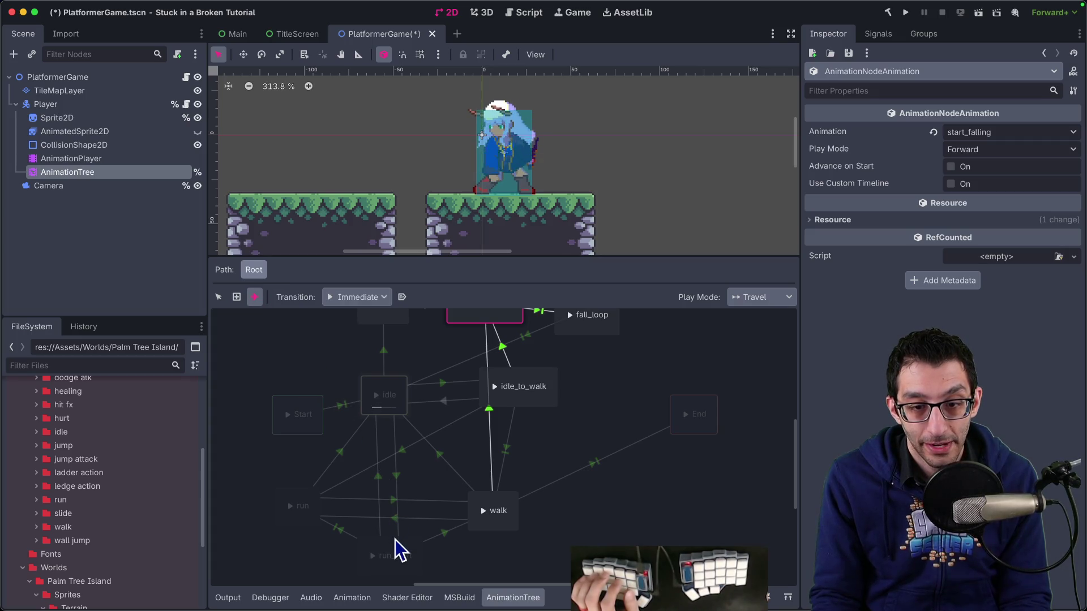
drag(395, 541, 478, 317)
Set run_start-to-start_falling to Auto advance and move the idle state up-left.
click(438, 432)
click(871, 232)
click(958, 245)
click(969, 279)
click(393, 411)
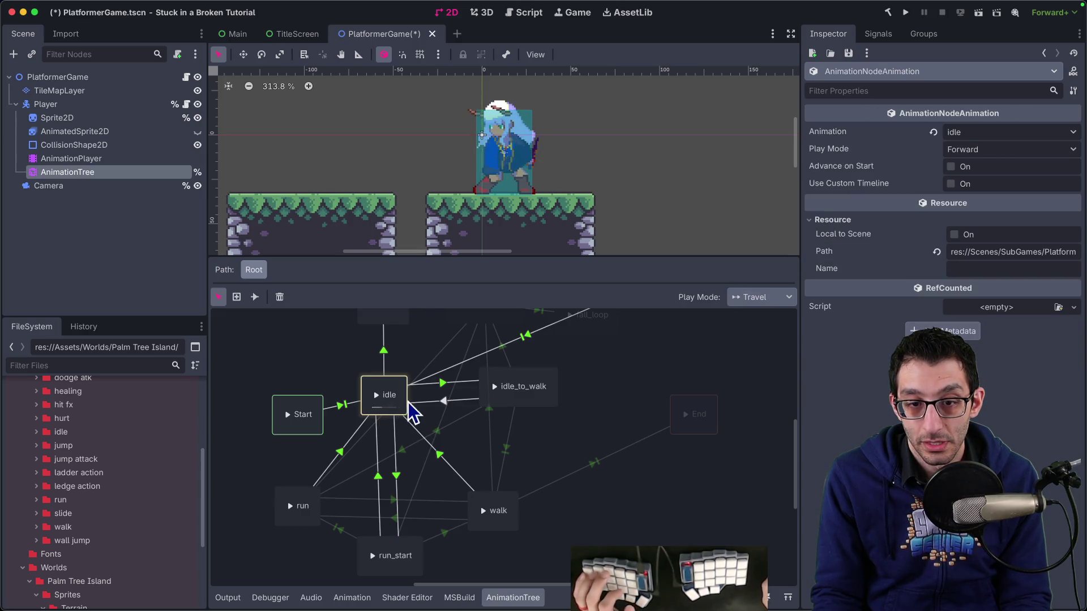
click(476, 321)
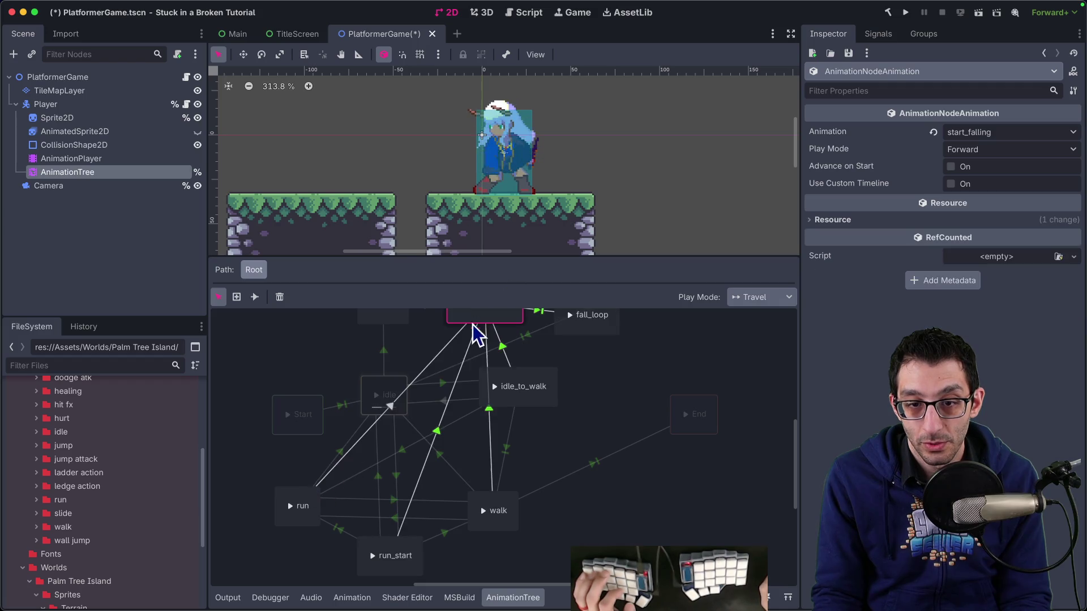
click(390, 407)
drag(385, 390, 356, 370)
click(395, 407)
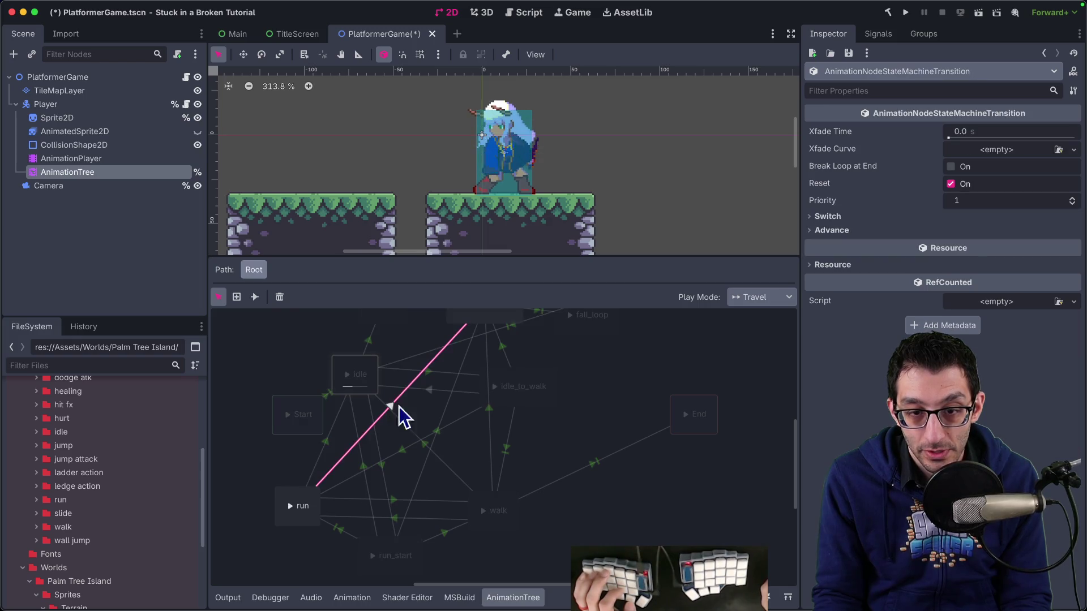
Make the run-to-start_falling transition auto-advance and move idle down-right.
click(951, 229)
click(962, 245)
click(969, 288)
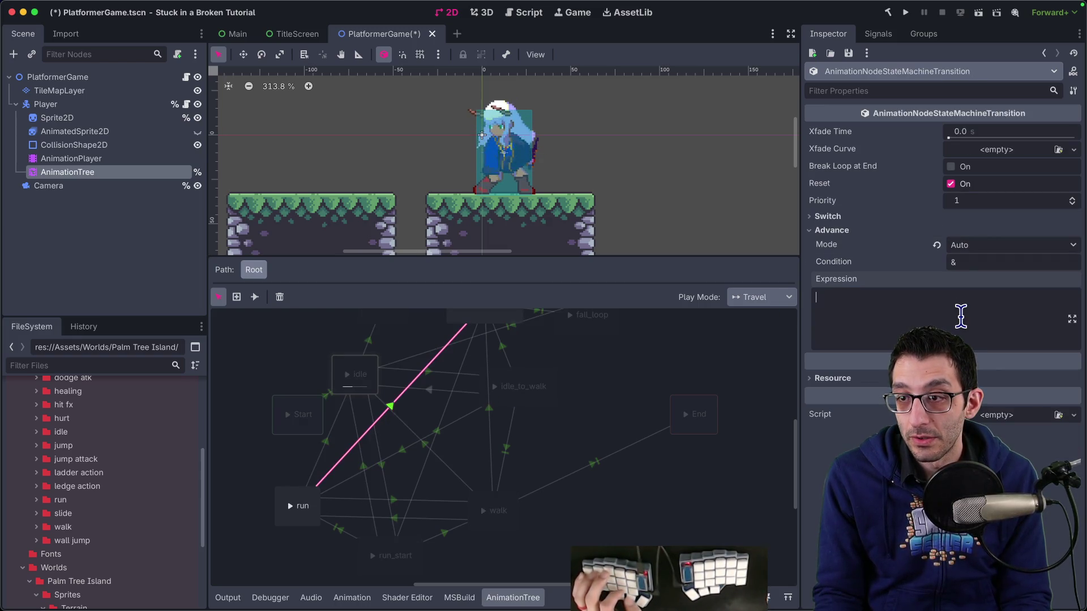
scroll(583, 419, up, 3)
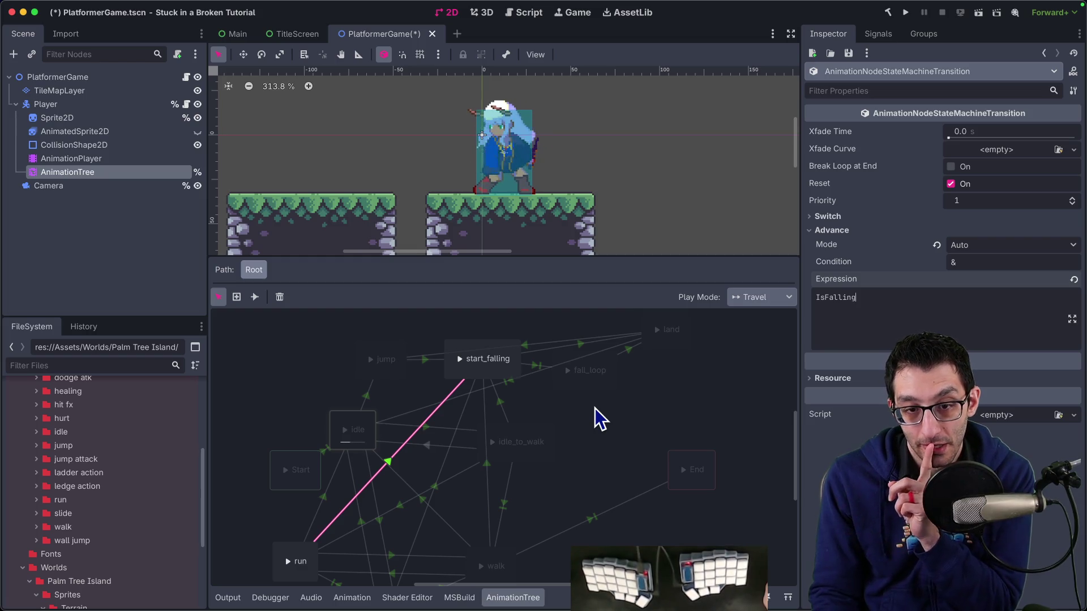
click(272, 550)
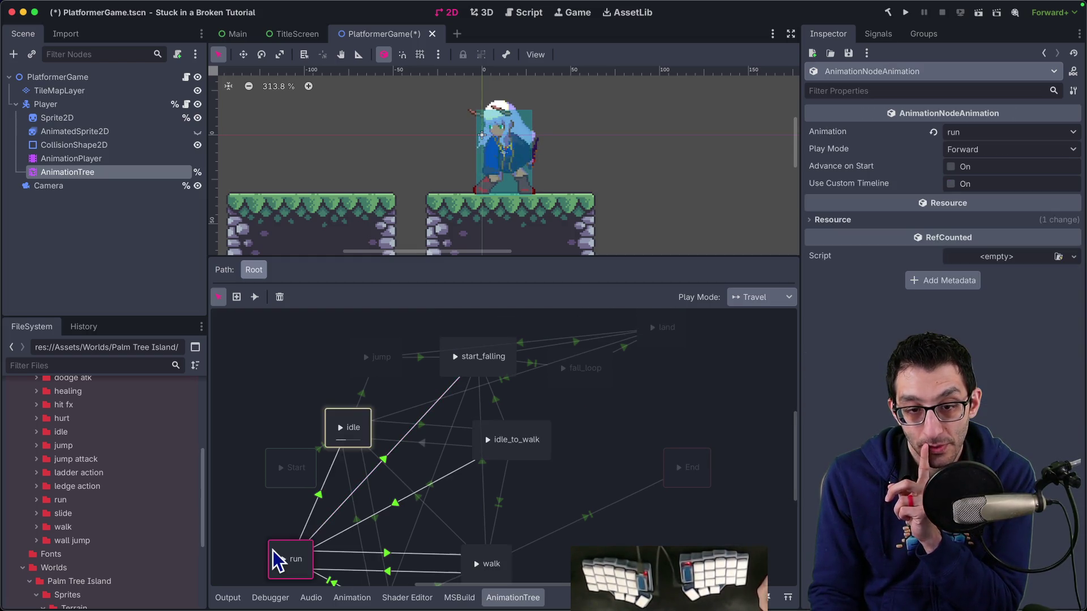
mouse_move(332, 428)
mouse_down()
mouse_move(380, 445)
mouse_move(387, 464)
mouse_up()
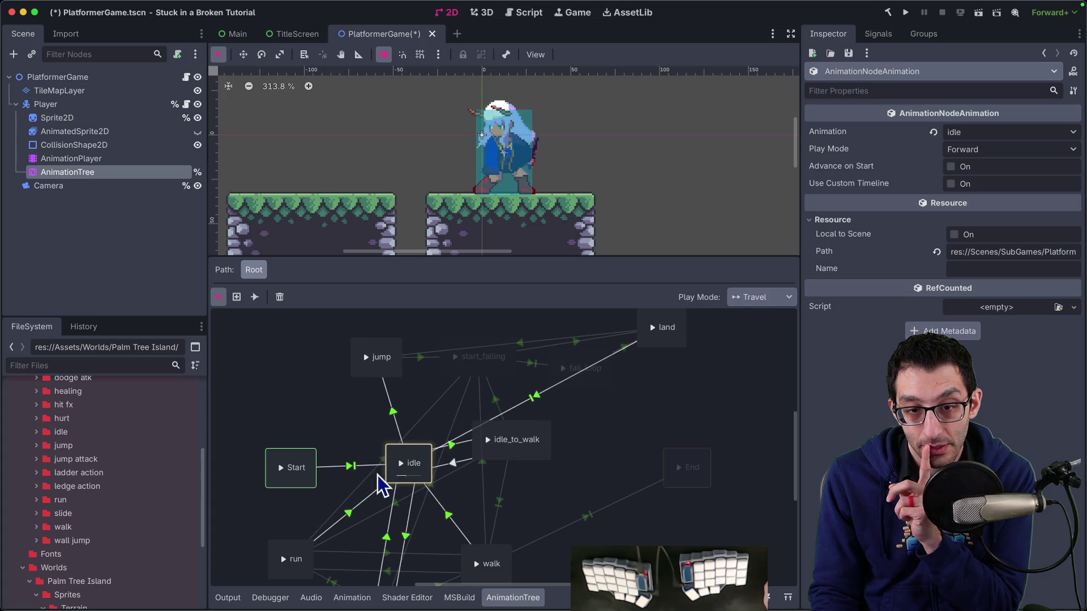
click(283, 557)
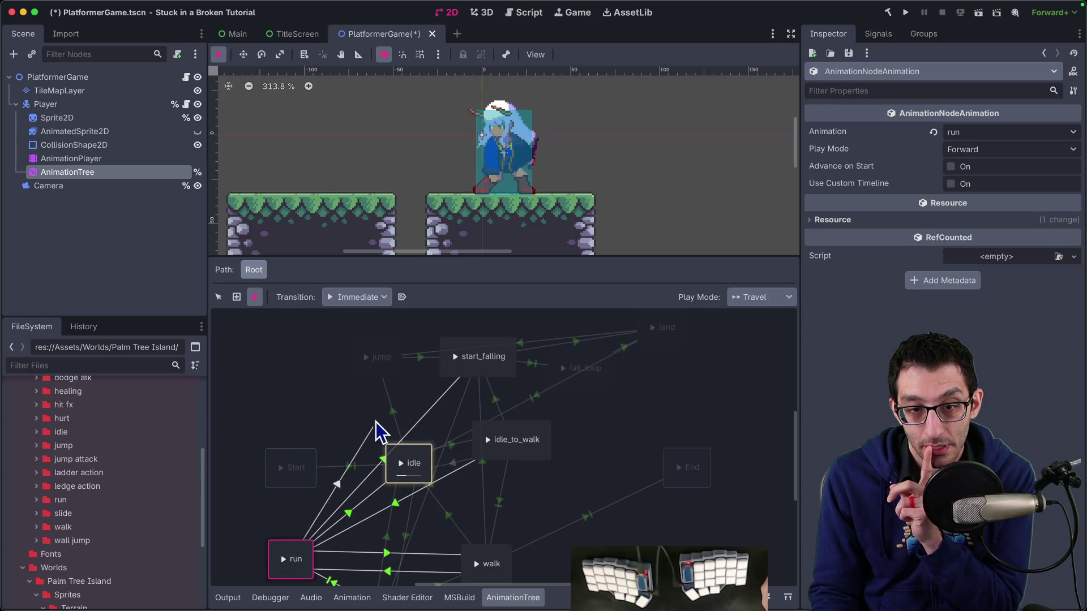
Keep run→jump's switch mode Immediate and set it to Auto advance on IsJumping.
click(365, 385)
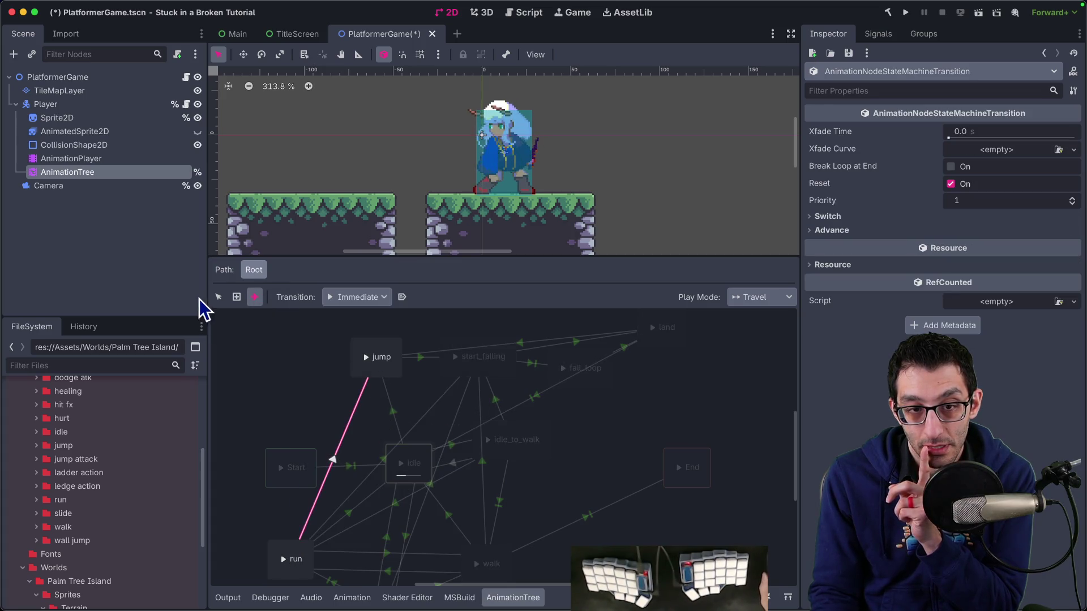
click(959, 218)
click(978, 232)
click(893, 249)
click(893, 247)
click(966, 261)
click(983, 311)
click(958, 328)
text(IsJumpin)
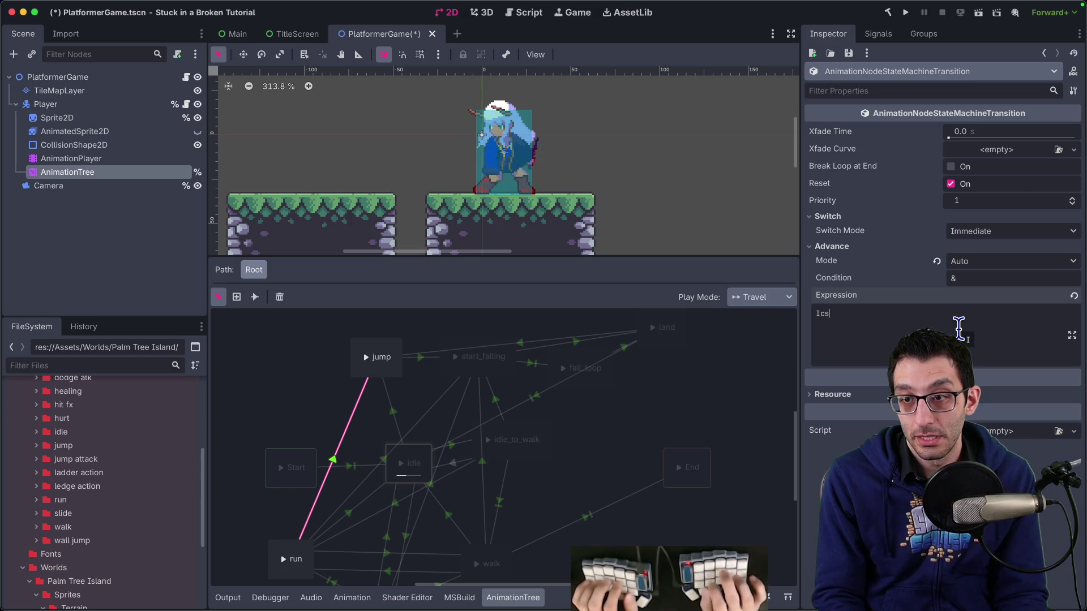
text(g)
key(ctrl+a)
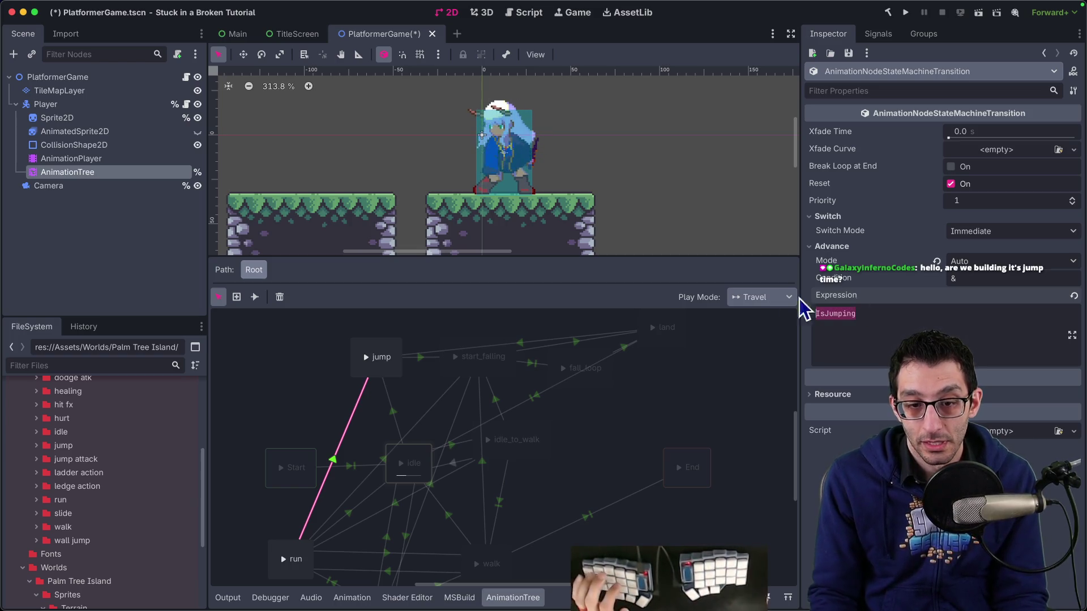
scroll(714, 391, down, 4)
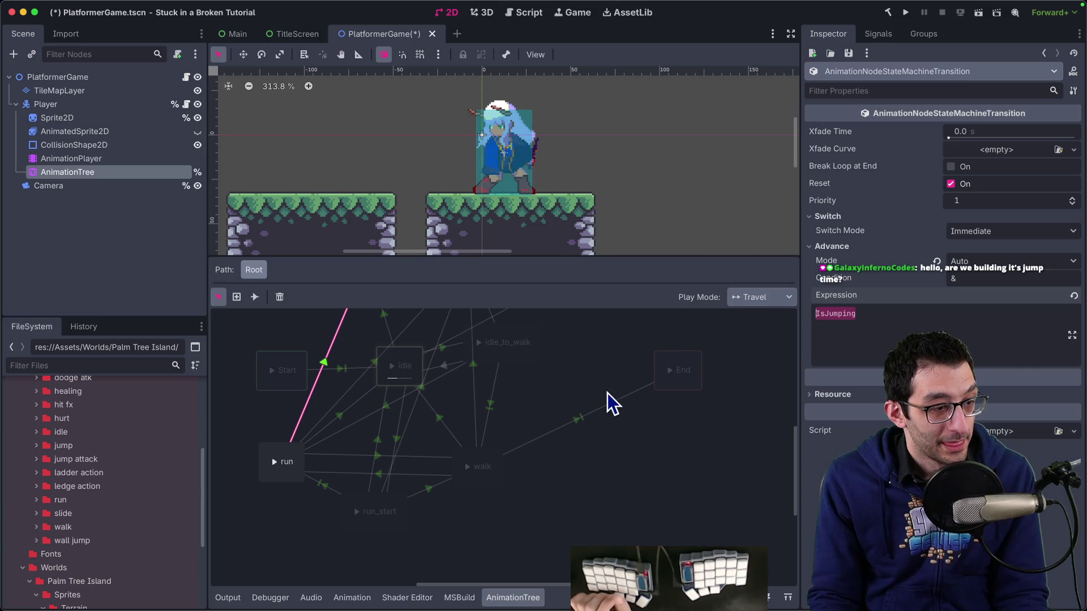
scroll(551, 515, up, 1)
scroll(550, 515, up, 2)
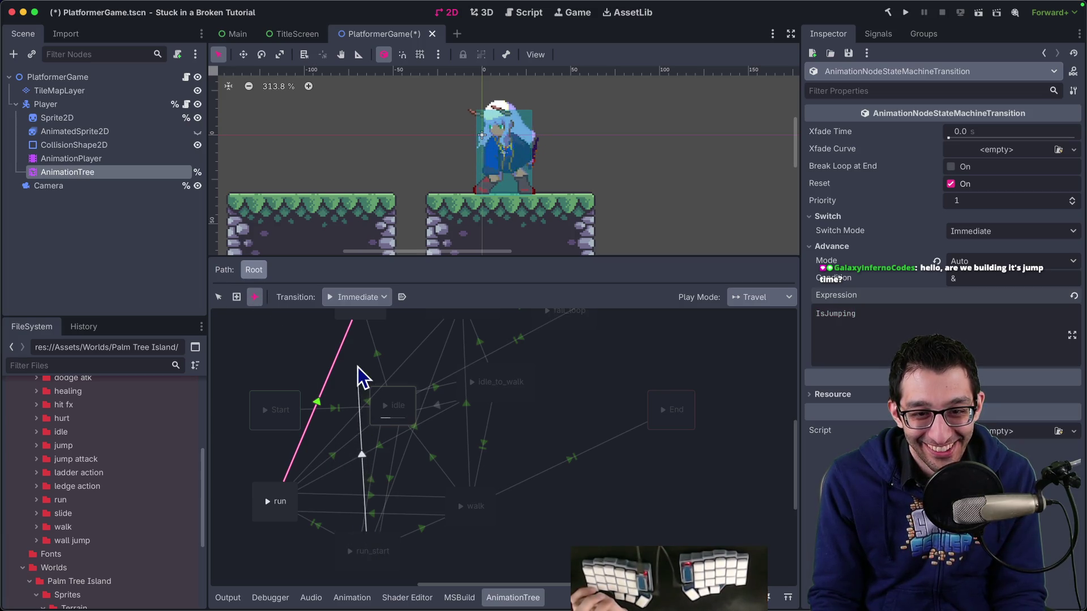
Set the run_start-to-jump transition to Auto advance on IsJumping.
click(362, 323)
click(218, 296)
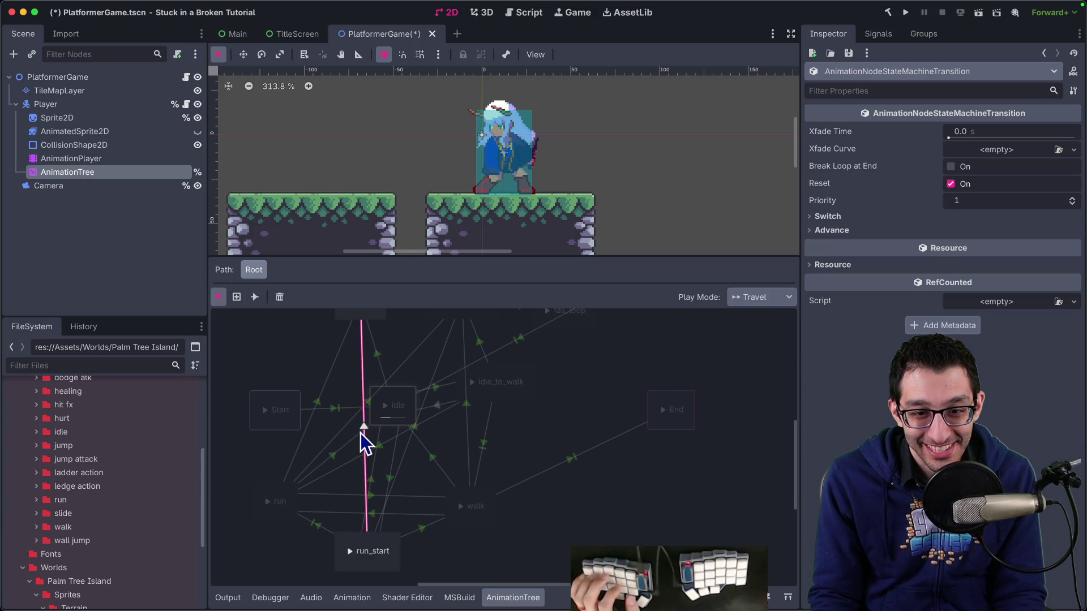
click(969, 216)
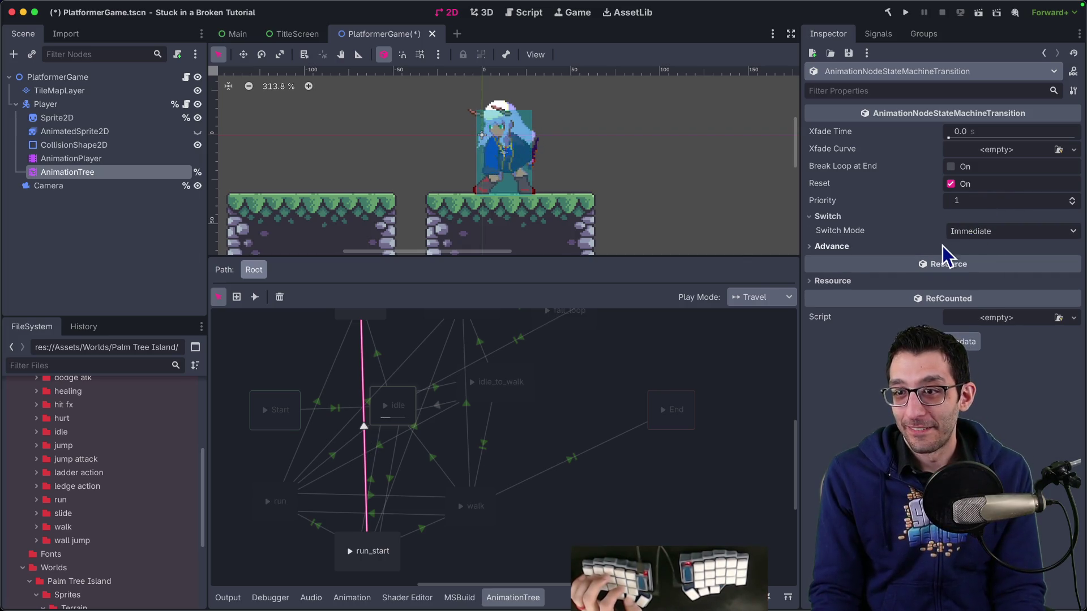
click(946, 247)
click(985, 261)
click(978, 307)
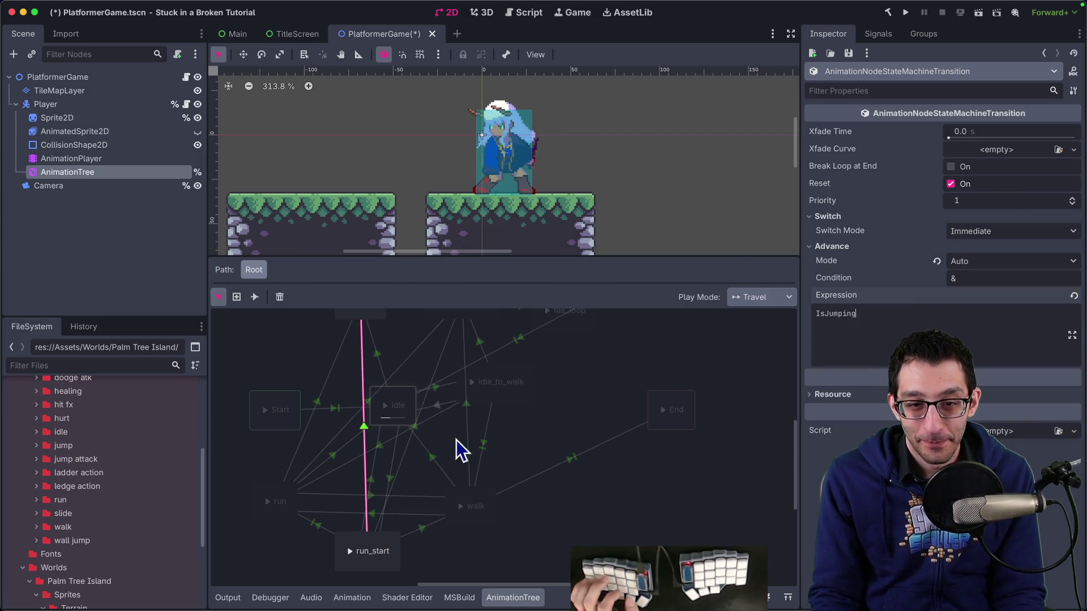
scroll(332, 338, up, 3)
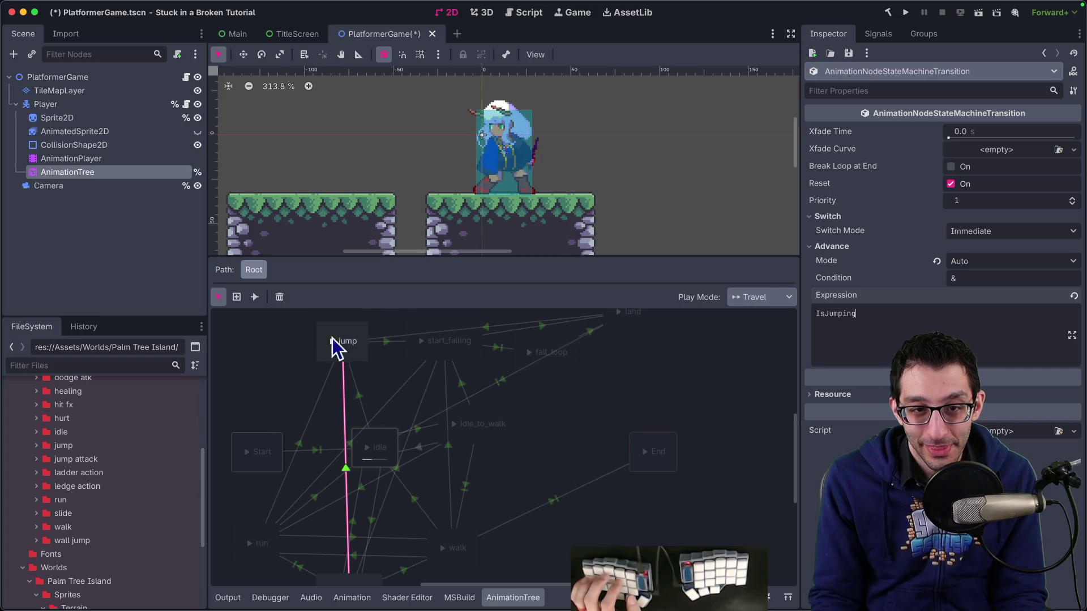
Make the walk-to-jump transition advance automatically.
click(470, 554)
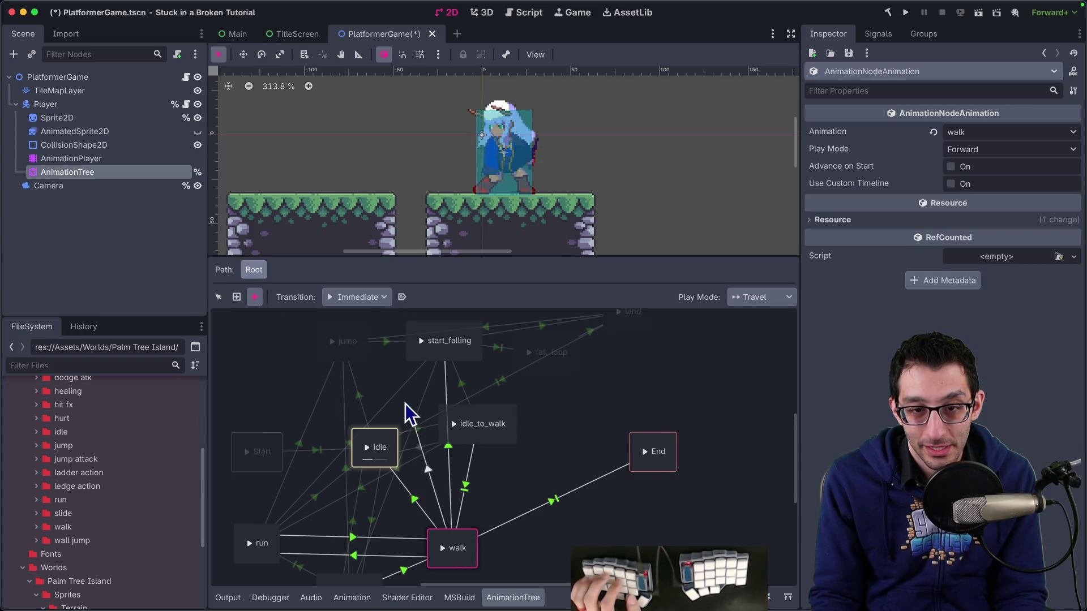
click(360, 371)
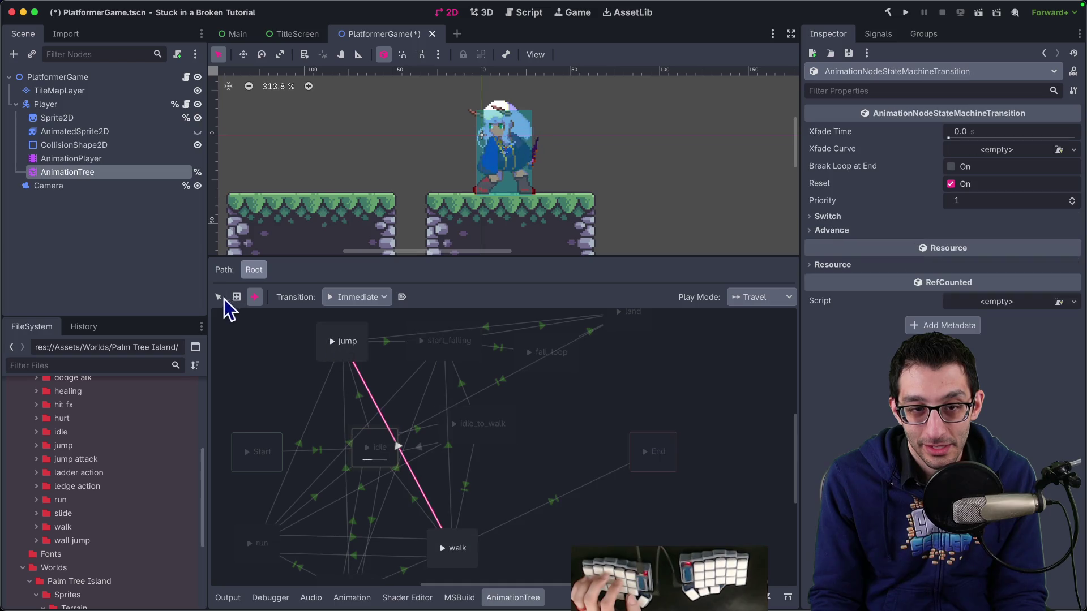
click(401, 448)
click(832, 230)
click(995, 245)
click(983, 291)
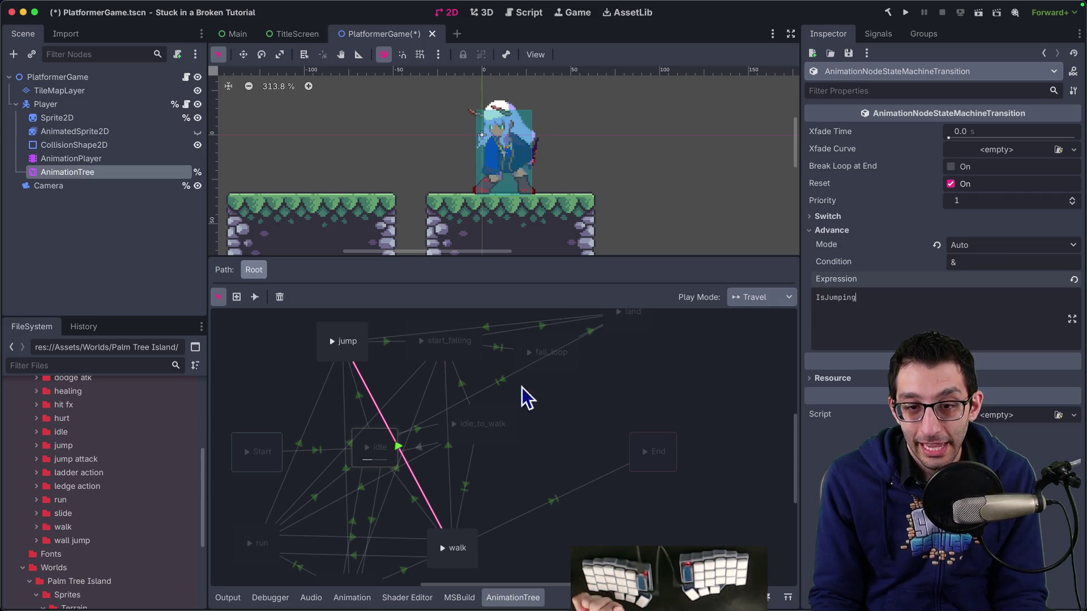
Give idle_to_walk→jump Auto advance on IsJumping and save the scene.
click(506, 439)
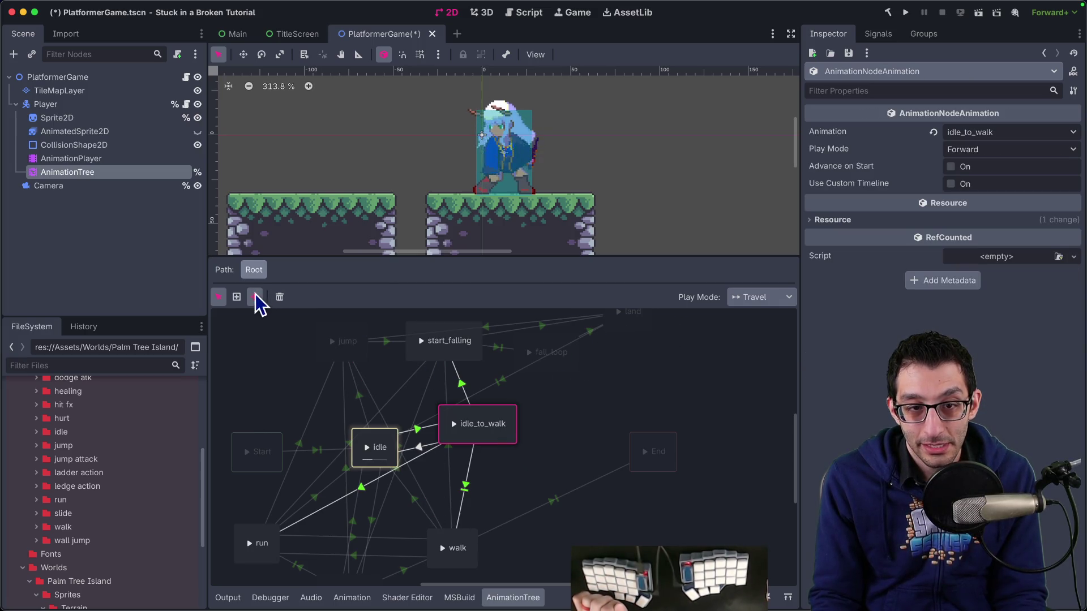
click(358, 358)
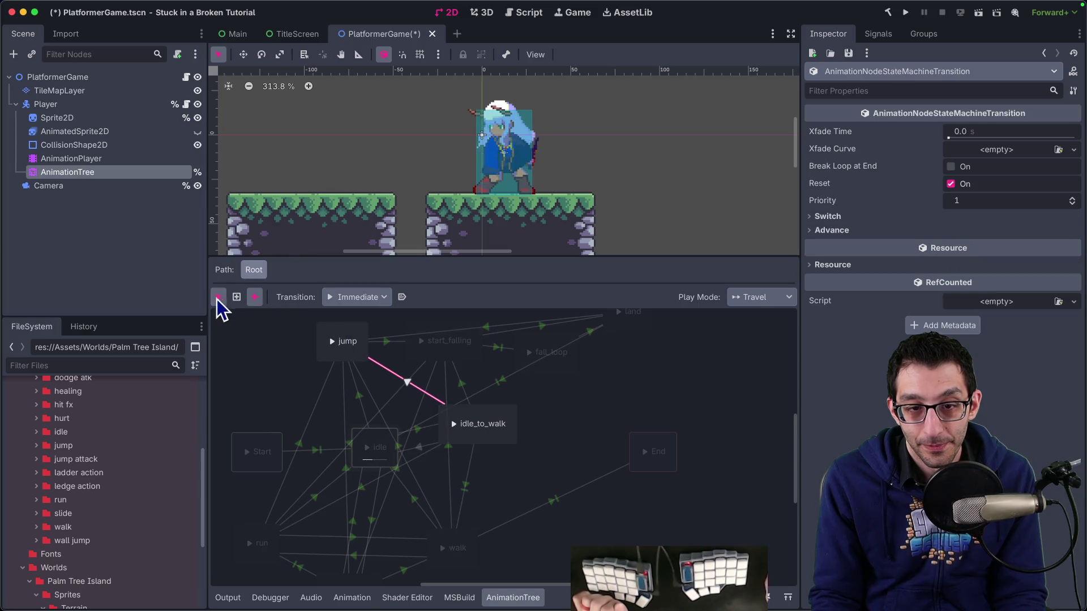
click(892, 230)
click(1014, 245)
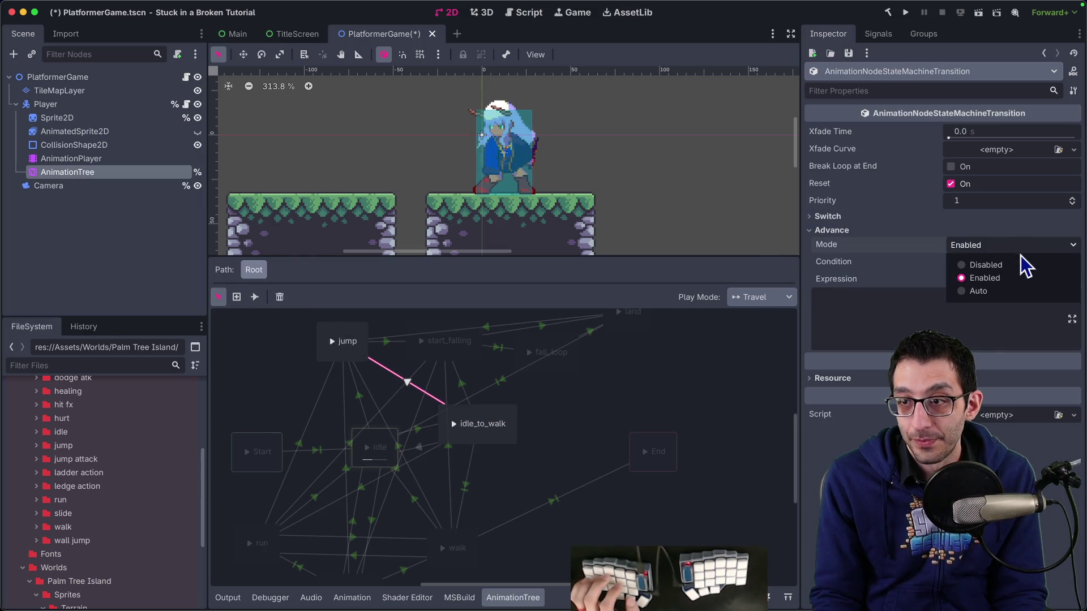
click(997, 294)
click(978, 306)
text(IsJumping)
key(super+s)
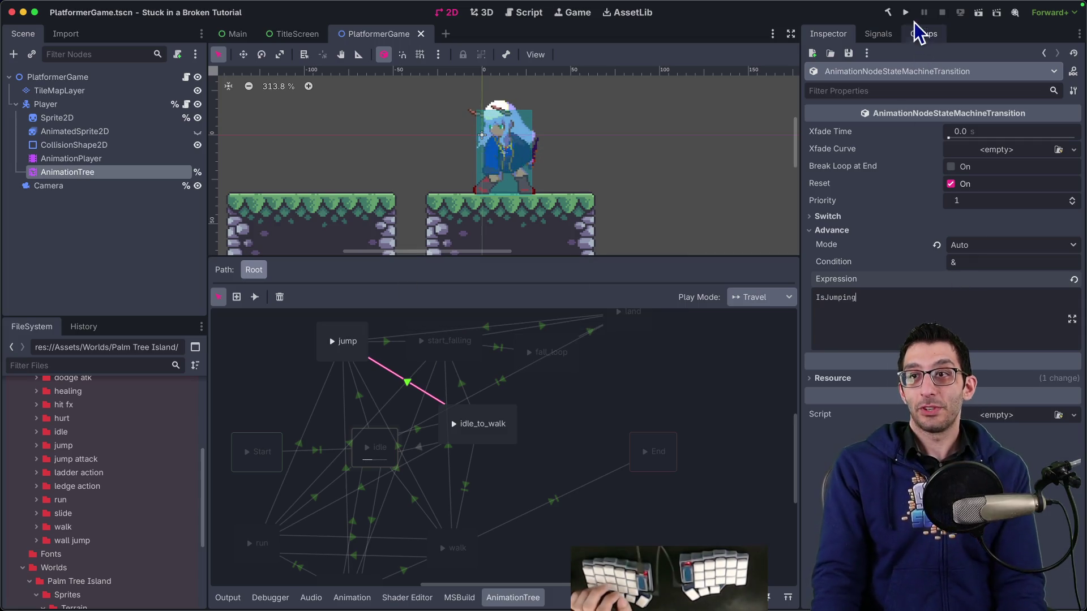
Launch the game maximized and jump onto and off the floating platform.
click(906, 13)
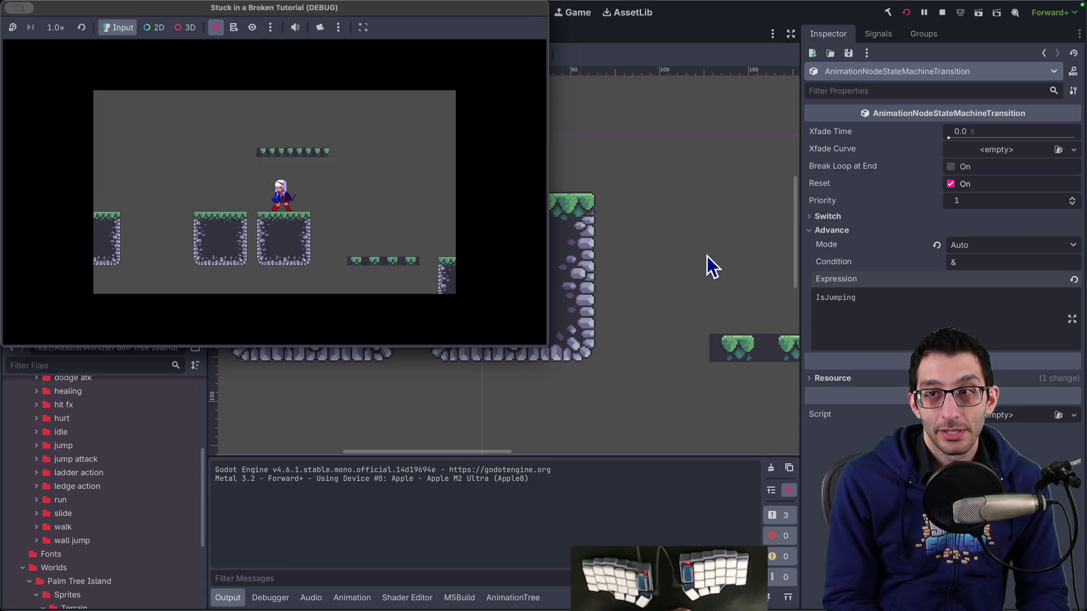
double_click(416, 12)
key(Right)
key(space)
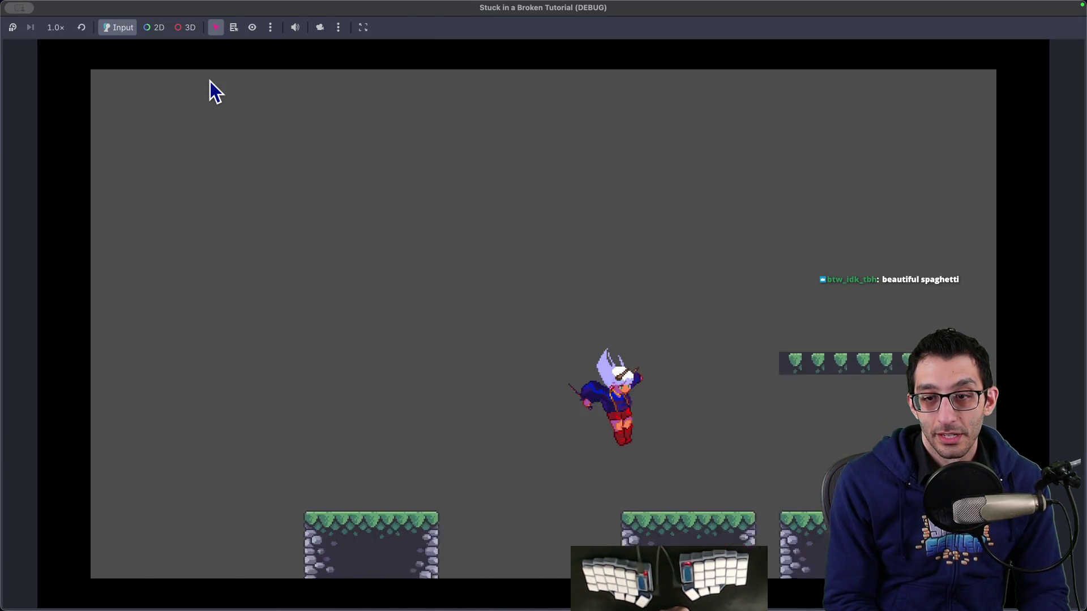
key(space)
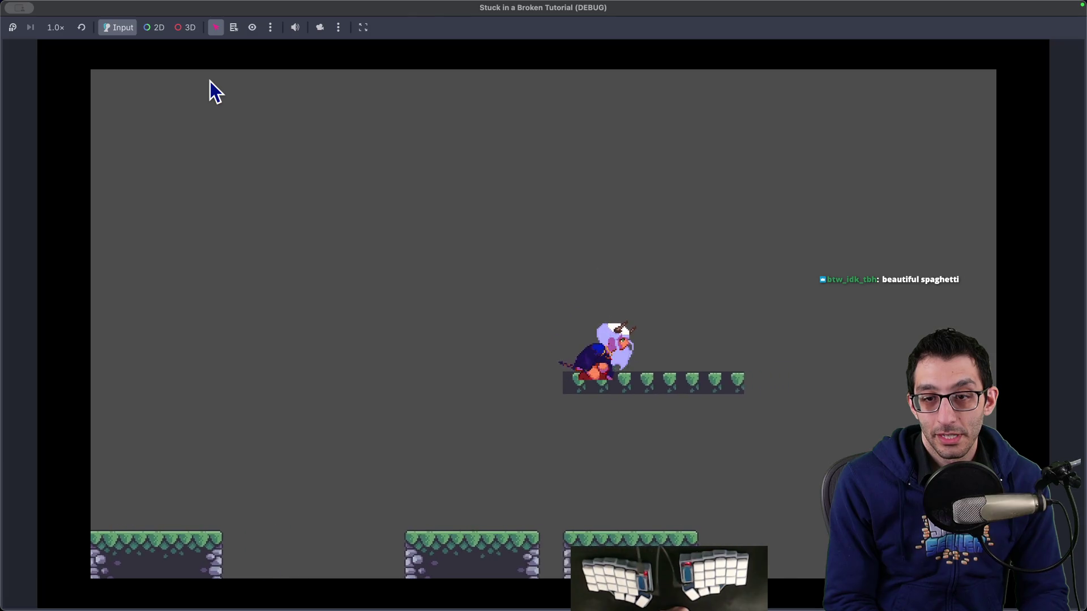
key(space)
key(Left)
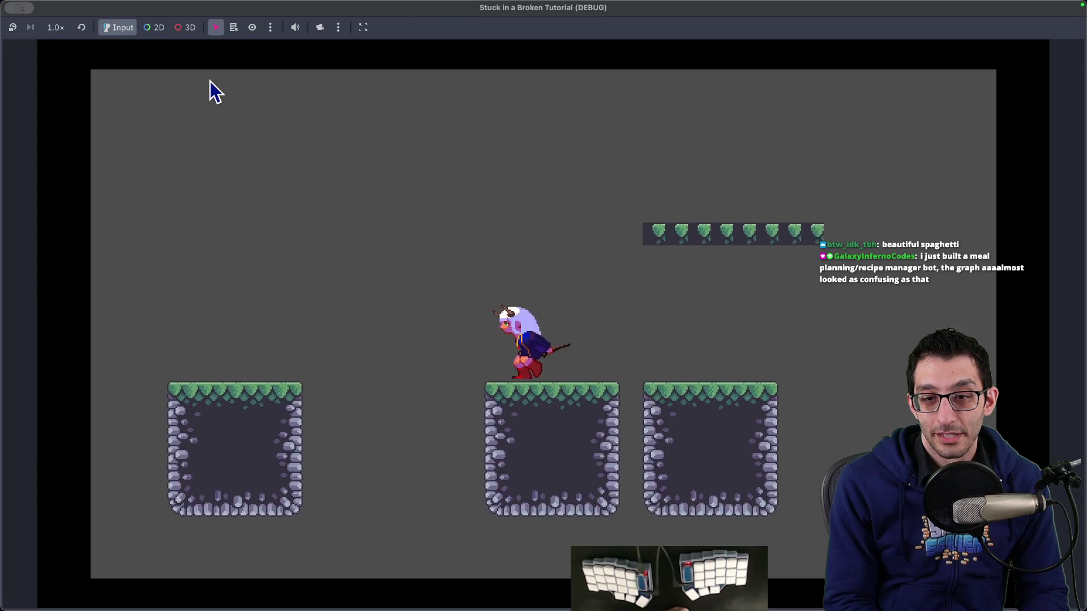
key(Left)
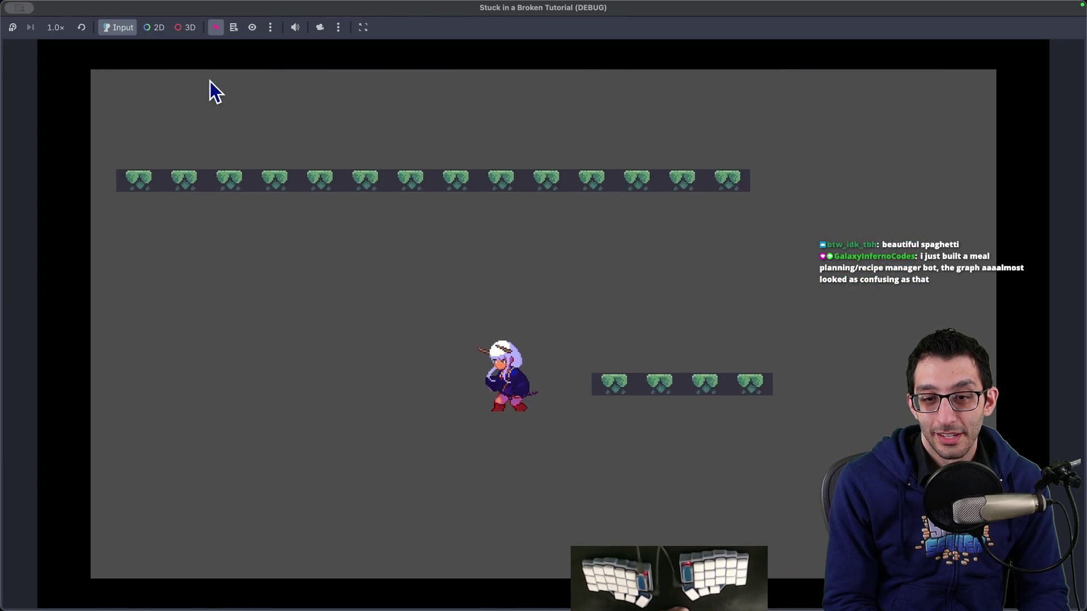
Run along the ground, jumping repeatedly left and right between platforms.
key(Right)
key(space)
key(Left)
key(space)
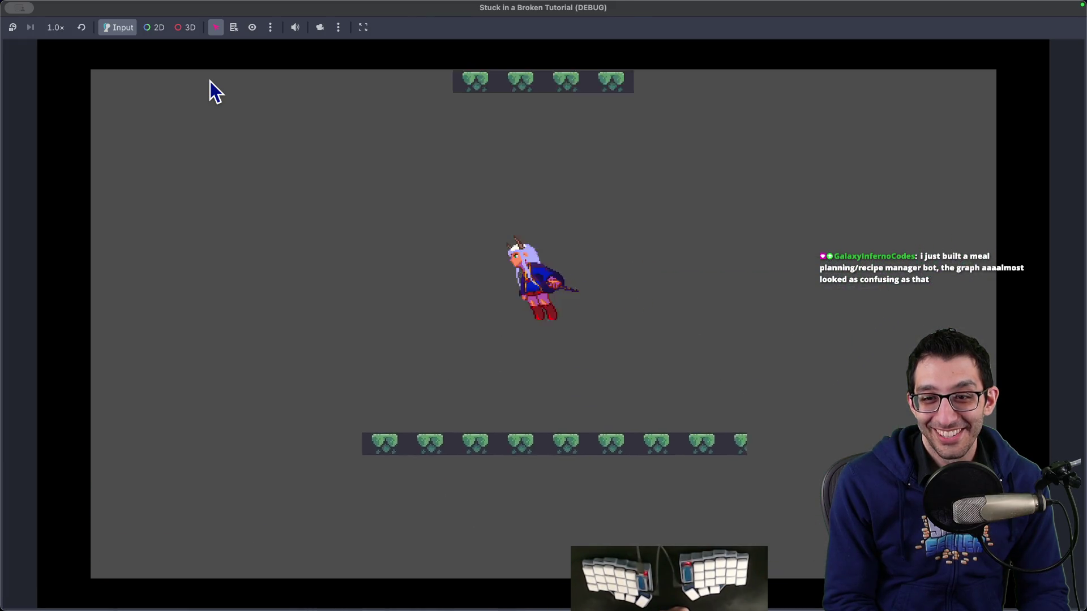
key(space)
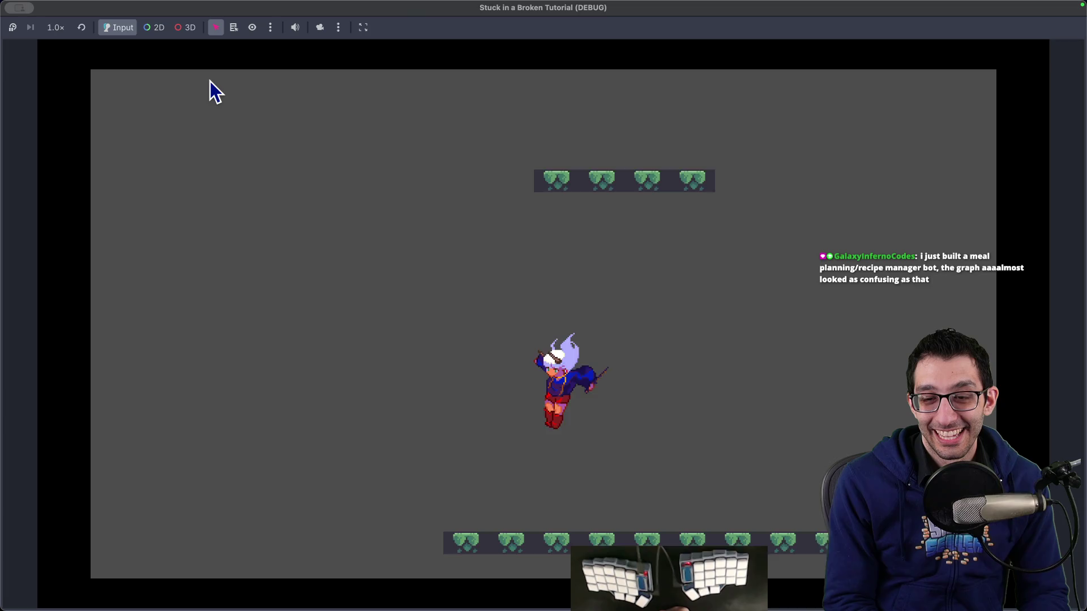
key(space)
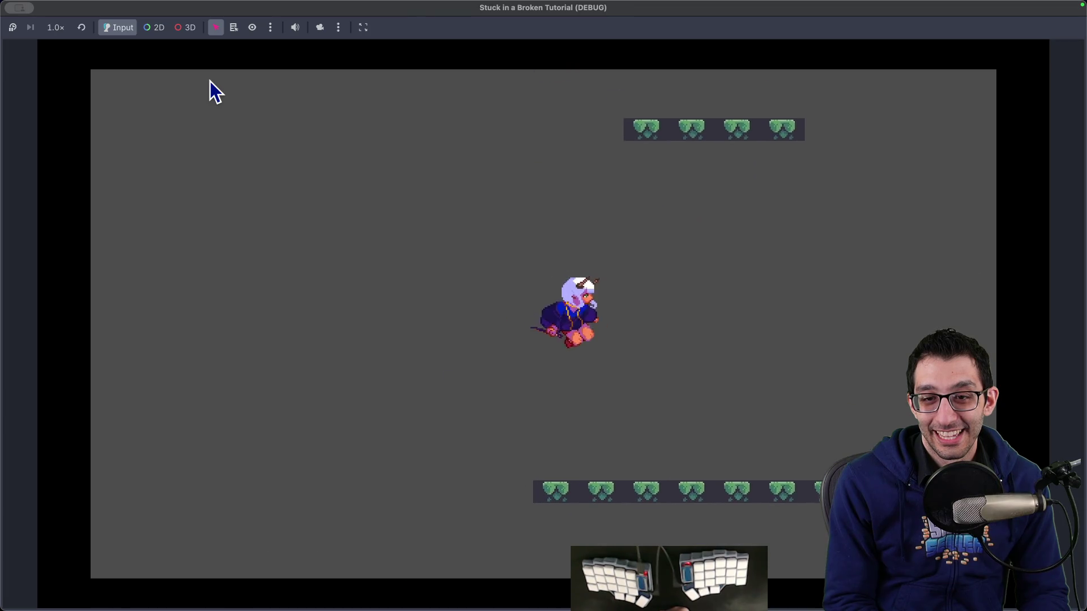
key(space)
key(Left)
key(space)
key(space)
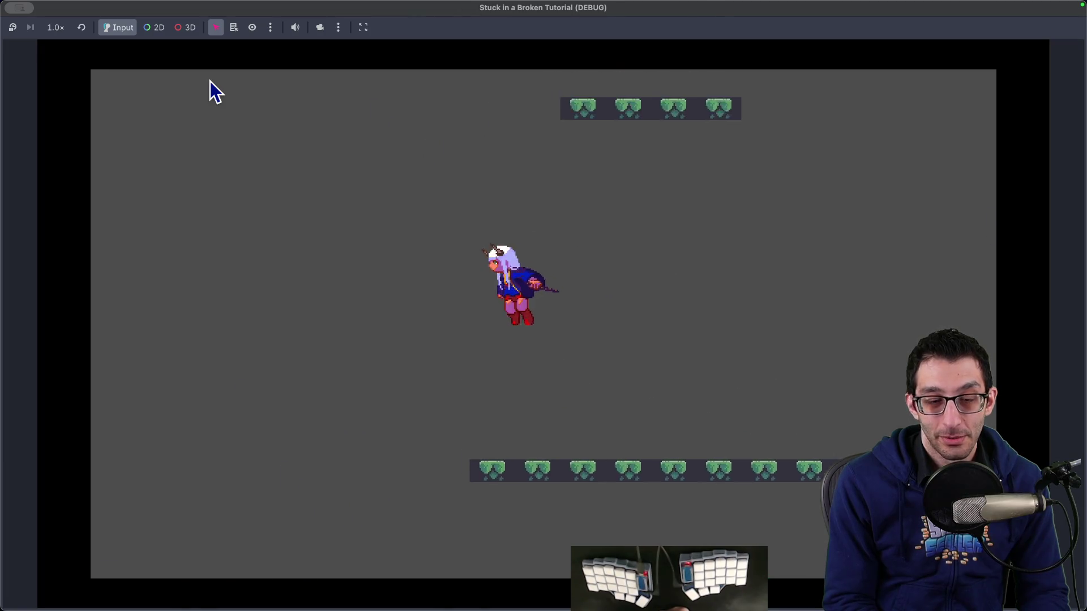
key(Right)
Jump to the higher platform, drop to the ground, and jump back up to the upper platform.
key(space)
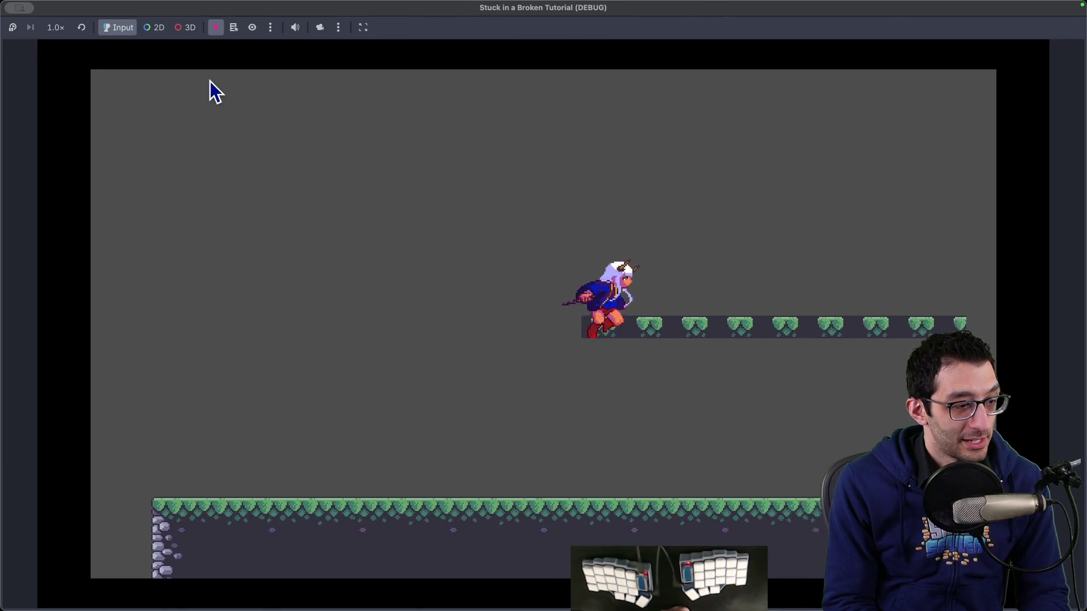
key(space)
key(Left)
key(space)
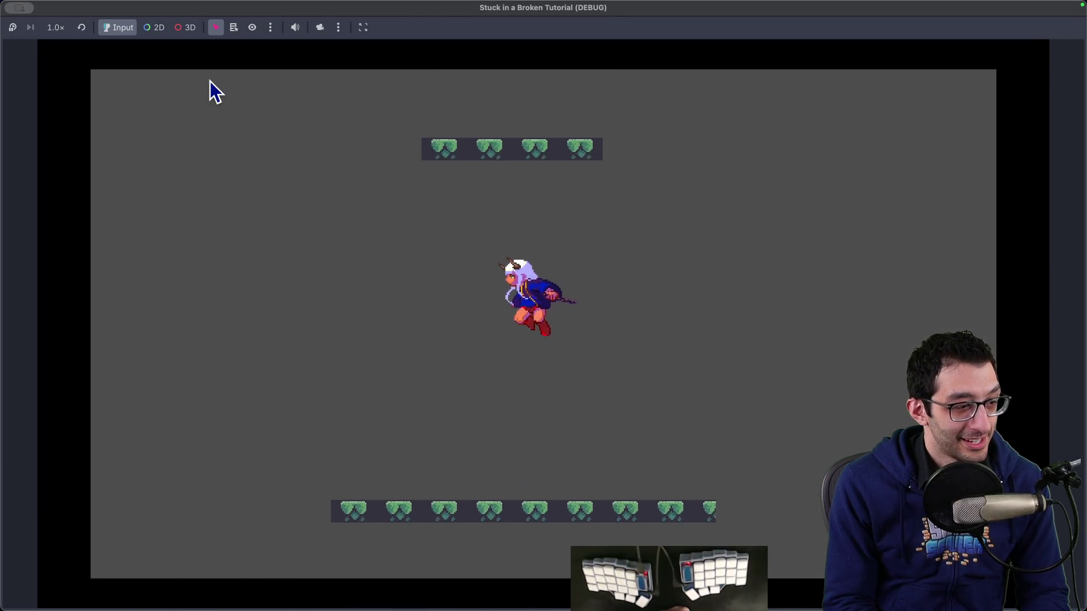
key(space)
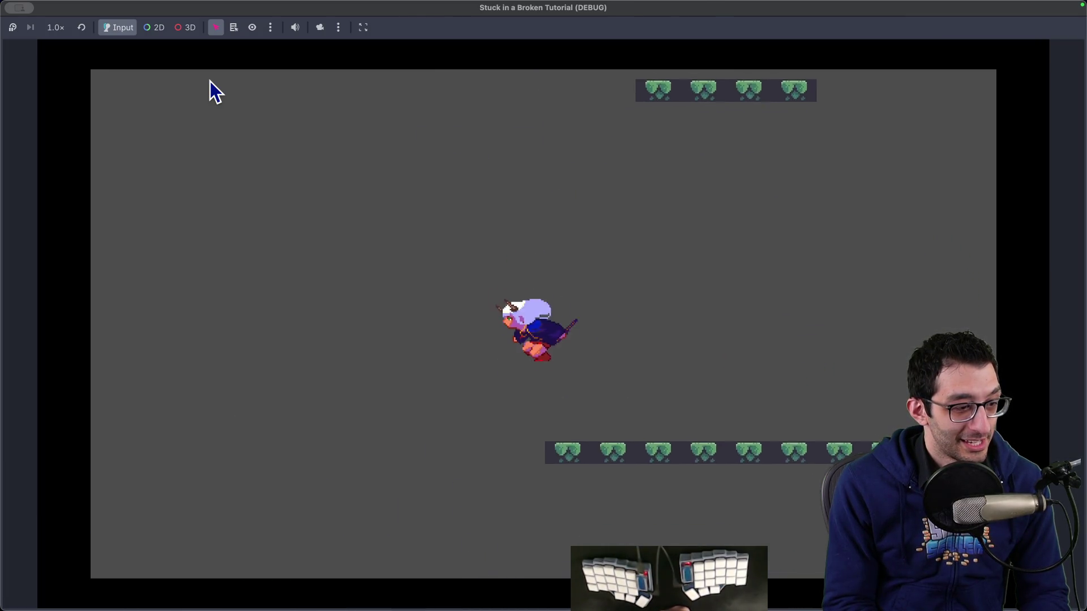
key(space)
key(Right)
key(space)
key(space)
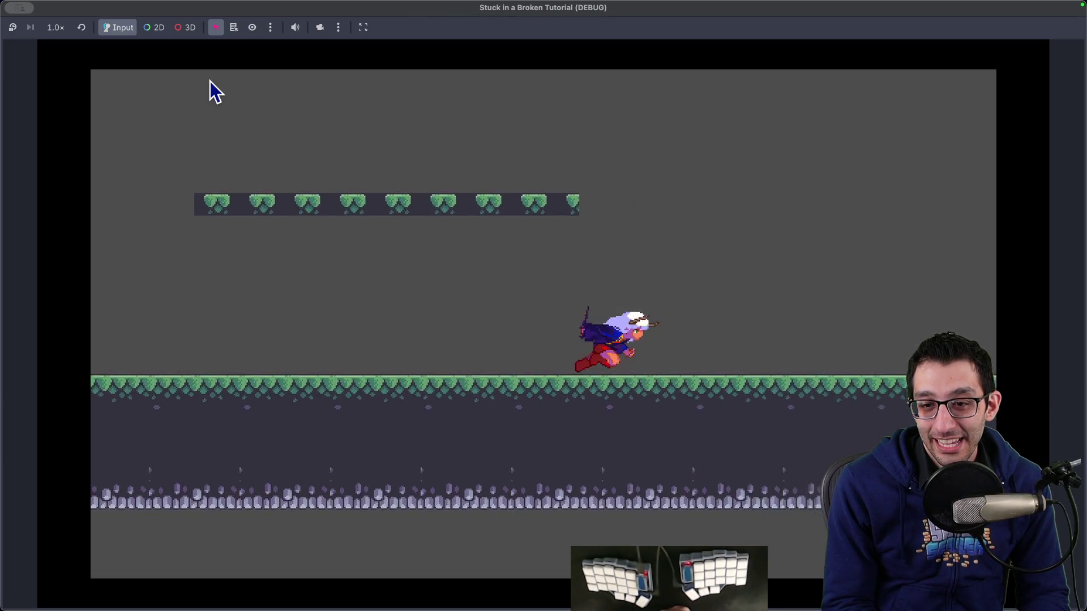
key(Left)
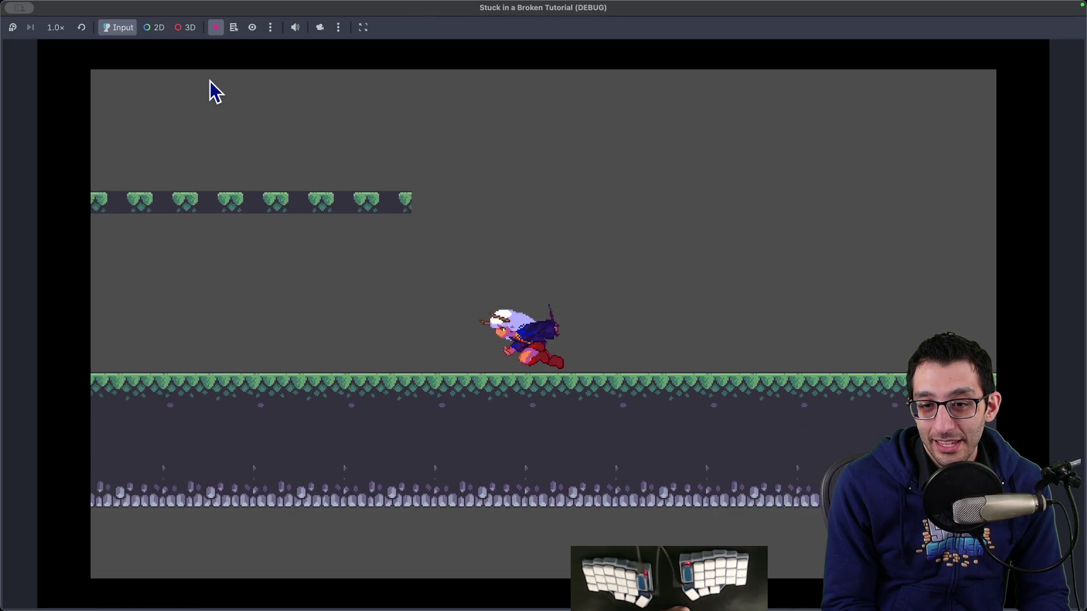
key(space)
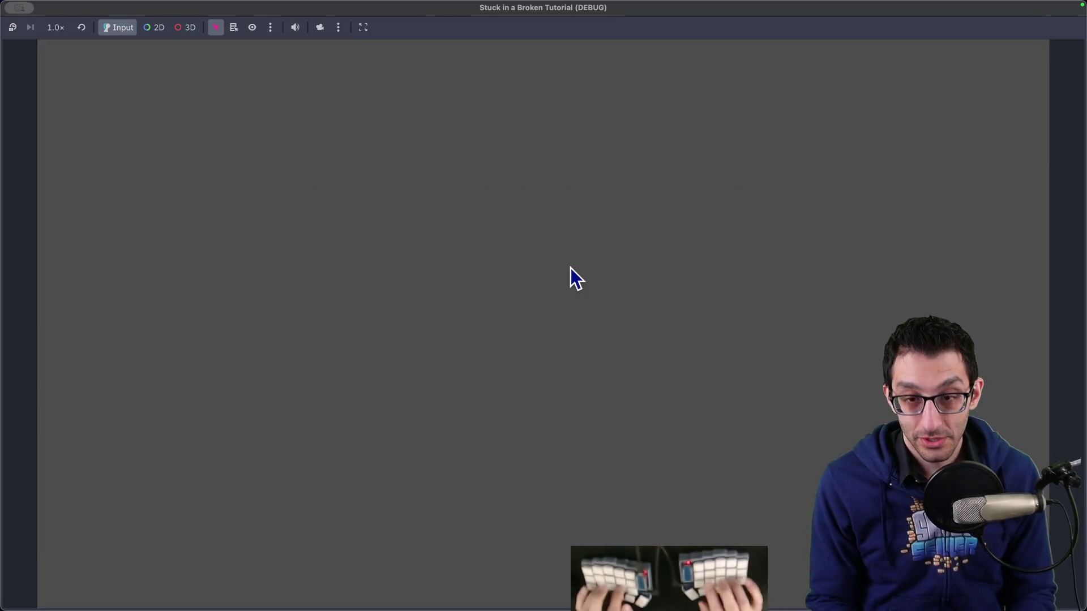
Close the game and open the land animation in the player's AnimationPlayer.
click(93, 159)
click(97, 171)
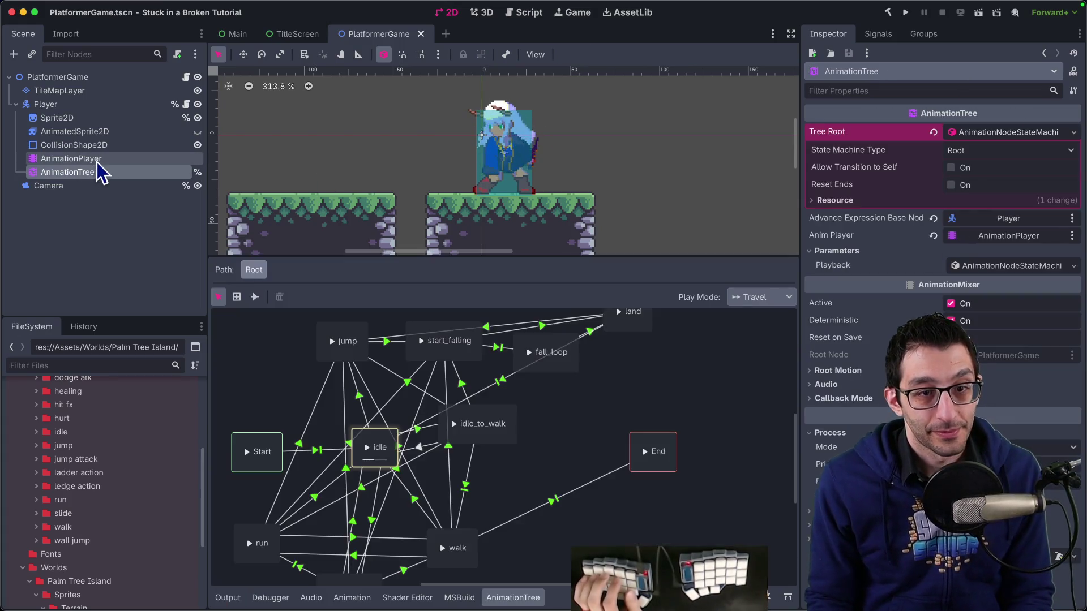
click(85, 158)
click(436, 353)
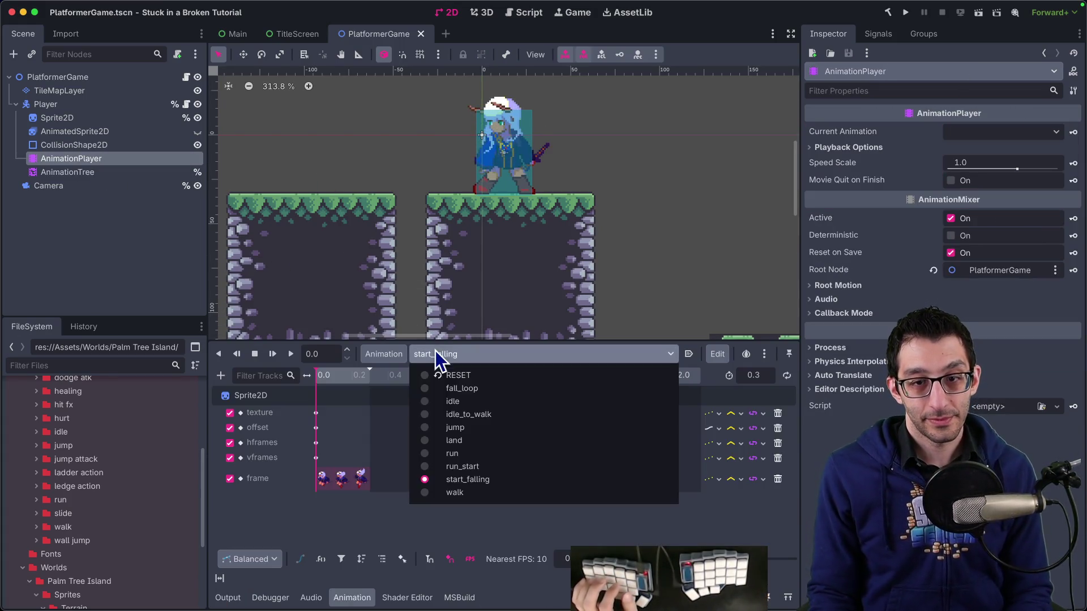
click(465, 439)
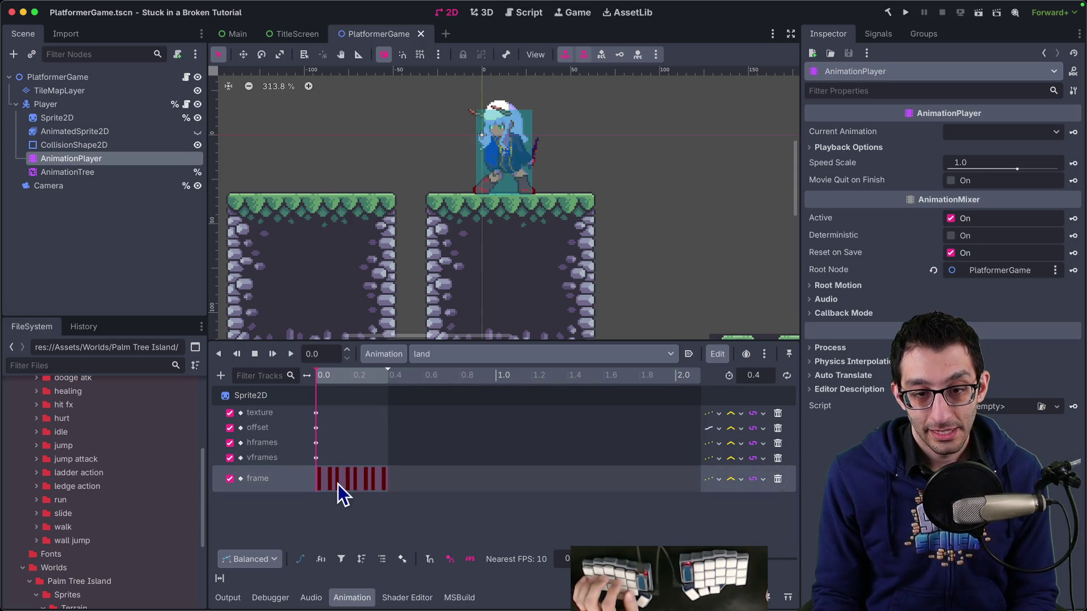
Glance at the sprite sheets in Finder, then return to Godot.
mouse_move(529, 606)
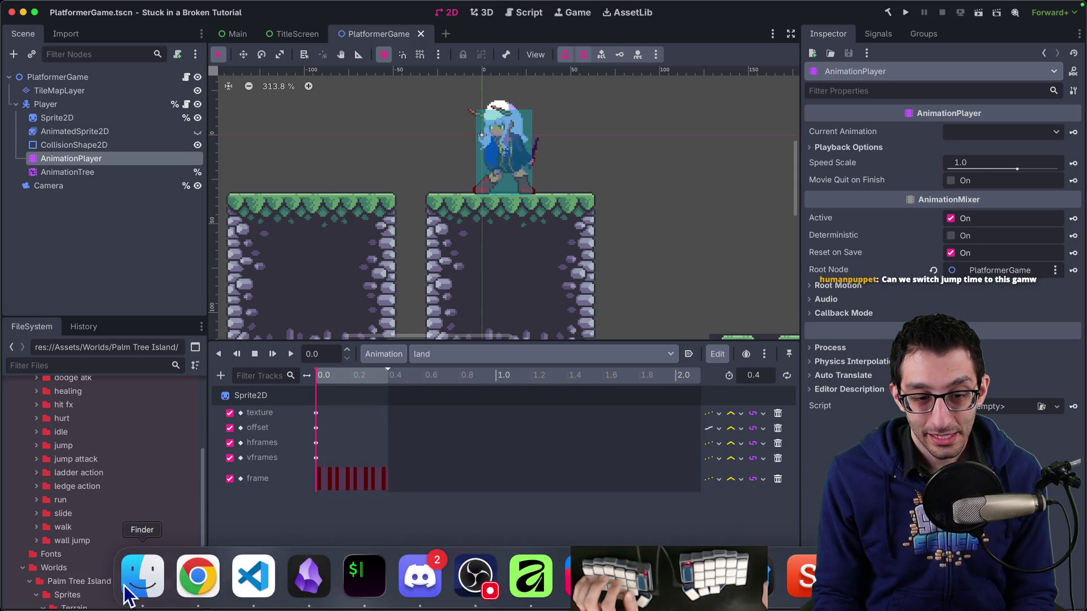
click(122, 587)
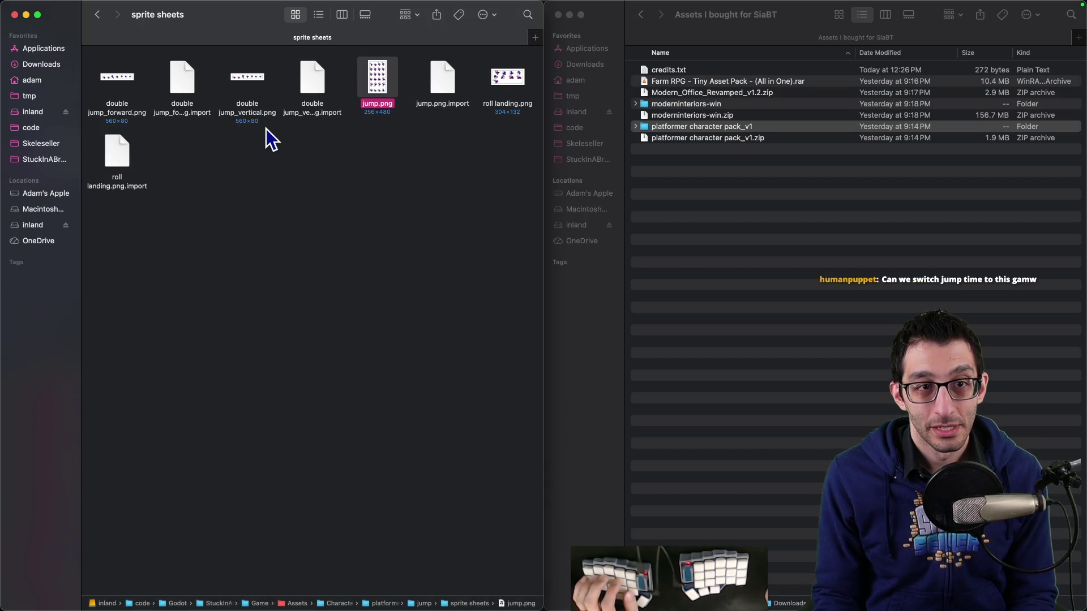
mouse_move(364, 595)
click(642, 578)
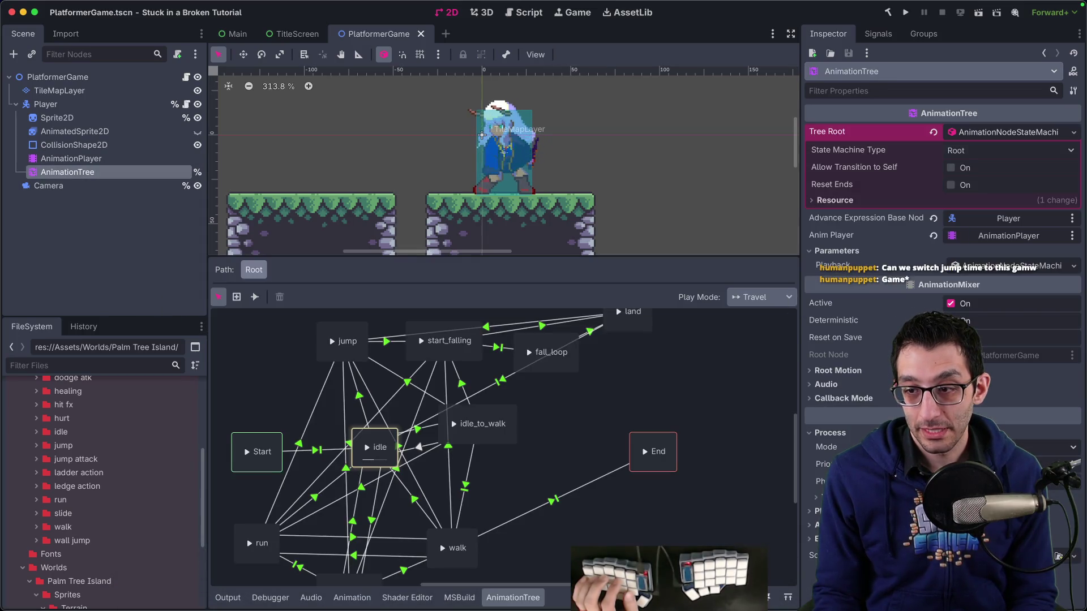
Scrub the land animation, check its offset key at y -6.0, then relaunch the game.
click(101, 160)
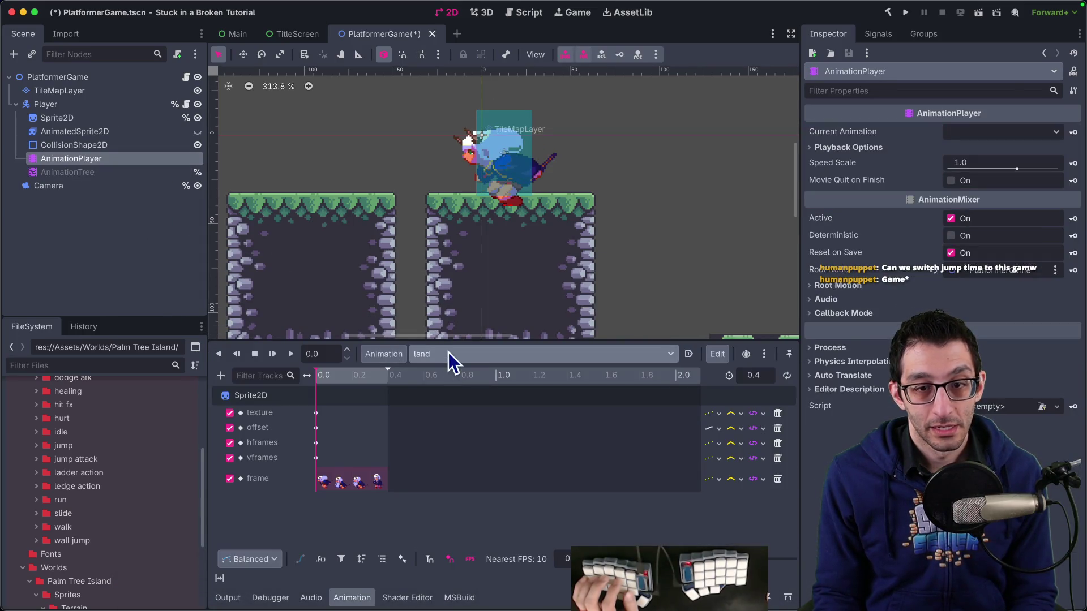
mouse_move(321, 377)
mouse_down()
mouse_move(379, 378)
mouse_move(307, 374)
mouse_up()
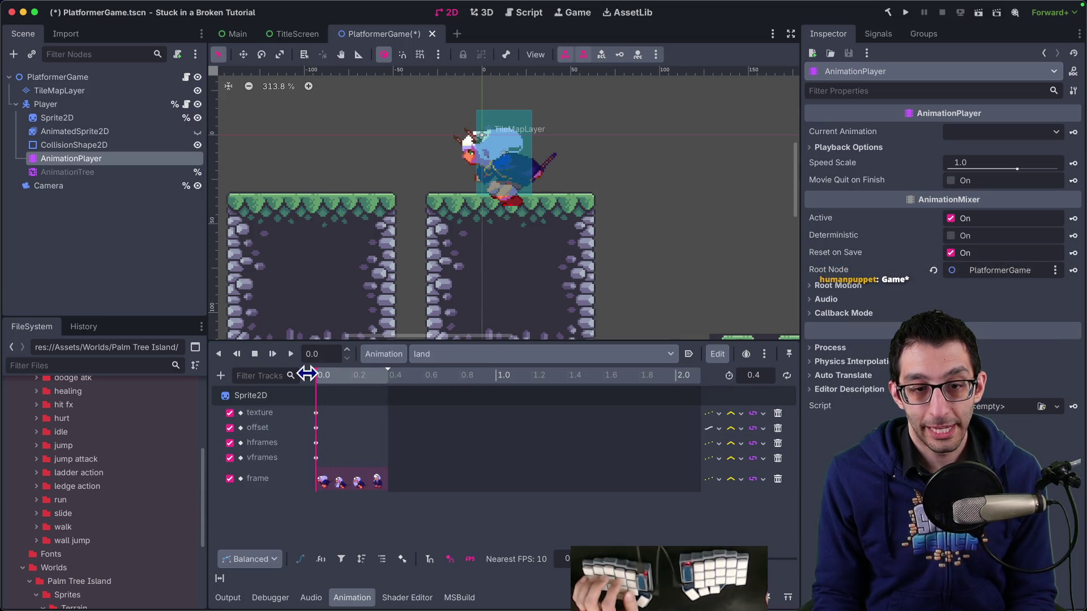
click(316, 427)
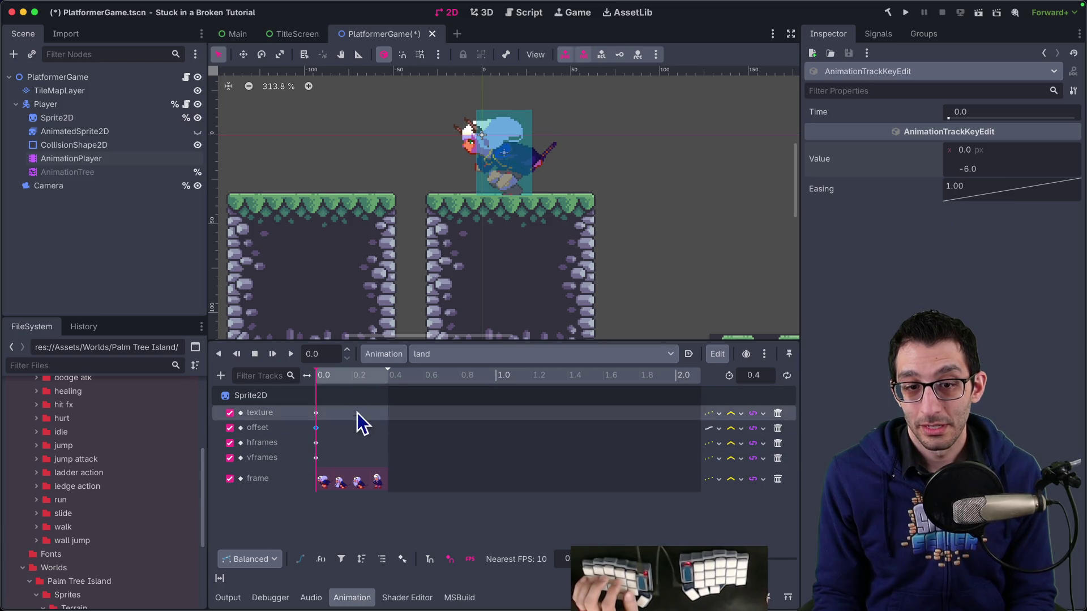
mouse_move(327, 379)
mouse_down()
mouse_move(390, 383)
mouse_move(312, 377)
mouse_up()
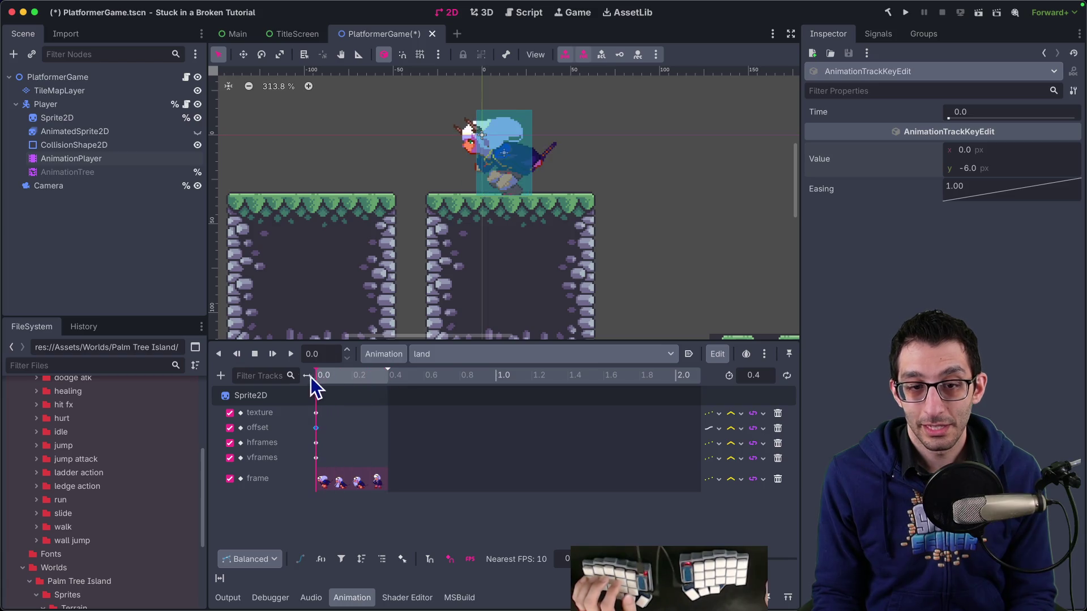
click(134, 172)
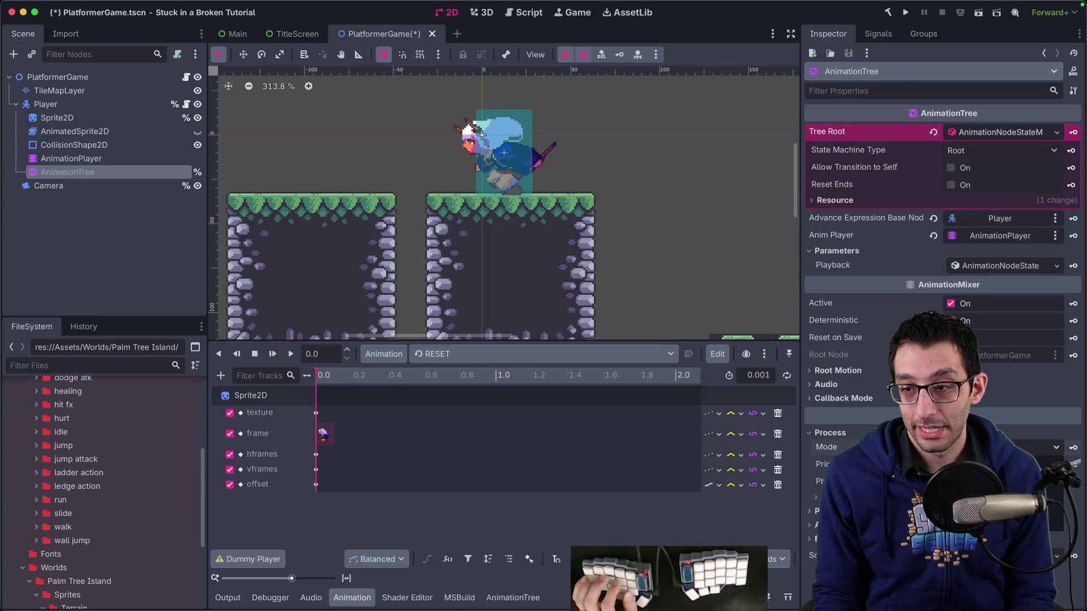
click(906, 12)
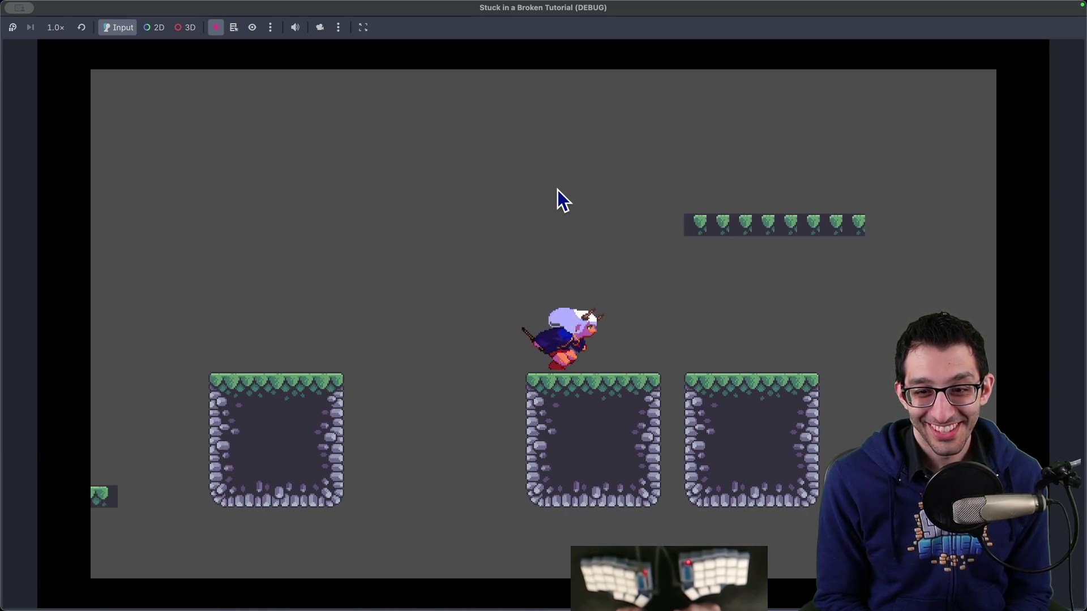
Jump repeatedly and walk the character left and right on a platform.
key(space)
key(space)
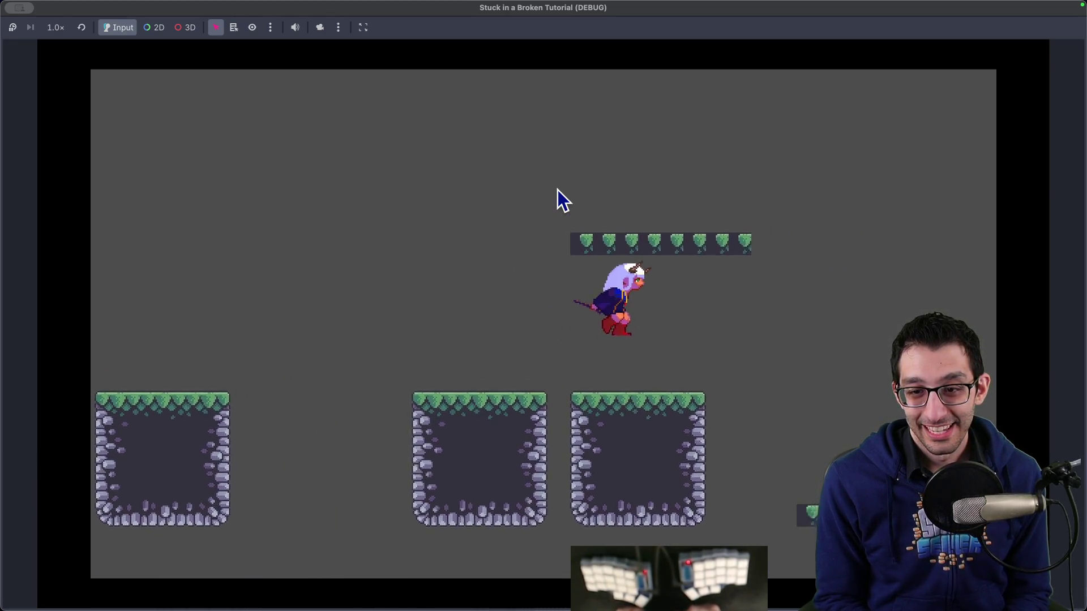
key(space)
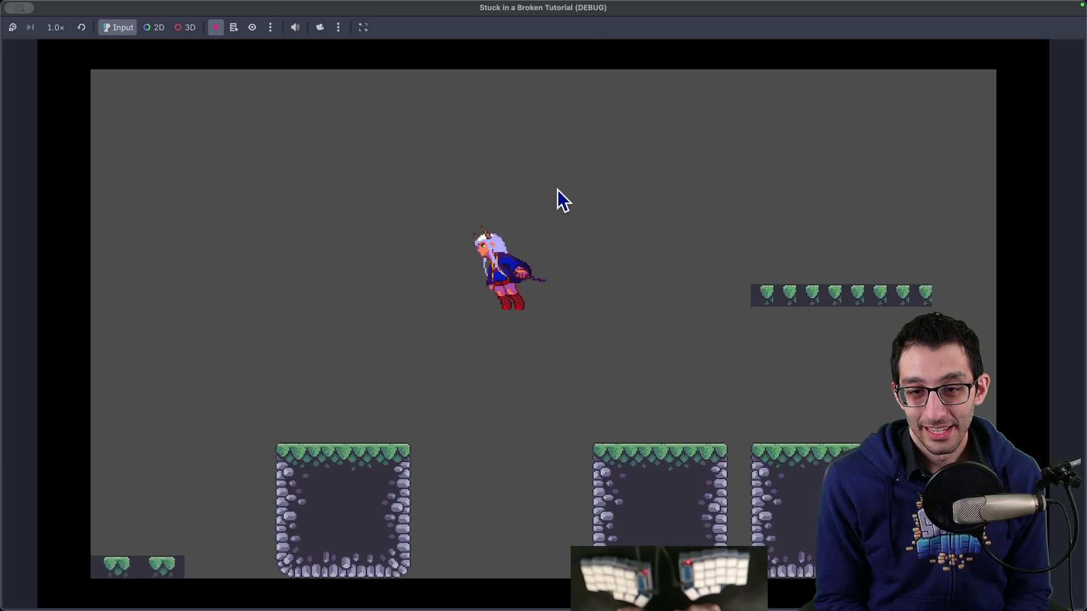
key(Right)
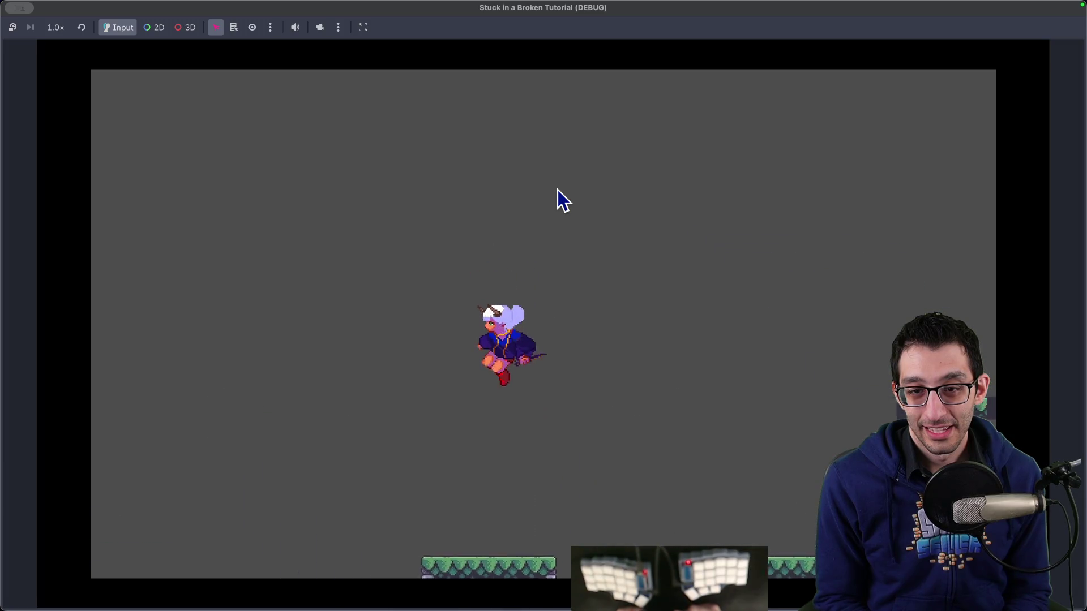
key(space)
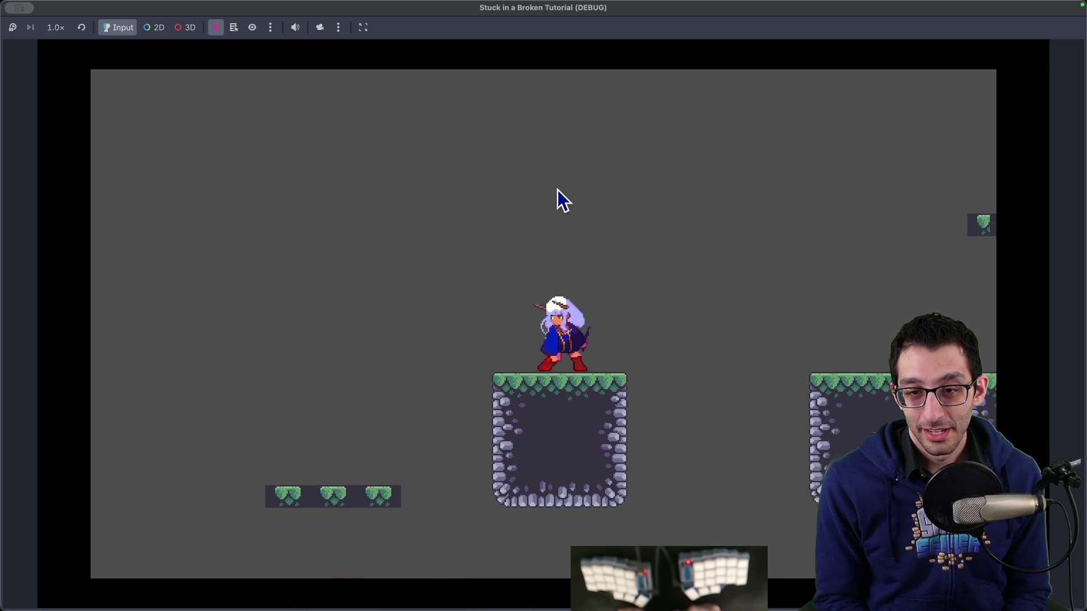
key(Left)
key(Right)
key(Left)
key(Right)
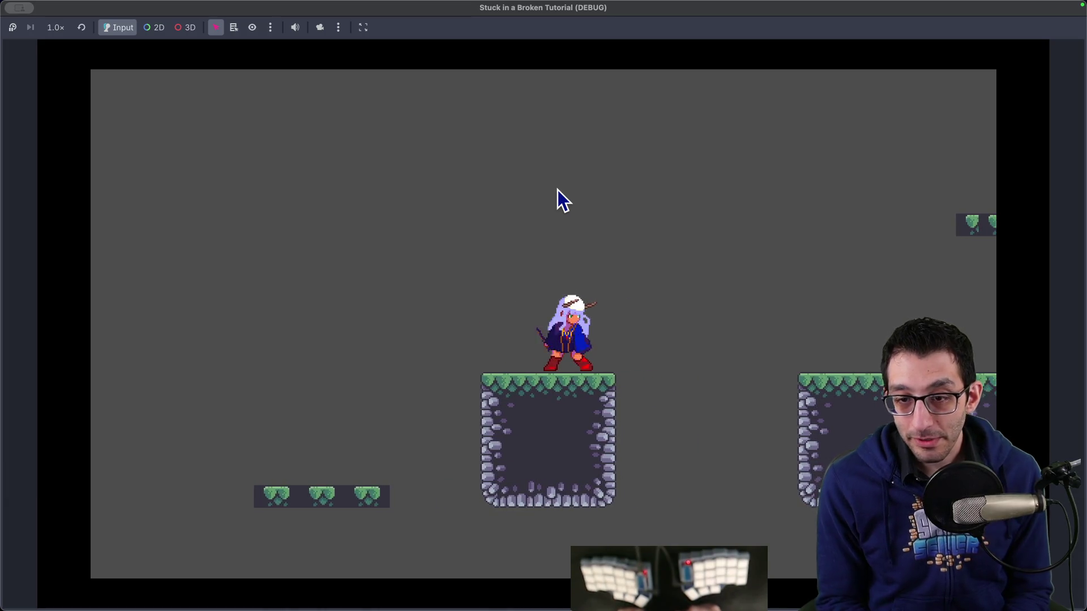
key(Left)
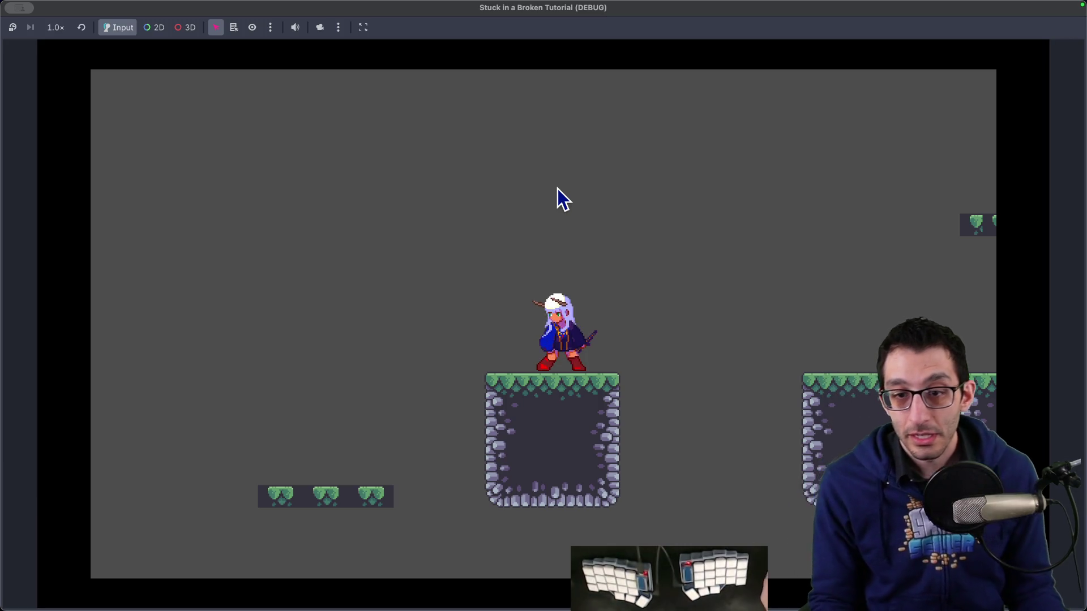
Stop the running game with Cmd+. and return to the PlatformerGame scene.
mouse_move(642, 586)
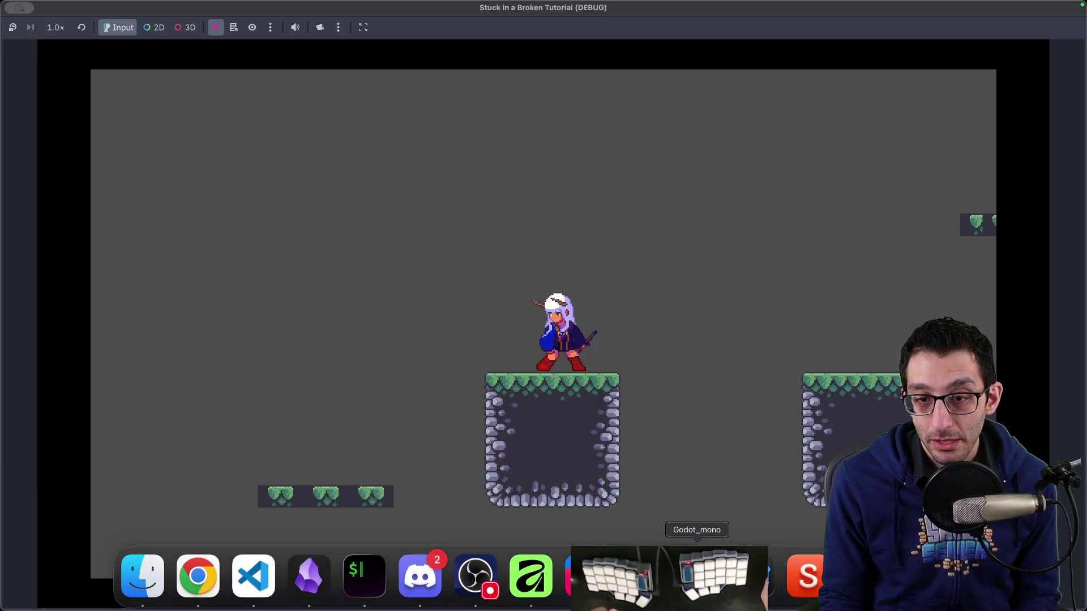
click(641, 577)
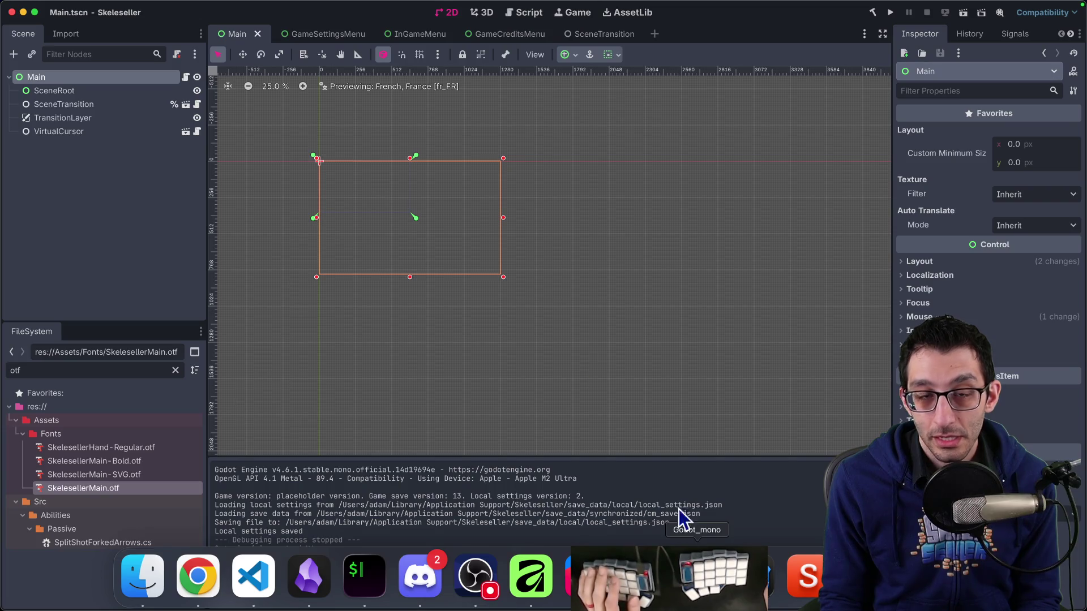
click(752, 577)
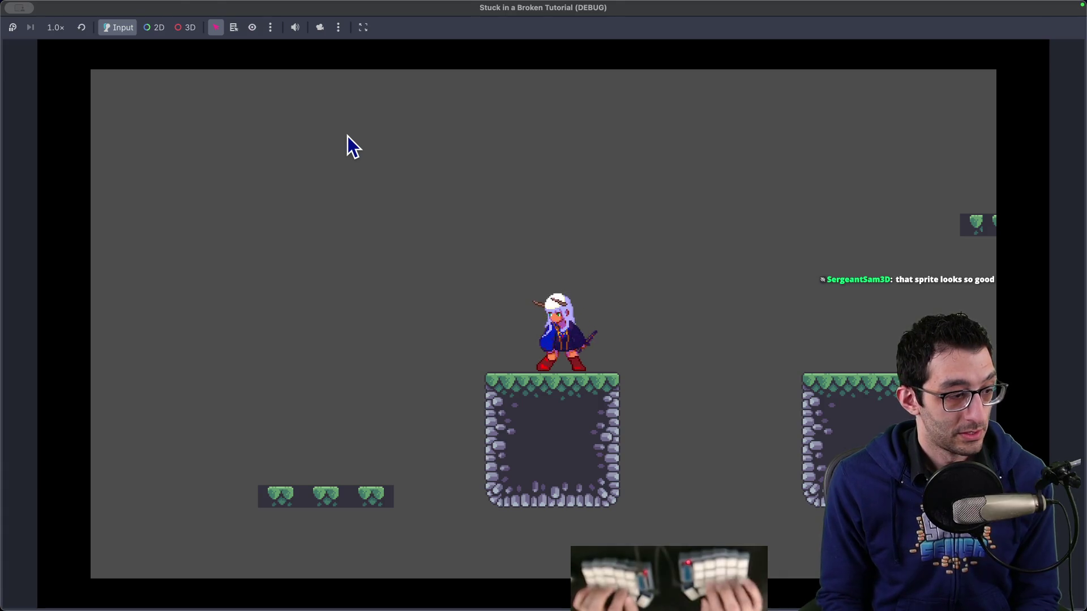
key(super+period)
scroll(556, 195, up, 5)
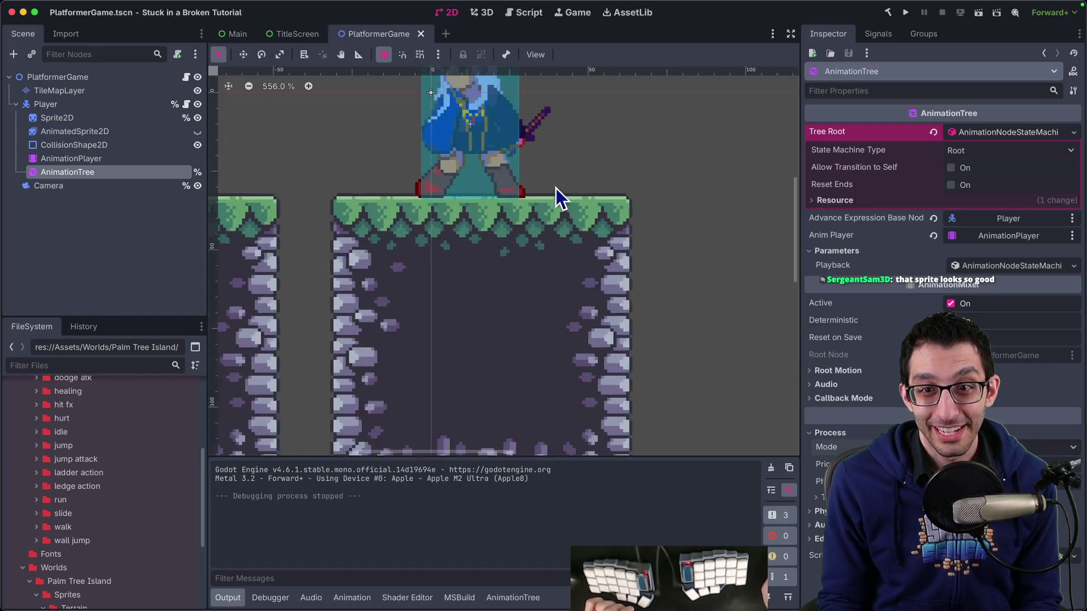
Select the player's CollisionShape2D and nudge it up and down against the feet.
scroll(486, 279, down, 1)
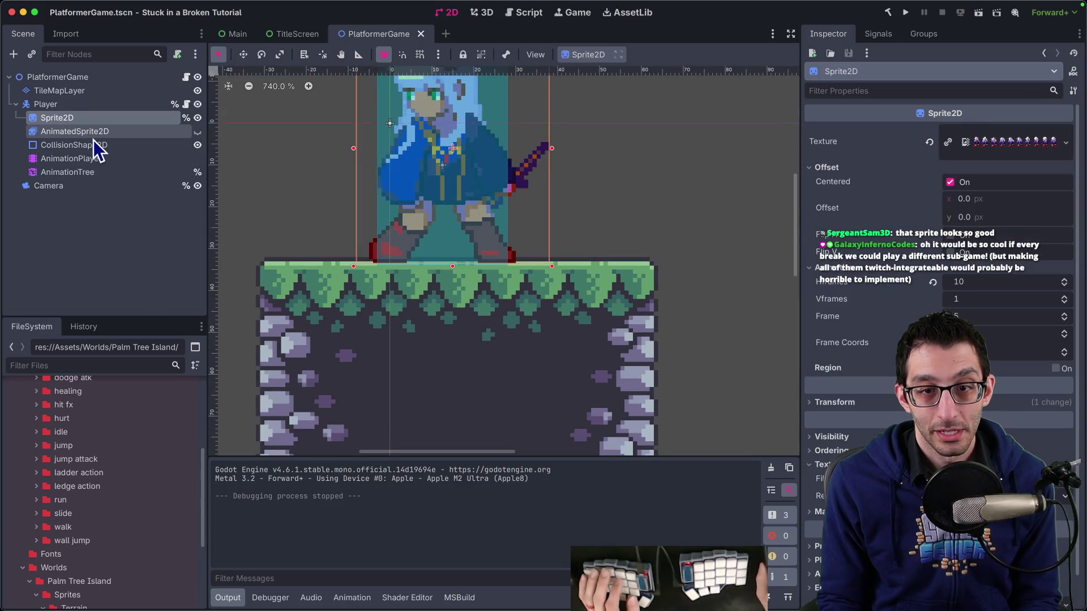
scroll(419, 237, up, 6)
scroll(464, 266, right, 3)
scroll(464, 266, down, 2)
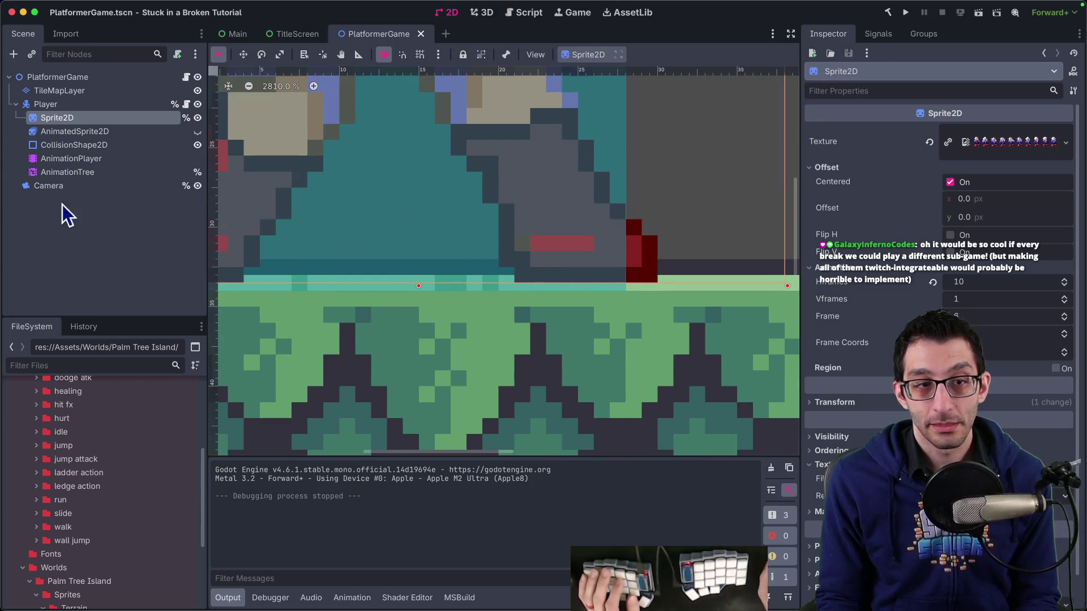
click(65, 145)
key(Up)
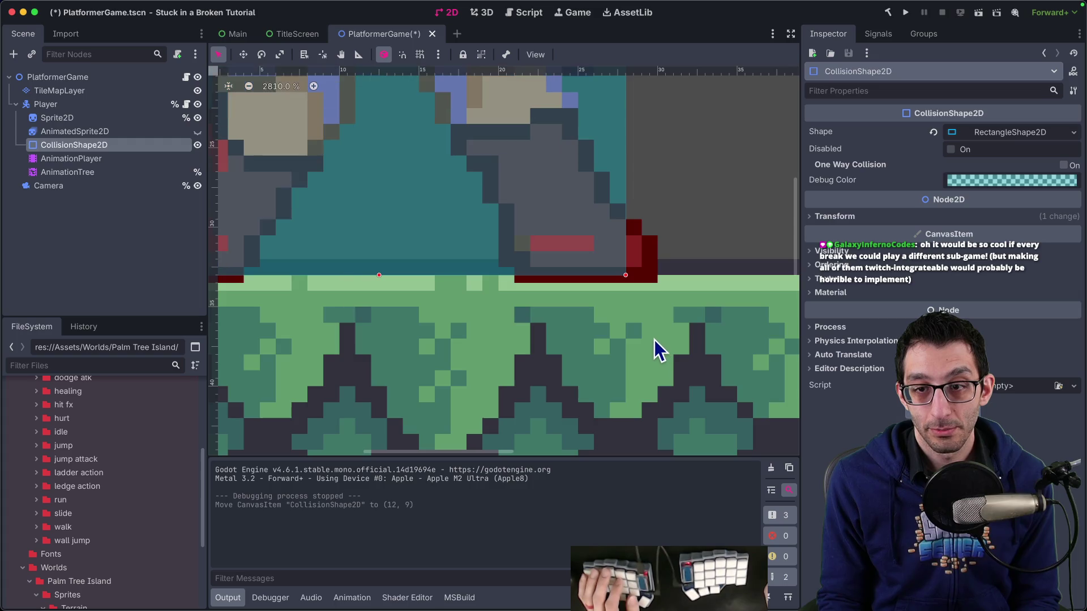
key(Down)
key(Up)
key(Down)
key(Up)
key(Down)
key(Up)
key(Down)
key(Up)
key(Down)
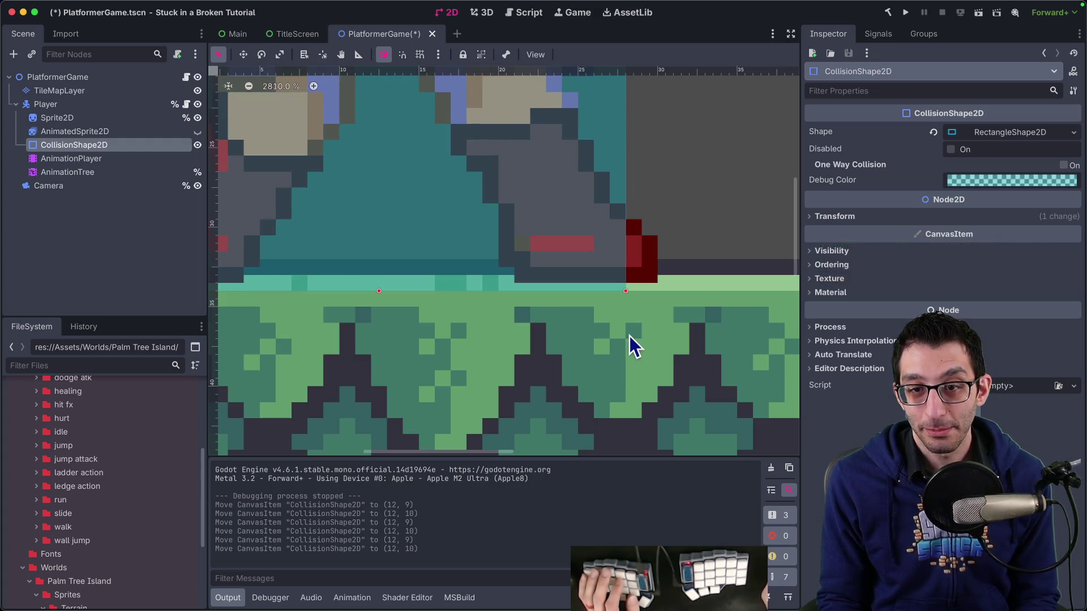
key(Up)
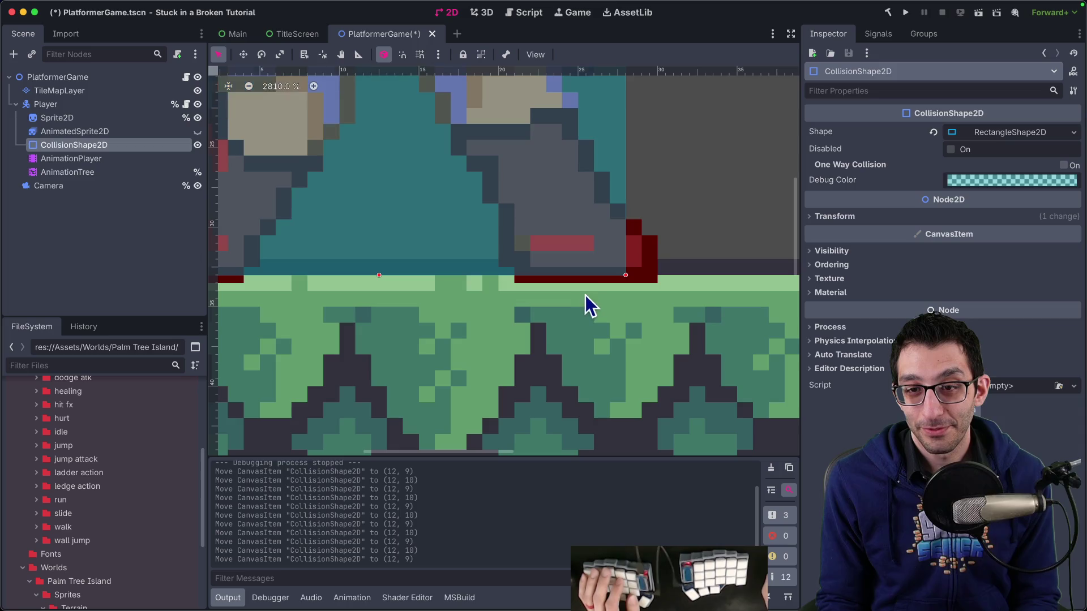
Drag the collision shape right to (13, 9) and relaunch the game.
mouse_move(595, 263)
mouse_down()
mouse_move(621, 267)
mouse_move(604, 262)
mouse_up()
scroll(507, 285, down, 10)
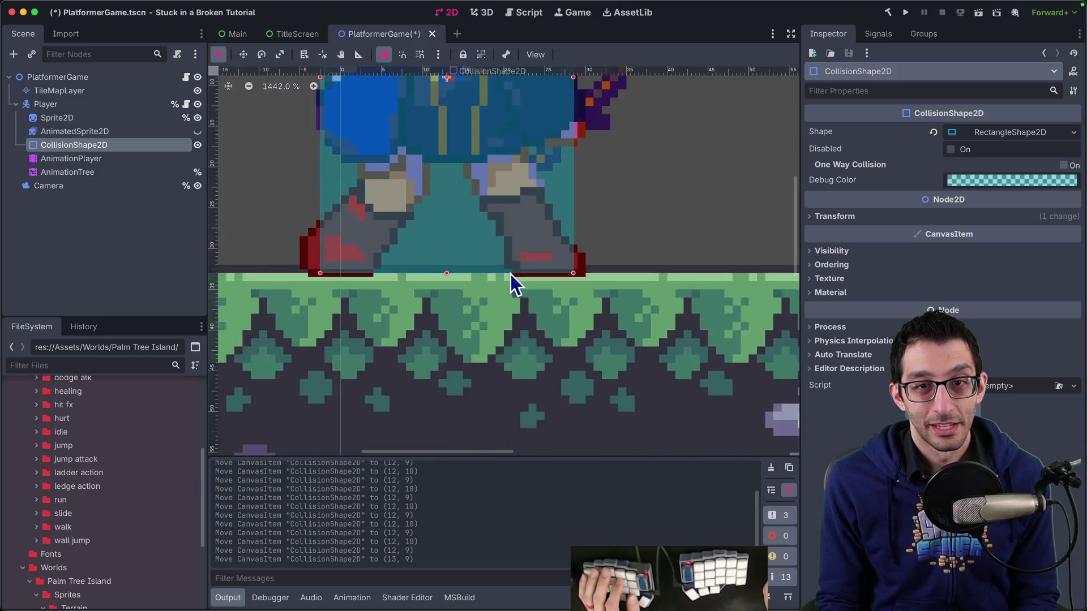
scroll(508, 276, down, 2)
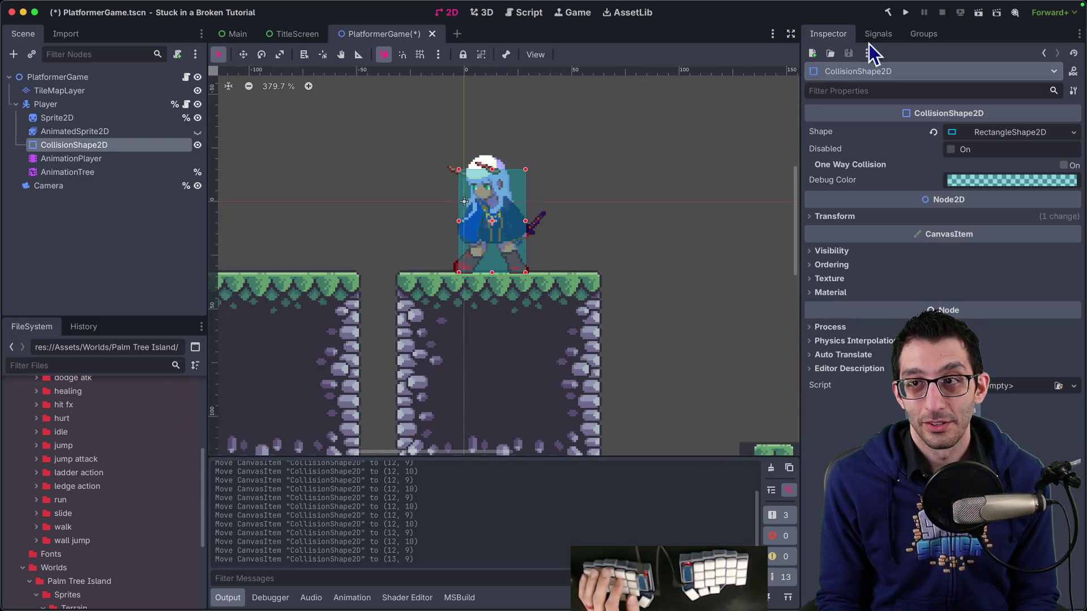
click(905, 13)
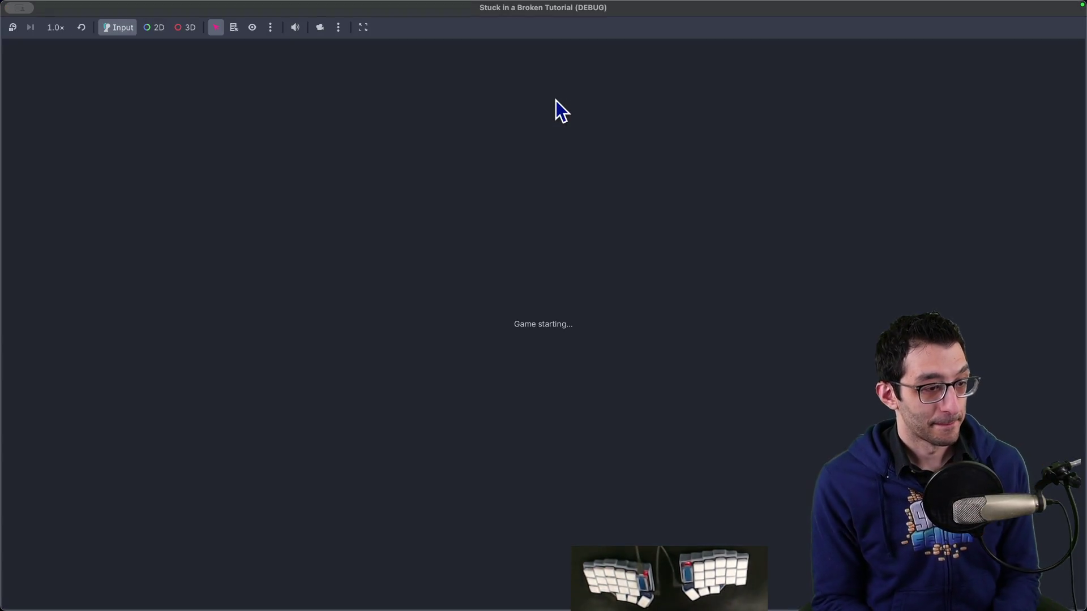
Run left and right, jumping up onto the platforms.
key(Left)
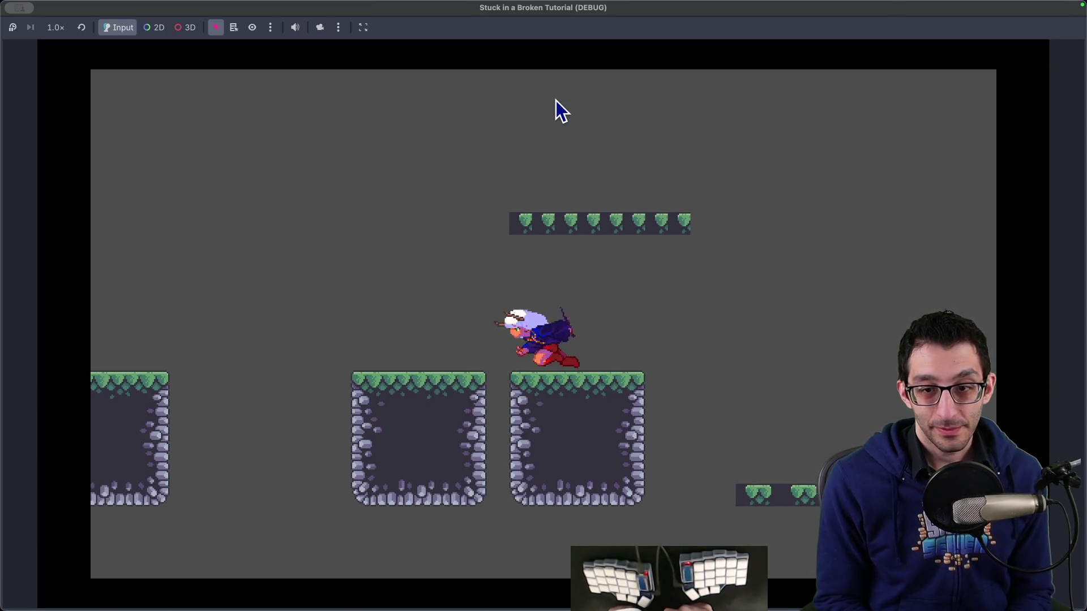
key(space)
key(Right)
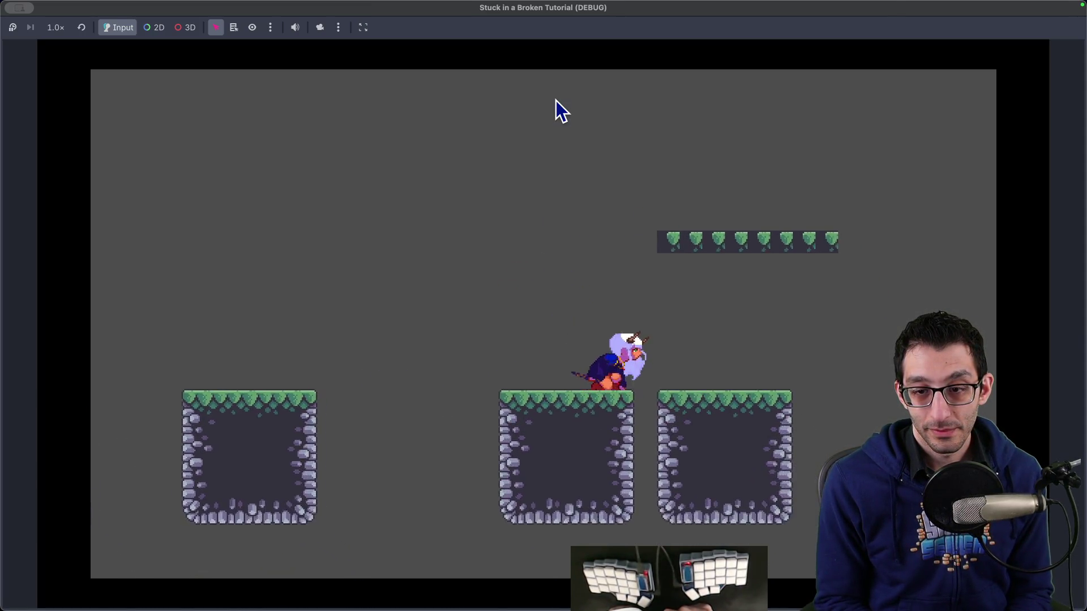
key(Left)
key(space)
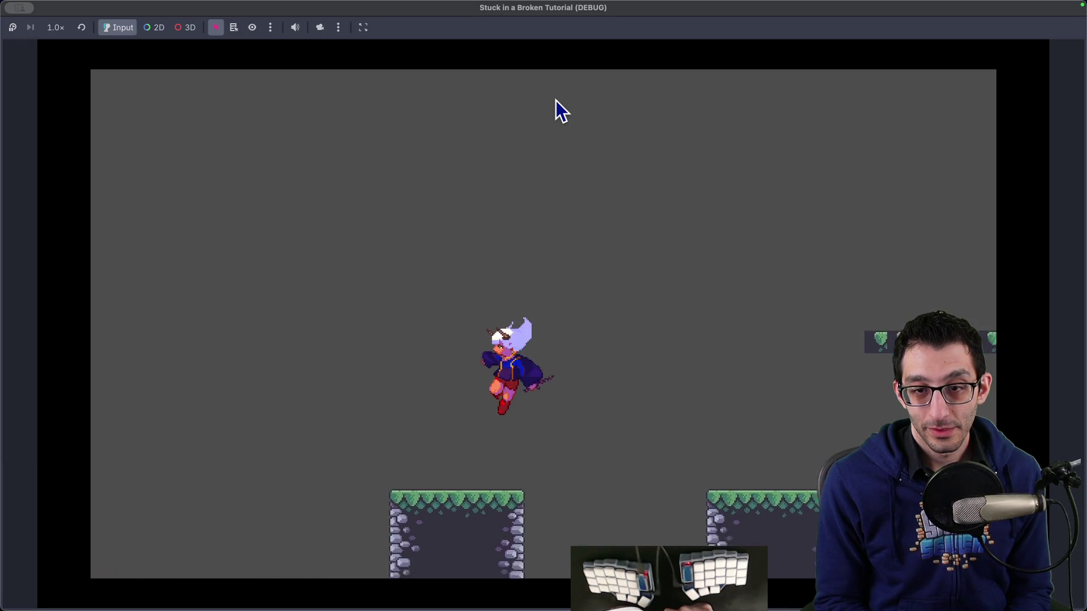
key(space)
key(Right)
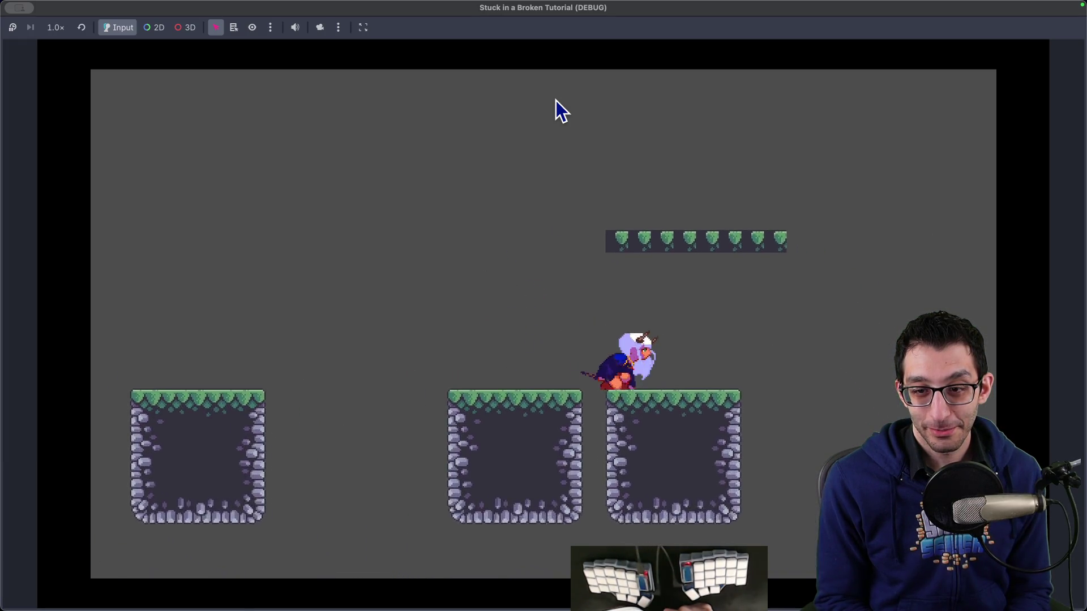
key(Right)
key(space)
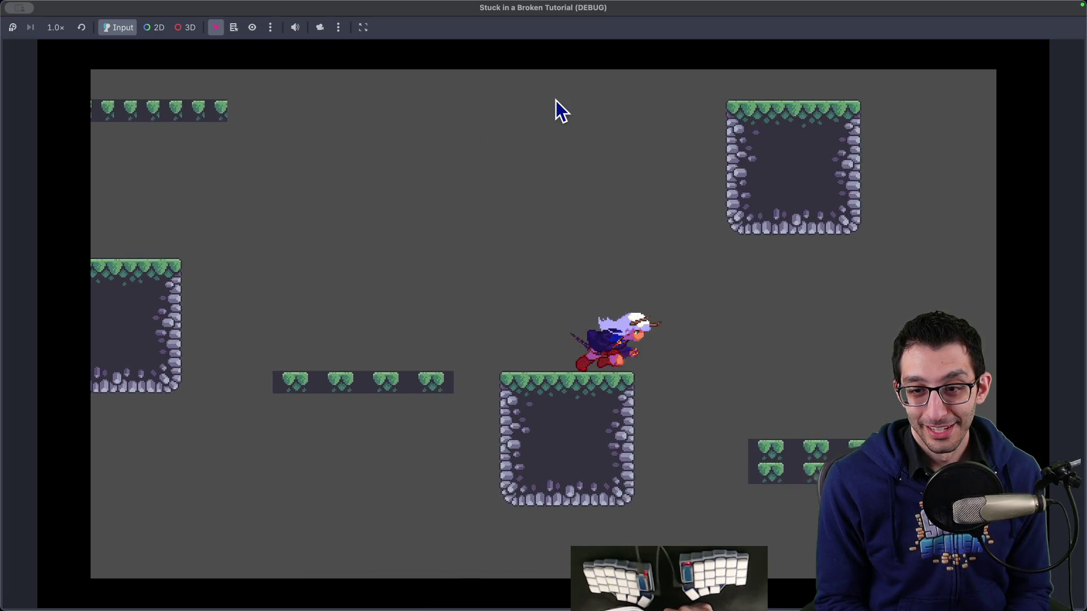
Jump off the platforms, run back and forth on the ground, then stop the game.
key(Left)
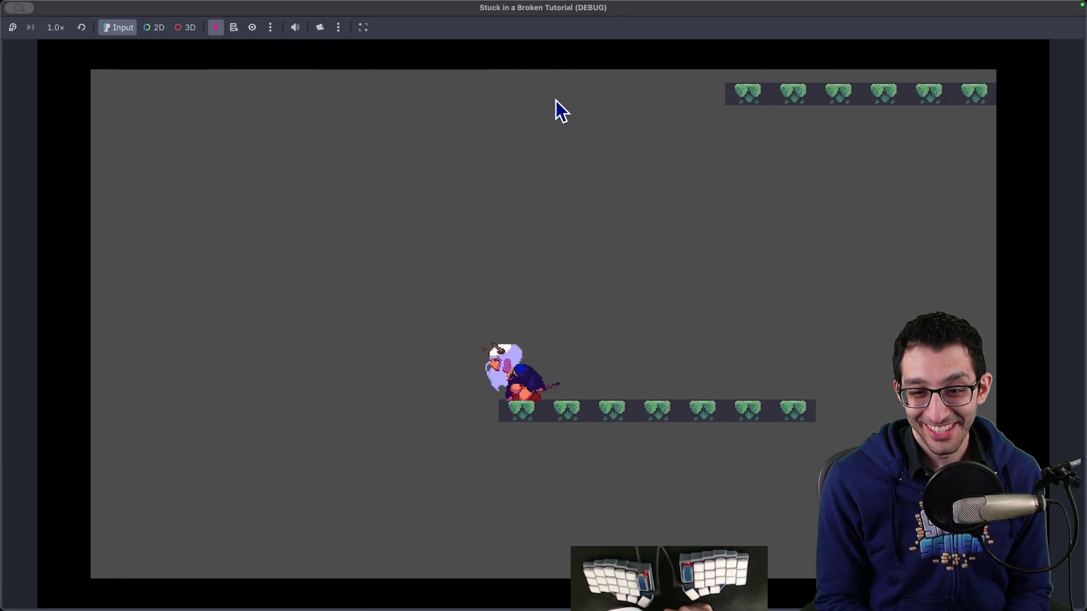
key(space)
key(space)
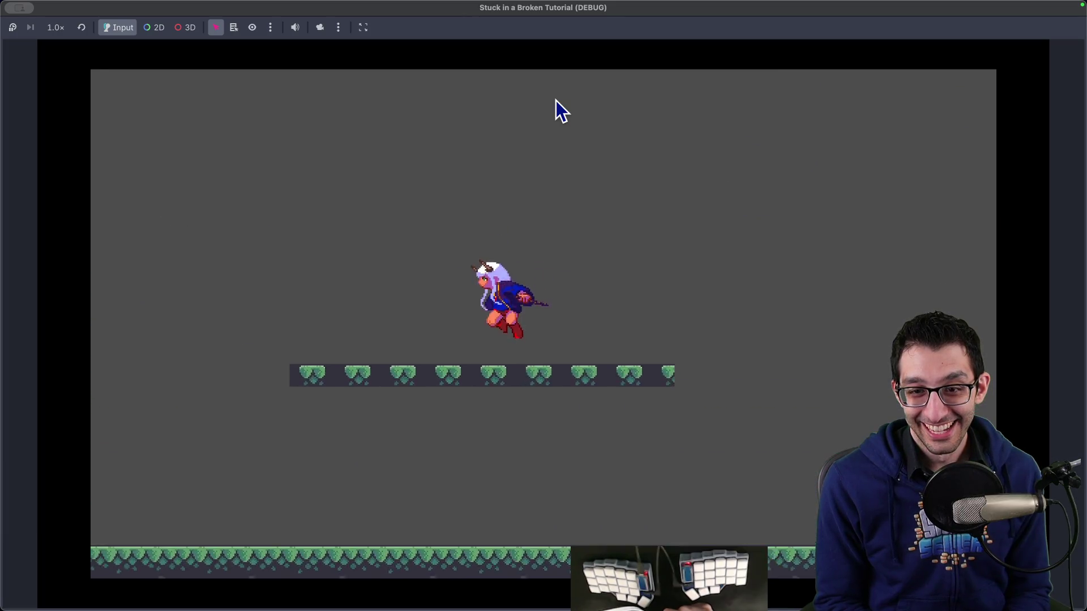
key(Right)
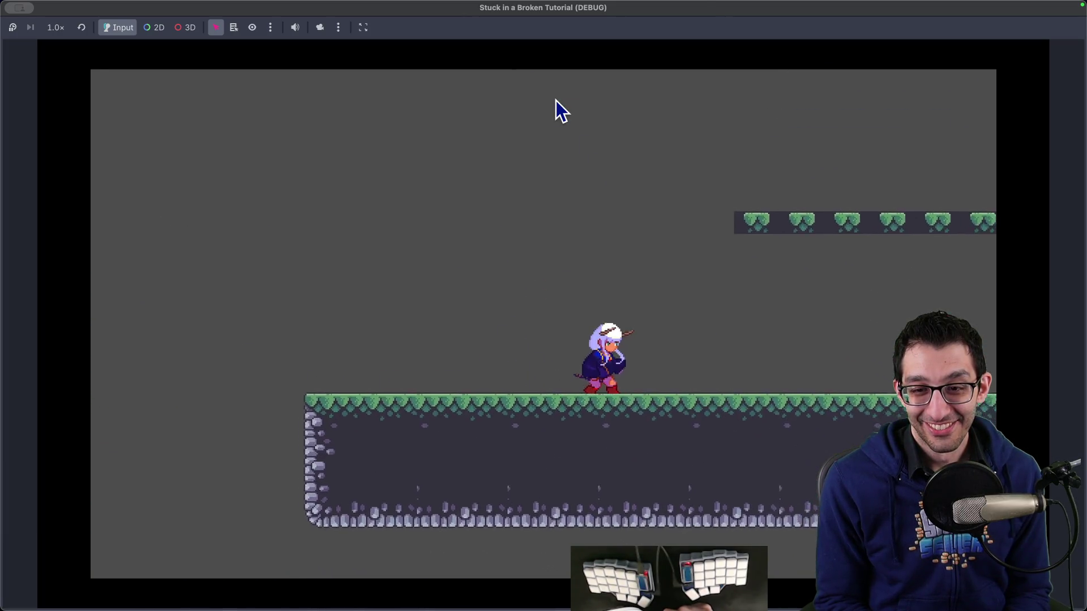
key(space)
key(space)
key(Left)
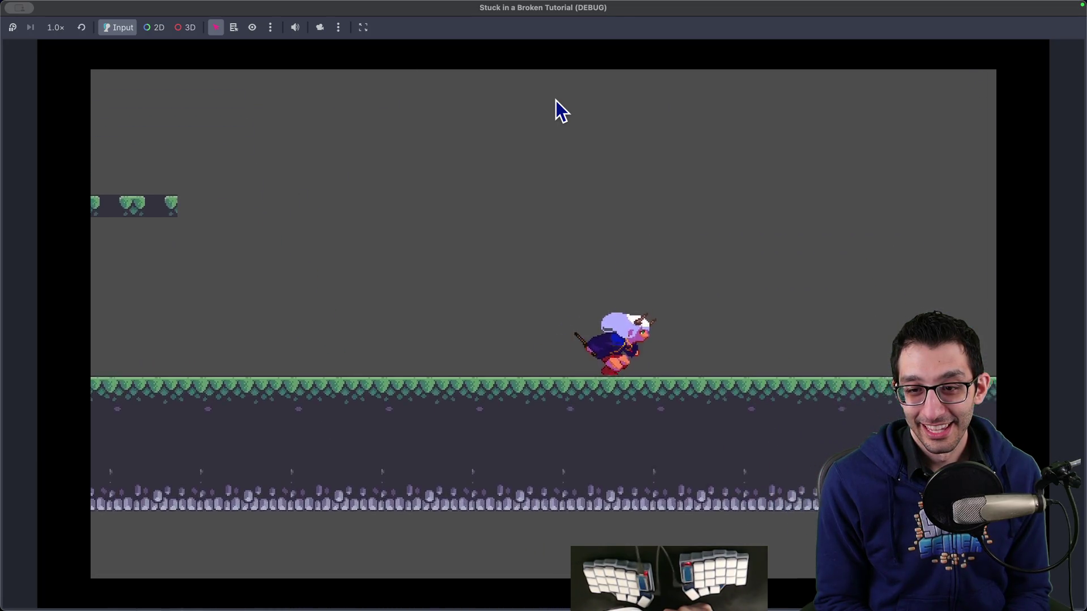
key(Right)
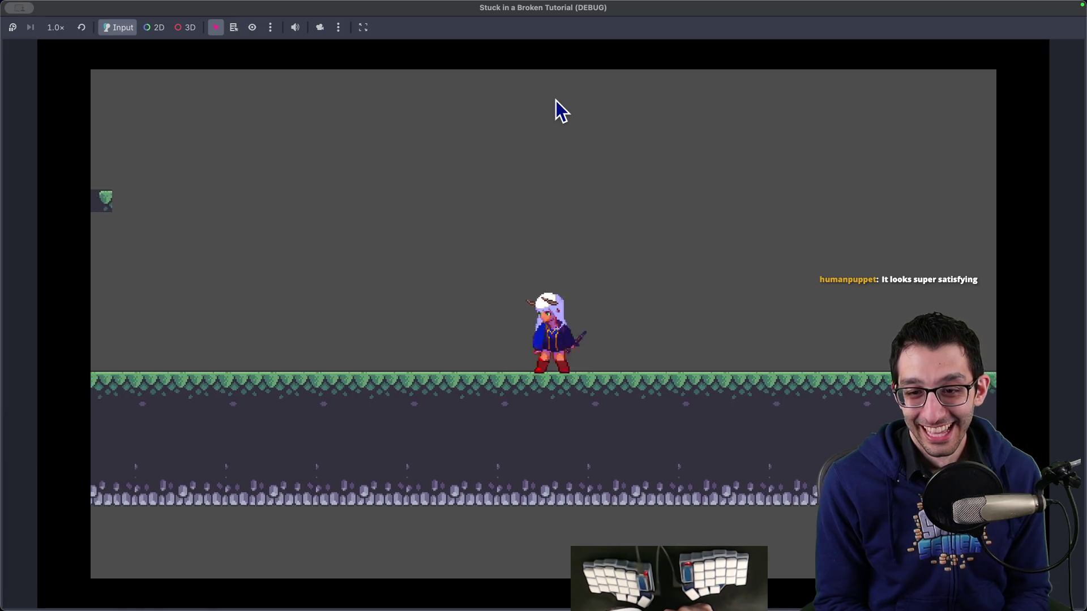
key(Left)
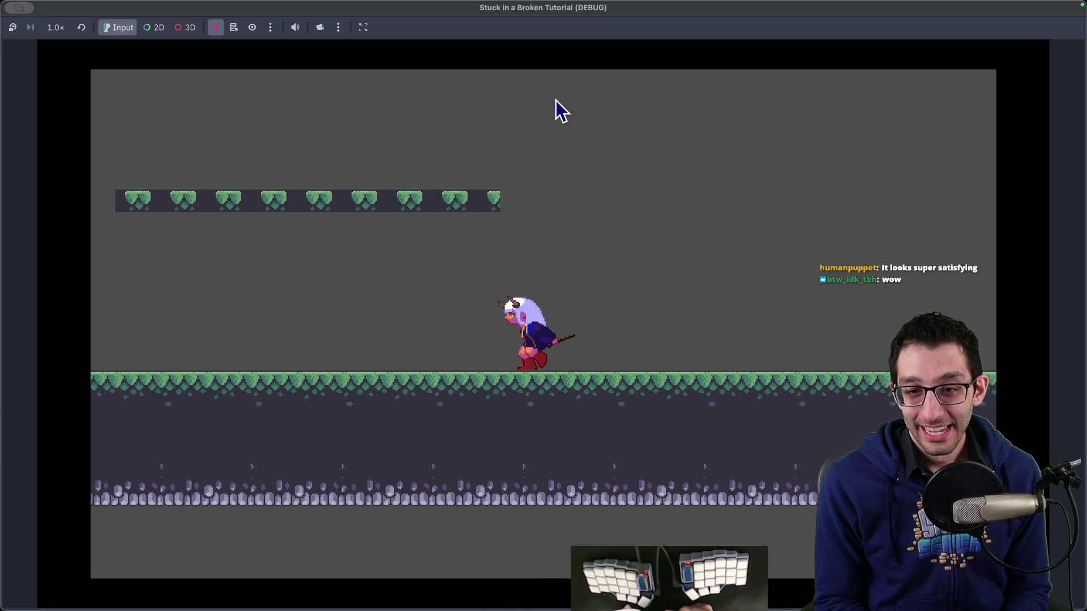
key(Right)
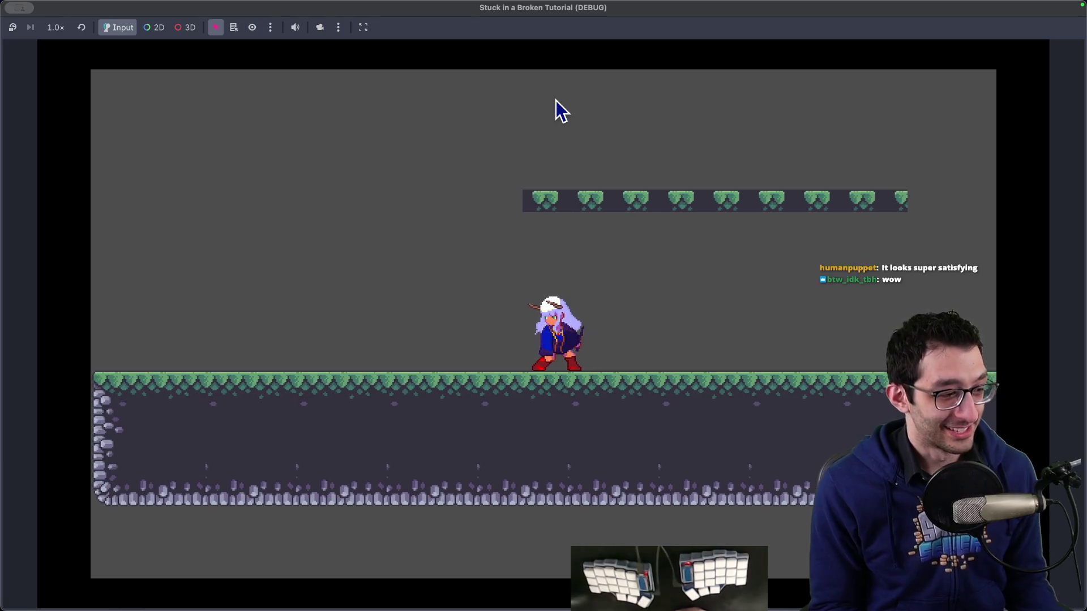
key(Right)
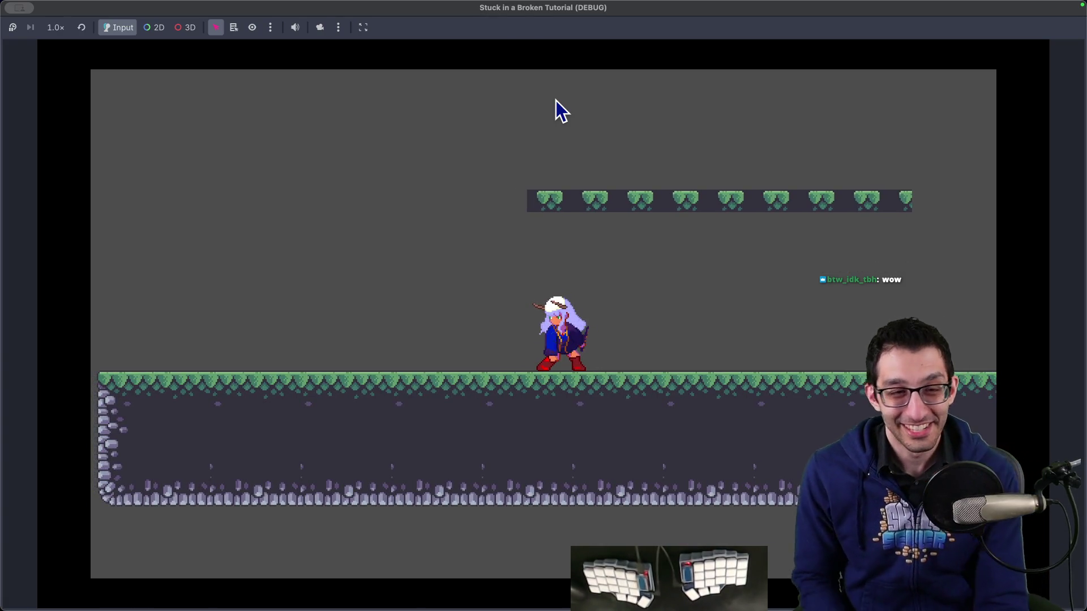
key(super+period)
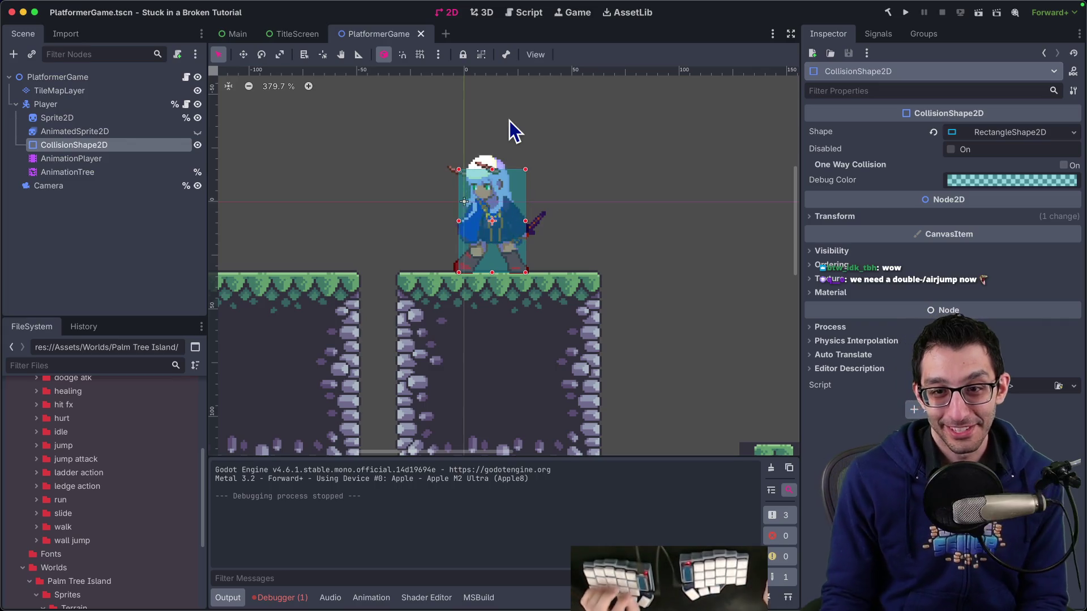
Switch to Google Chrome to show the TODO document.
mouse_move(294, 608)
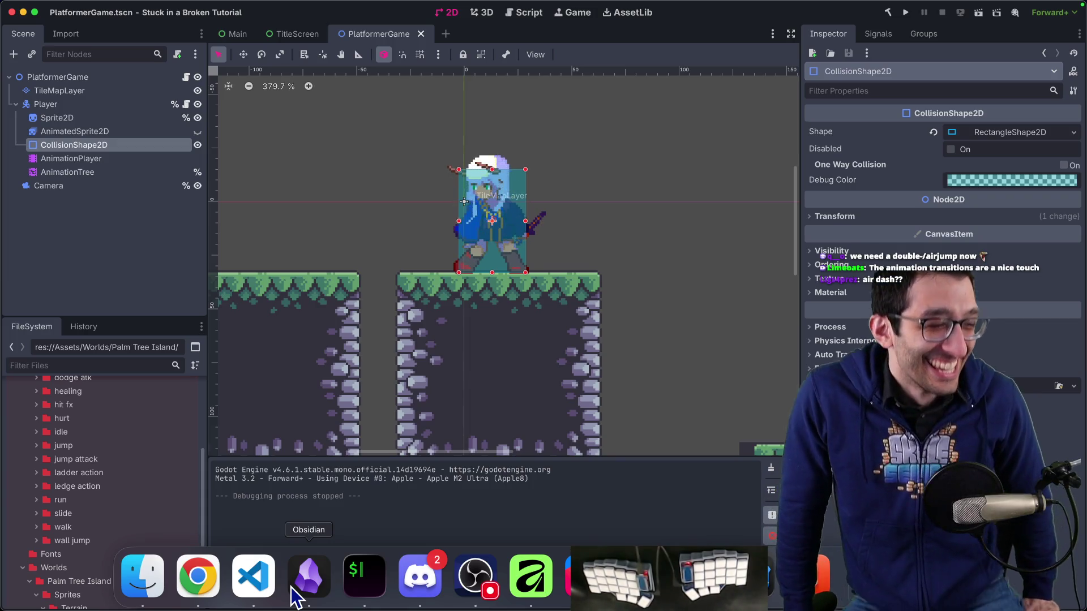
click(210, 583)
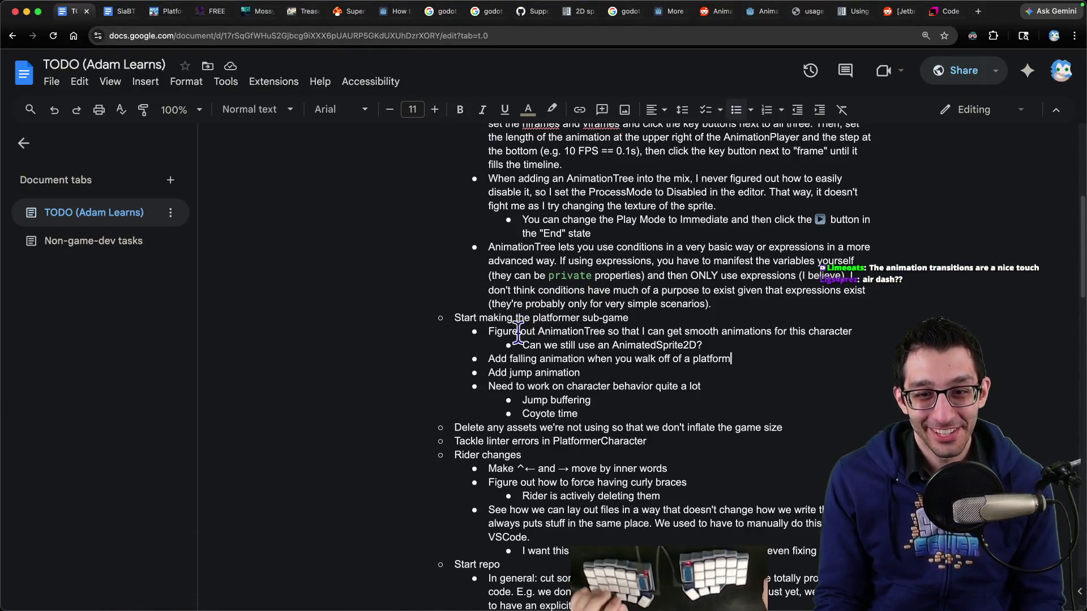
Quick Look the roll landing.png sprite sheet in the sprite sheets folder.
key(super+Tab)
click(253, 196)
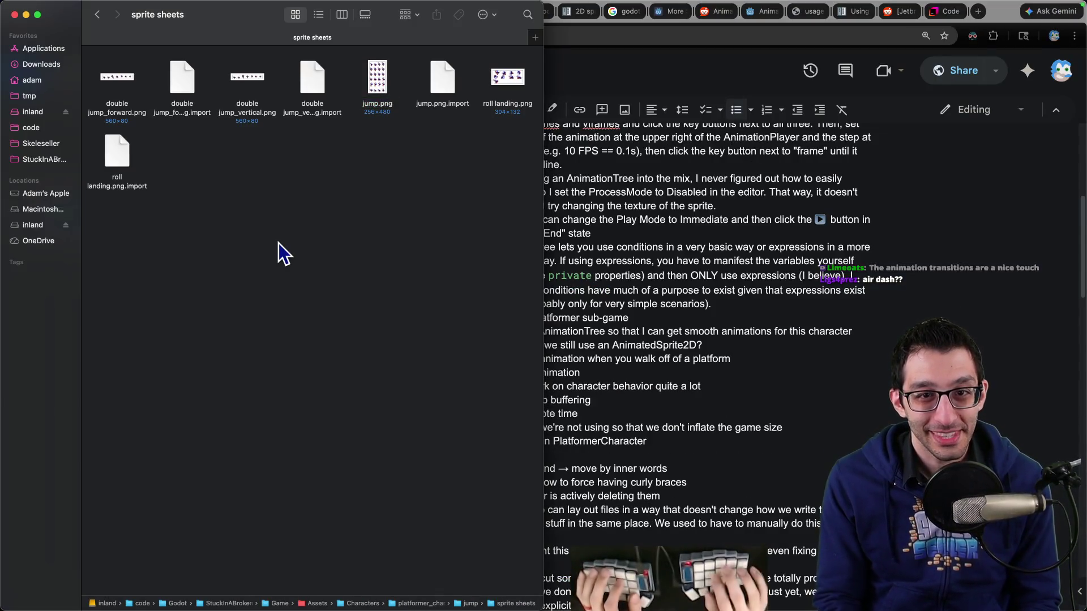
click(508, 87)
key(space)
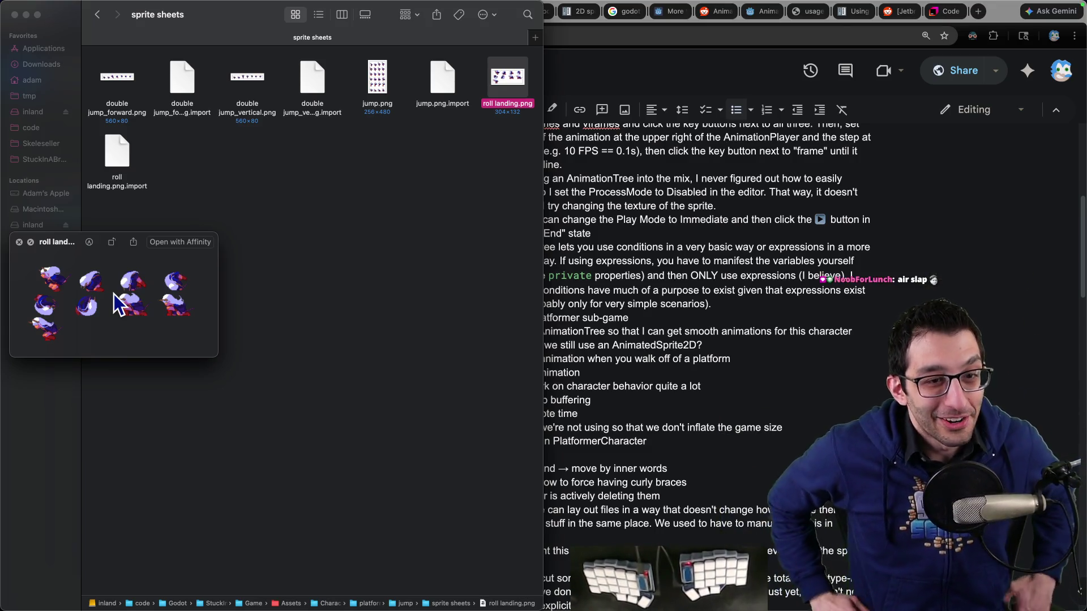
click(19, 243)
Deselect the files and bring the TODO document back to the front.
click(338, 213)
mouse_move(560, 603)
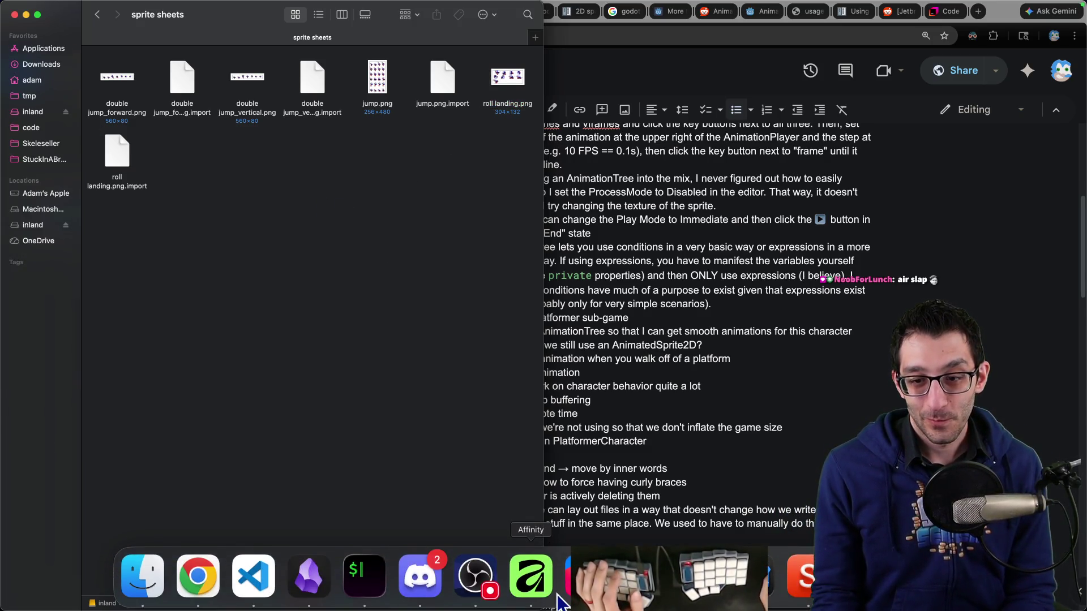
click(587, 311)
scroll(587, 310, up, 10)
scroll(587, 310, down, 10)
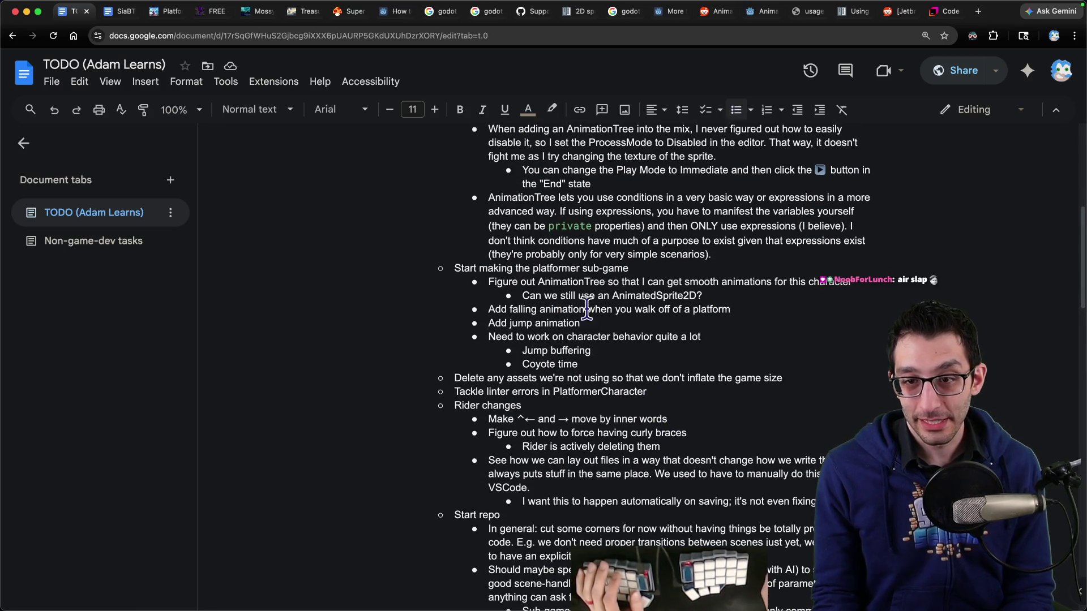
Delete the AnimationTree, falling animation and Add jump animation bullets from the list.
triple_click(596, 281)
key(shift+Down)
key(BackSpace)
key(shift+Down)
key(BackSpace)
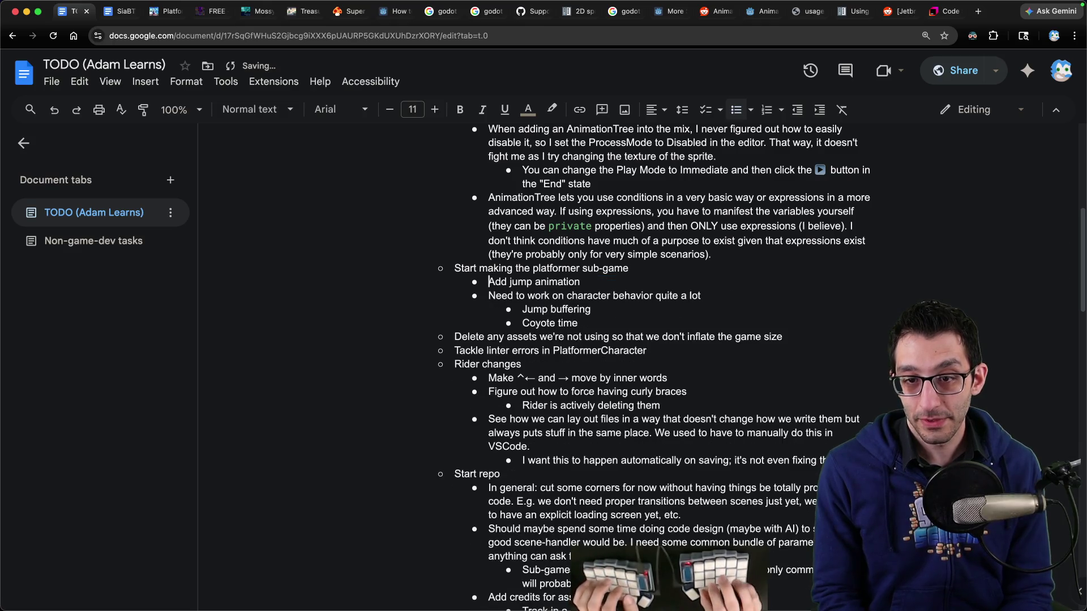
key(shift+Down)
key(BackSpace)
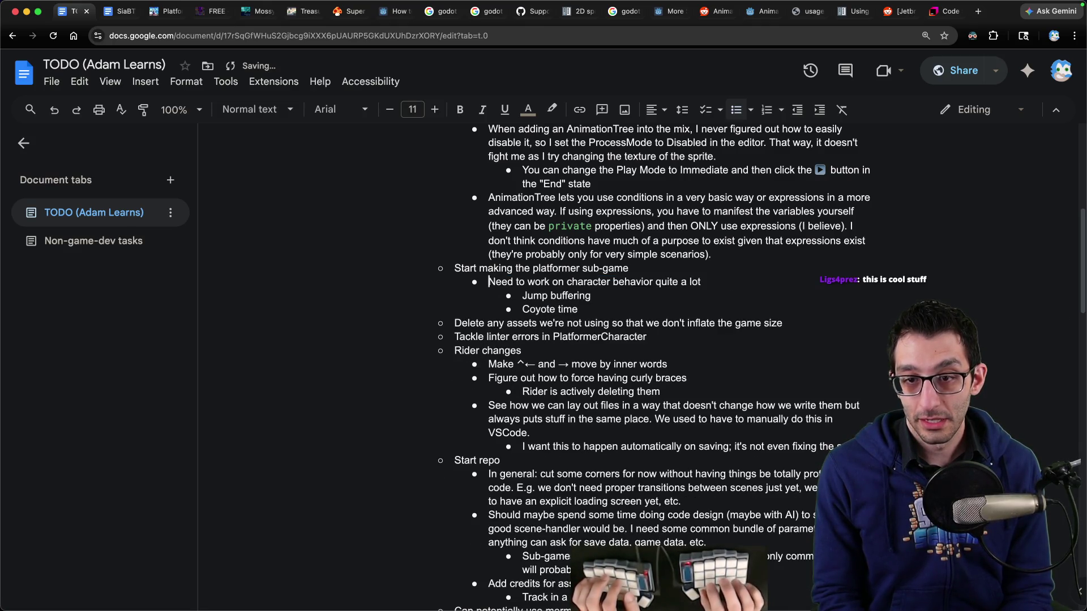
mouse_move(770, 603)
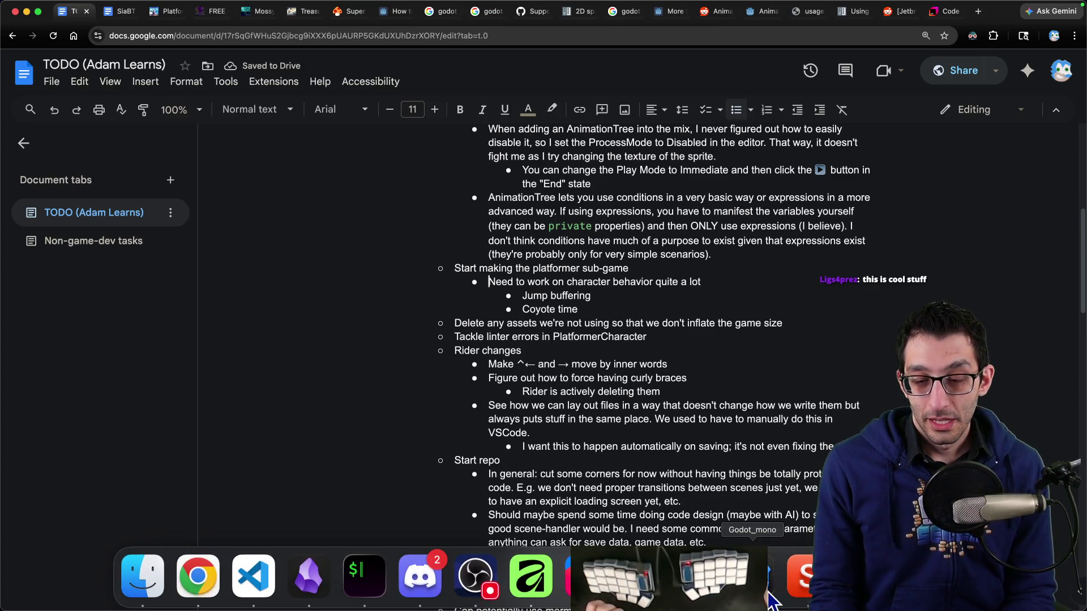
click(595, 577)
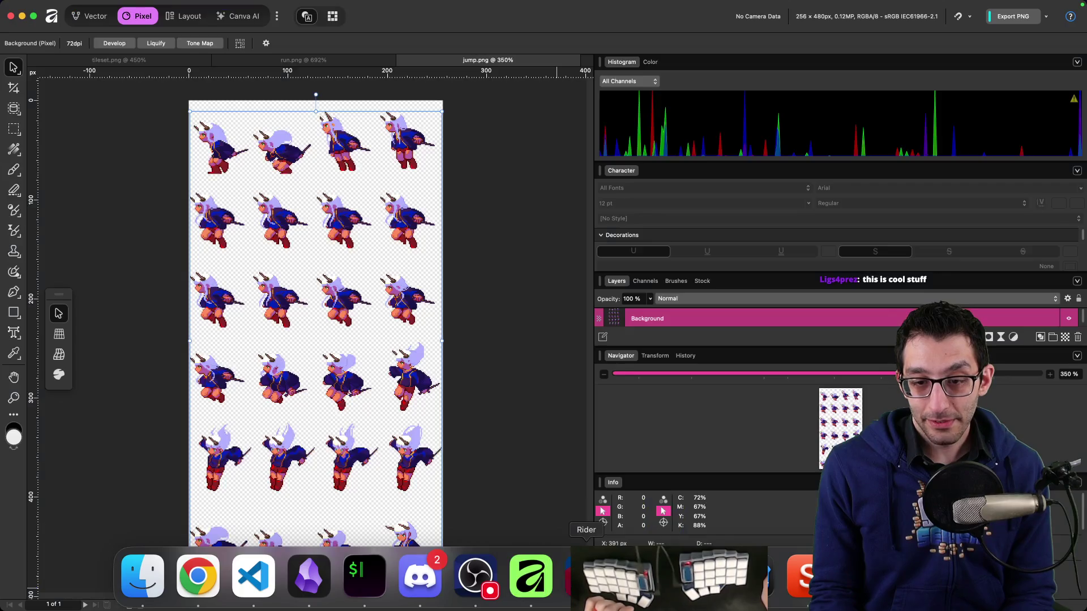
Open Rider's Commit window with Cmd+K to list the uncommitted changes.
key(super+k)
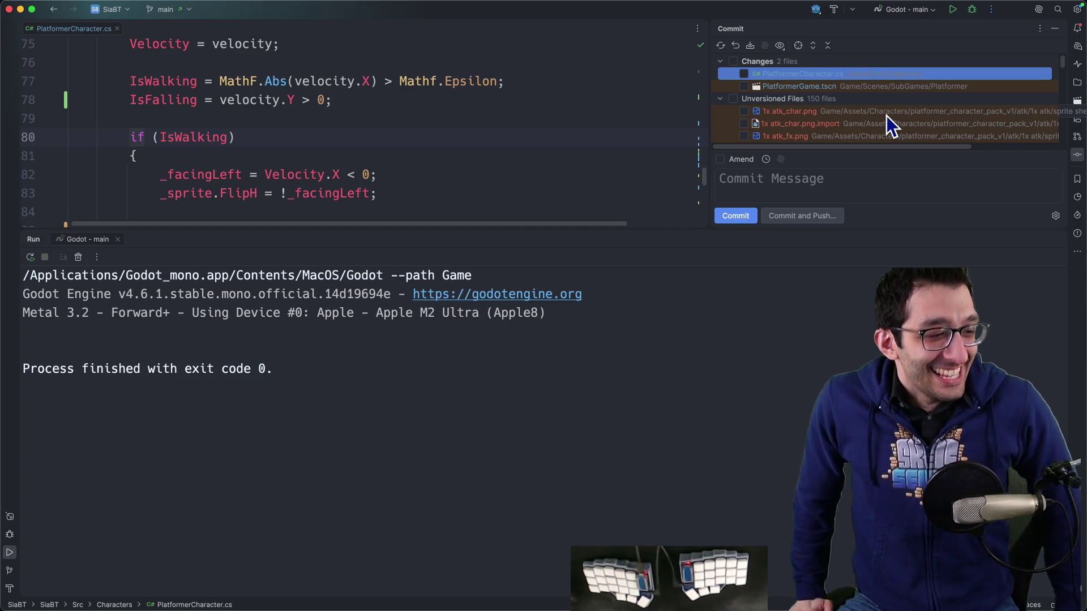
Enlarge the changes area and open the PlatformerCharacter.cs diff full-window.
key(super+Tab)
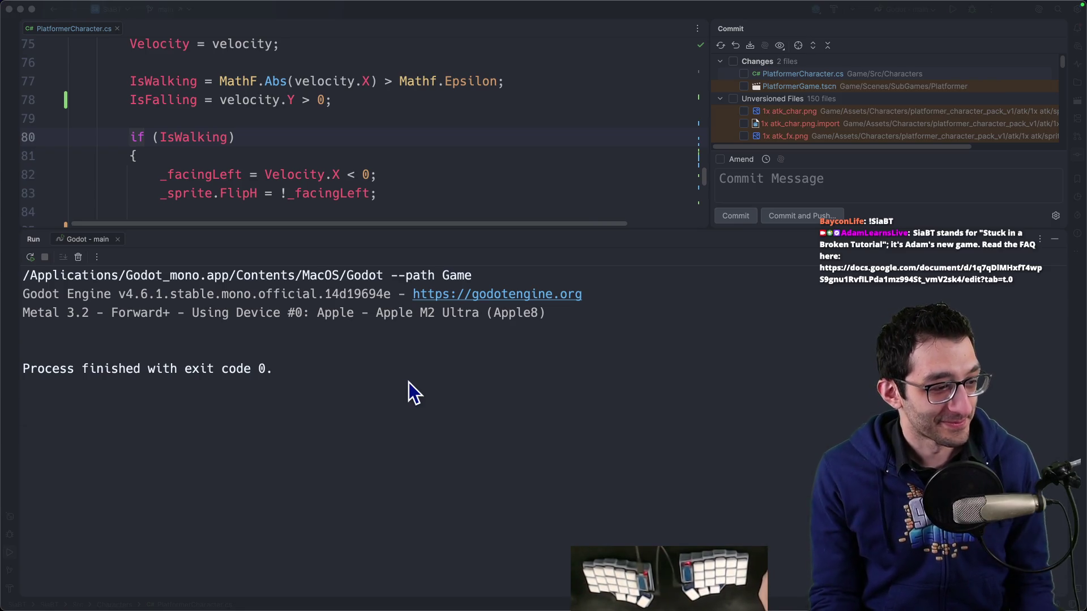
click(609, 230)
drag(609, 230, 614, 346)
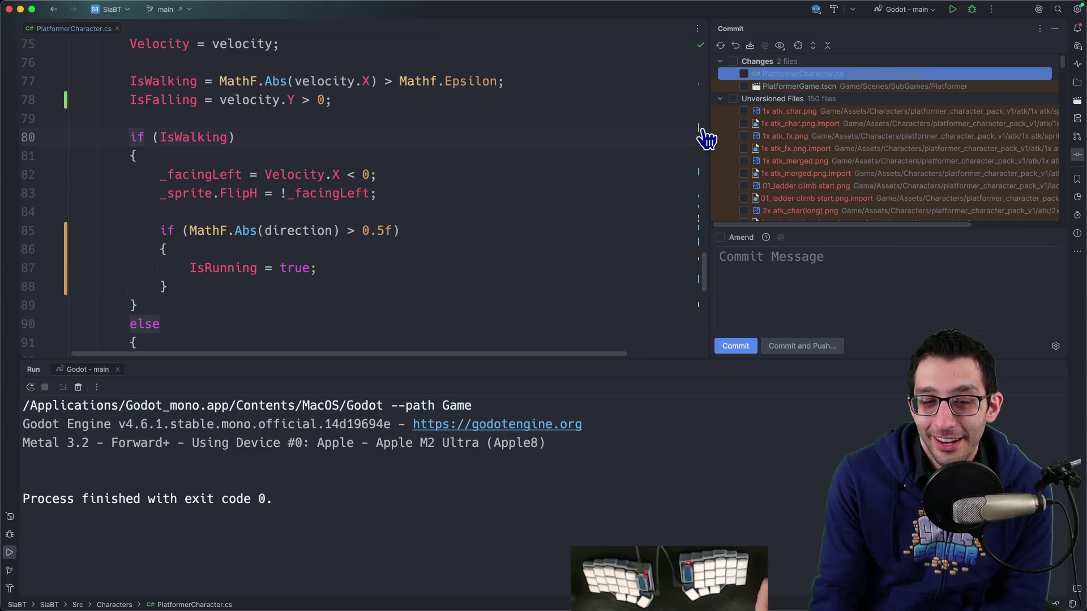
double_click(766, 75)
key(super+shift+F12)
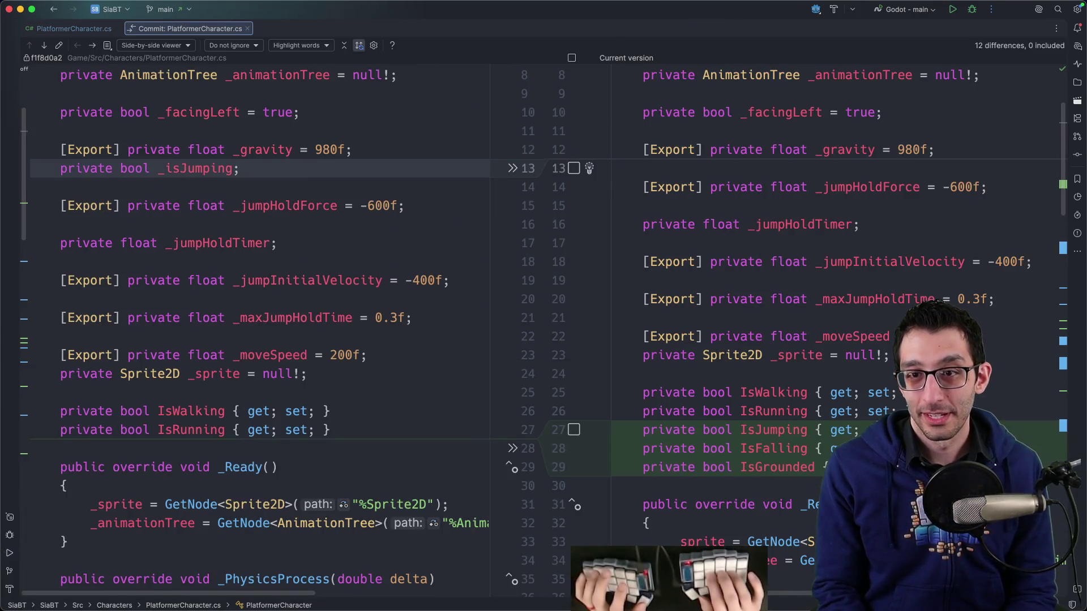
Scroll through the script diff, then step on to PlatformerGame.tscn and 1x atk_char.png.
scroll(566, 258, down, 4)
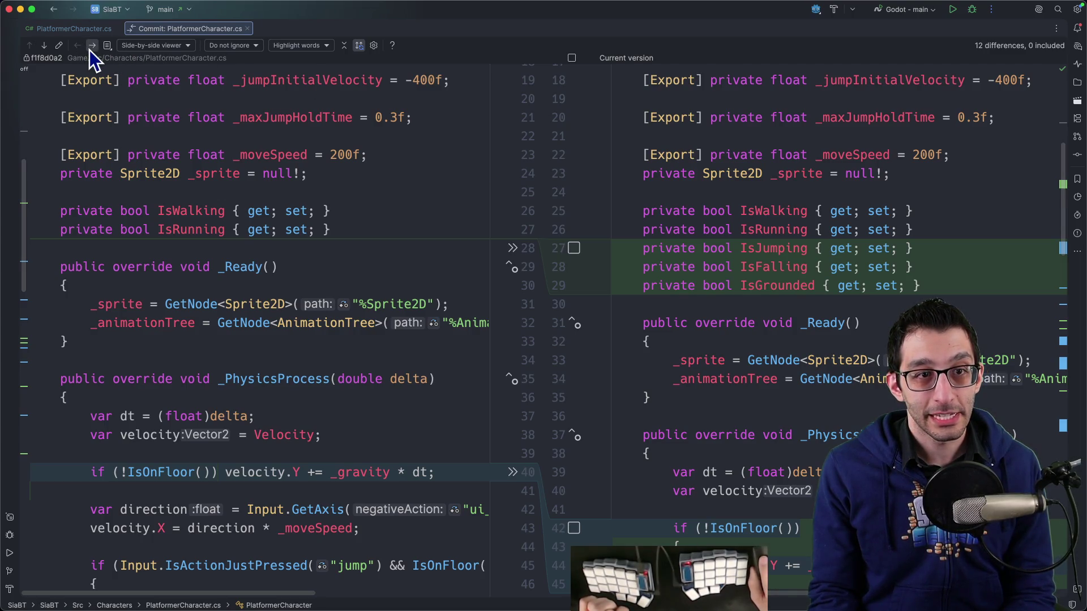
scroll(424, 195, down, 2)
scroll(444, 215, down, 4)
scroll(441, 220, down, 4)
scroll(430, 223, up, 2)
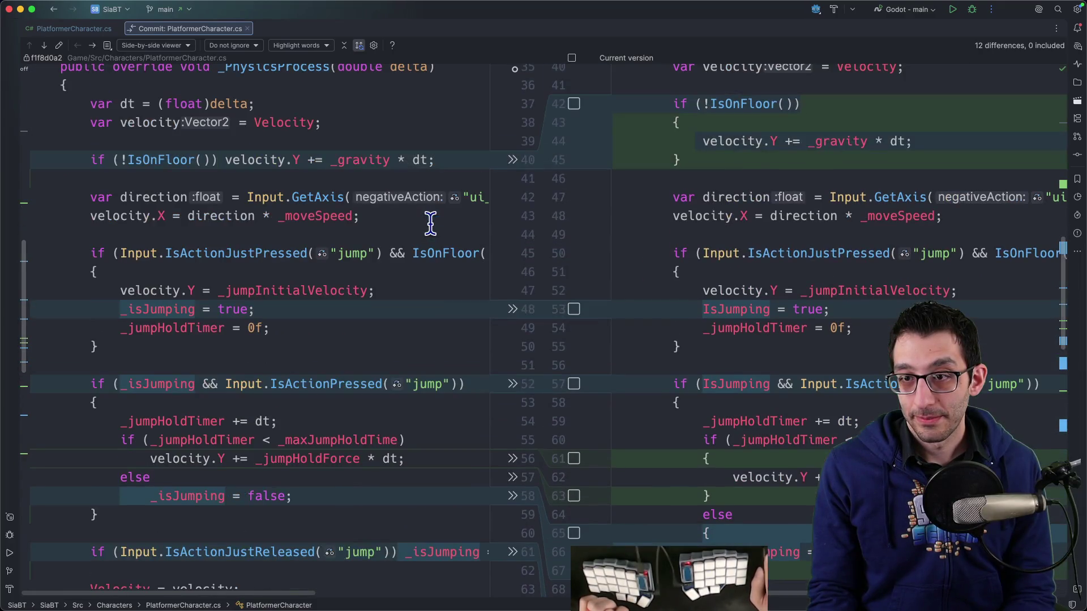
scroll(431, 224, down, 10)
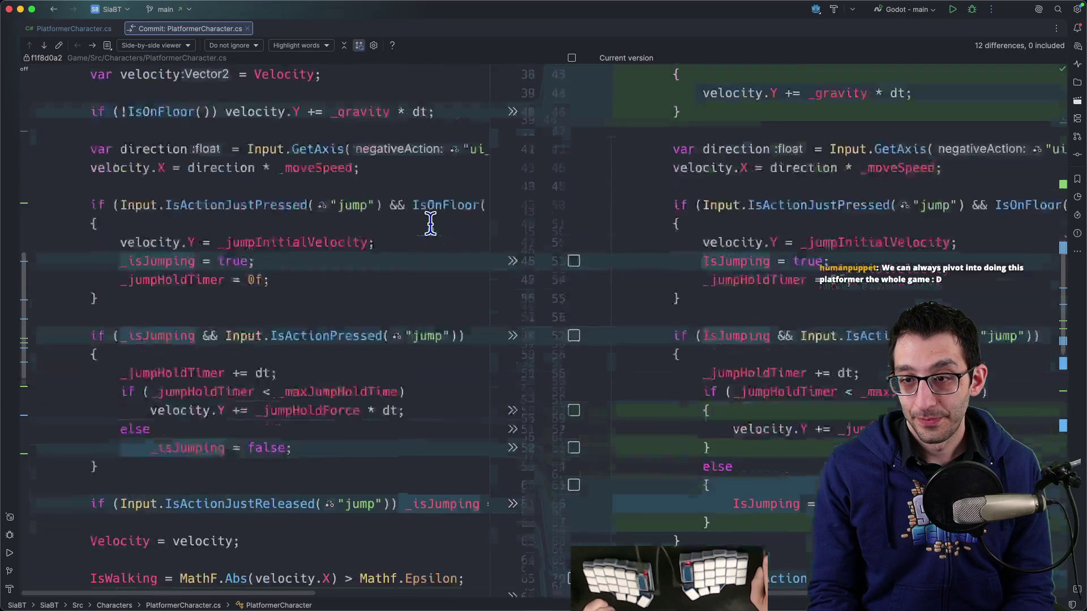
scroll(432, 226, down, 1)
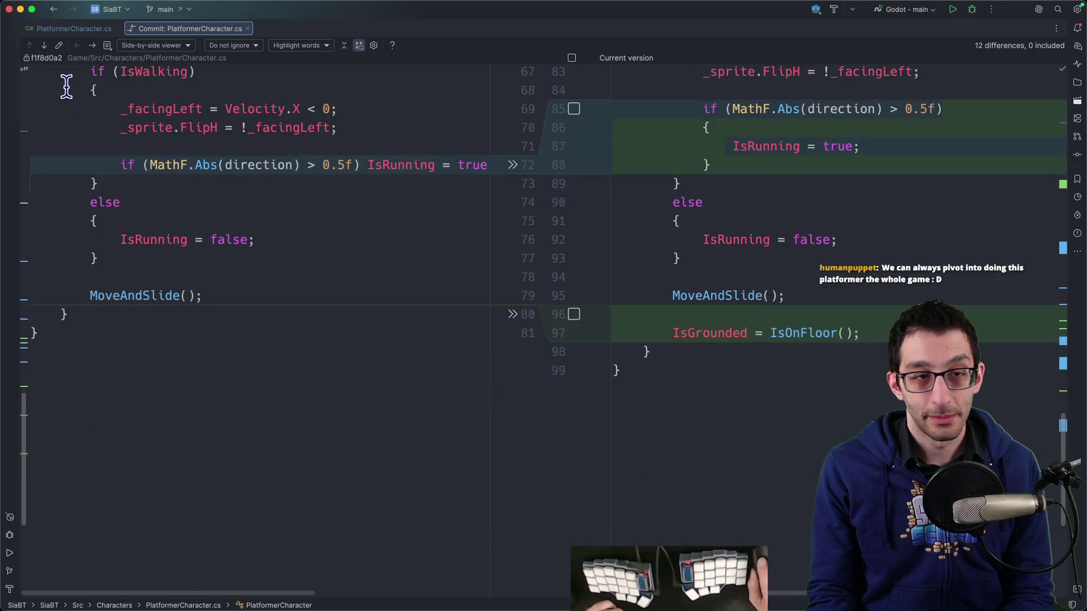
click(91, 46)
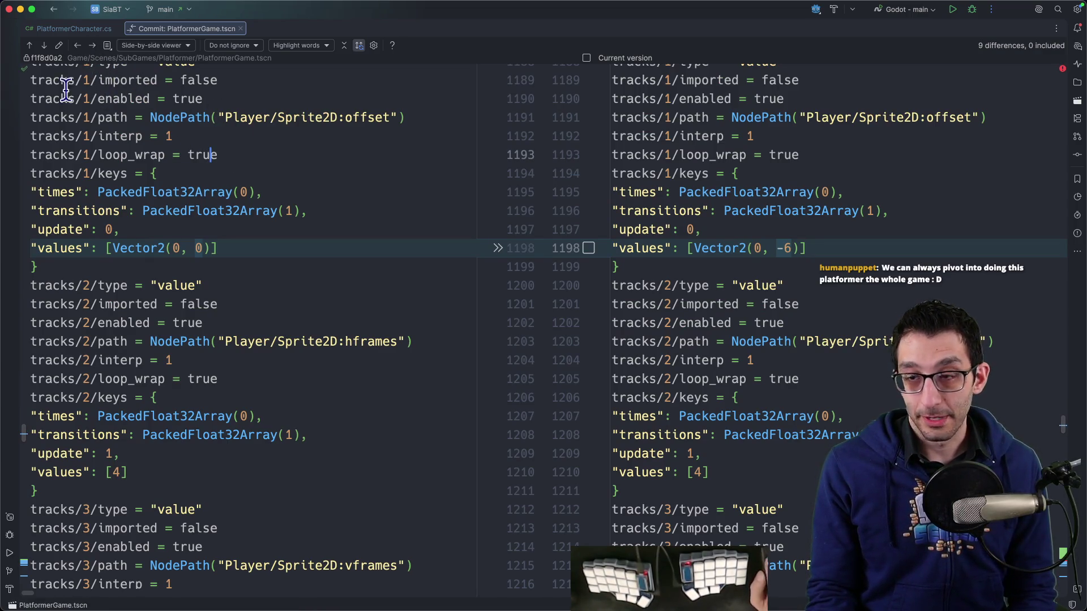
click(91, 47)
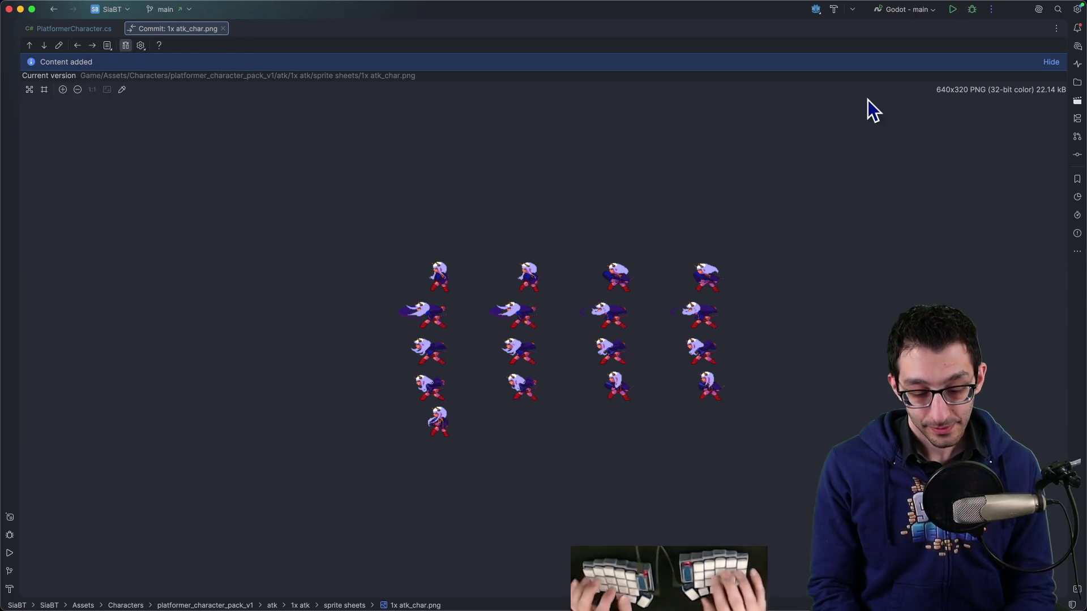
Include PlatformerCharacter.cs, PlatformerGame.tscn, jump.png and jump.png.import in the commit.
key(super+0)
click(744, 86)
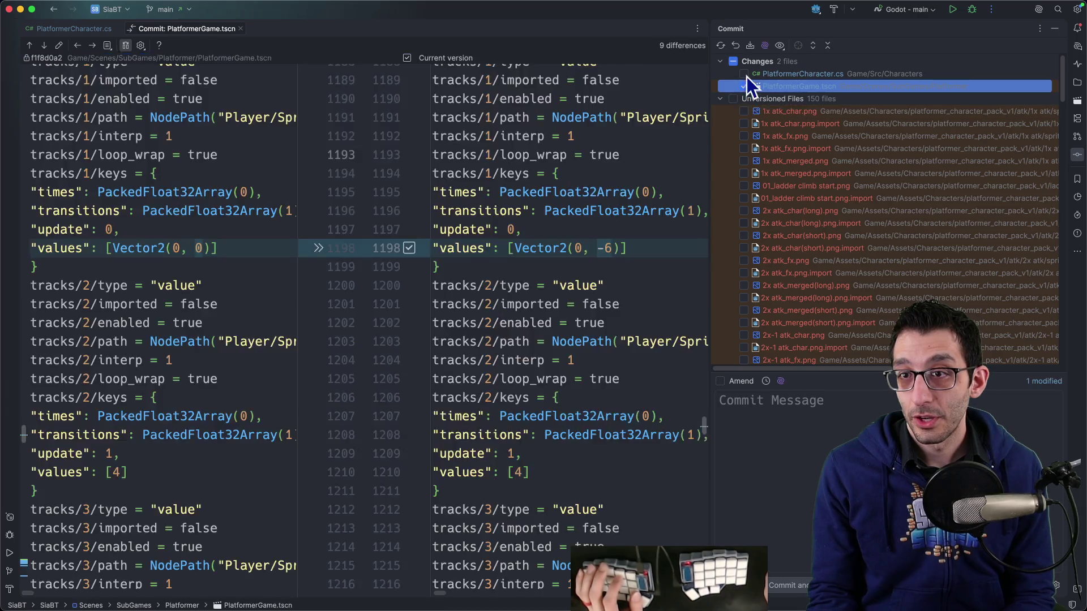
click(744, 75)
scroll(791, 161, down, 15)
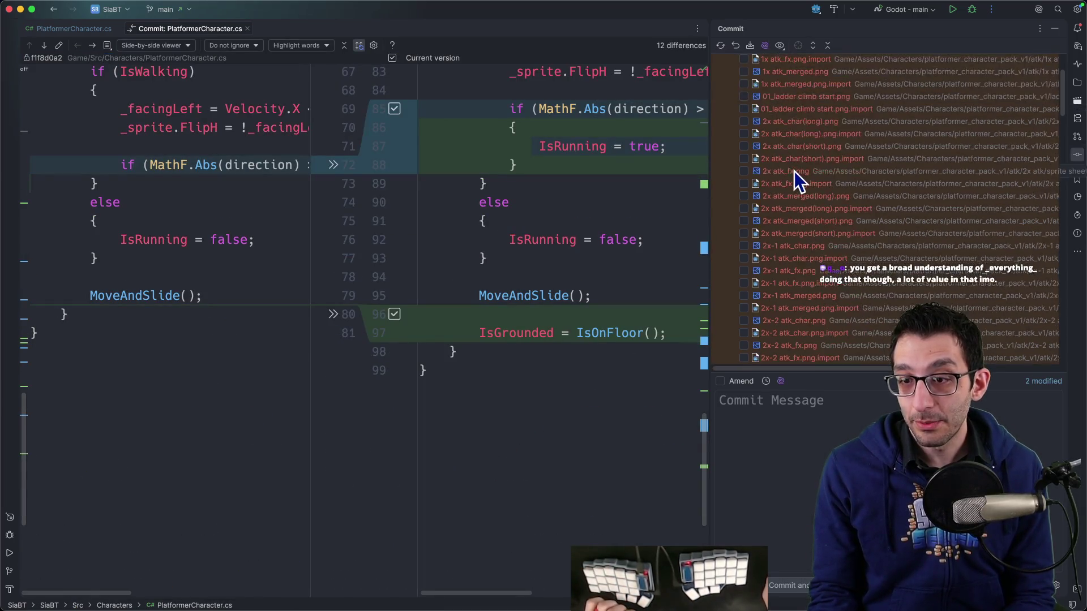
scroll(797, 217, down, 10)
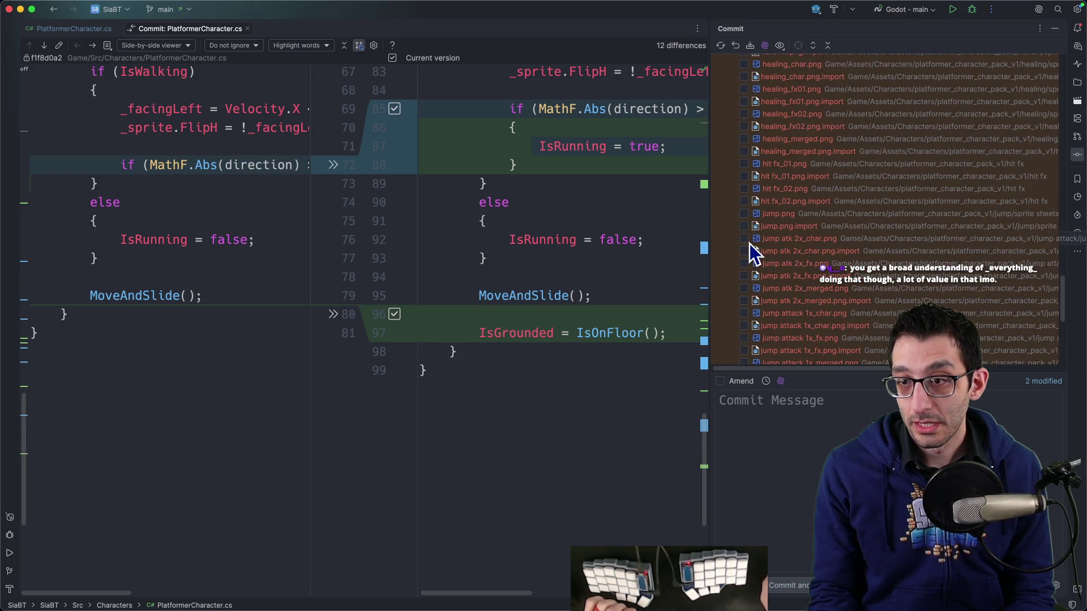
scroll(753, 241, down, 5)
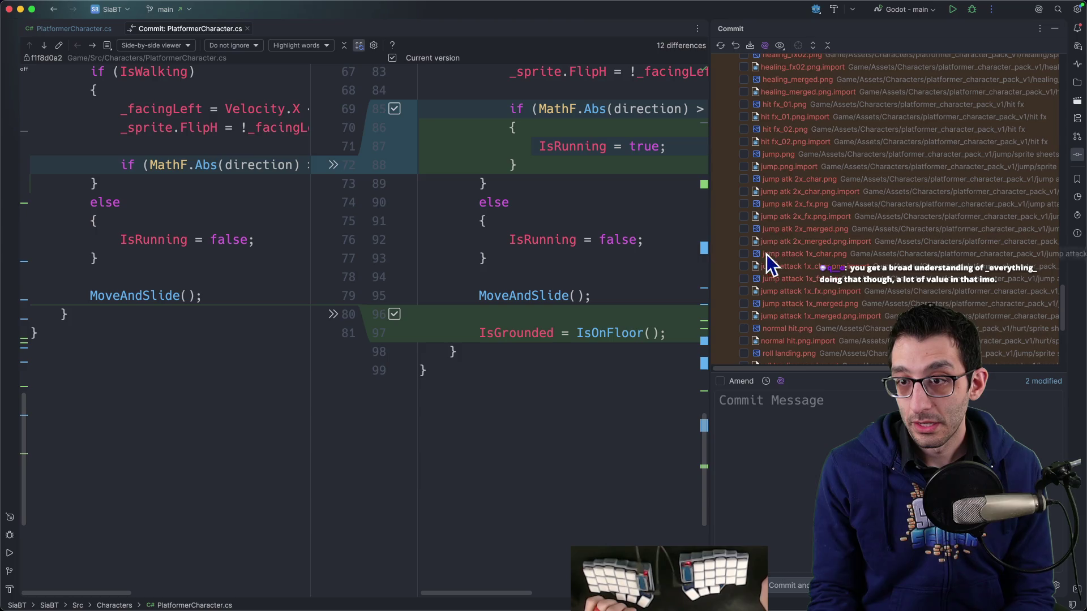
click(745, 154)
click(745, 167)
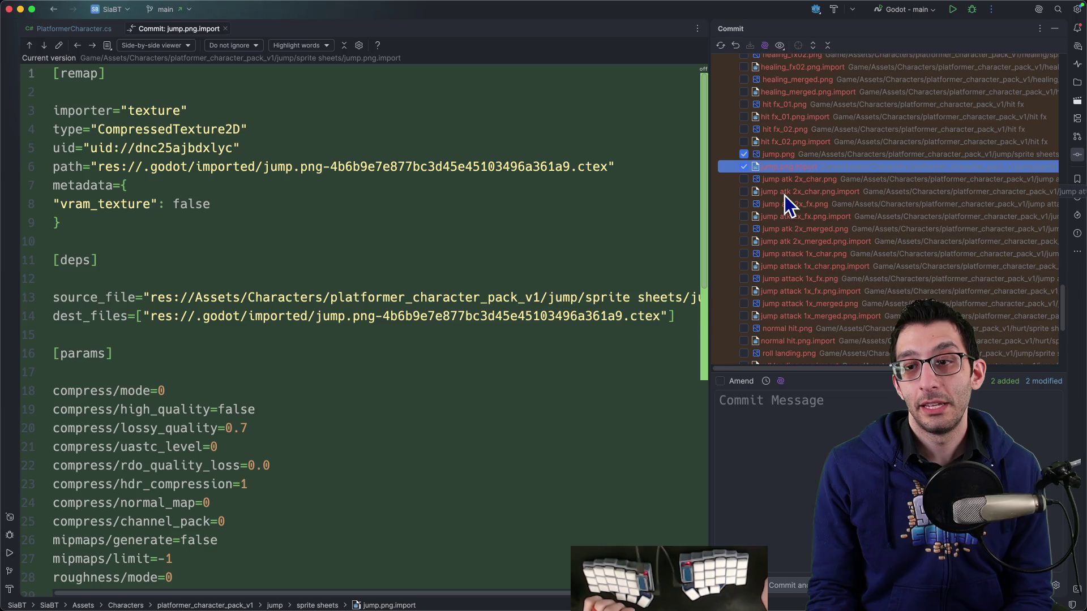
mouse_move(668, 609)
scroll(945, 221, down, 5)
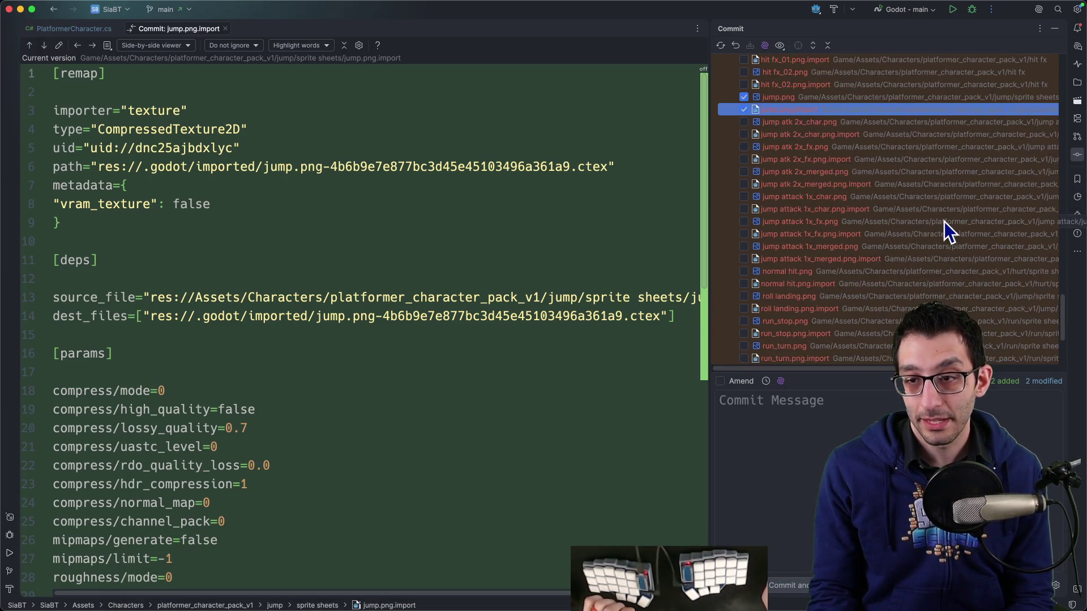
scroll(942, 241, down, 2)
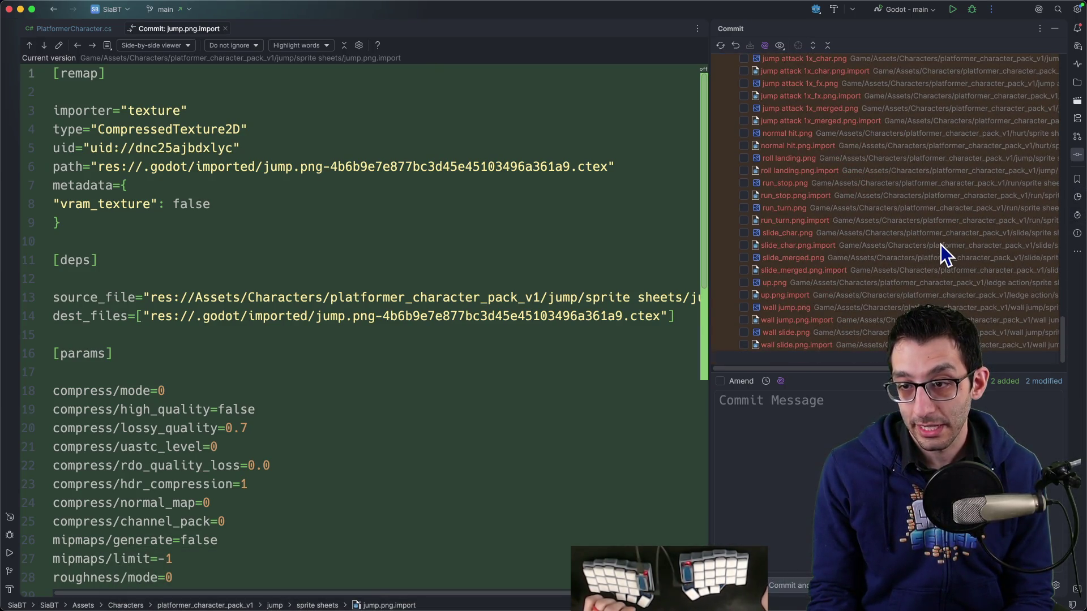
scroll(941, 244, up, 5)
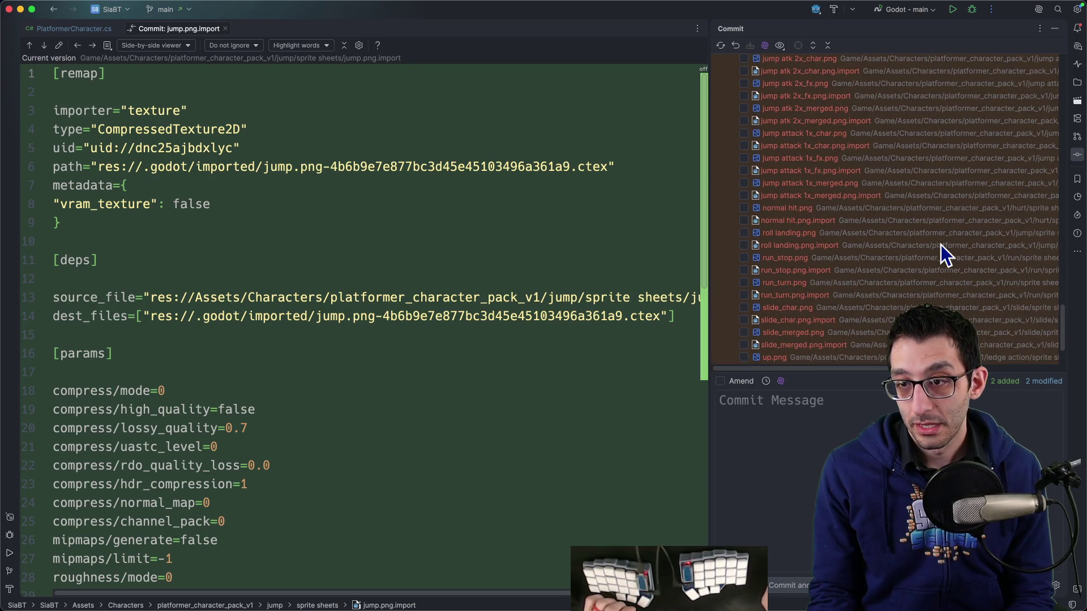
scroll(941, 244, up, 10)
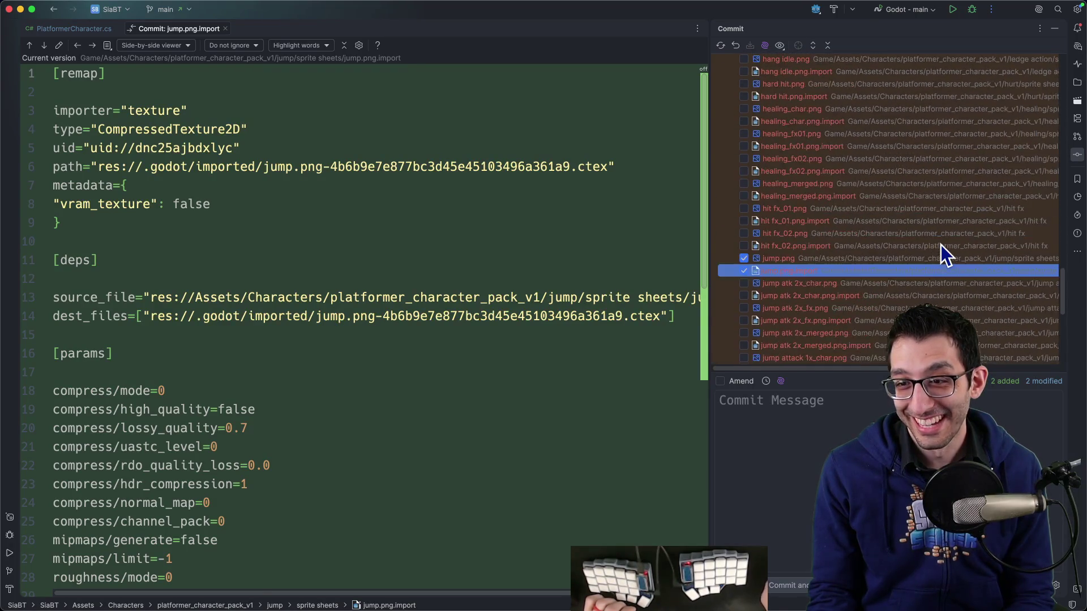
scroll(941, 245, up, 9)
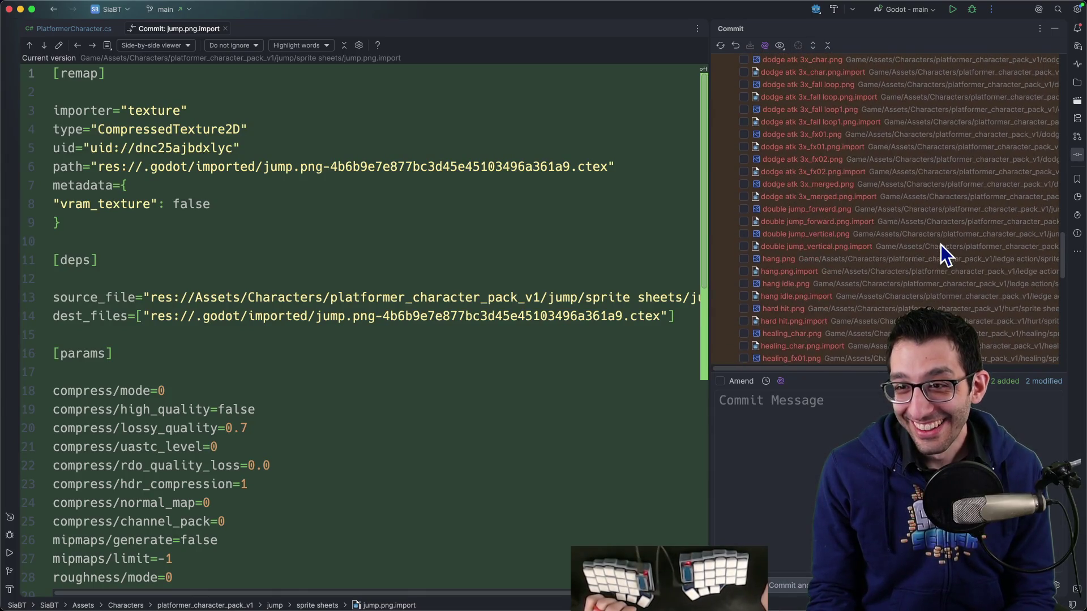
scroll(941, 245, up, 10)
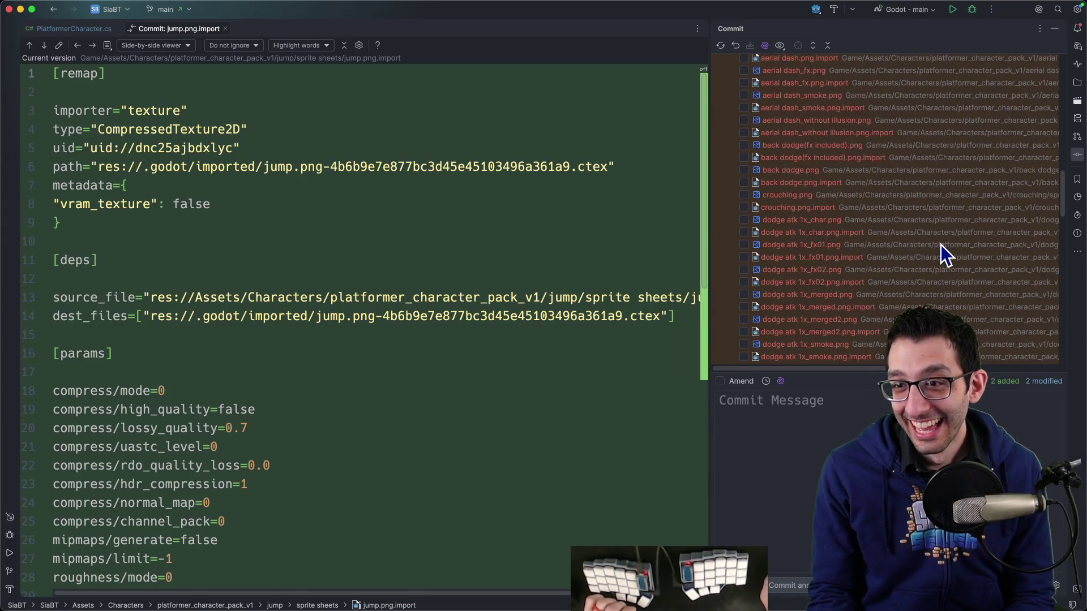
scroll(941, 245, up, 10)
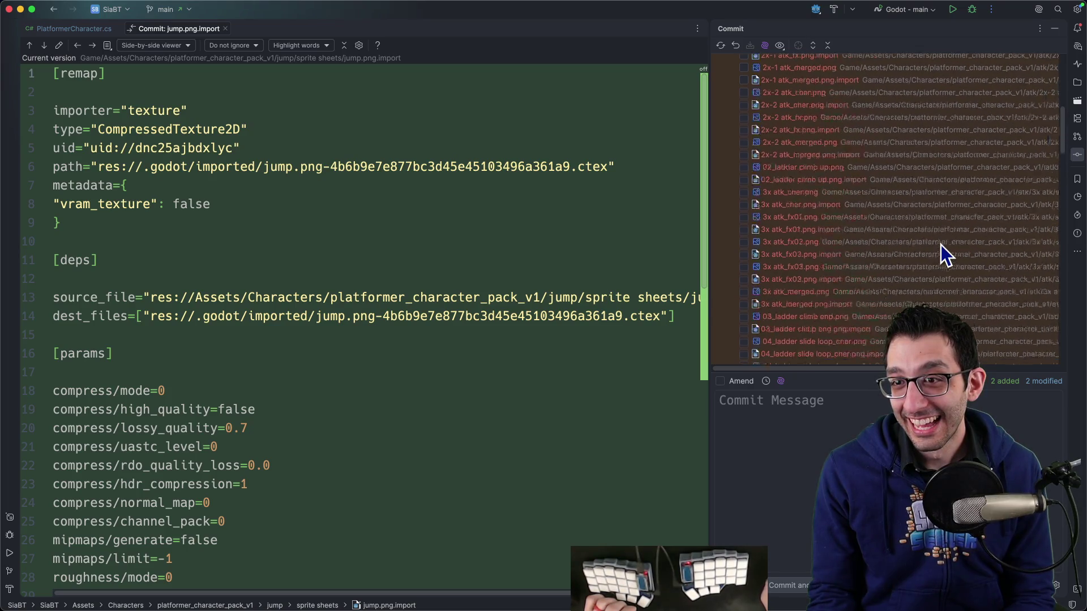
scroll(941, 245, up, 5)
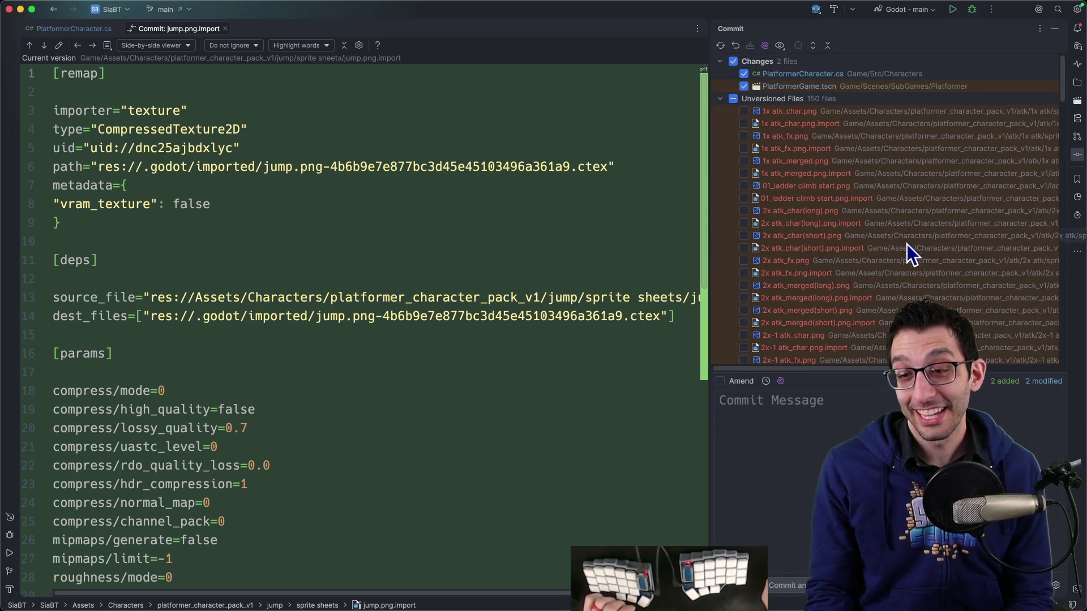
Commit the selected changes with the message 'Add jumping'.
click(827, 431)
text(Add jumping)
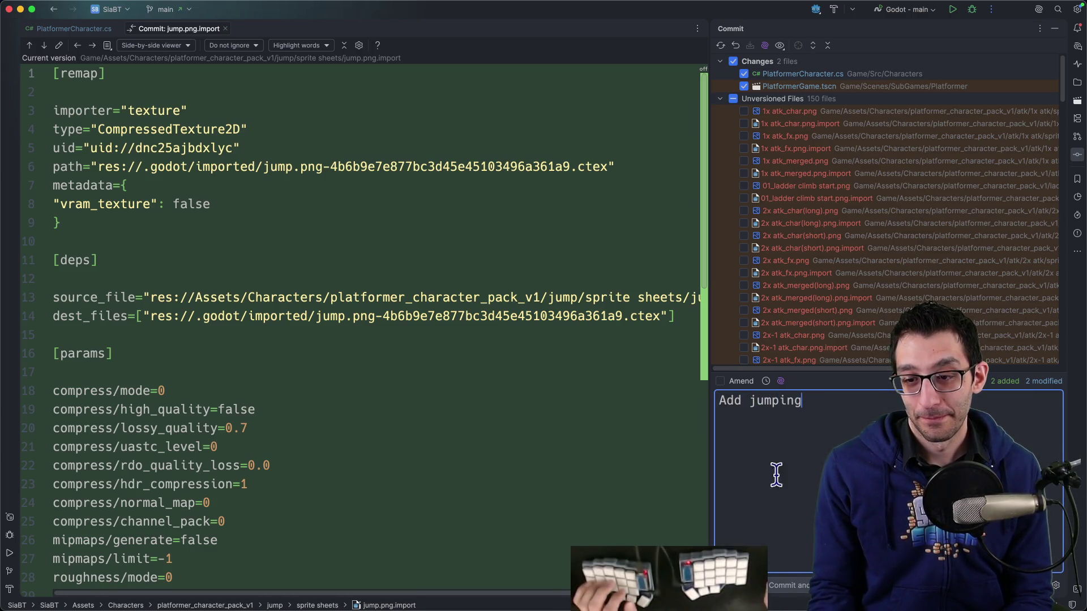
key(super+Return)
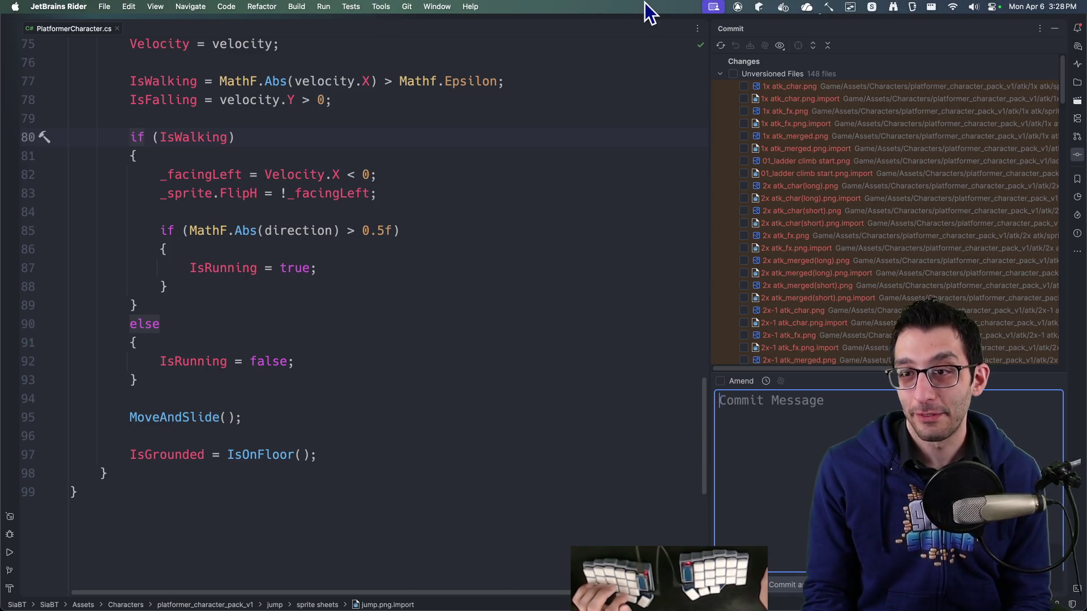
scroll(817, 251, down, 15)
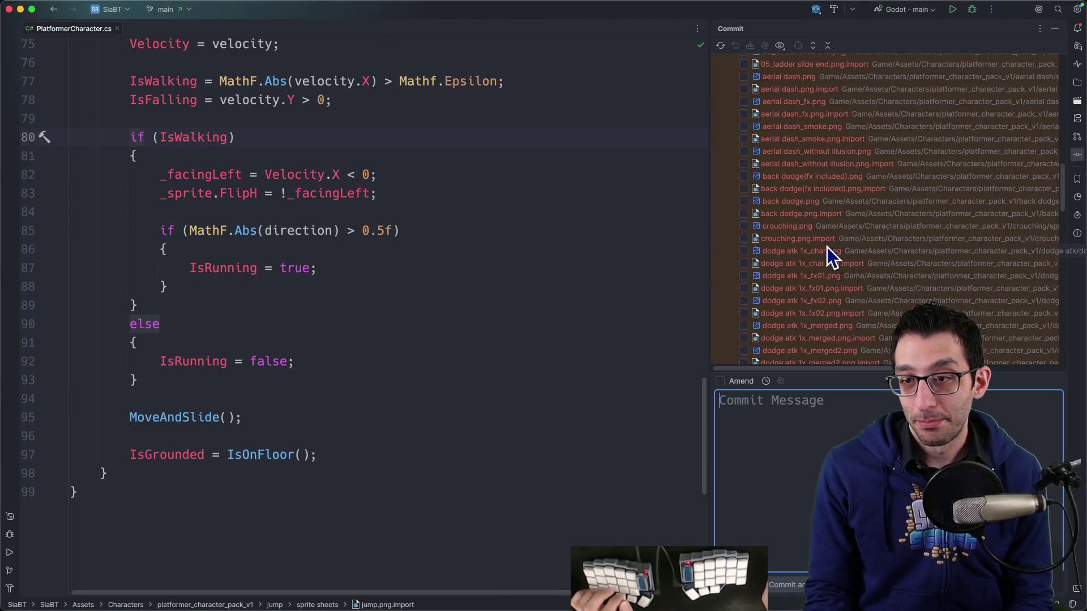
Write a new untitled note under 'Options:' listing Double jumping and Aerial dash.
key(super+n)
key(ctrl+alt+Left)
text(Options:)
key(Return)
text(Double jumping)
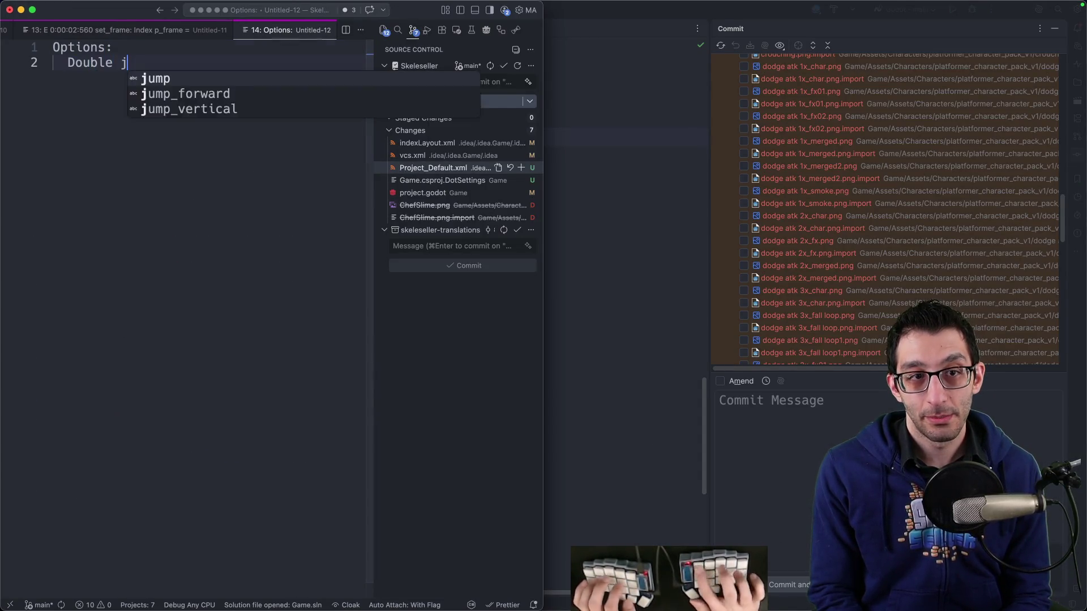
scroll(962, 256, down, 10)
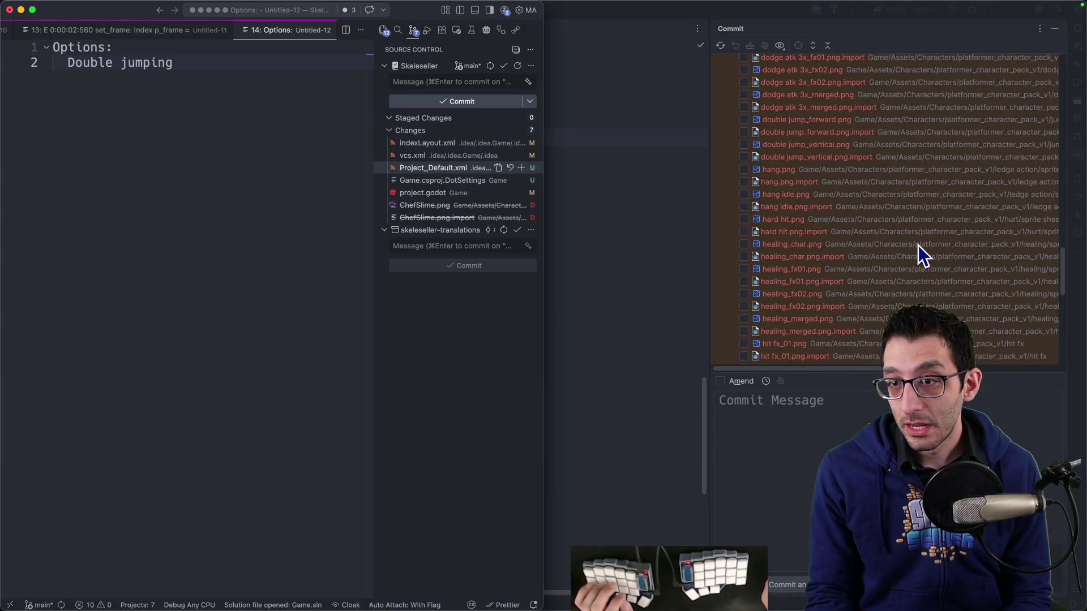
scroll(918, 246, down, 5)
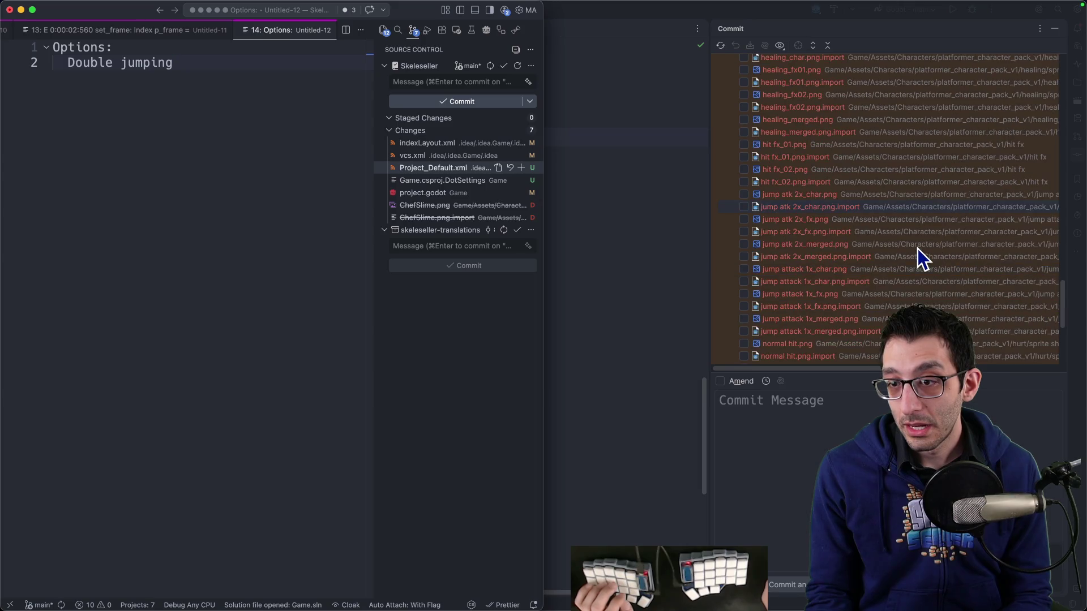
scroll(918, 249, down, 4)
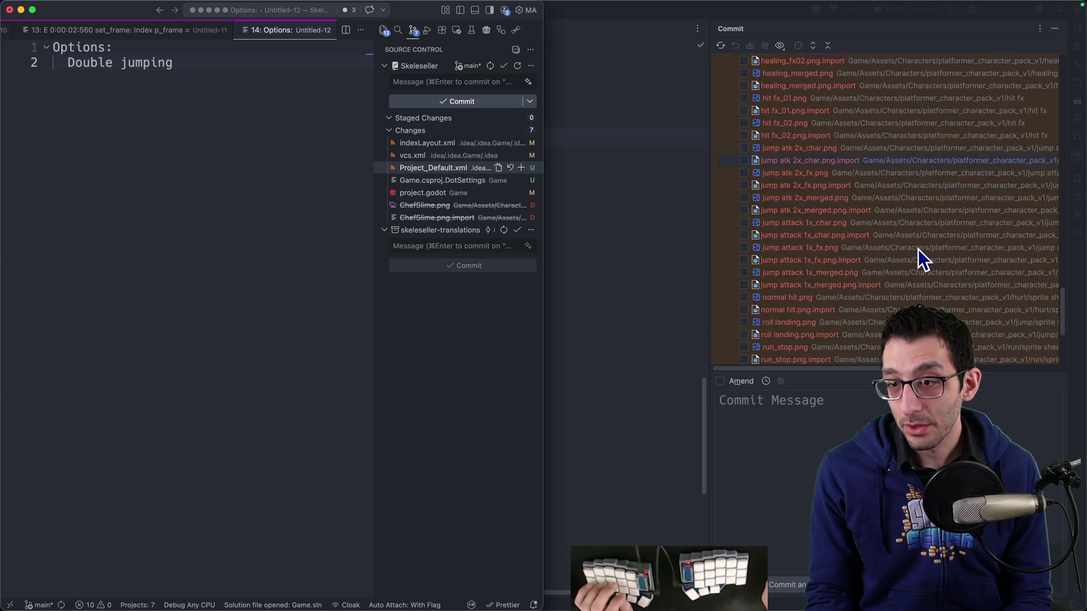
scroll(919, 251, up, 15)
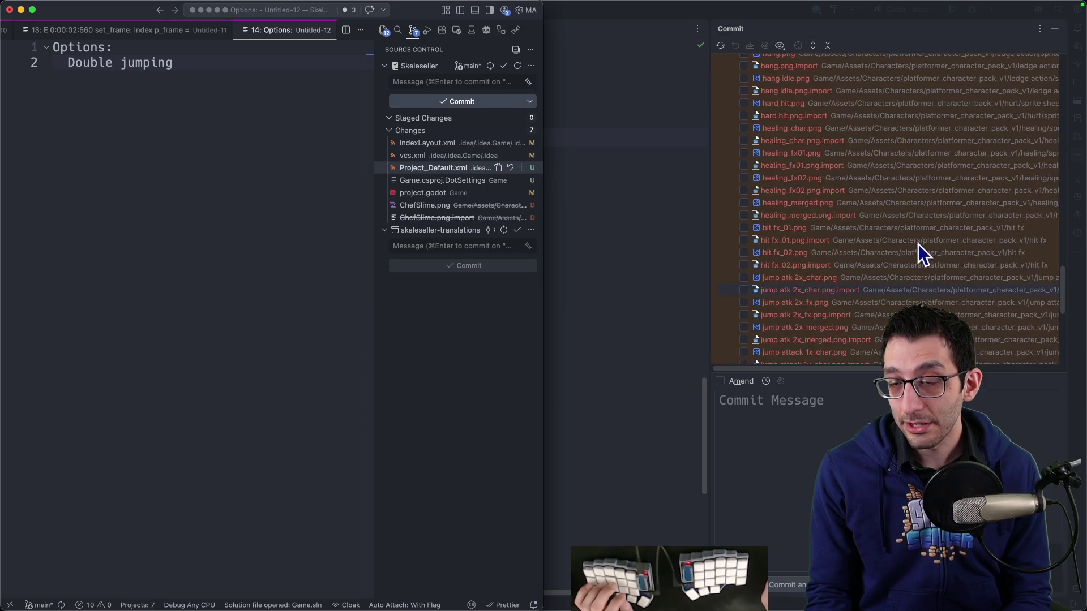
scroll(927, 235, up, 4)
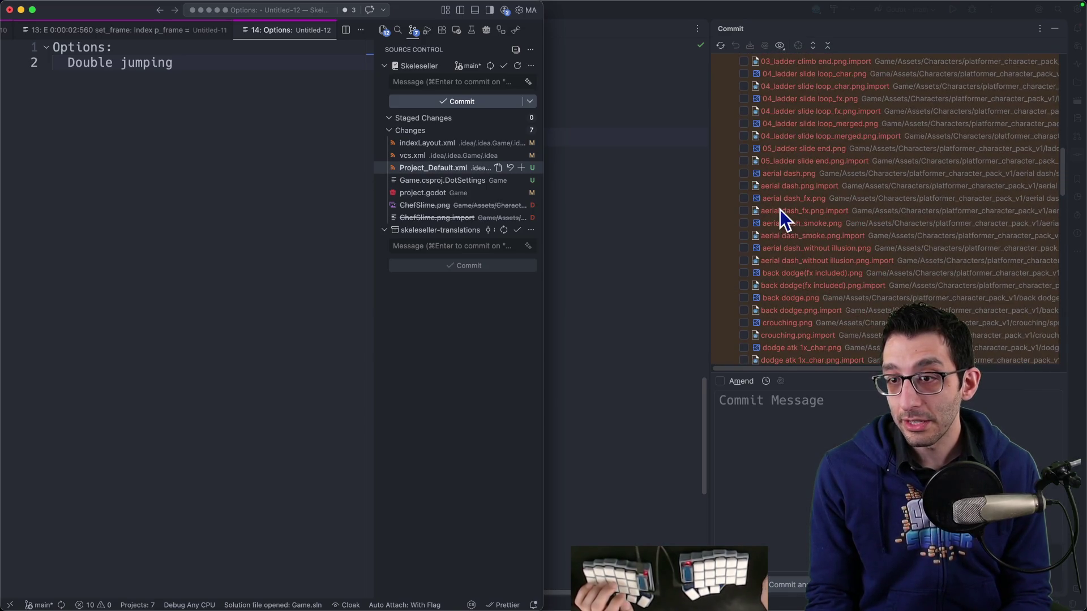
key(Return)
text(Aerial)
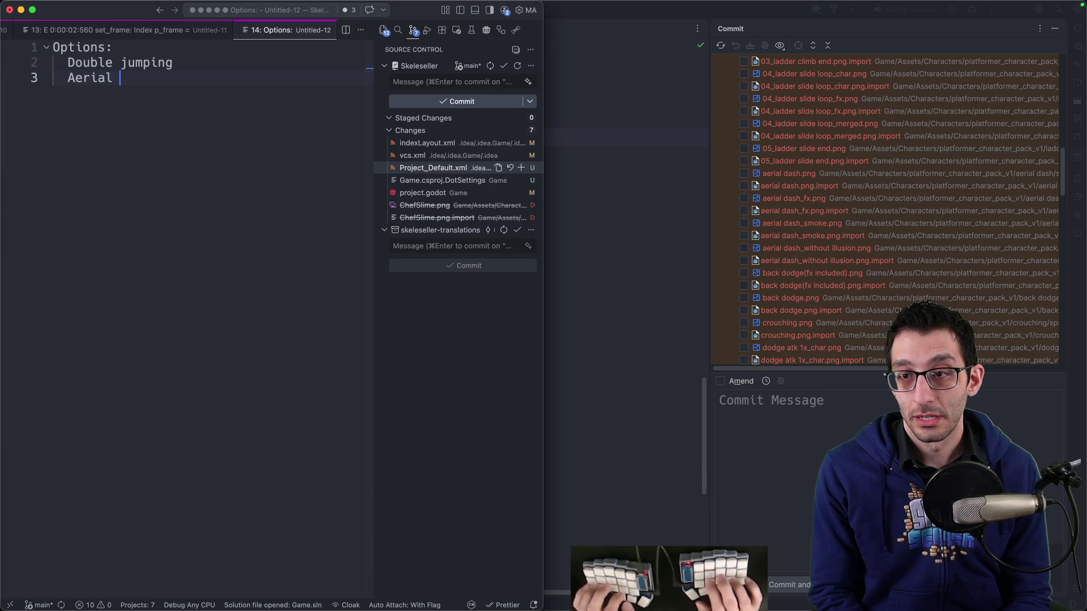
scroll(834, 220, down, 3)
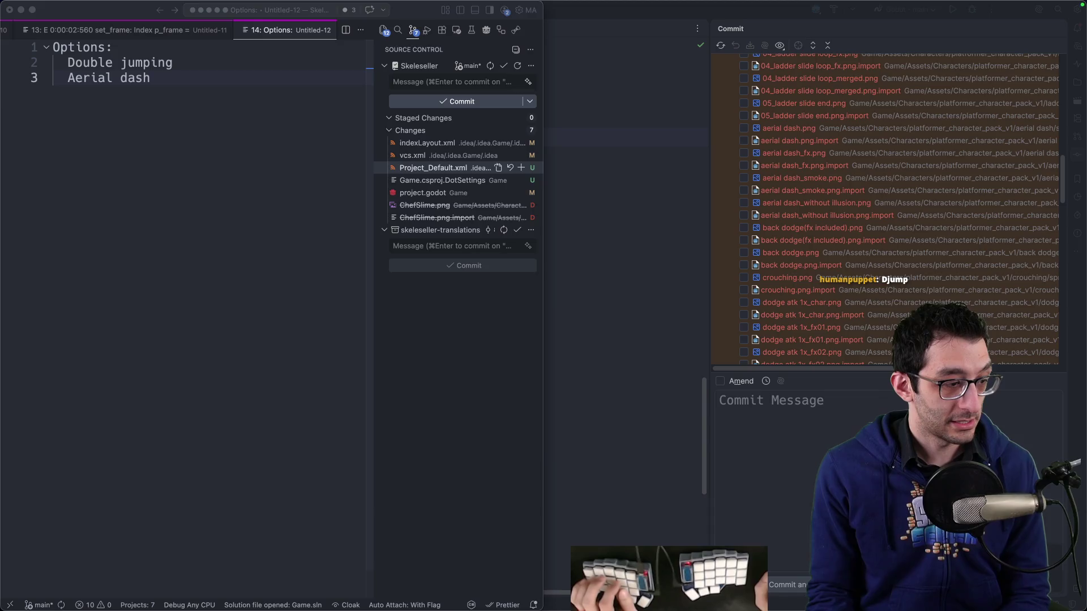
In Twitch chat, enter /poll to bring up the new-poll form.
key(super+Tab)
text(/)
key(BackSpace)
text(poll)
key(Return)
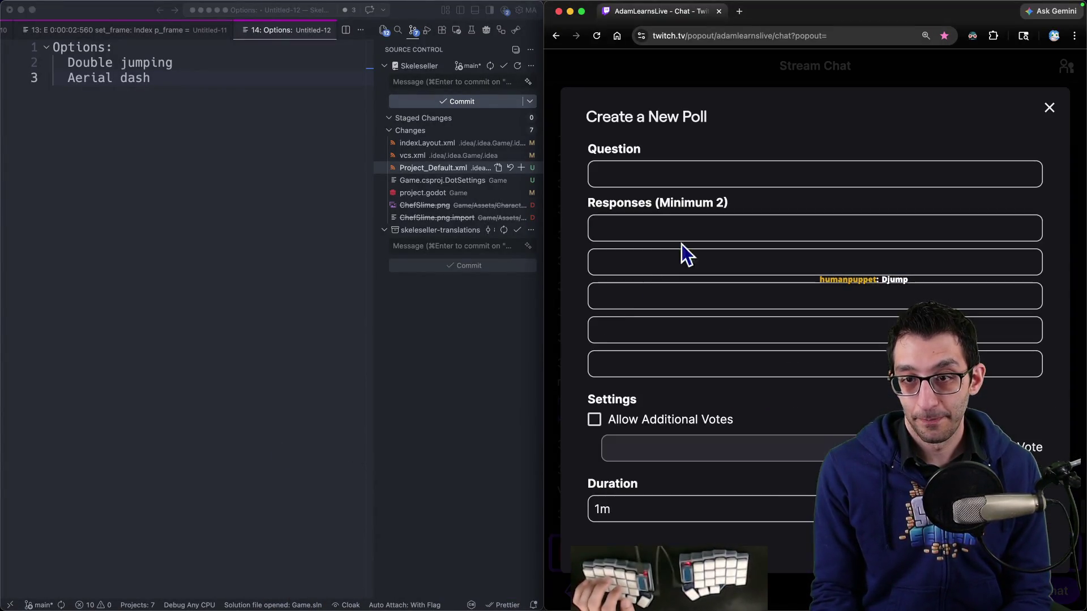
Start the poll 'Which should we make next?' with answers Double jump and Air dash.
click(678, 169)
text(Which should we make next?)
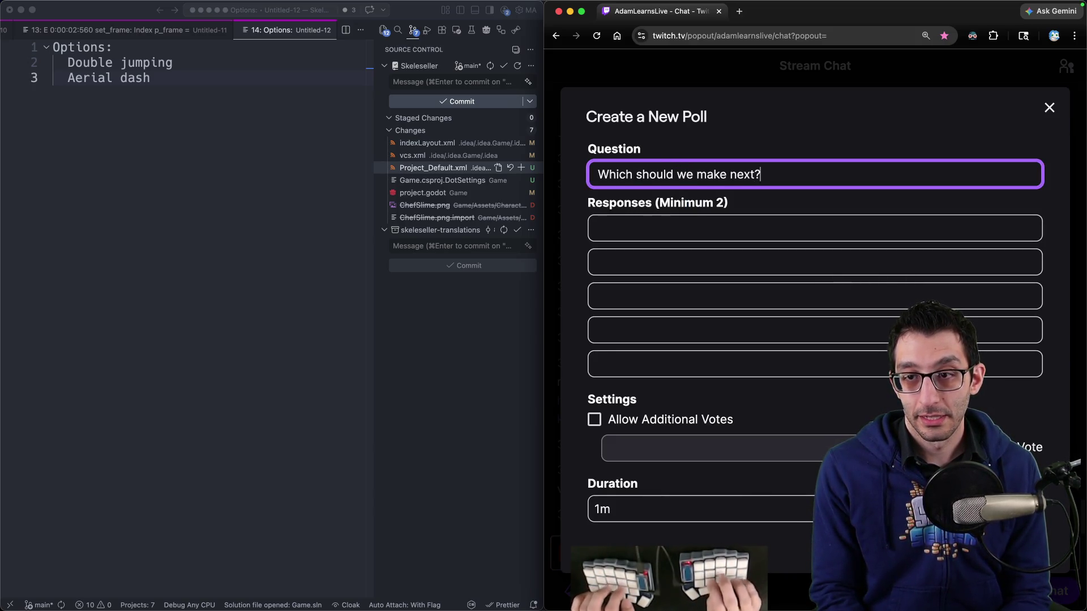
click(599, 228)
click(599, 262)
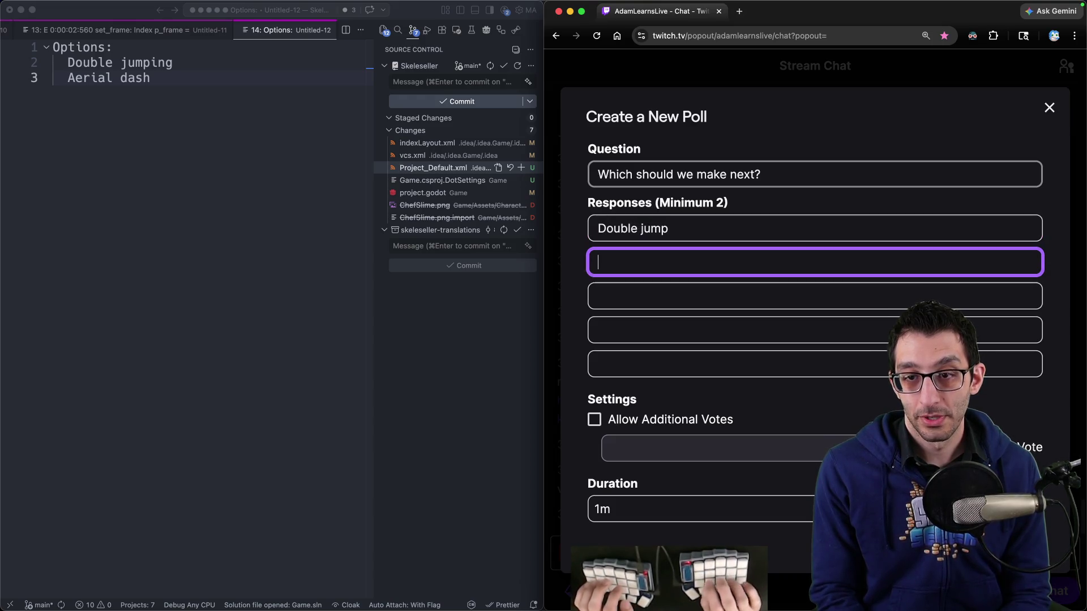
text(Air dash)
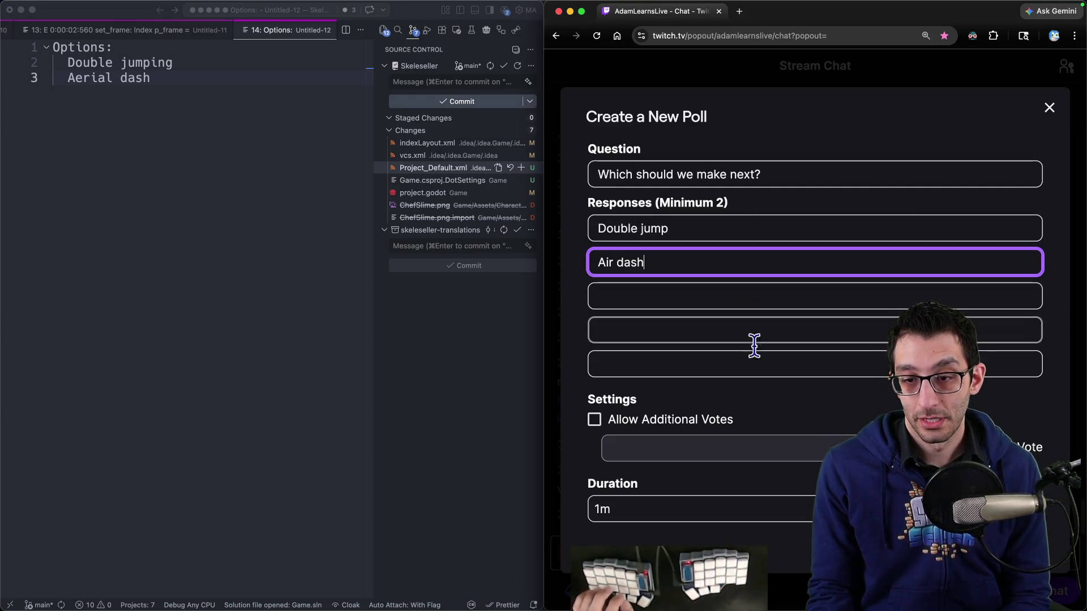
key(Return)
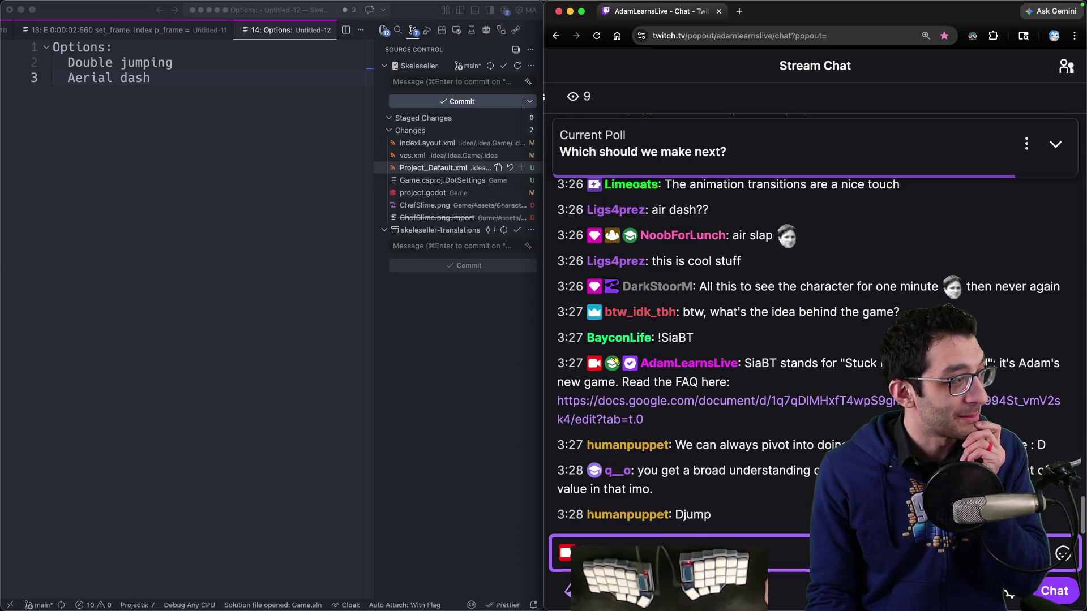
Expand the current poll, tile chat left, and wait for Double jump to win 57% to 43%.
click(895, 161)
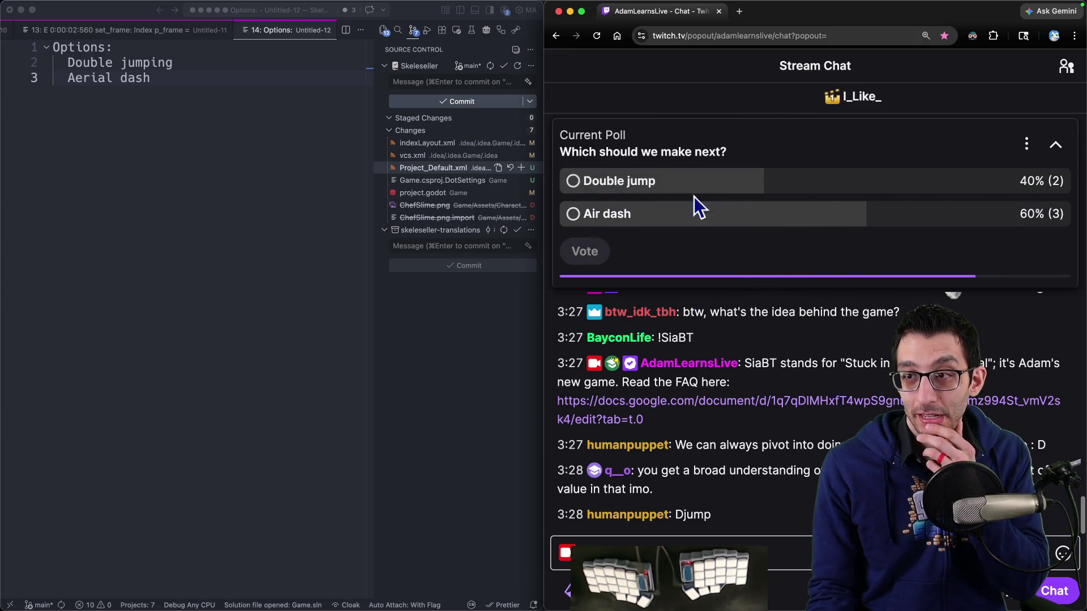
key(ctrl+Right)
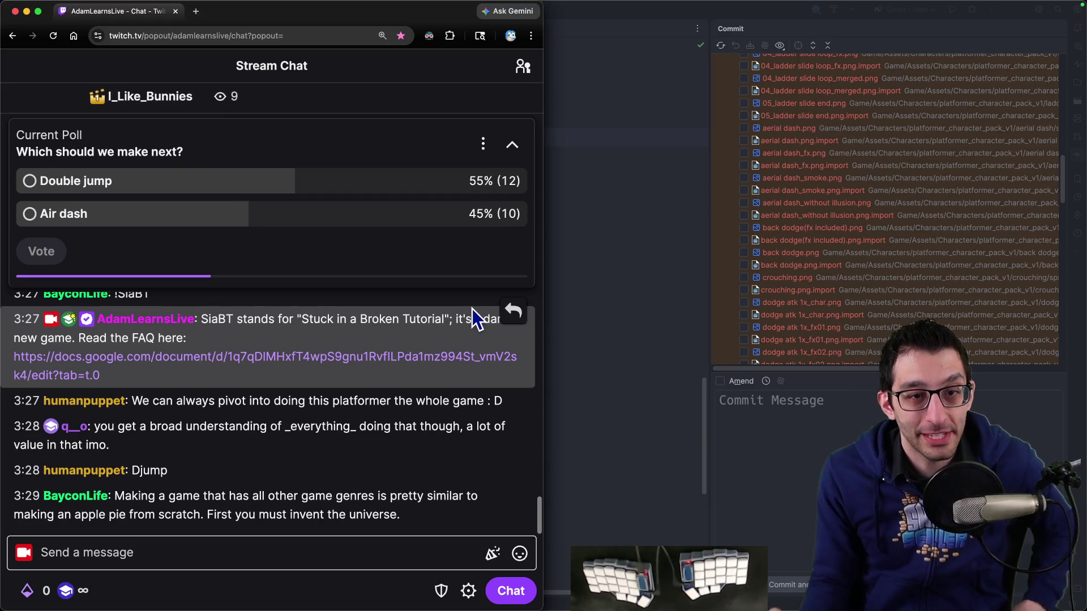
mouse_move(396, 359)
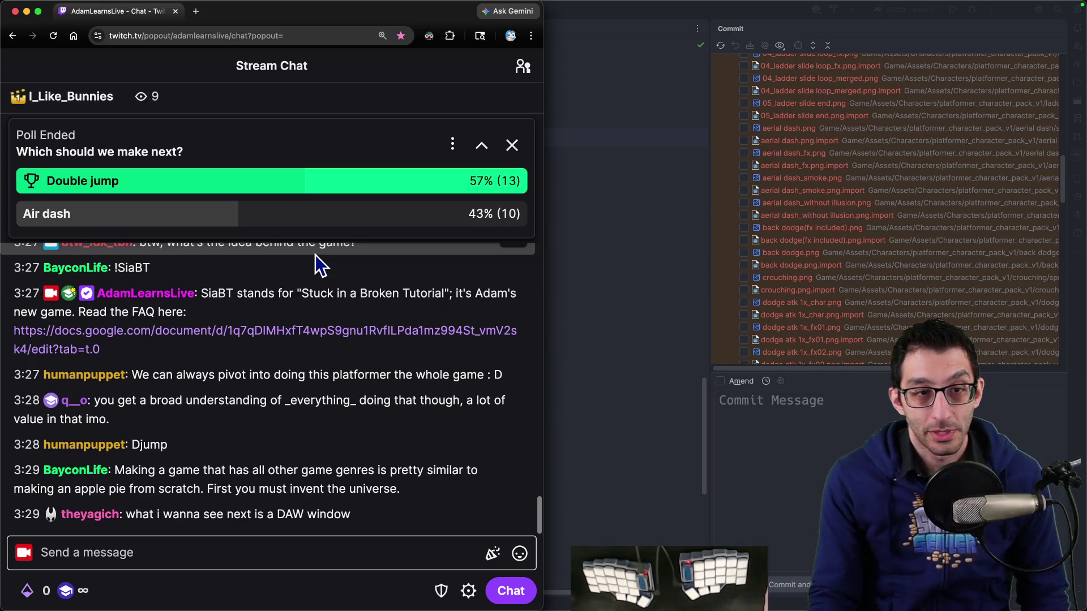
key(super+Tab)
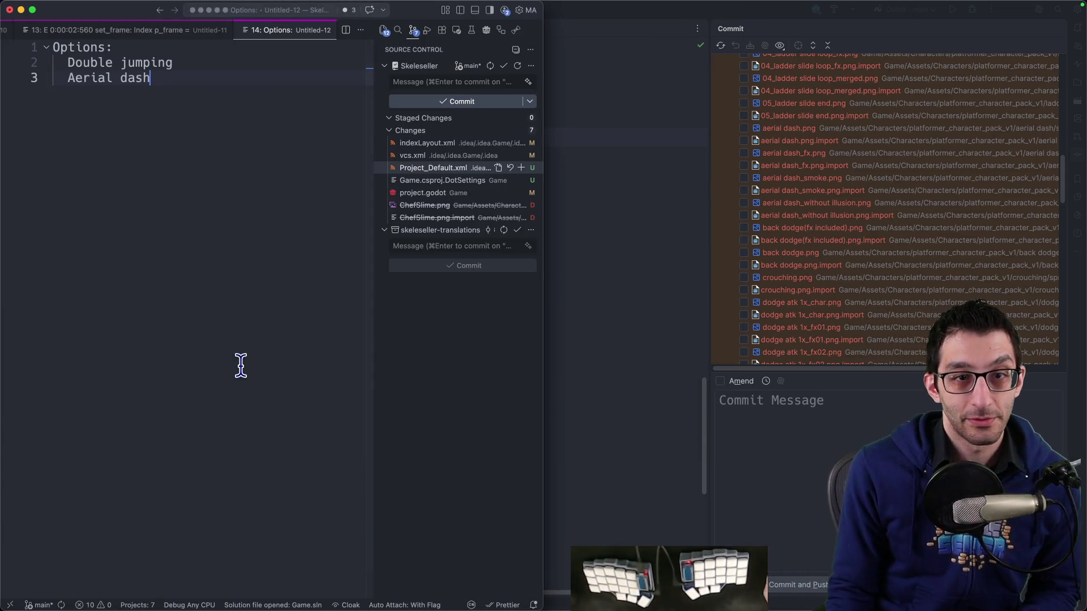
Bring the PlatformerCharacter.cs editor to the front and scroll through the jump code.
click(240, 354)
click(575, 470)
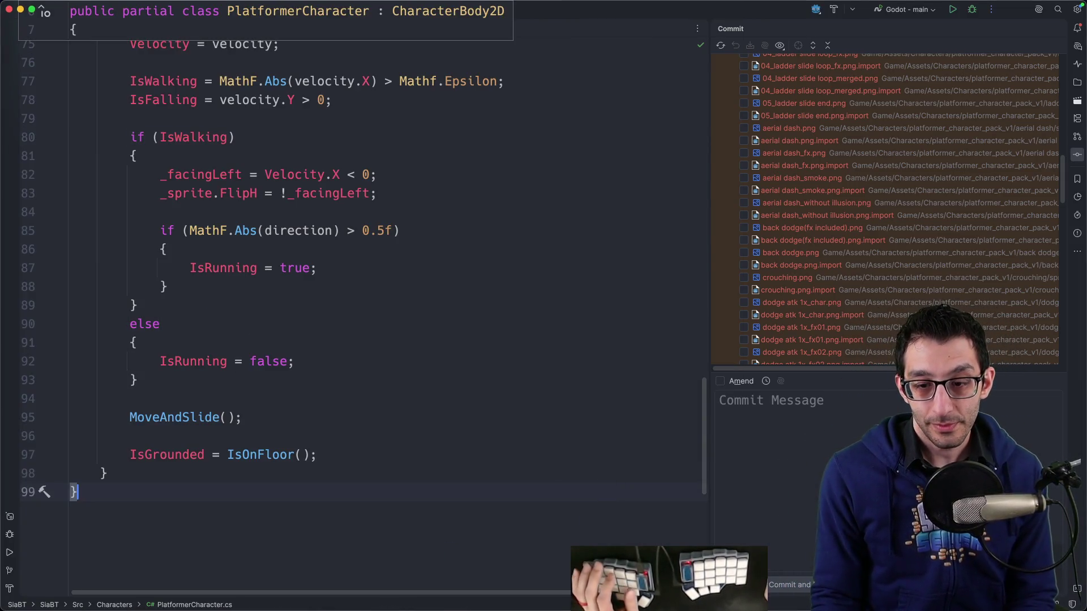
mouse_move(623, 578)
scroll(422, 407, up, 10)
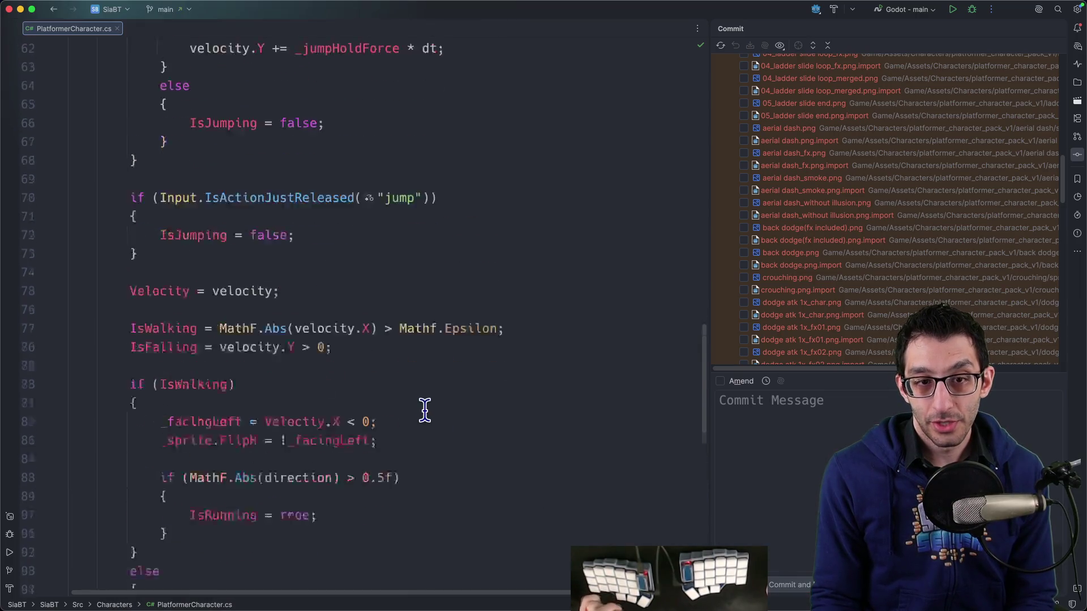
scroll(409, 410, up, 12)
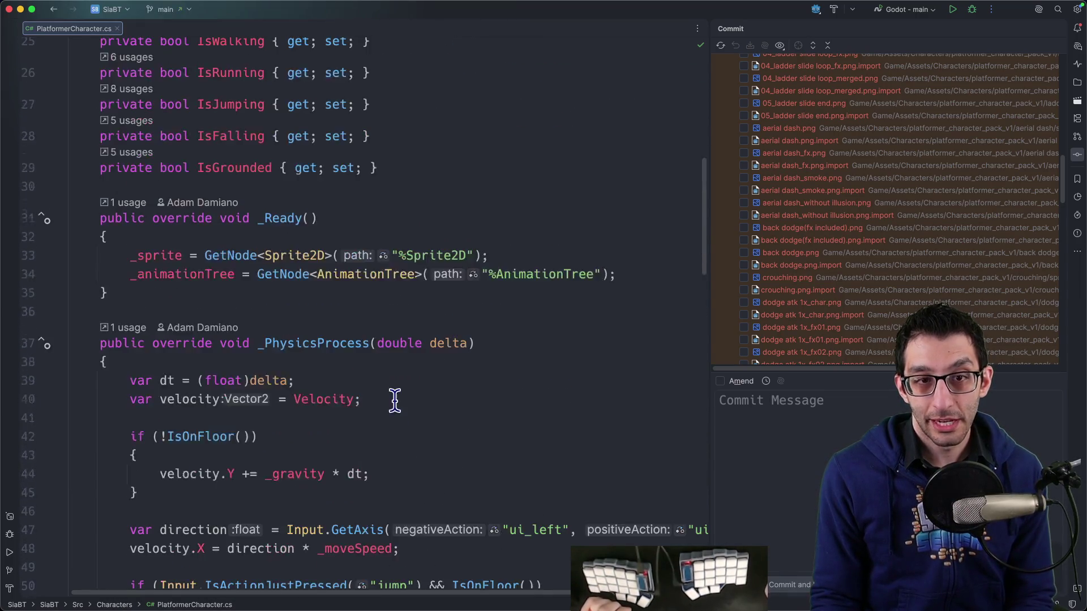
scroll(382, 399, up, 3)
scroll(396, 399, down, 6)
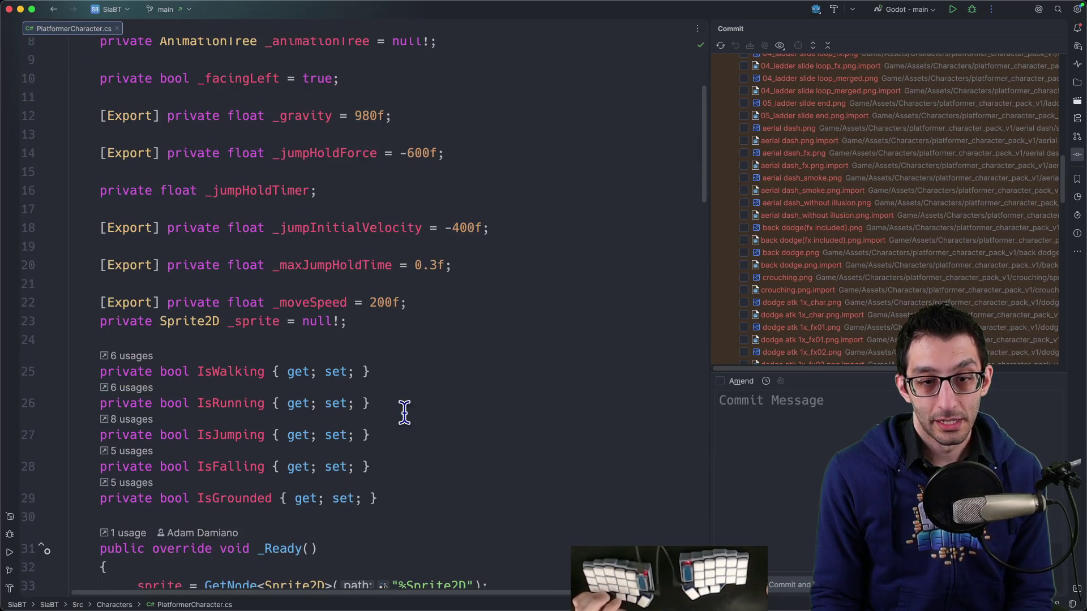
scroll(405, 398, down, 5)
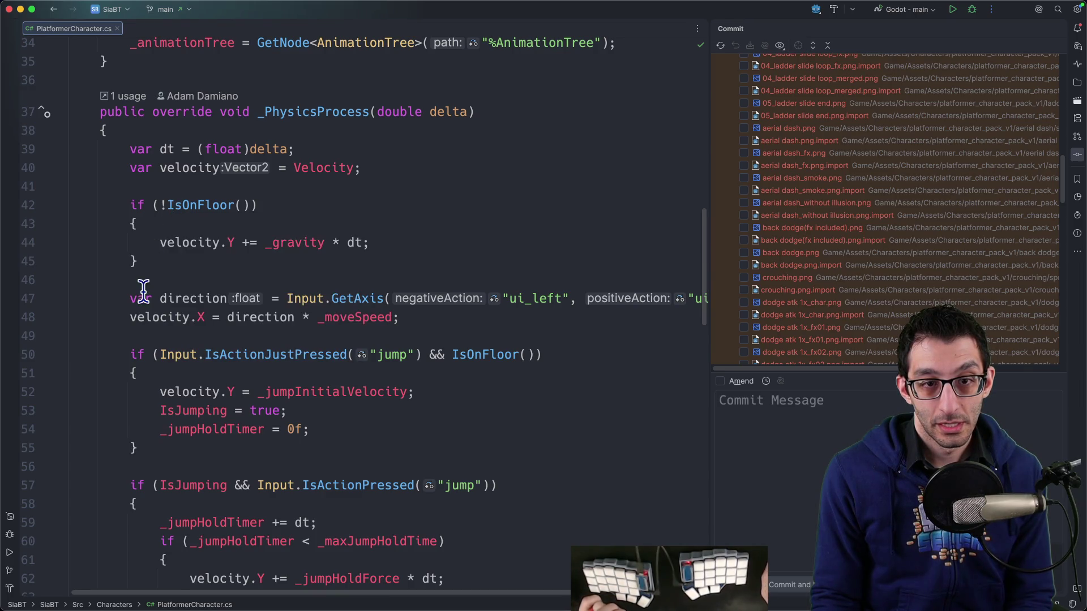
scroll(601, 284, down, 5)
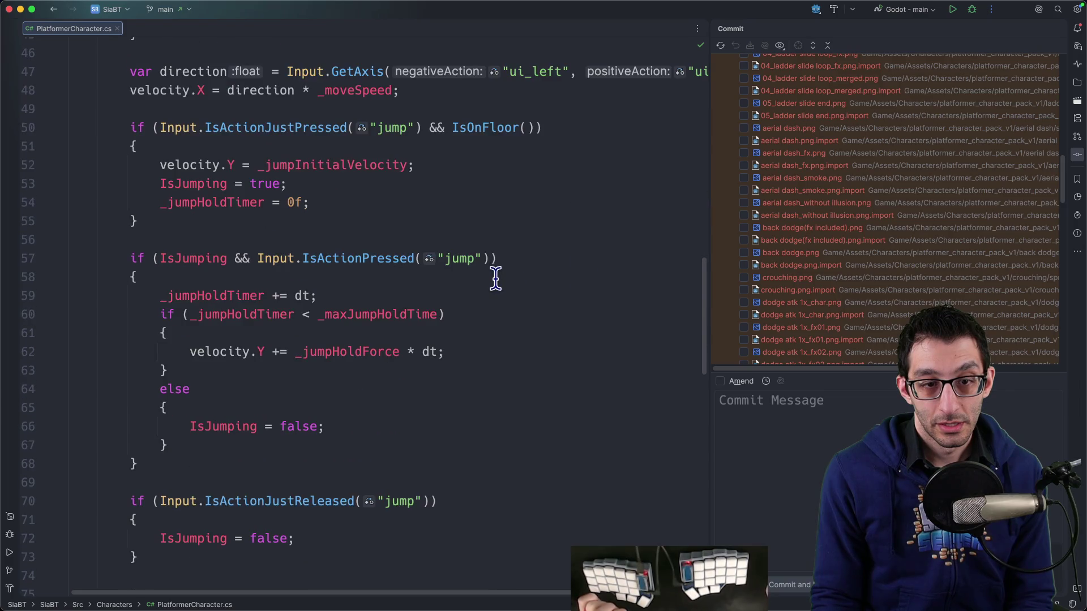
Select IsJumping and the jump-hold lines 57 and 59, then place the caret after _sprite.
double_click(210, 256)
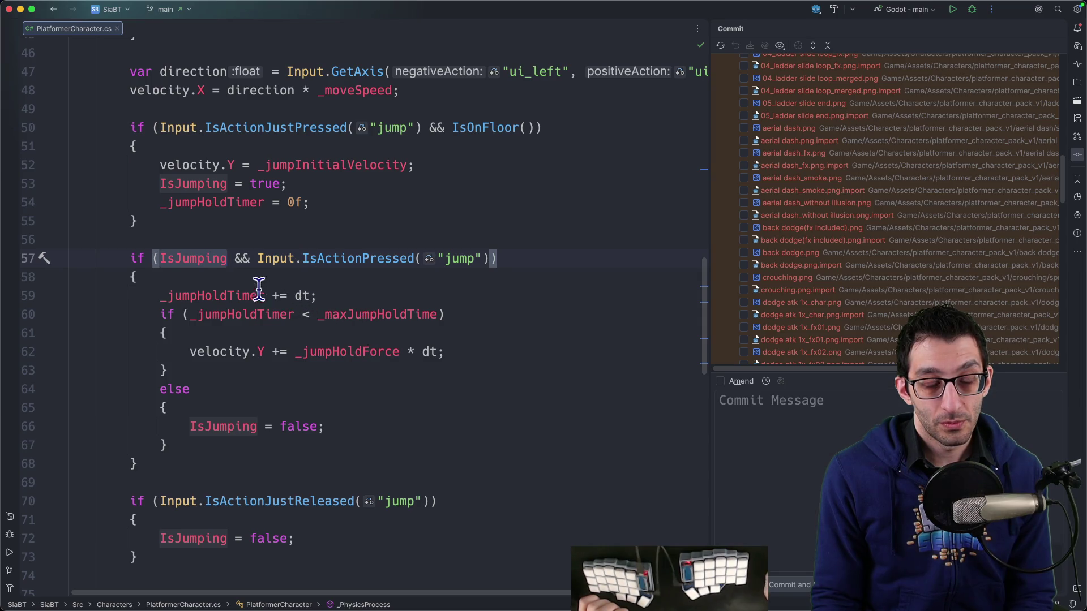
drag(196, 256, 504, 262)
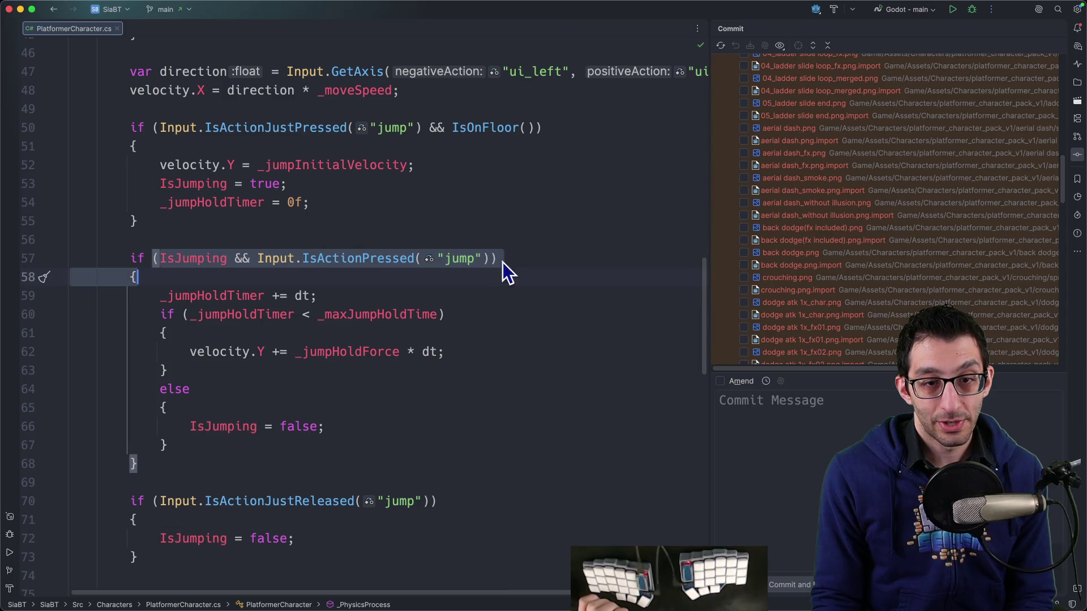
drag(158, 296, 347, 296)
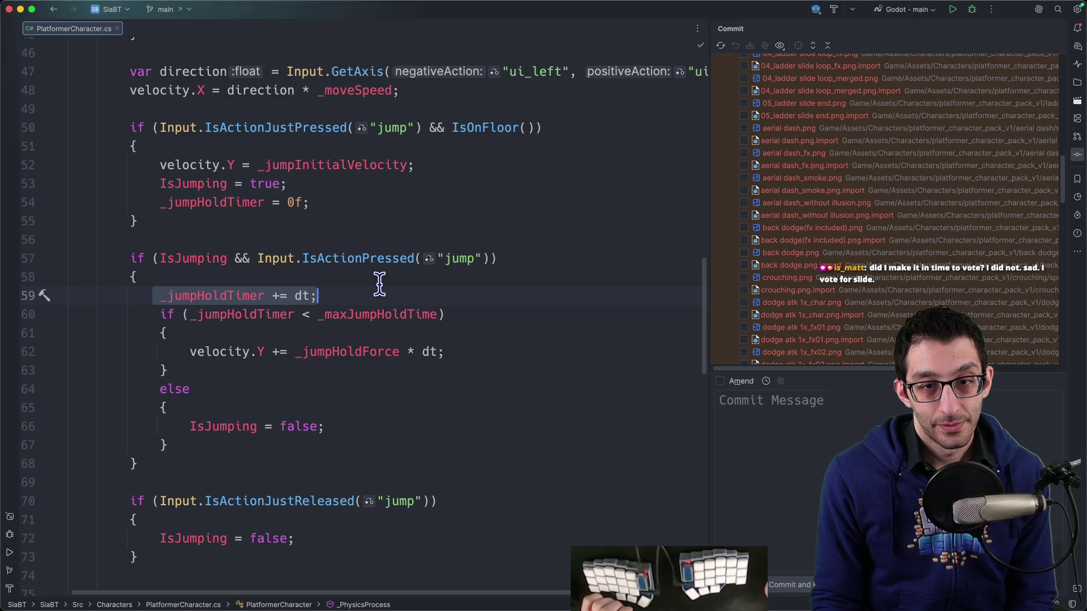
scroll(377, 284, down, 1)
scroll(377, 285, down, 5)
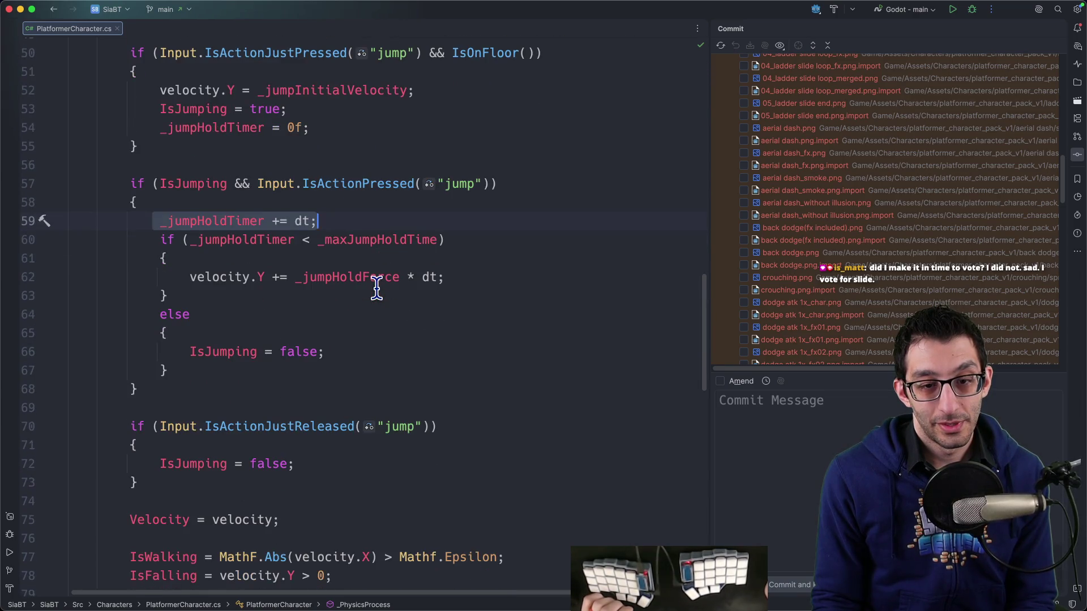
drag(124, 422, 223, 454)
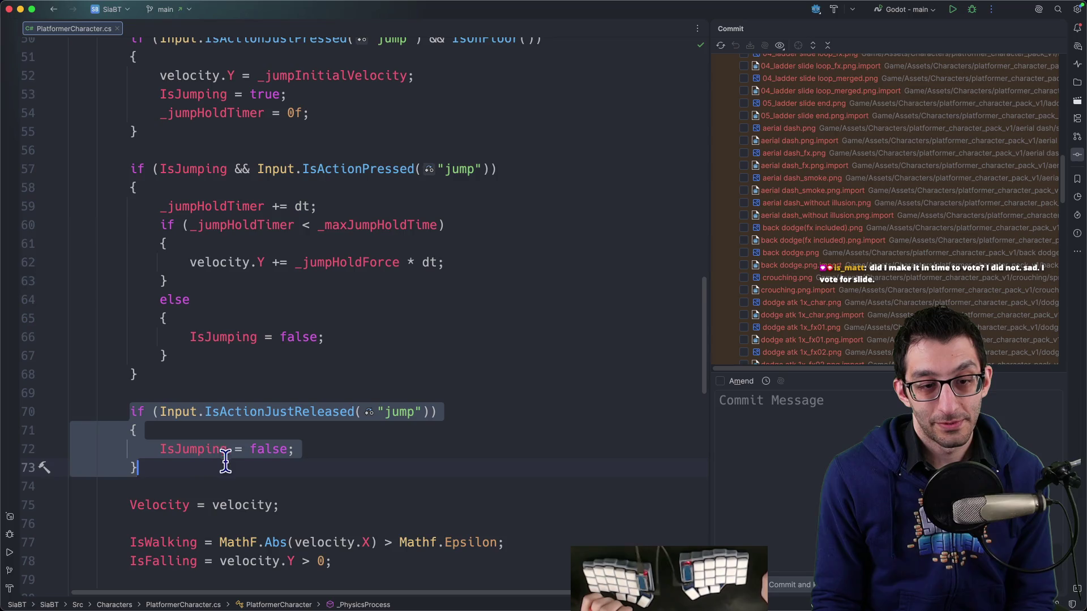
scroll(347, 367, up, 15)
scroll(357, 354, down, 10)
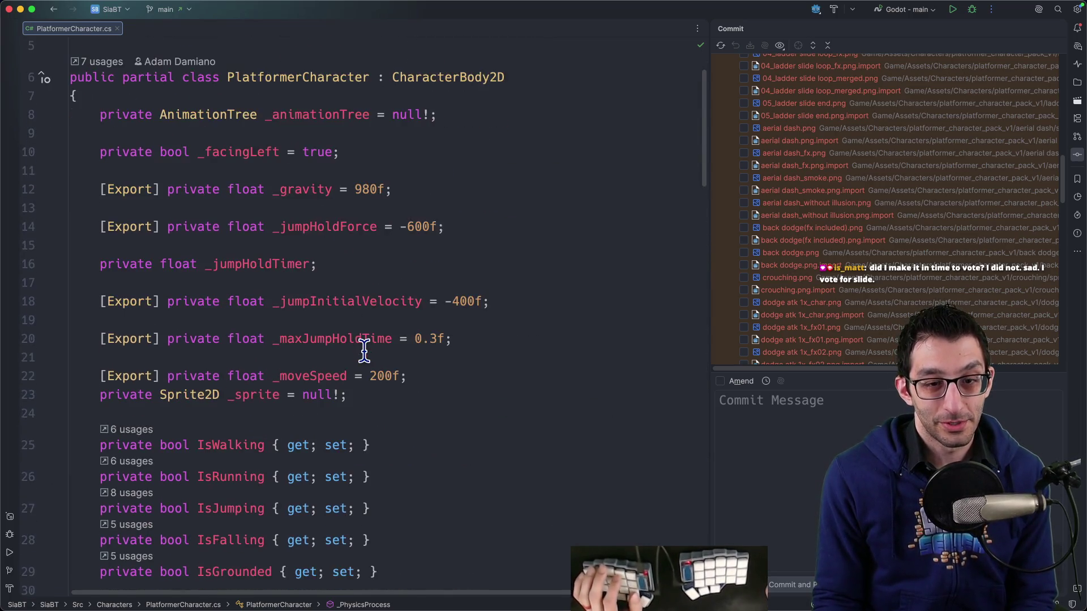
click(411, 456)
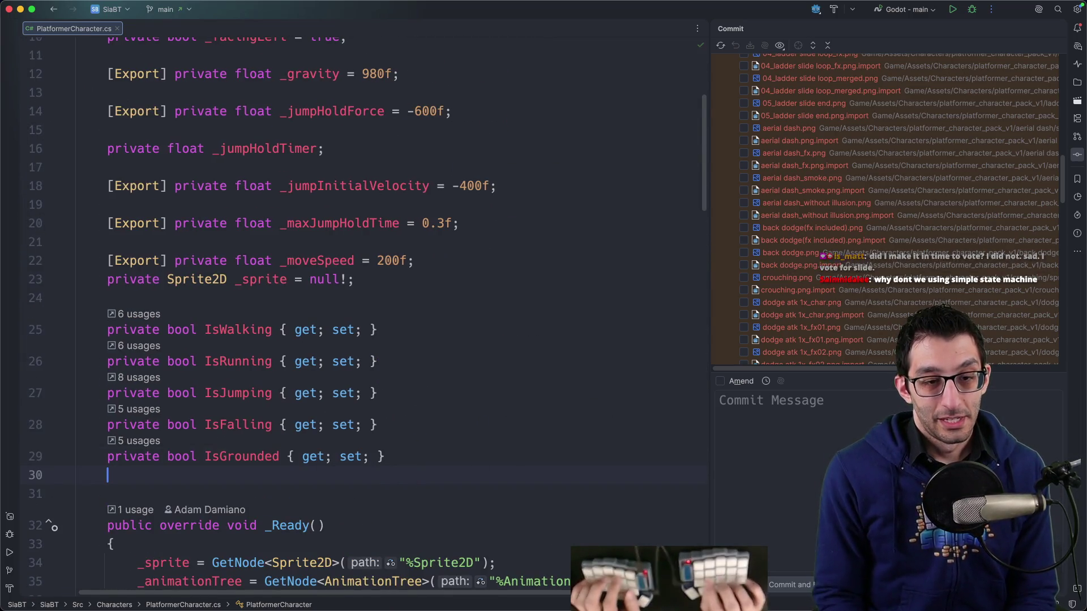
click(346, 279)
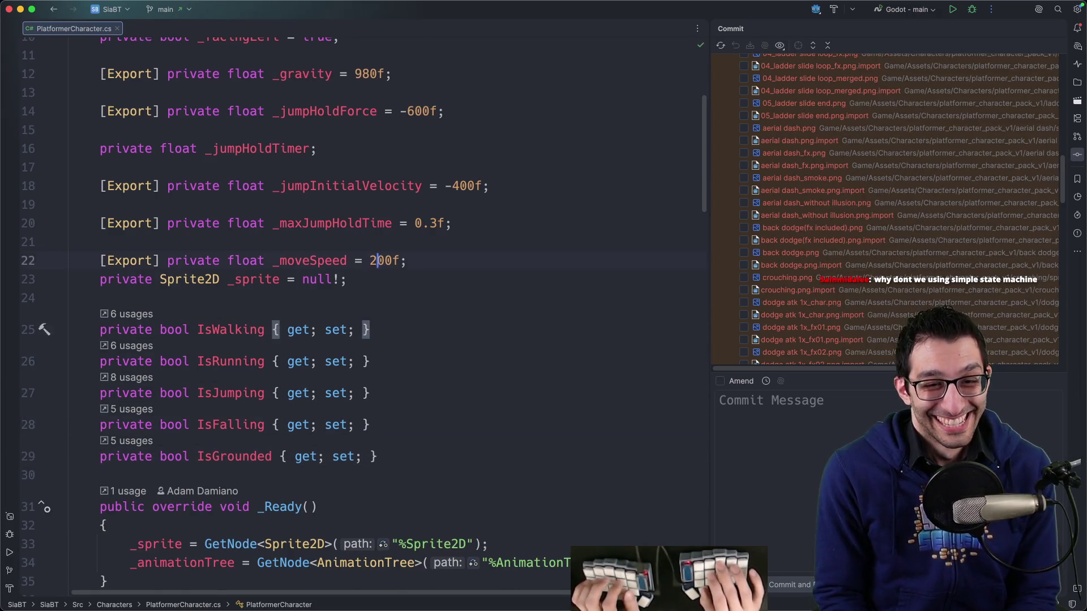
Type a 'private' line after the _sprite field, delete it again, and switch to the TODO document.
key(o)
key(Return)
text(private)
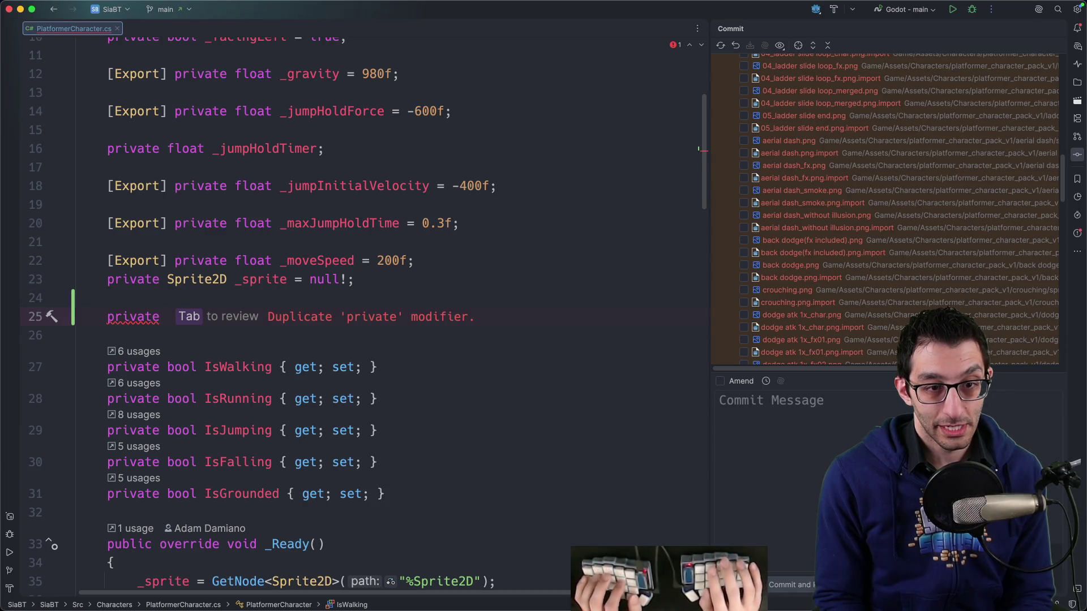
key(alt+BackSpace)
key(BackSpace)
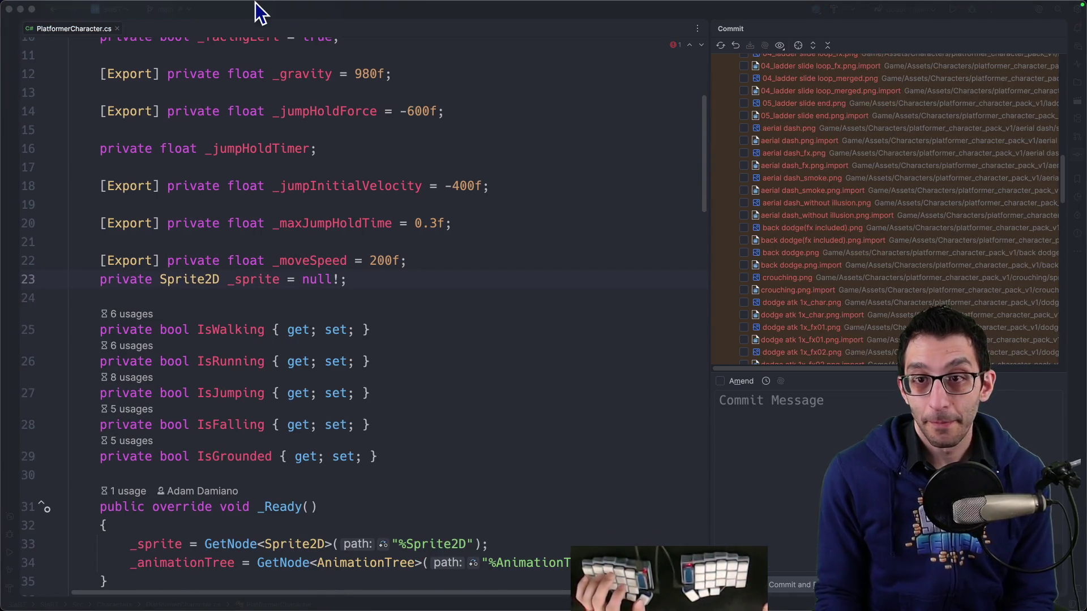
key(super+Tab)
scroll(577, 207, up, 8)
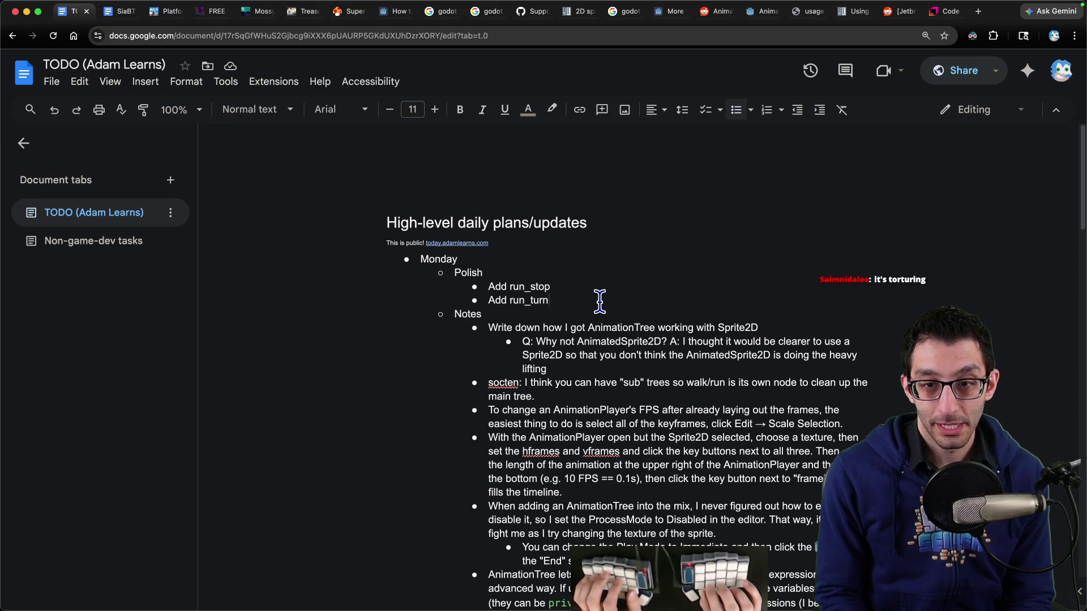
Add an outdented 'WILO: double jump' bullet after 'Add run_turn', then return to Godot.
key(Return)
key(shift+Tab)
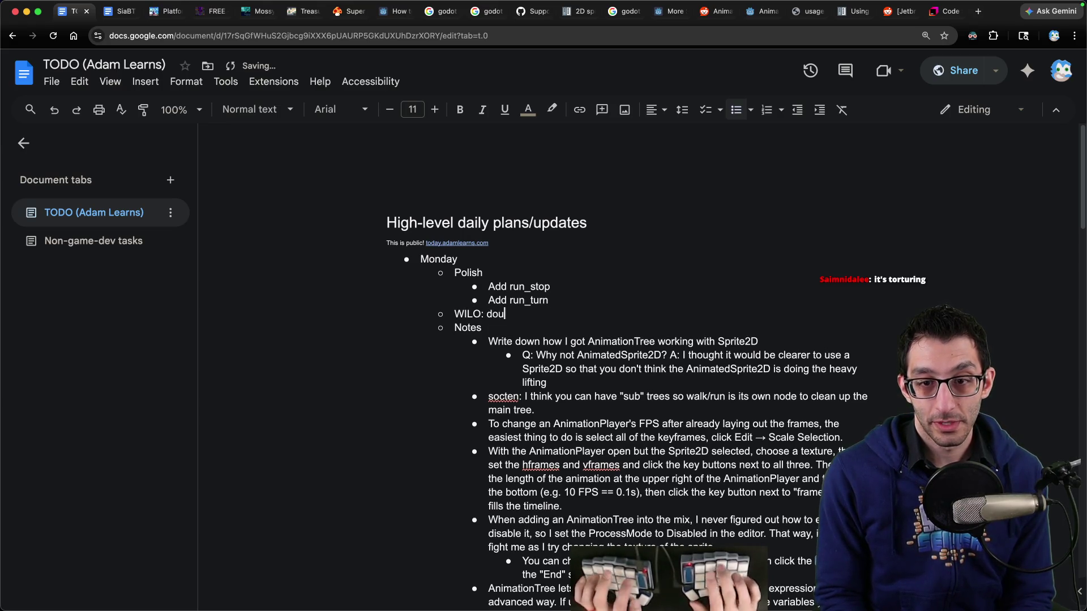
key(super+Tab)
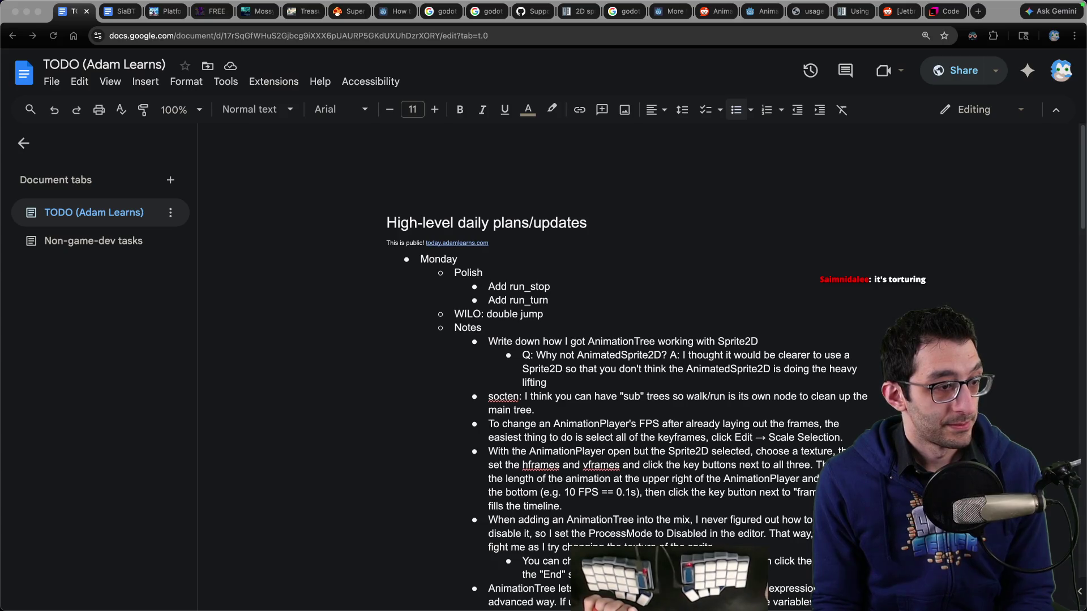
key(space)
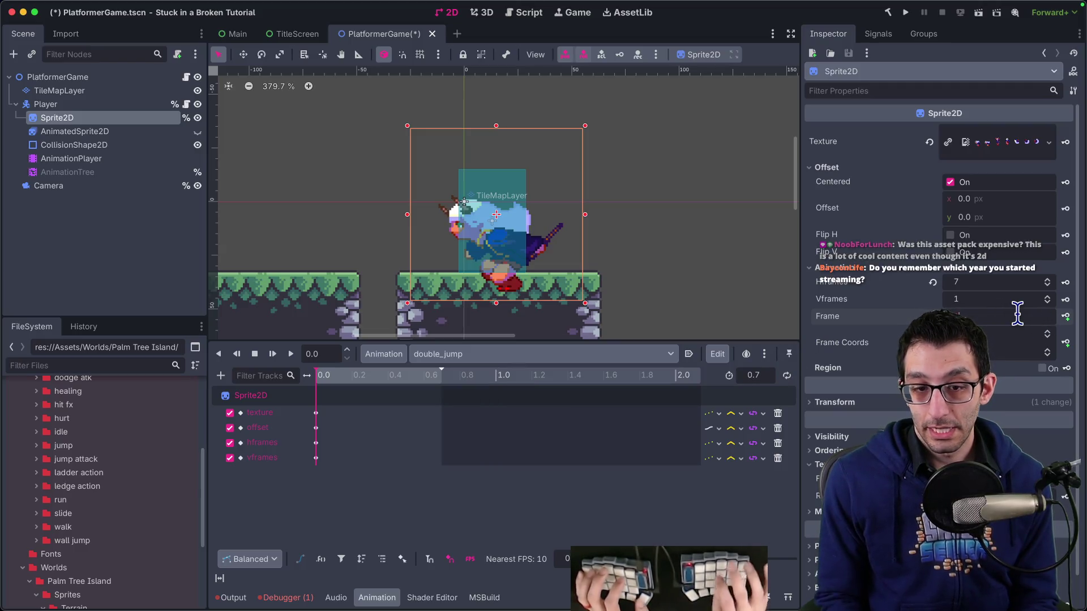
Create a Sprite2D Frame track in double_jump and key frames 0 through 6.
click(1065, 317)
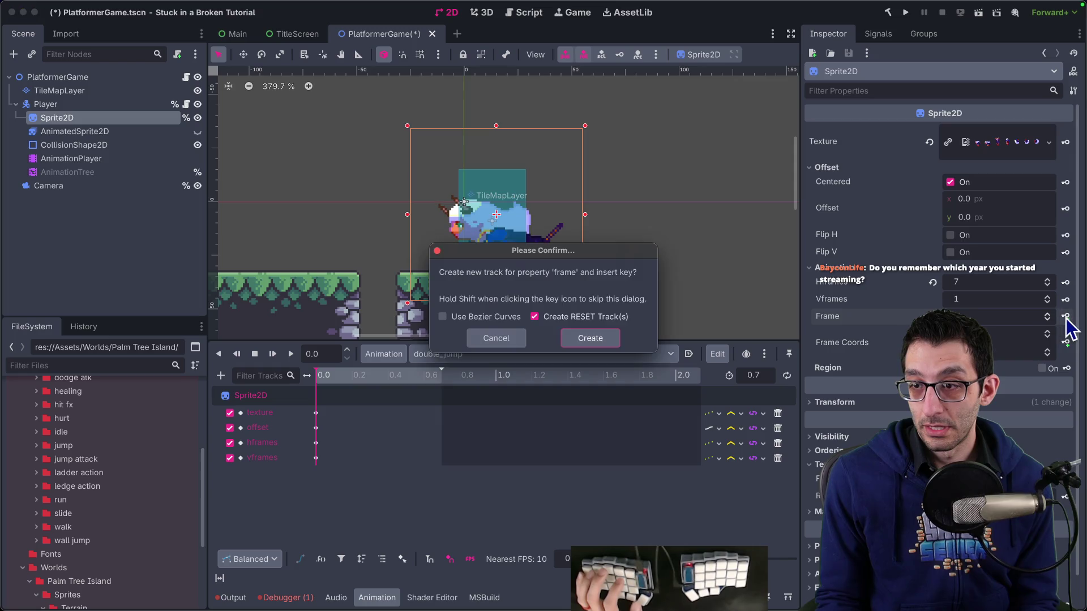
key(Return)
click(1065, 317)
click(1066, 317)
click(1067, 317)
click(1067, 318)
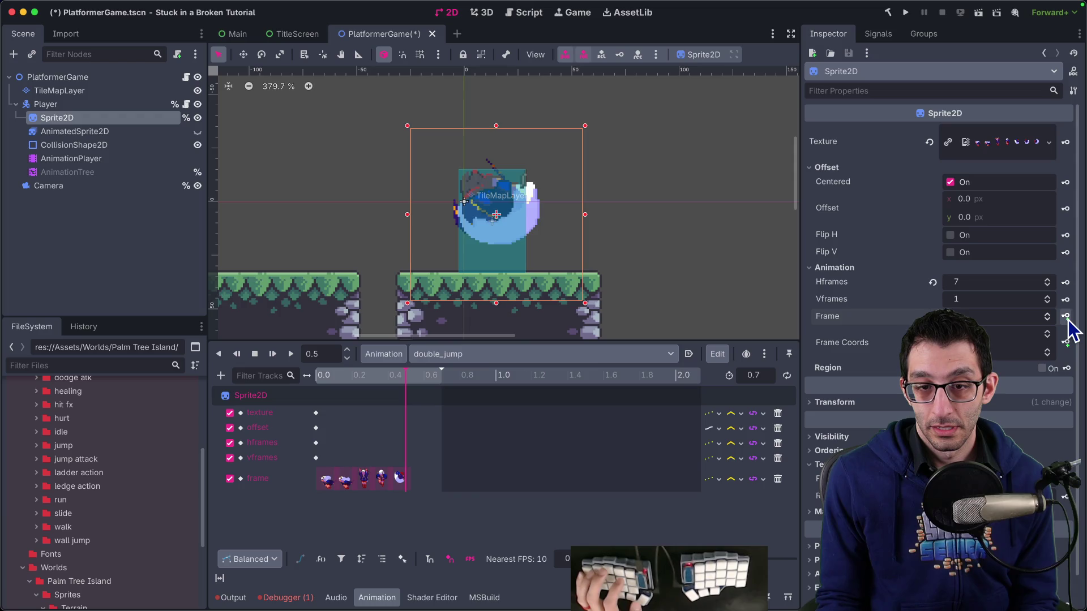
click(1066, 317)
click(1066, 318)
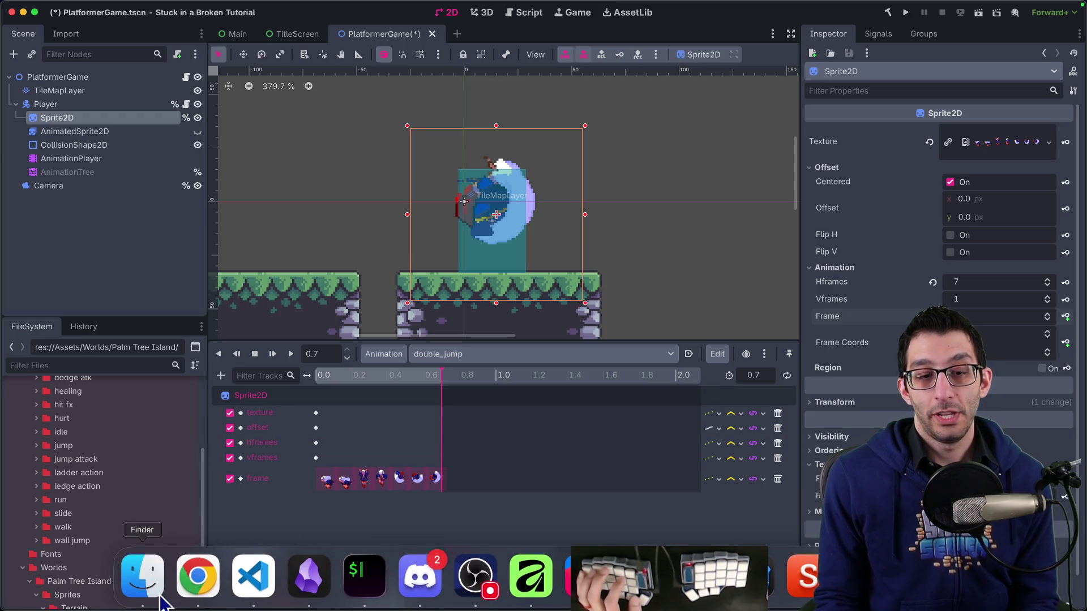
Open double jump_forward.png from the sprite sheets folder in Affinity Photo.
click(141, 576)
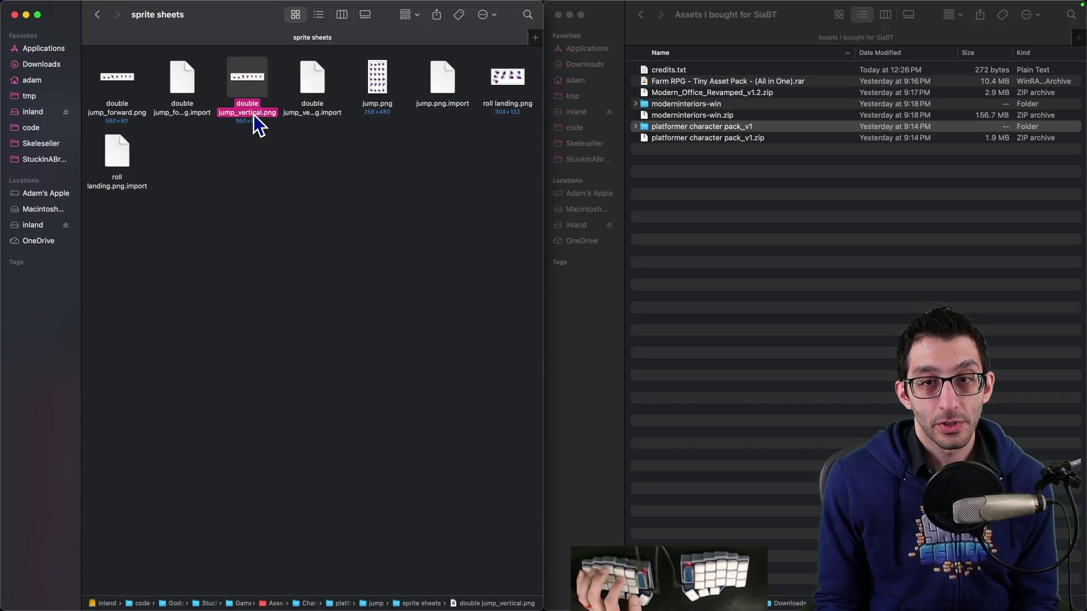
click(124, 87)
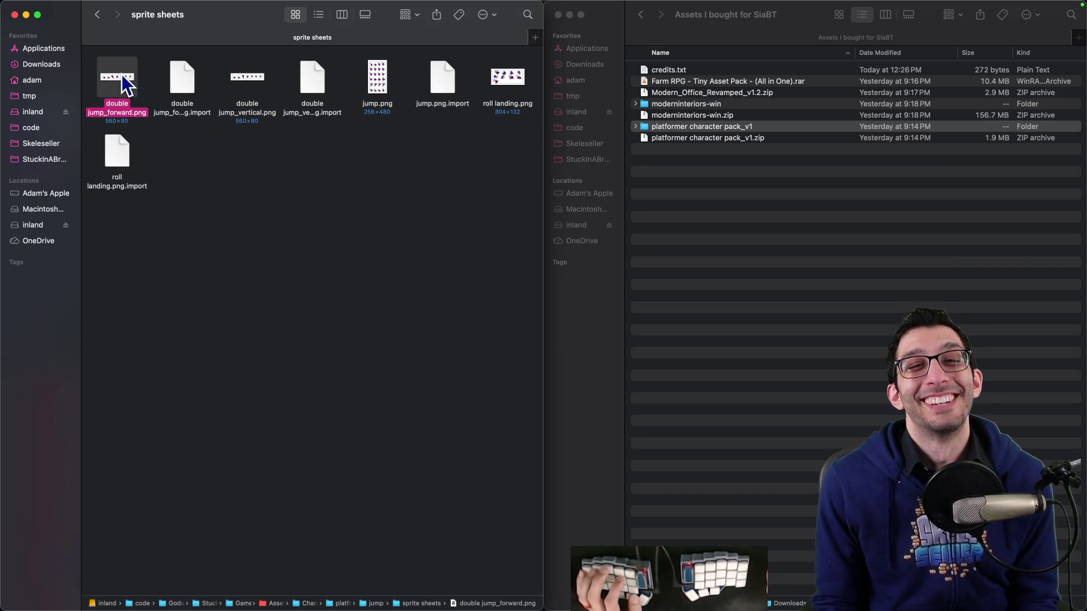
double_click(121, 80)
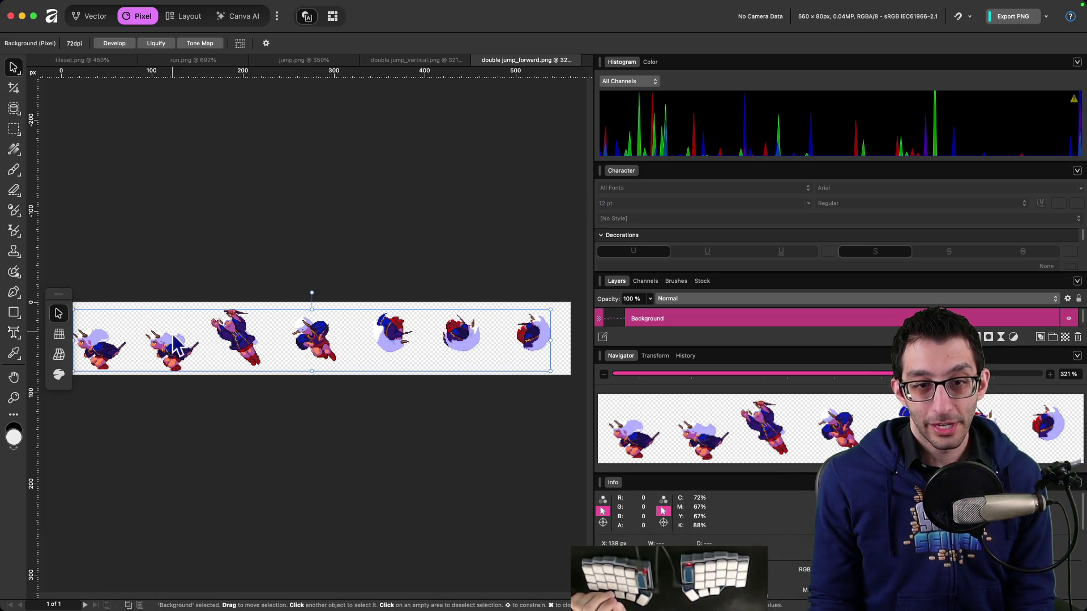
Switch back to the Godot editor after reviewing the seven-frame sprite sheet.
mouse_move(697, 578)
click(752, 576)
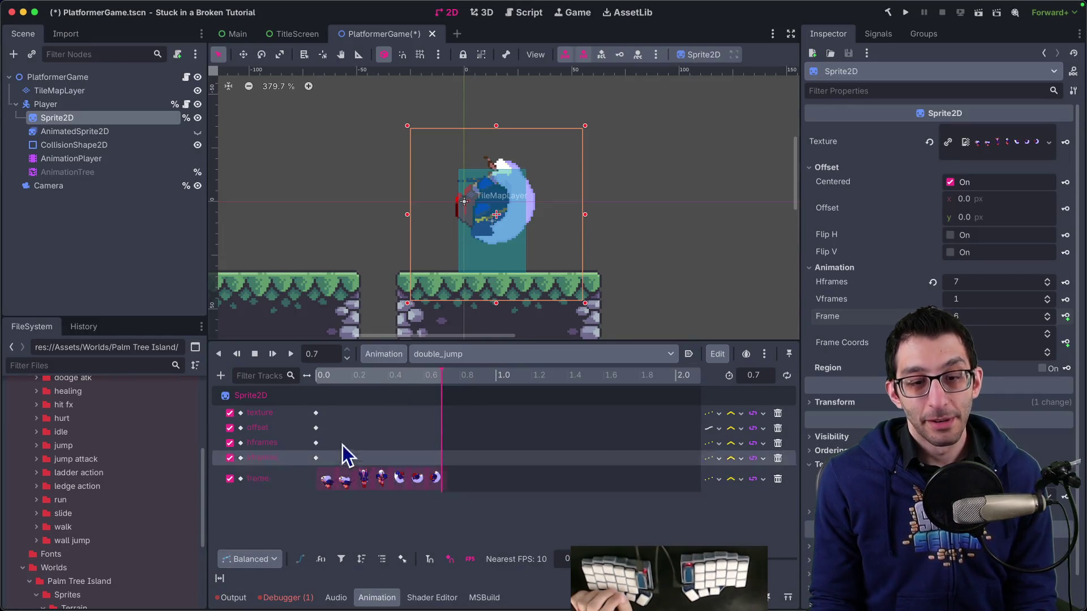
Add the sub-bullet 'Differentiate between upward and forward double jumps' under WILO: double jump in the TODO doc.
key(super+Tab)
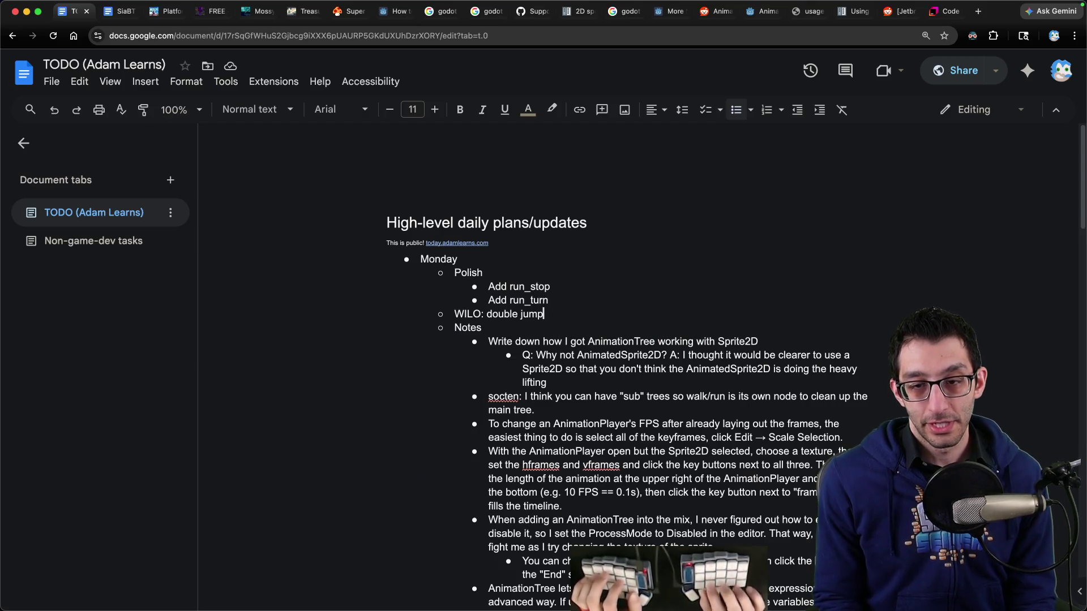
key(Return)
key(Tab)
text(Differentiate betwe)
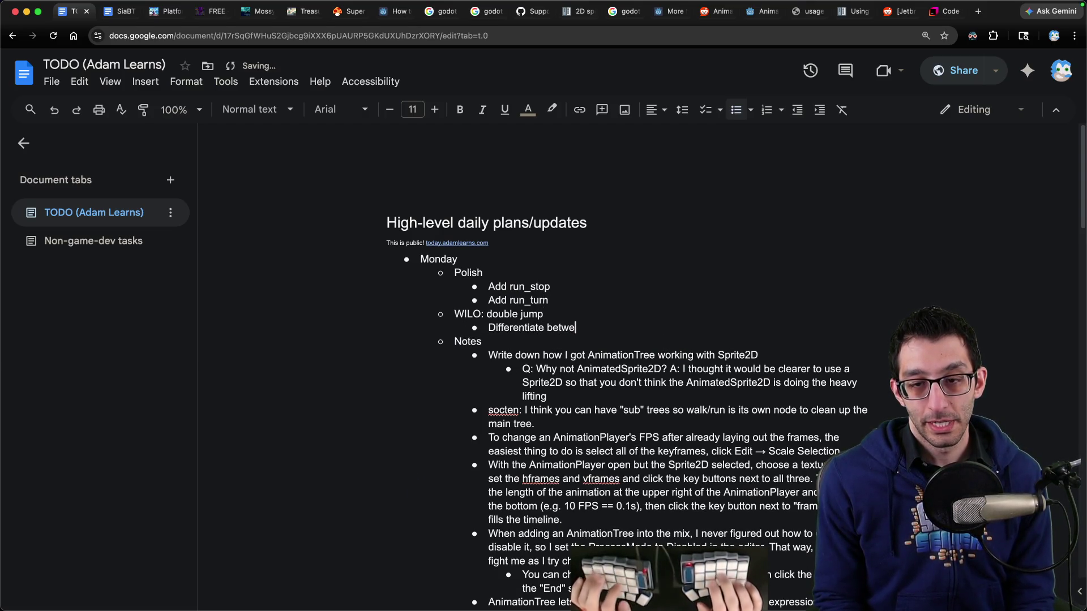
text(en upward and forward )
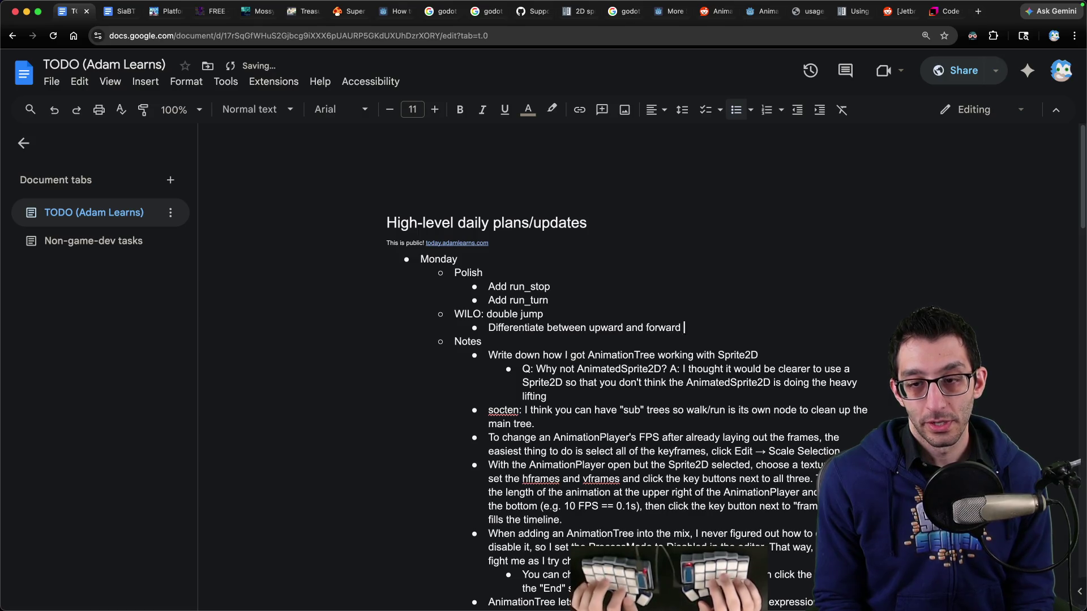
text(double jumps)
key(super+Tab)
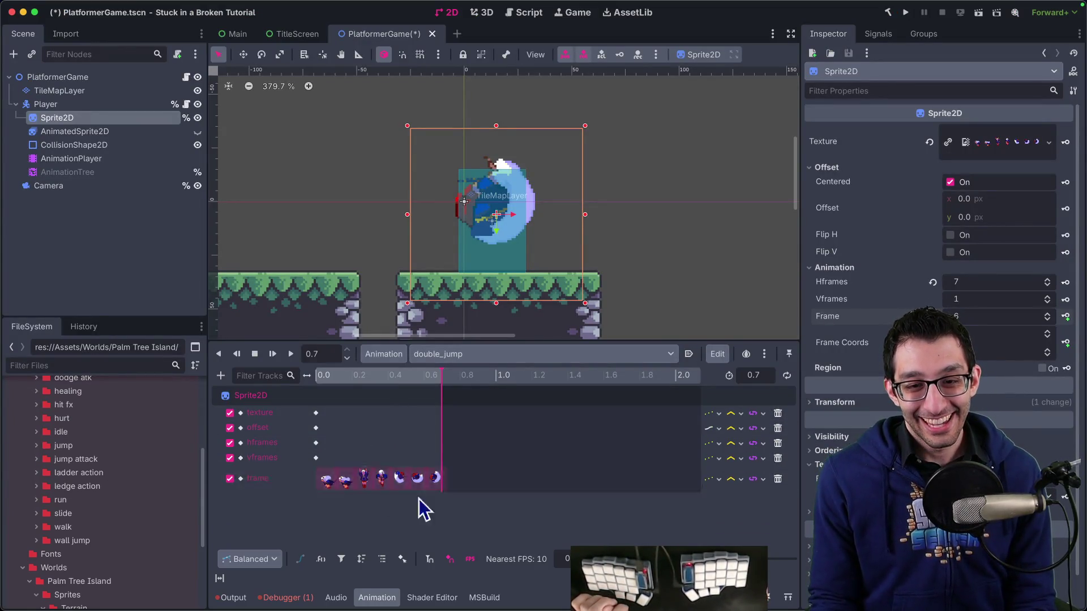
Add a double_jump animation state to the AnimationTree graph, placed above jump.
click(83, 173)
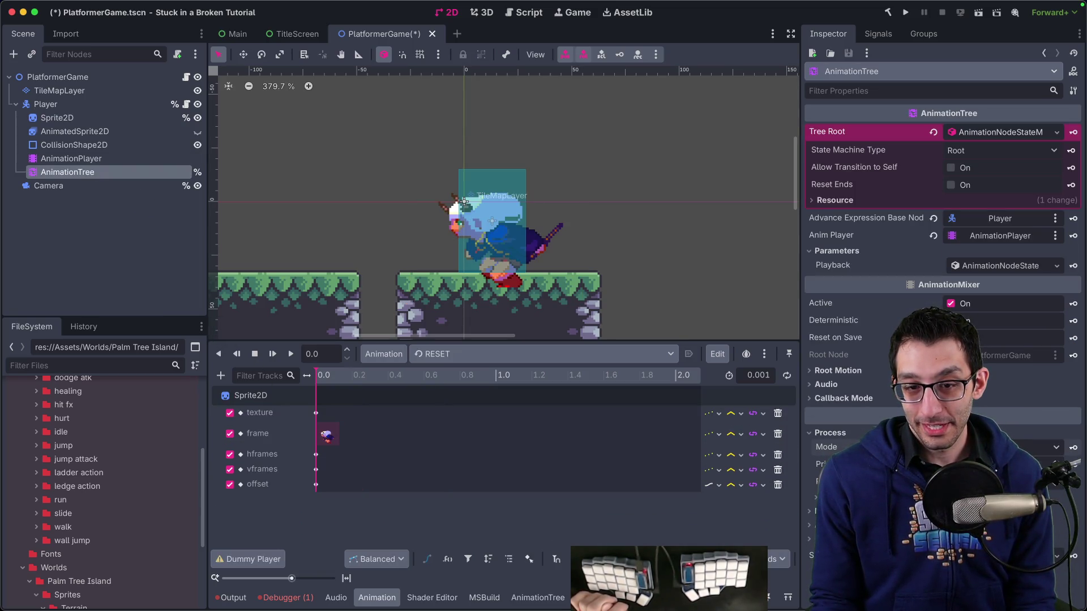
click(88, 173)
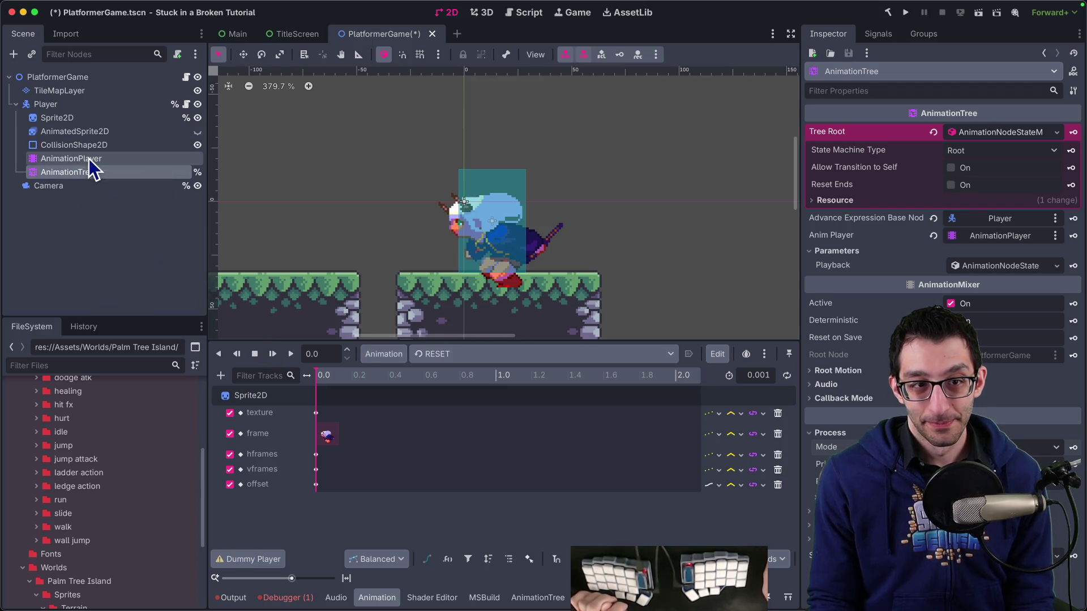
scroll(402, 398, up, 3)
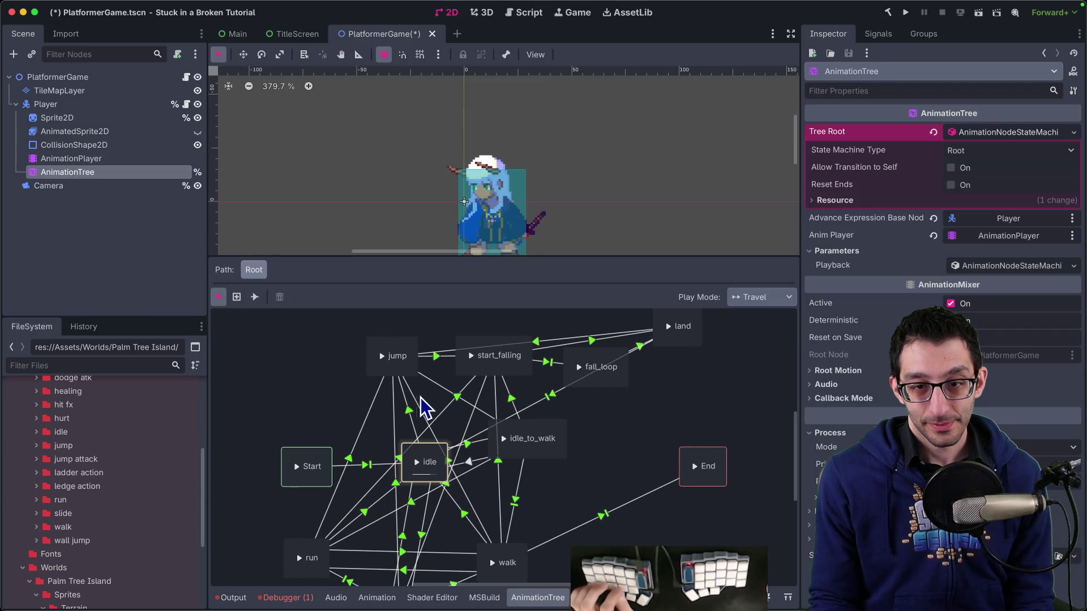
scroll(430, 413, up, 3)
right_click(376, 352)
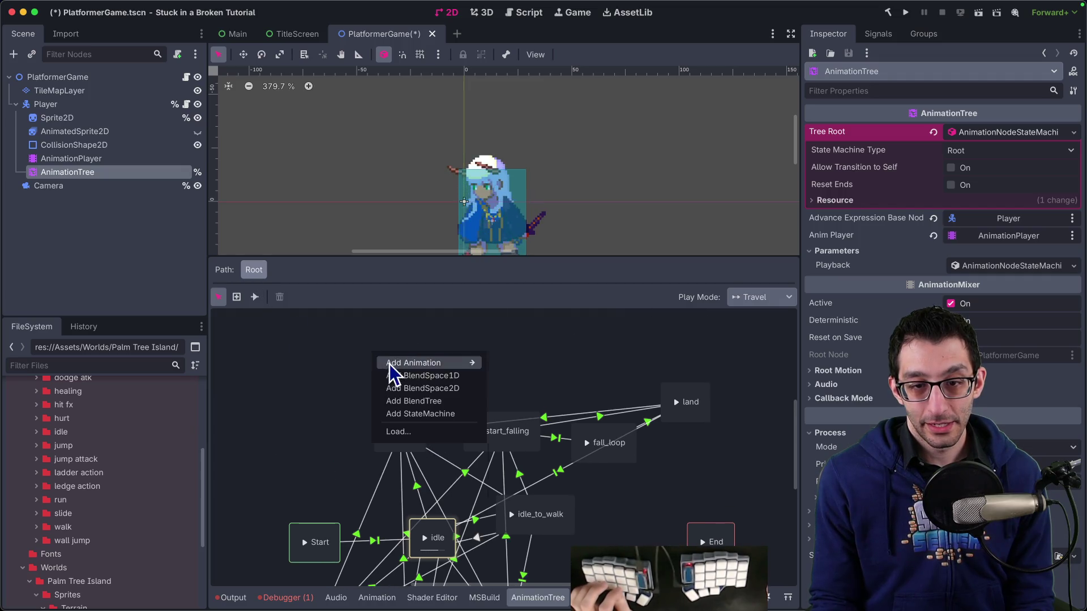
mouse_move(391, 363)
click(534, 376)
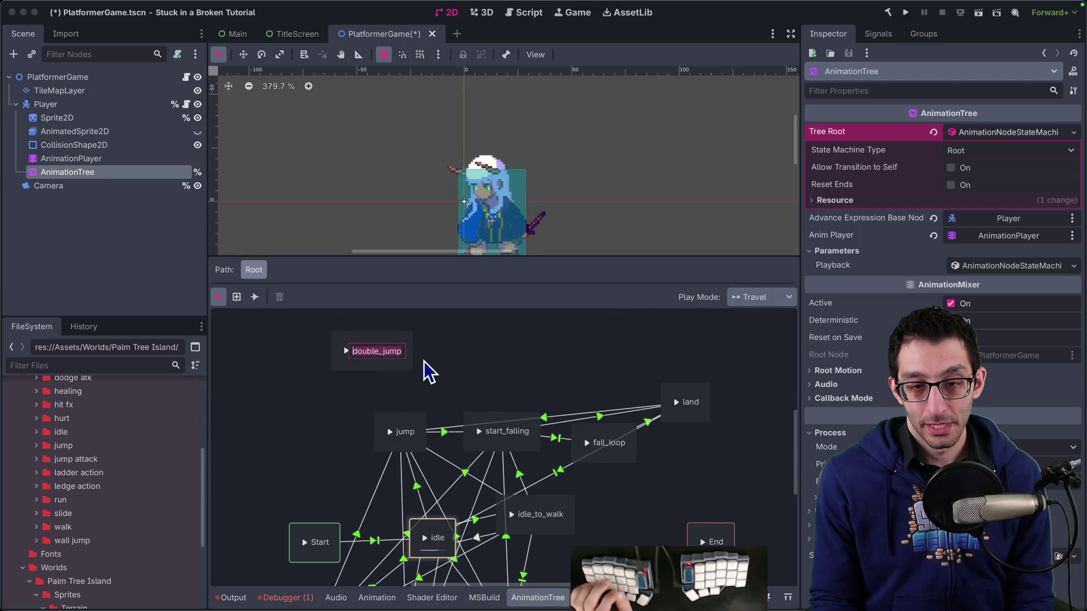
drag(390, 365, 433, 372)
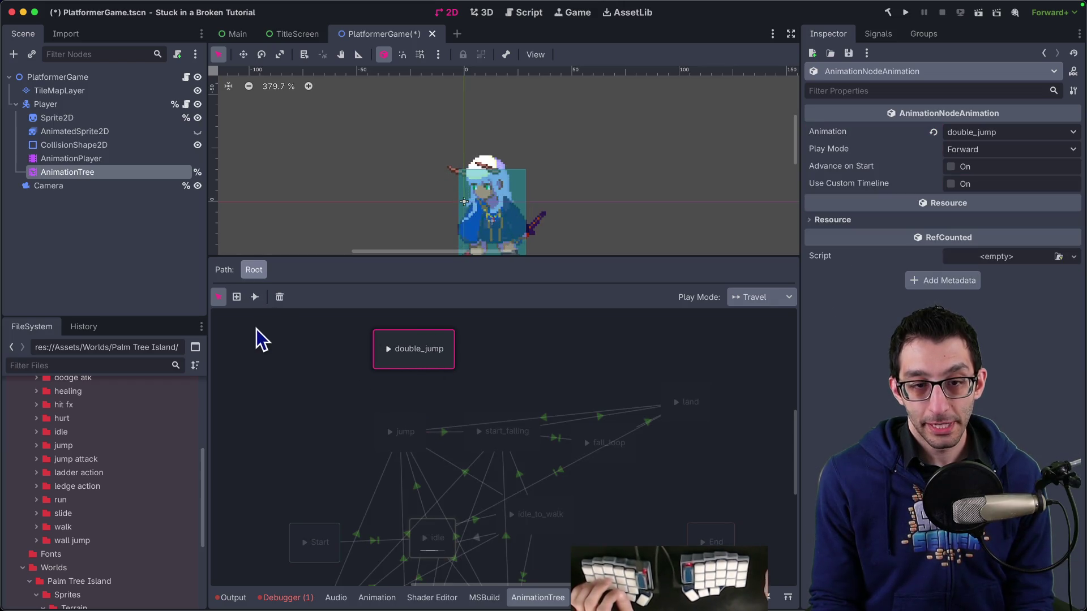
Connect jump to double_jump with an Auto transition whose advance expression is IsDoubleJumping.
click(255, 296)
drag(426, 377, 425, 362)
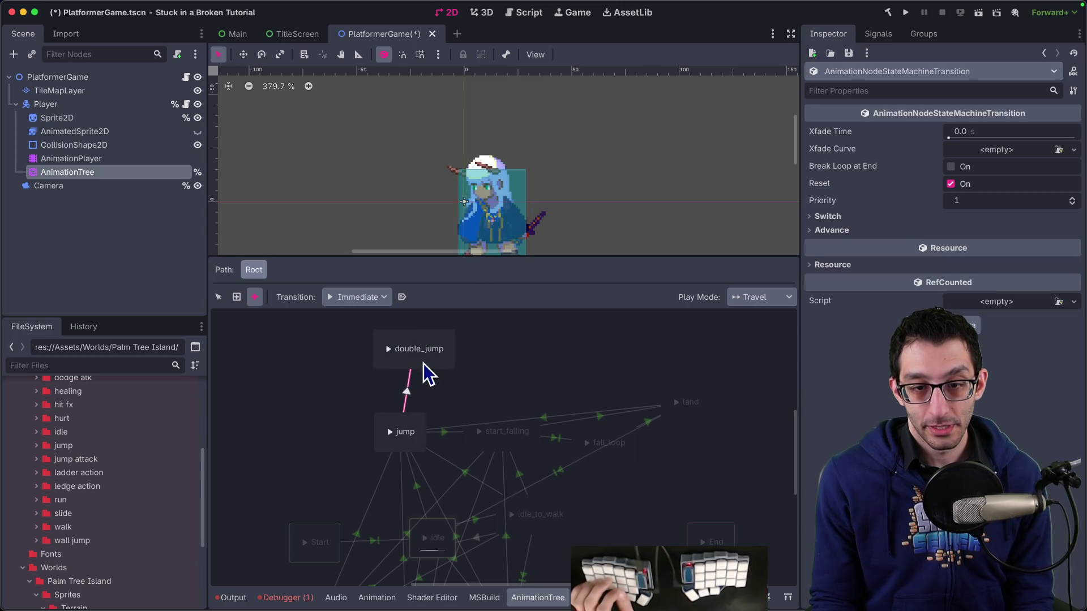
click(219, 297)
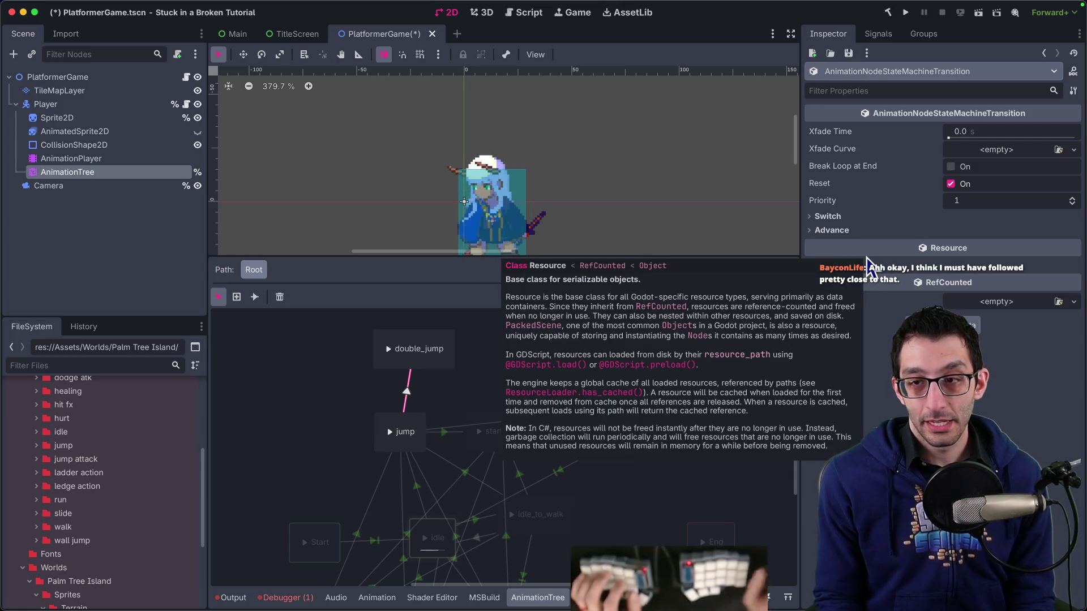
click(832, 230)
click(878, 295)
text(IsDoubleJumpin)
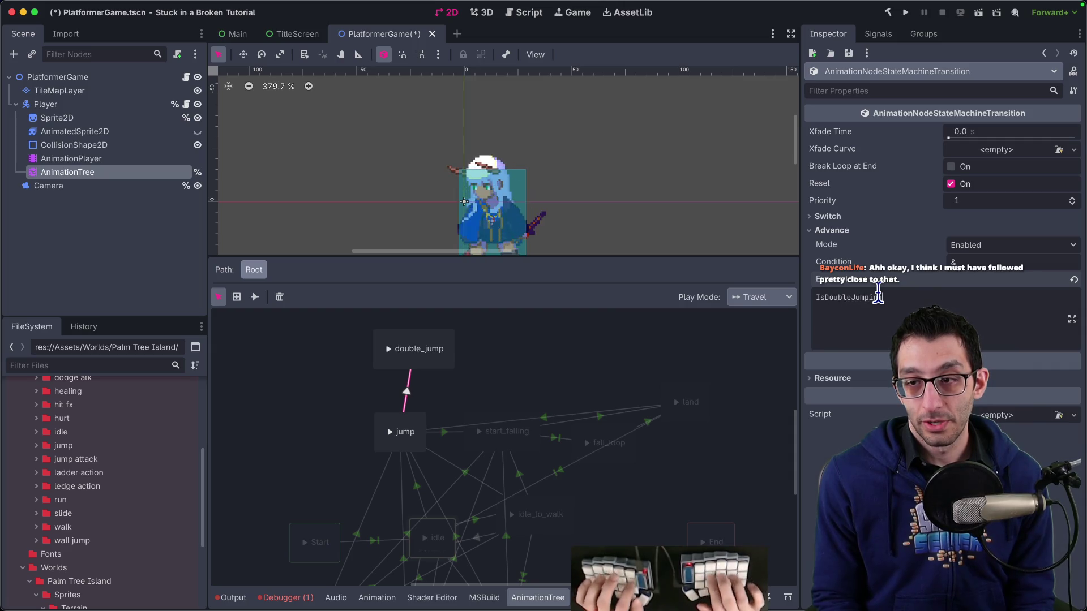
text(g)
click(991, 245)
click(985, 290)
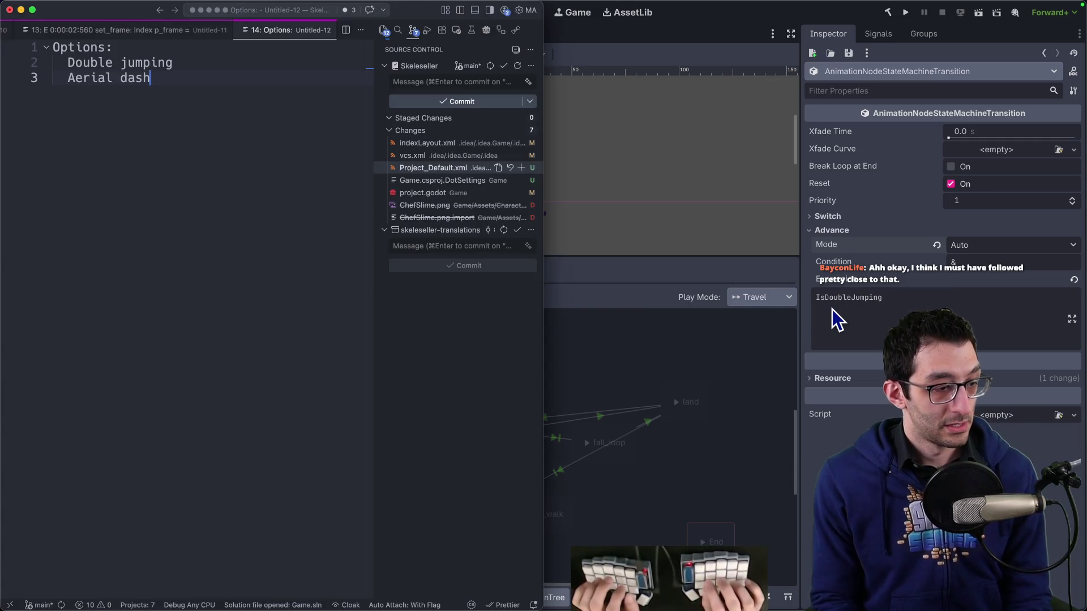
key(super+Tab)
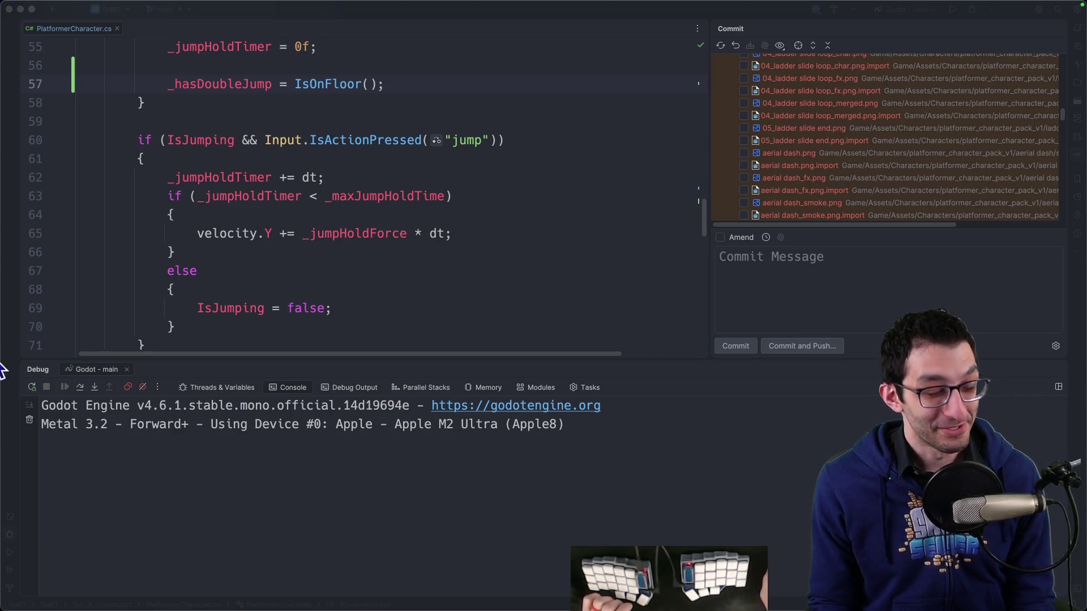
Leave PlatformerCharacter.cs and start a WolframAlpha search for 'september 6th 2015' in the browser.
click(477, 233)
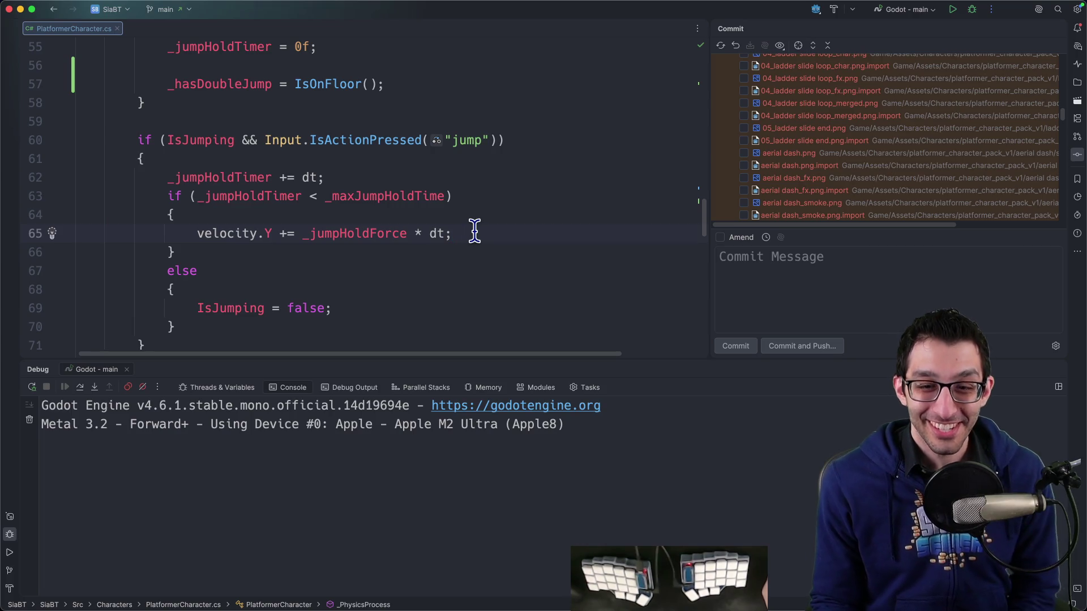
key(super+Tab)
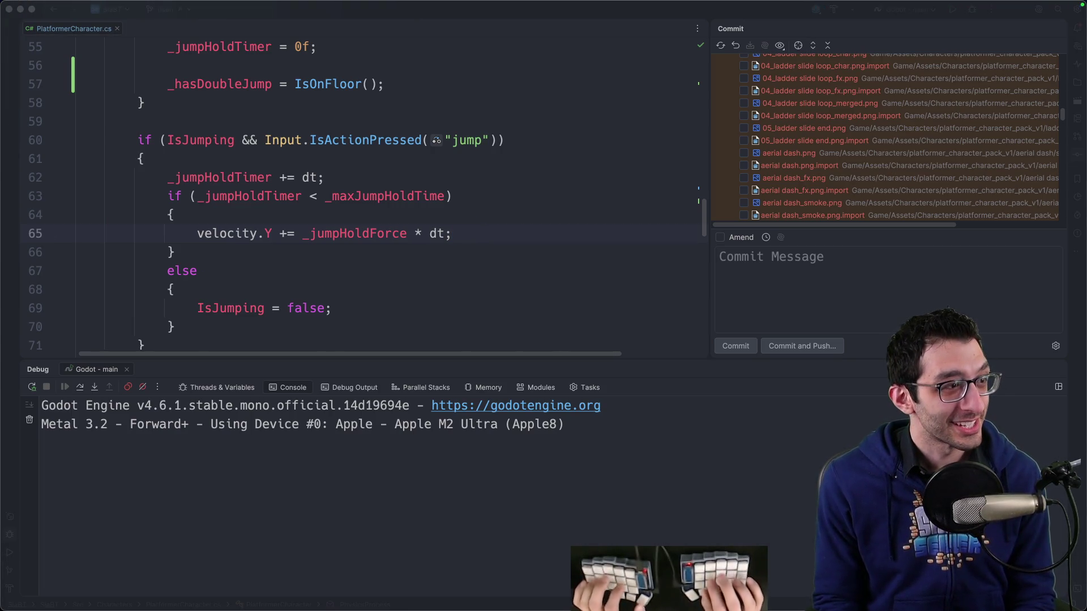
key(super+l)
text(wo)
key(Tab)
text(september 6)
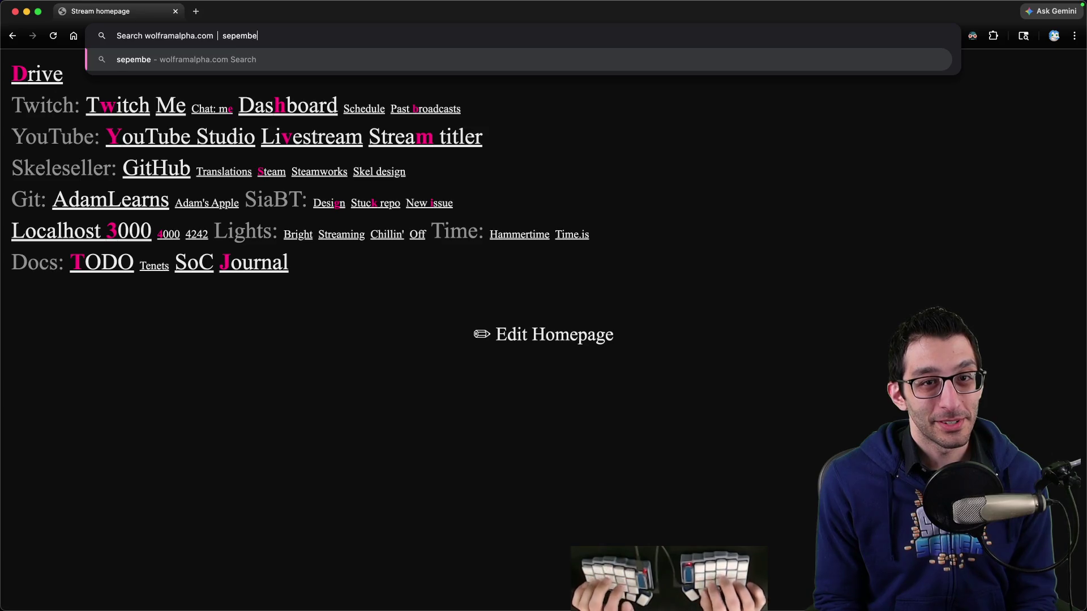
text(th 2015)
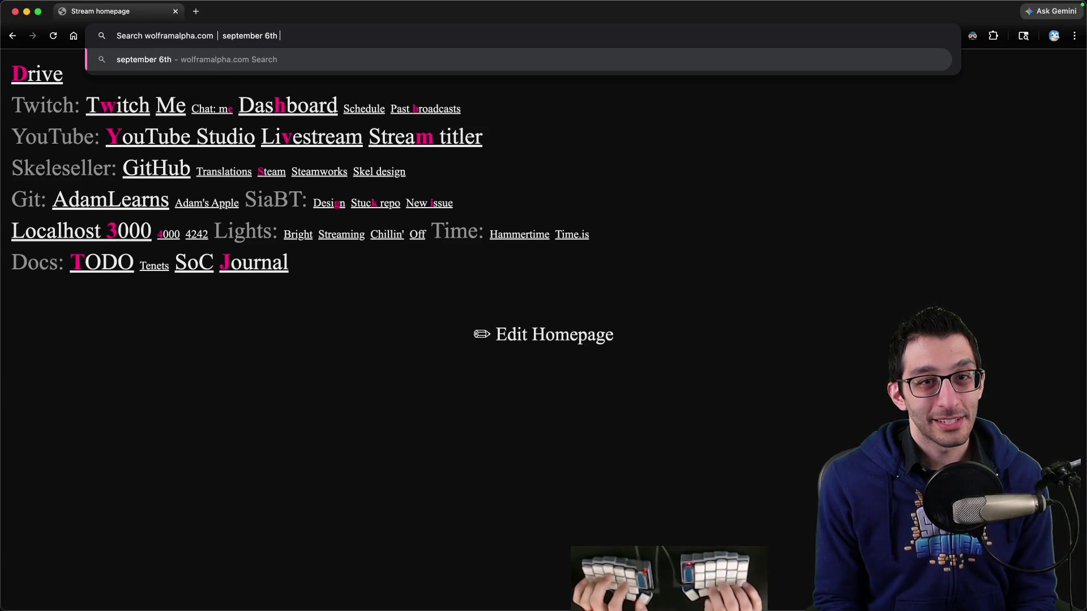
Submit the 'september 6th 2015' query, showing Sunday, 3865 days ago, then go to the TODO document.
key(Return)
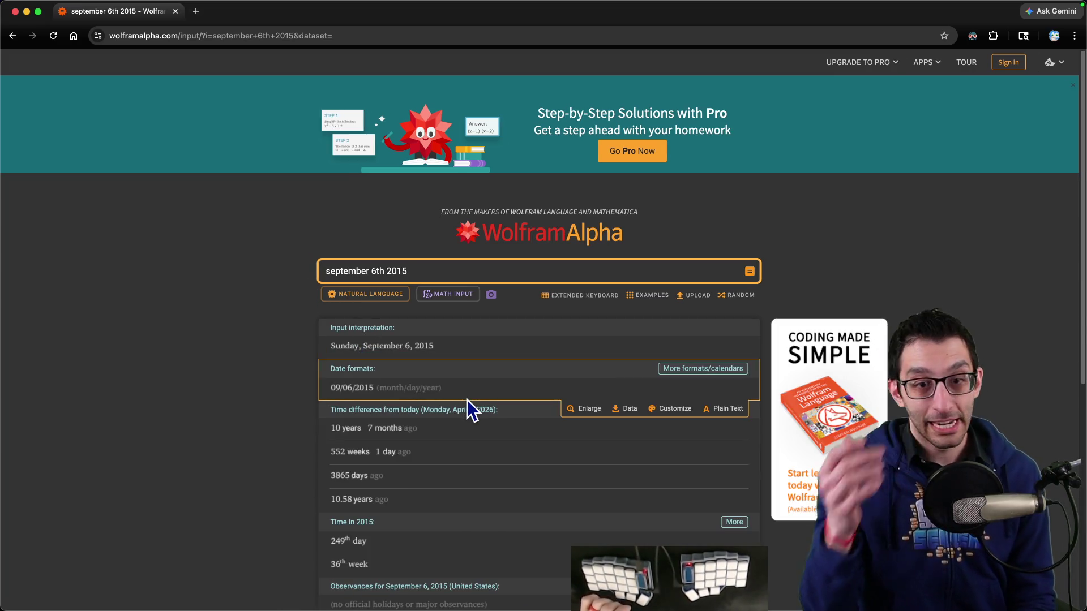
key(super+Tab)
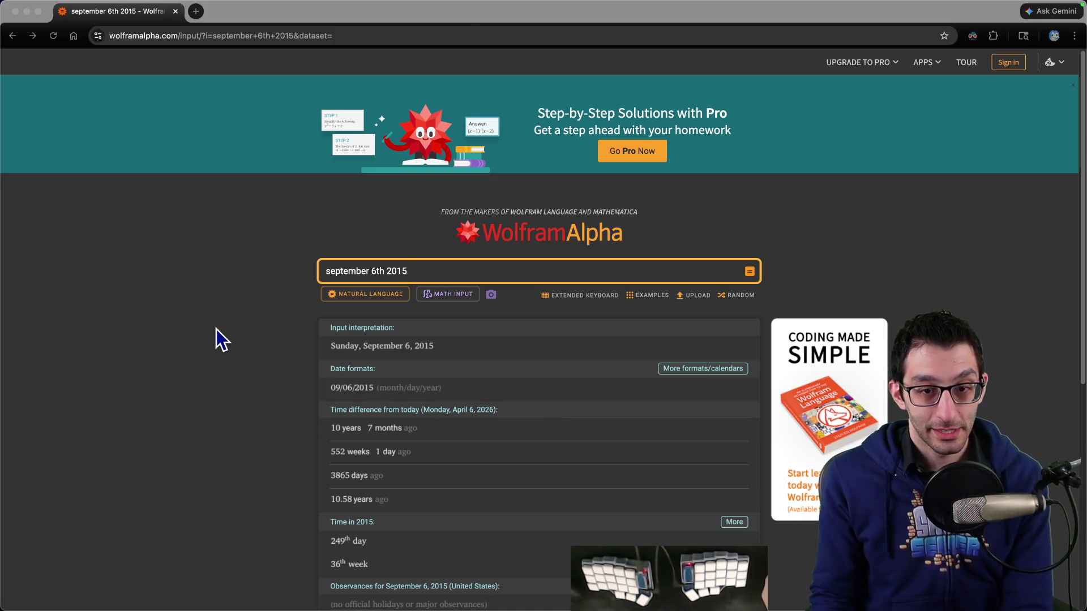
key(super+Tab)
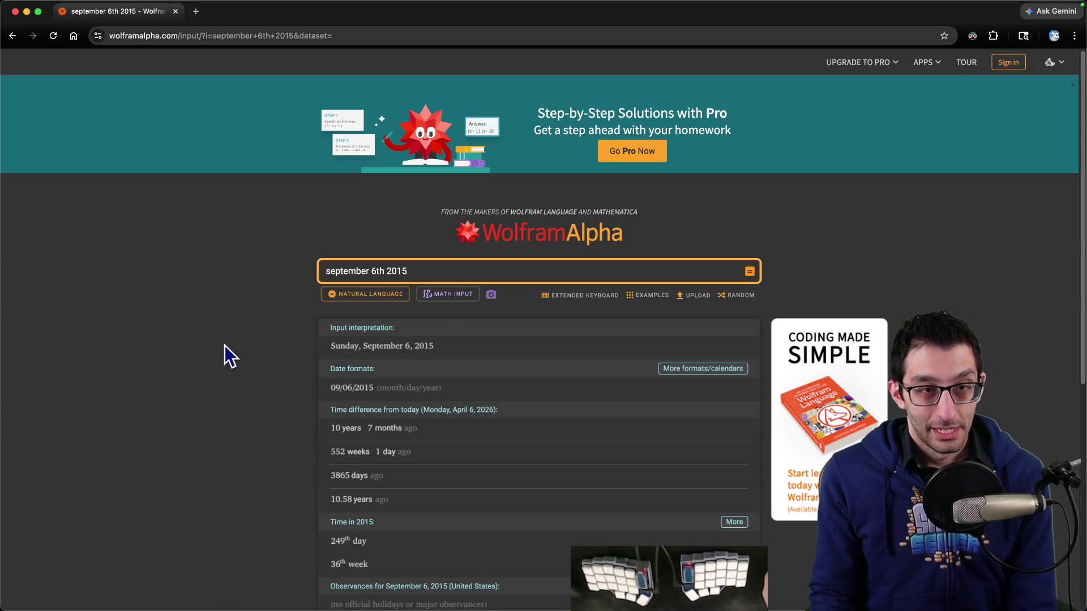
key(super+grave)
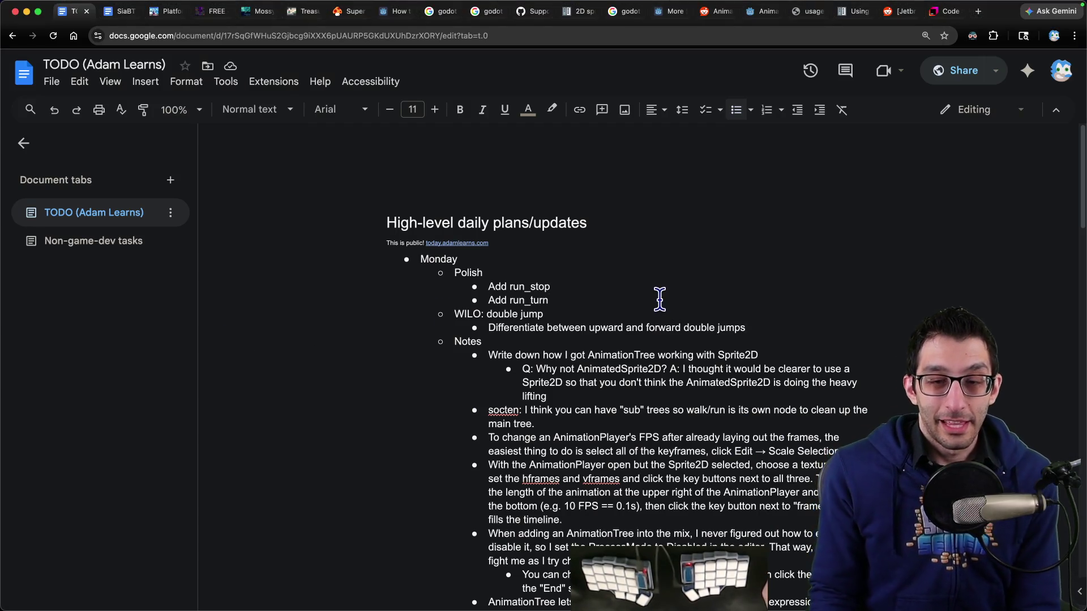
Return from the TODO document to the Godot editor using its Dock icon.
mouse_move(638, 578)
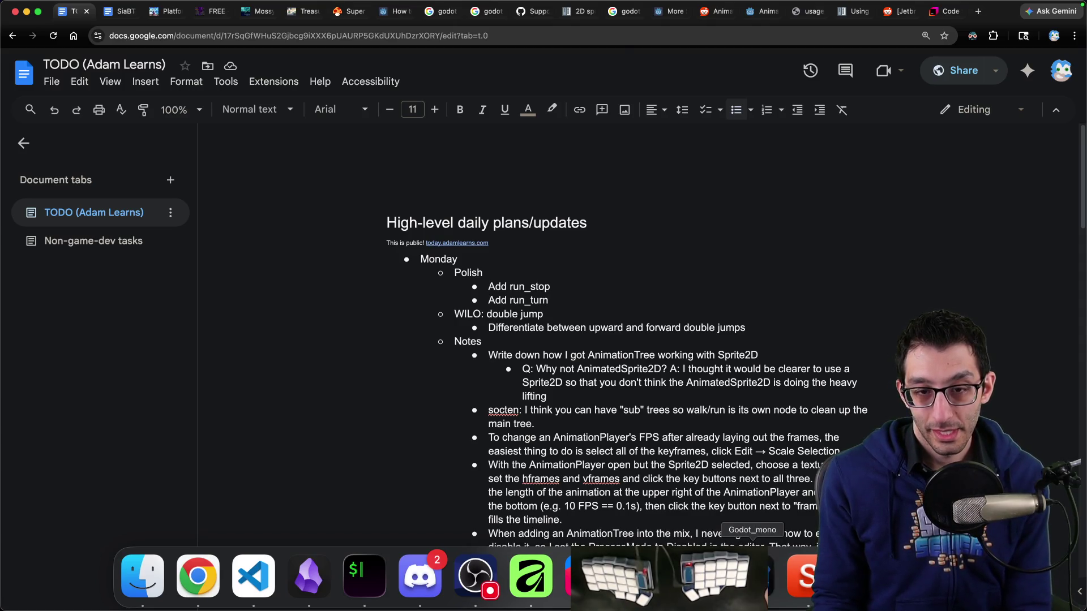
click(753, 576)
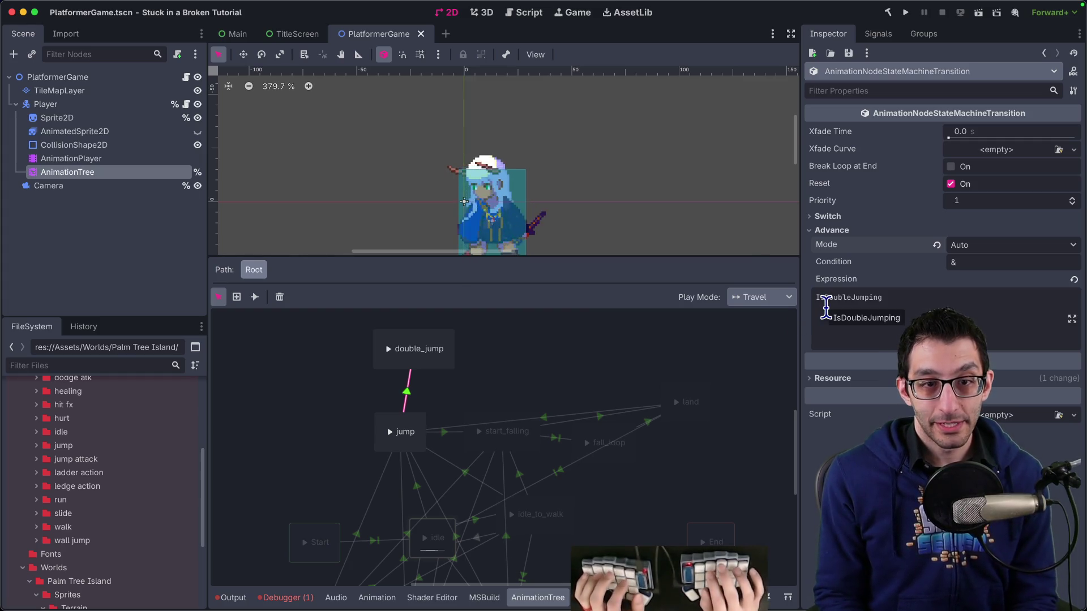
Add an if (!hasDoubleJump) block below the double-jump reset in PlatformerCharacter.cs.
key(super+Tab)
scroll(444, 233, down, 1)
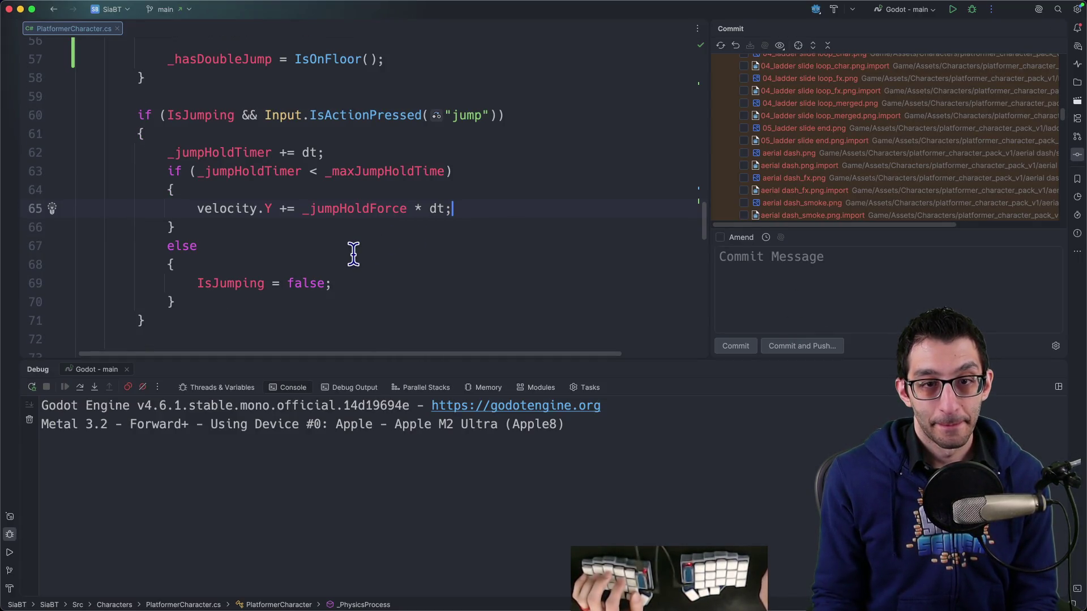
scroll(353, 253, down, 2)
scroll(363, 252, up, 6)
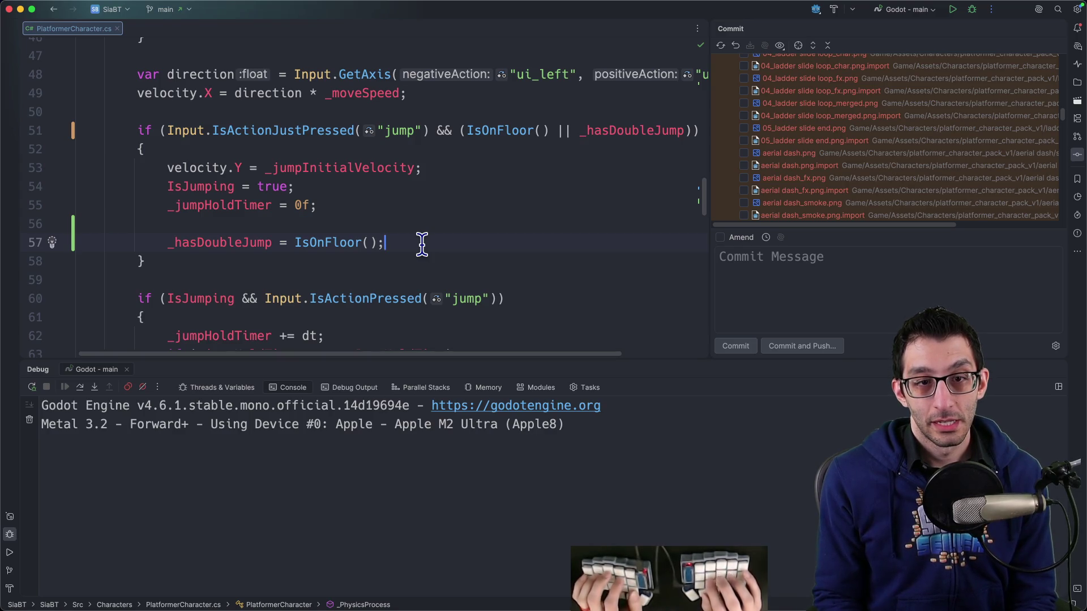
key(Return)
key(BackSpace)
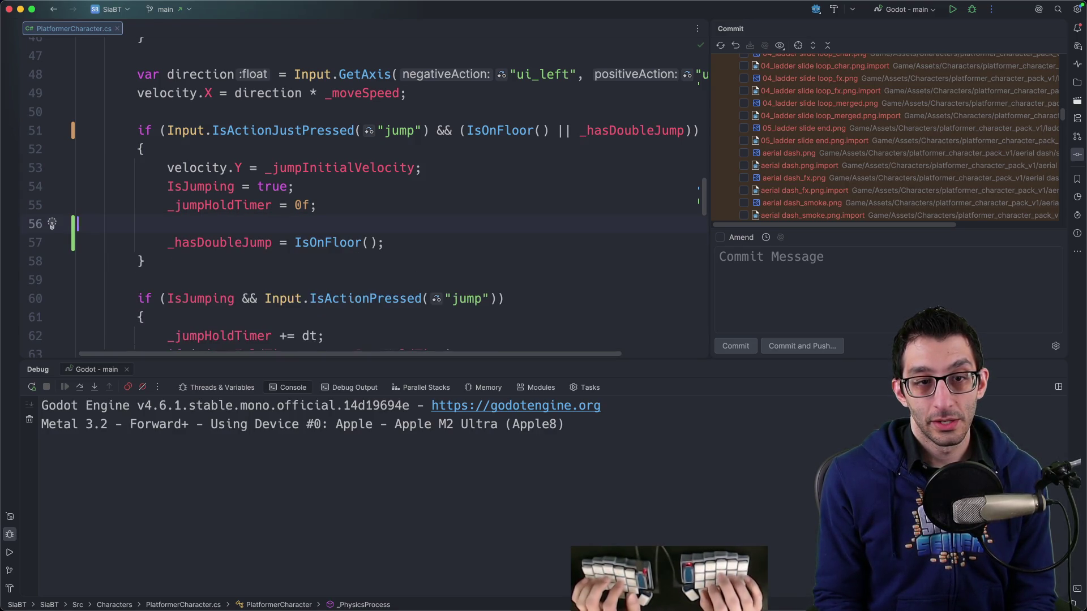
key(Return)
text(if (!has_)
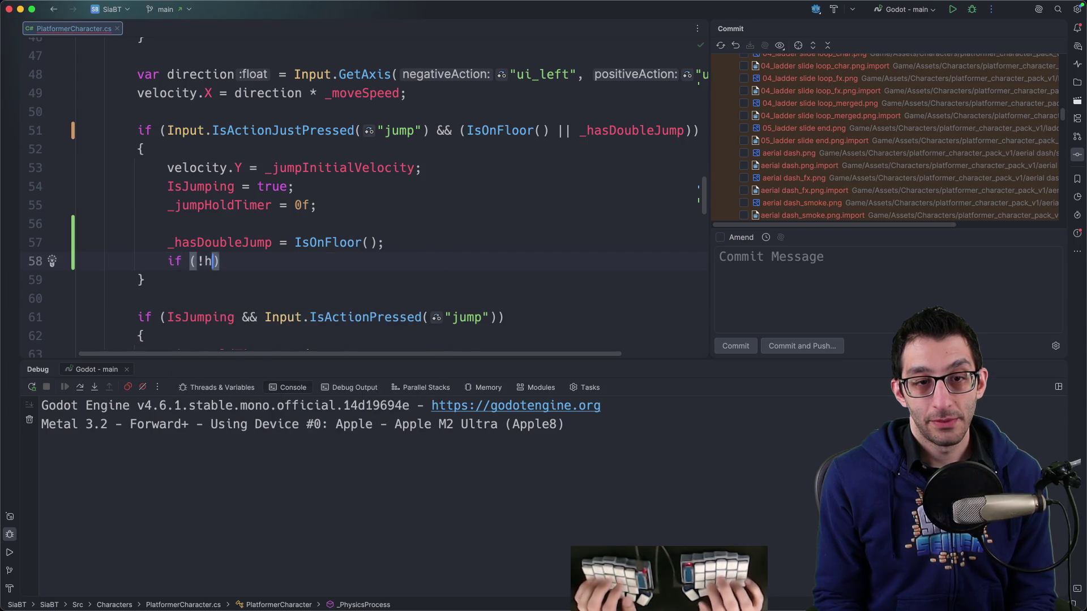
key(BackSpace)
text(DoubleJump)
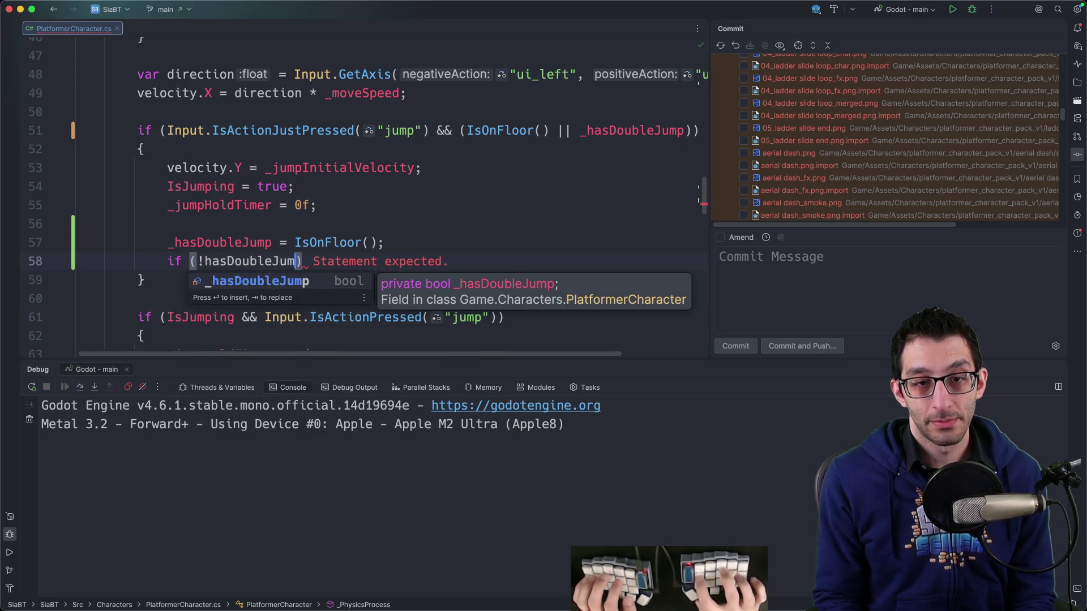
key(Escape)
key(Return)
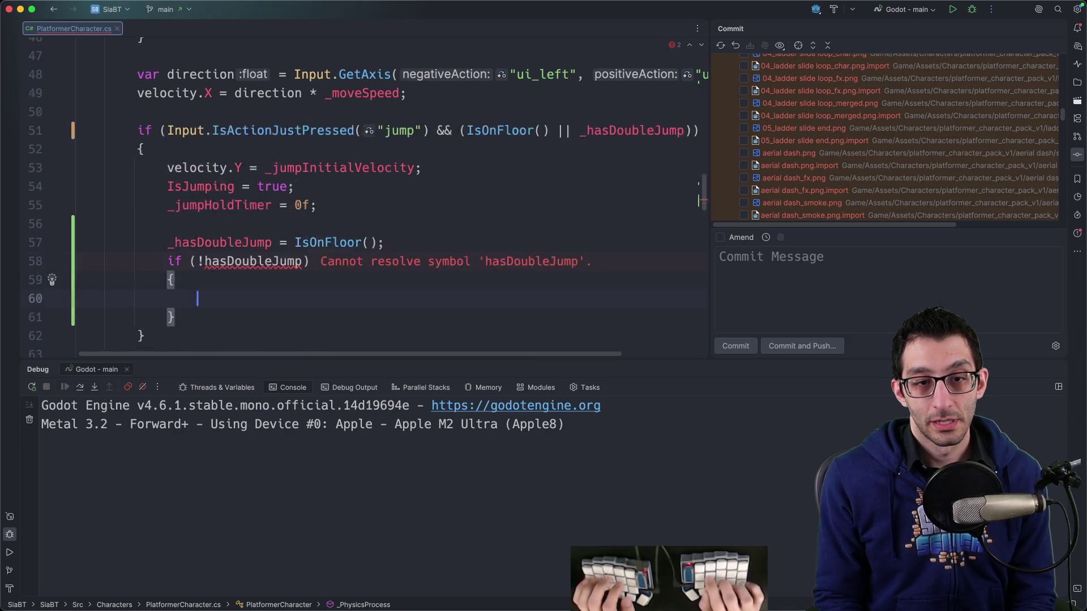
Set IsDoubleJumping = !IsOnFloor() above the double-jump reset and delete the hasDoubleJump if block.
key(super+w)
key(super+shift+t)
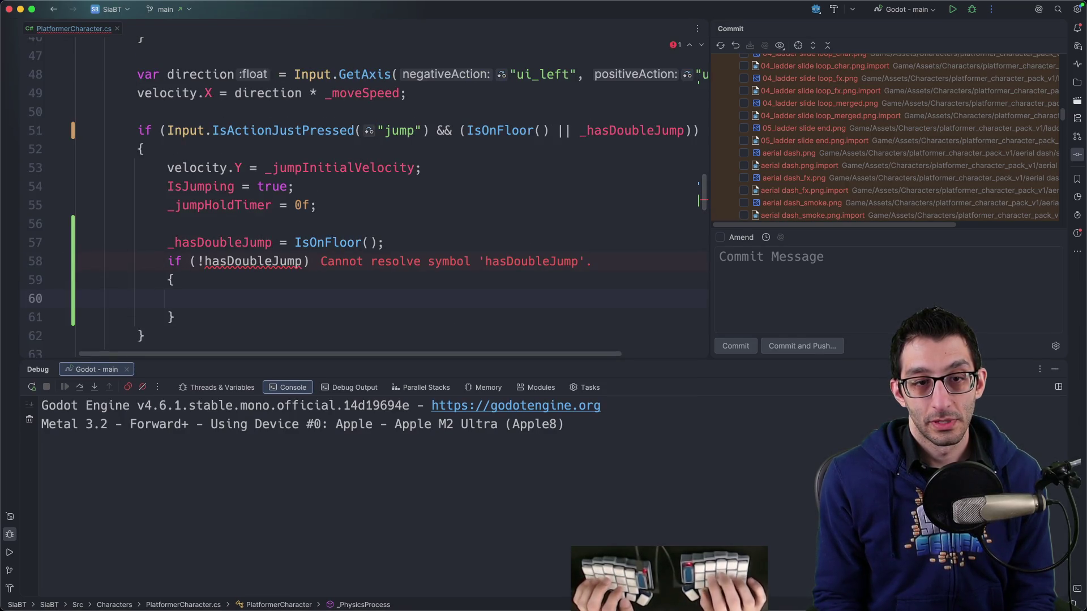
click(362, 291)
text(IsDoubleJumping =)
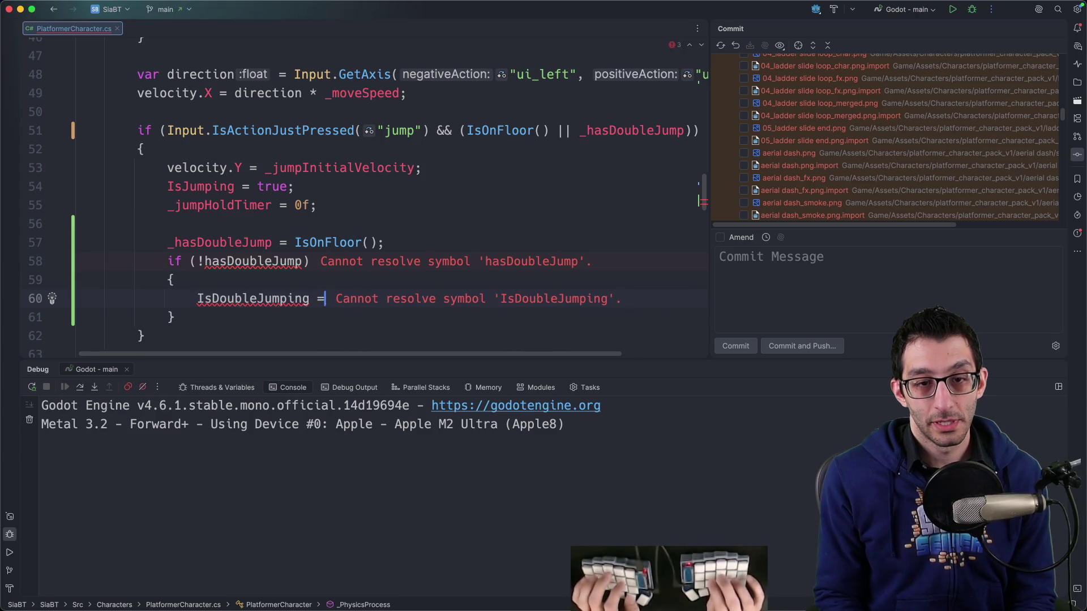
text( true;)
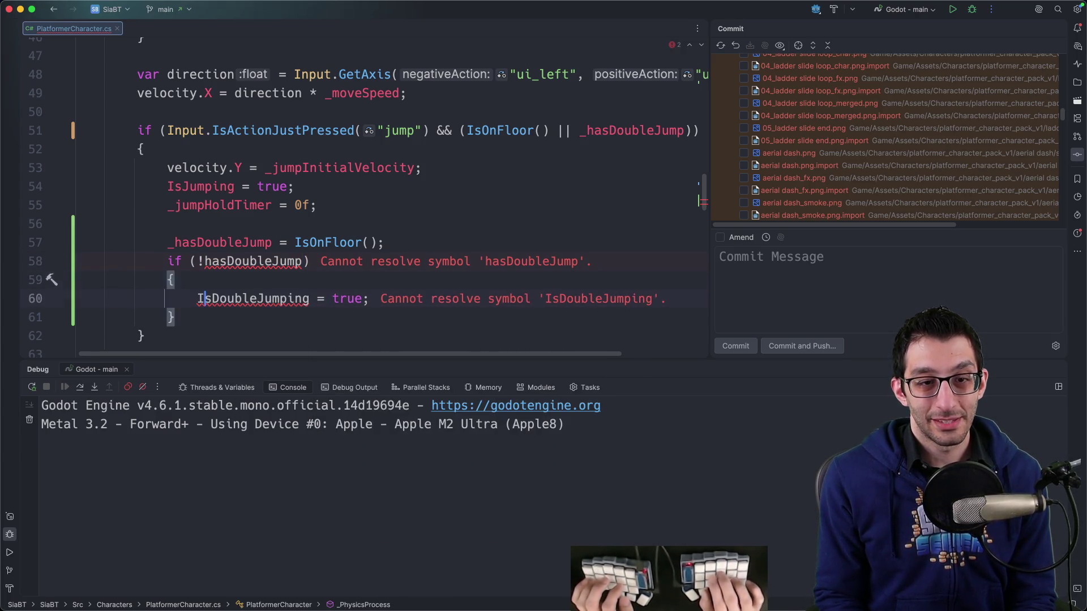
key(Up)
key(Up)
key(Up)
key(super+alt+Return)
text(IsDoubleJumping )
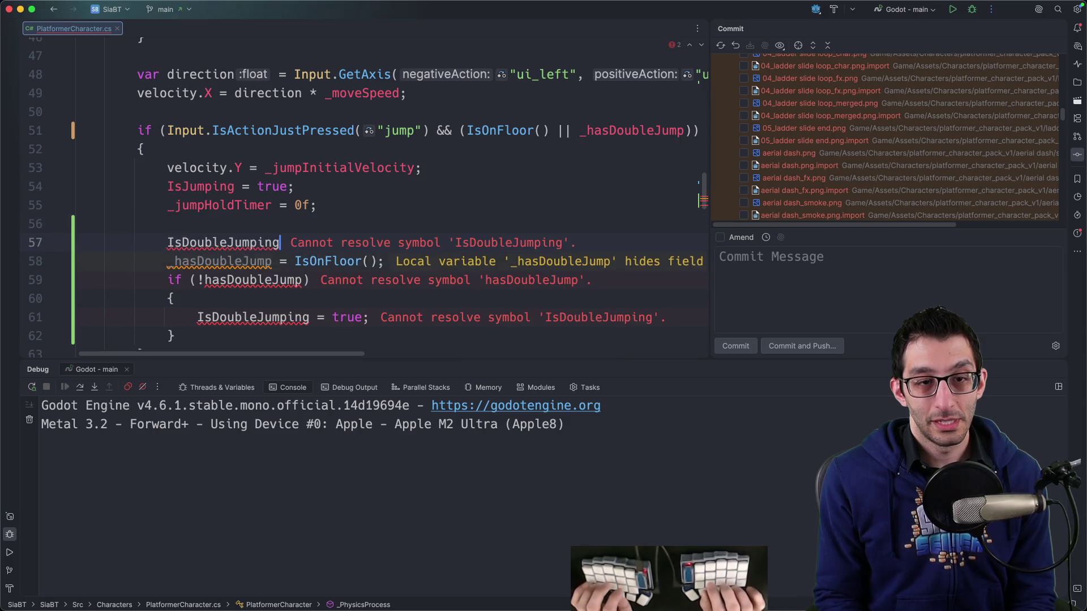
text(= !IsOnFlo)
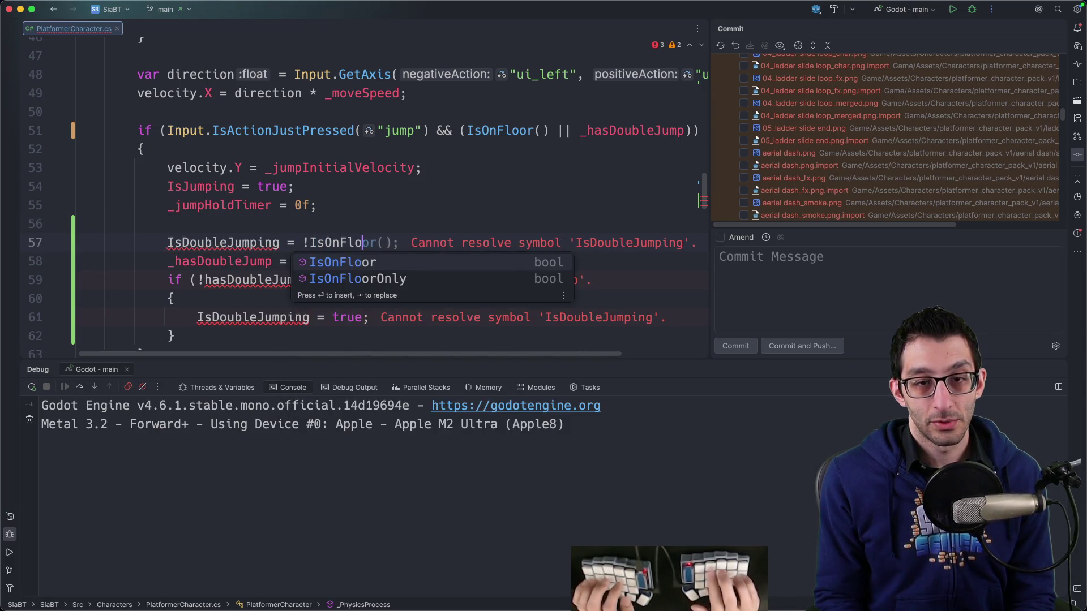
key(Return)
key(Down)
key(Down)
key(super+BackSpace)
key(super+BackSpace)
key(super+BackSpace)
key(Up)
key(Up)
Duplicate the IsWalking property line and rename the copy to IsDoubleJumping.
key(alt+F12)
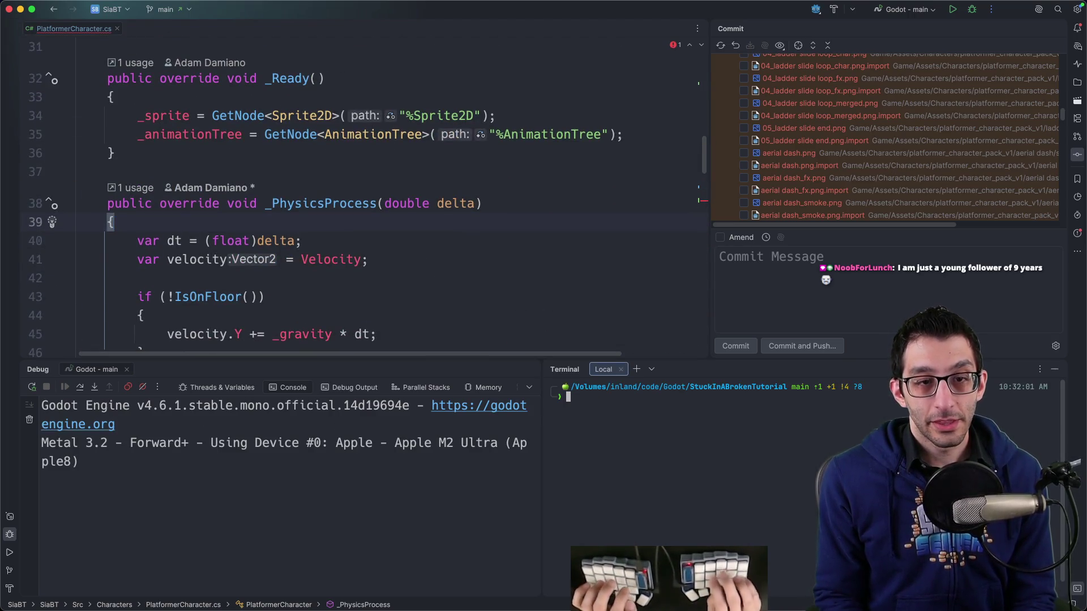
key(super+shift+F12)
scroll(358, 288, up, 10)
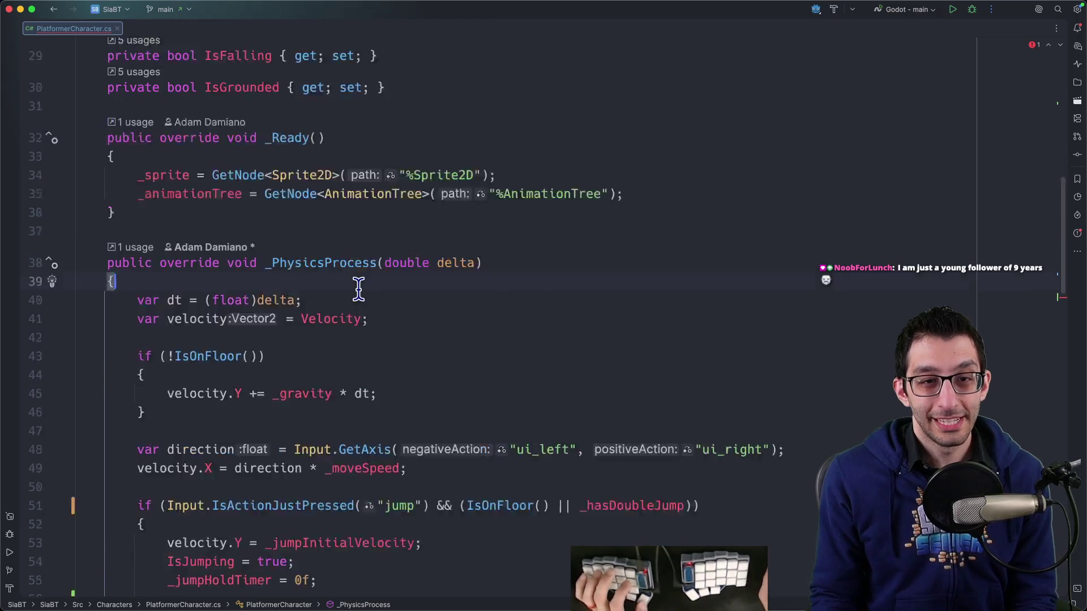
scroll(359, 288, up, 3)
click(199, 313)
key(super+d)
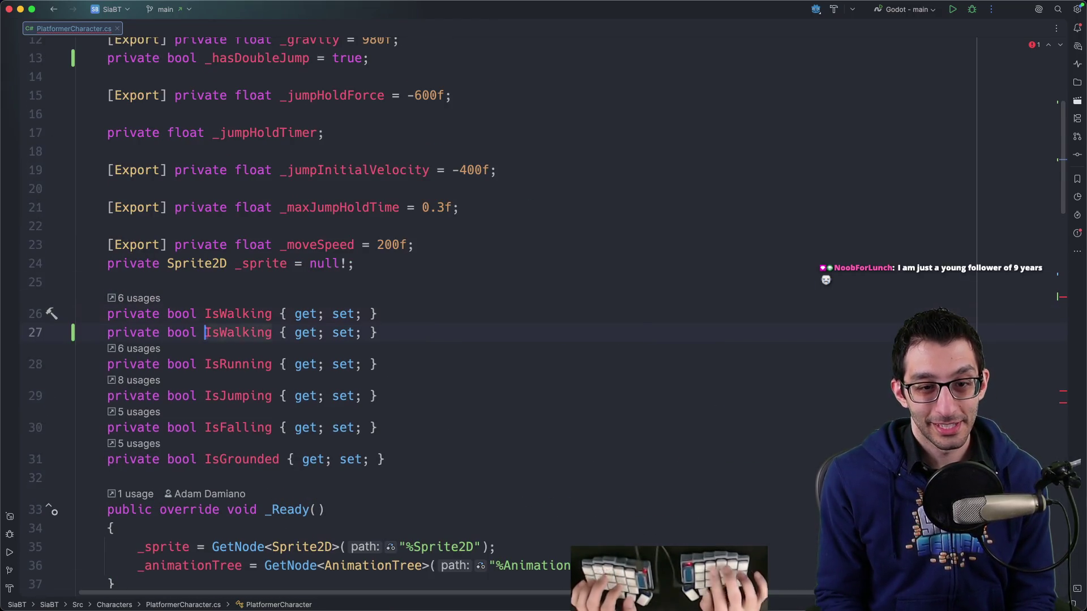
key(alt+Right)
key(alt+Up)
text(IsDoubleJumping)
key(super+Tab)
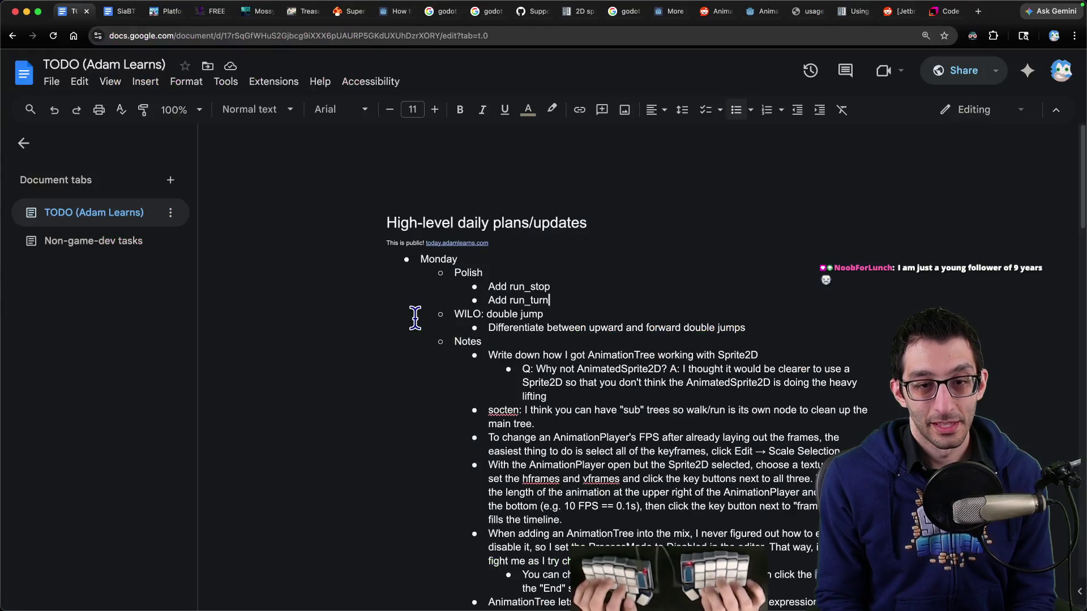
Add the Polish to-do 'Stop calling IsOnFloor repeatedly.' below 'Add run_turn', then return to Rider.
key(Return)
text(Stop calling IsOnFloor repeatedly.)
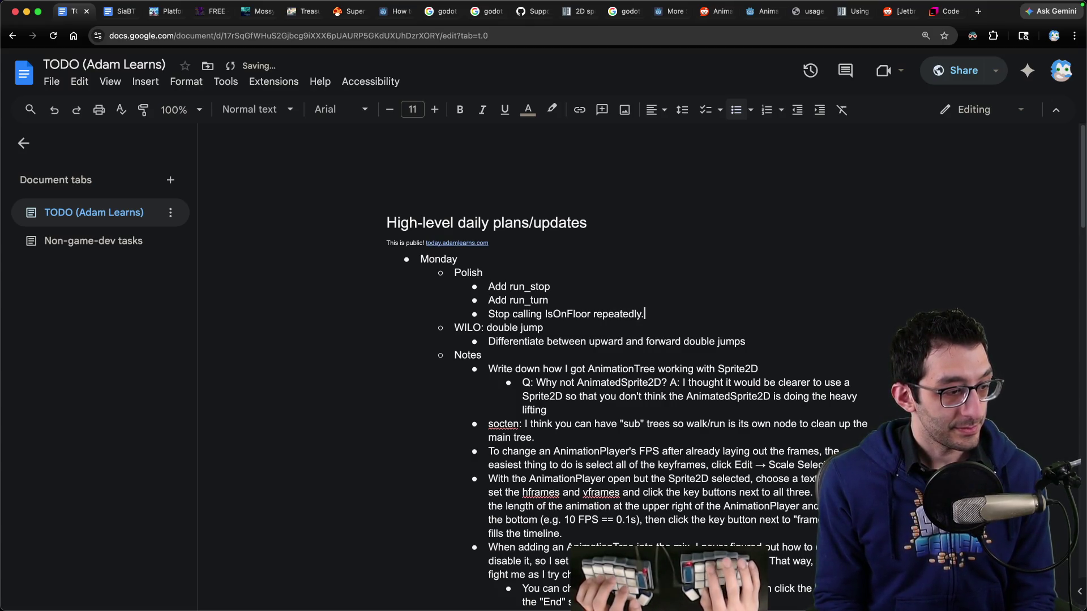
key(super+Tab)
scroll(413, 315, down, 5)
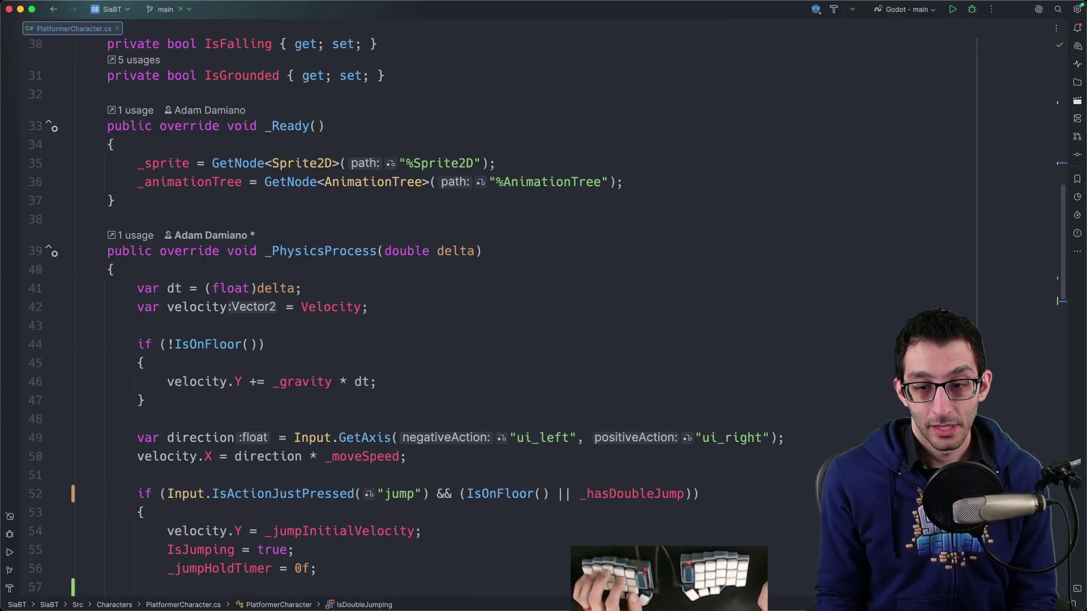
Draw a transition from double_jump to start_falling in the AnimationTree and select it.
click(753, 577)
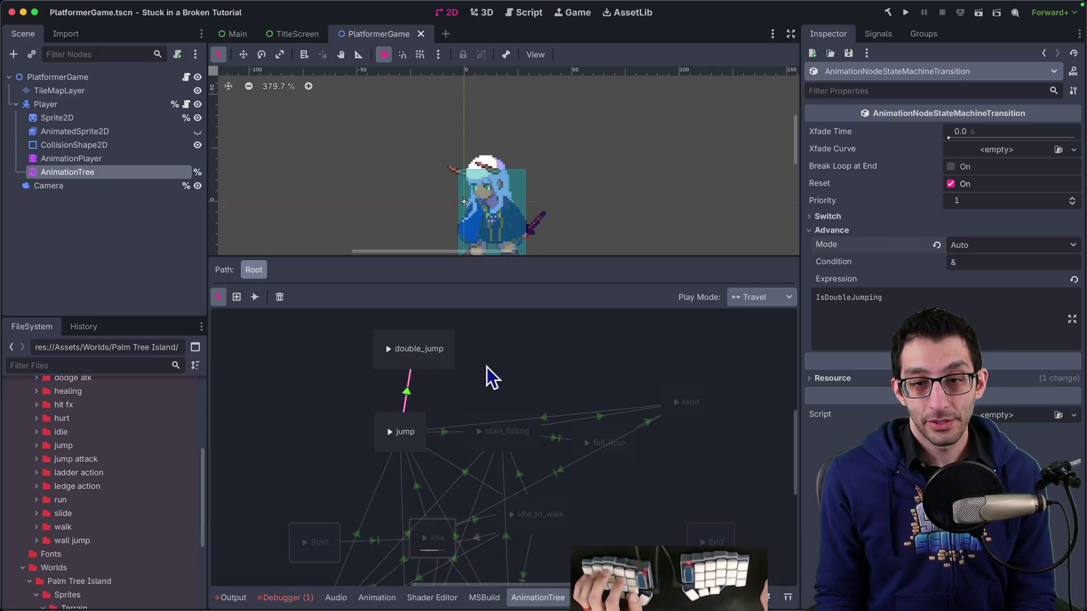
scroll(478, 371, right, 3)
scroll(470, 379, up, 2)
right_click(317, 356)
click(310, 355)
click(255, 297)
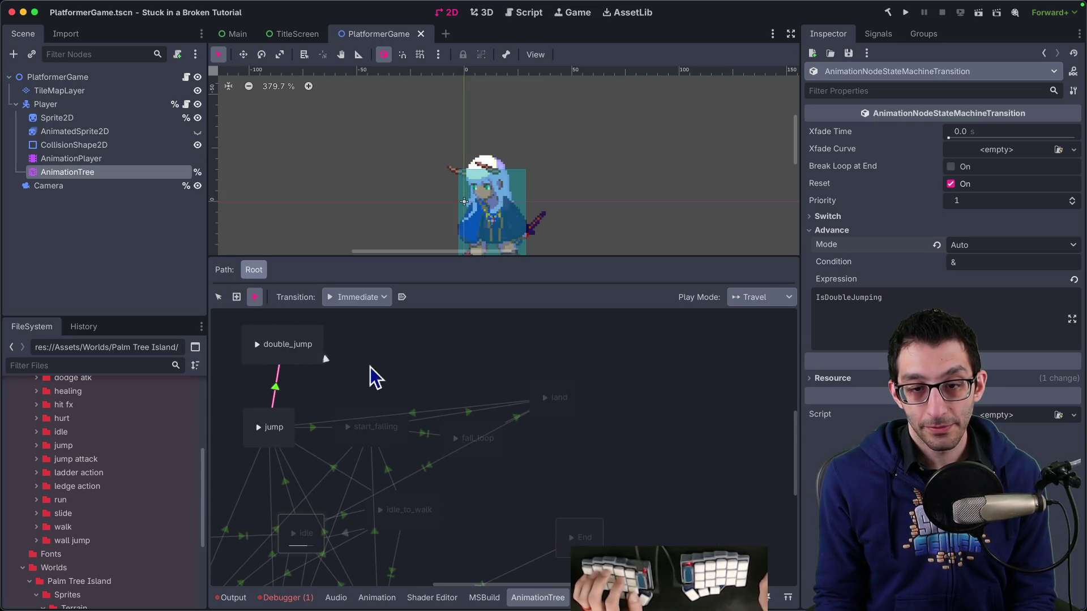
drag(473, 435, 382, 424)
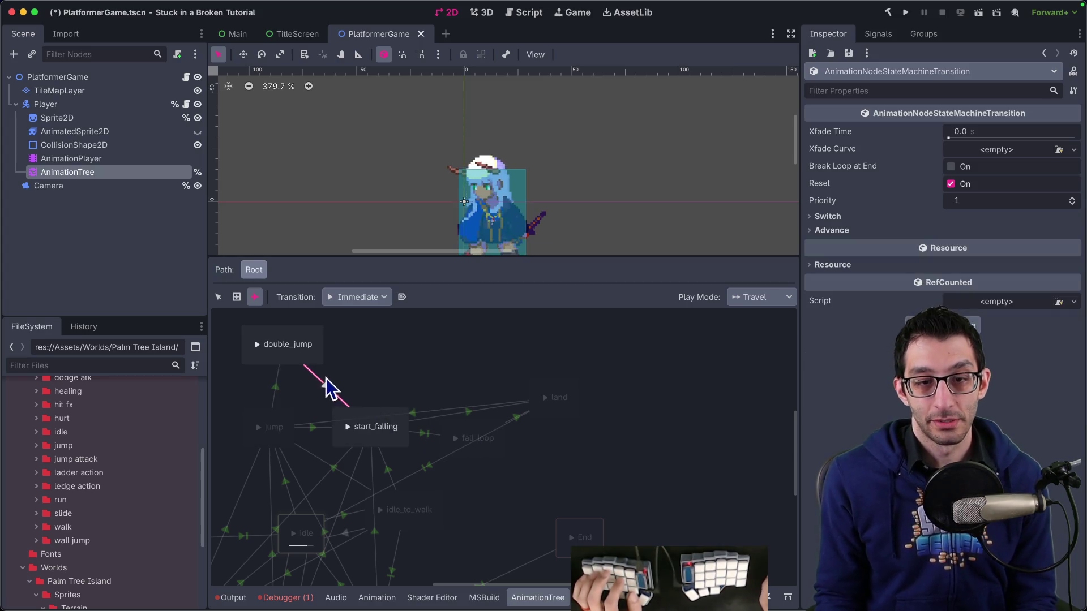
click(219, 297)
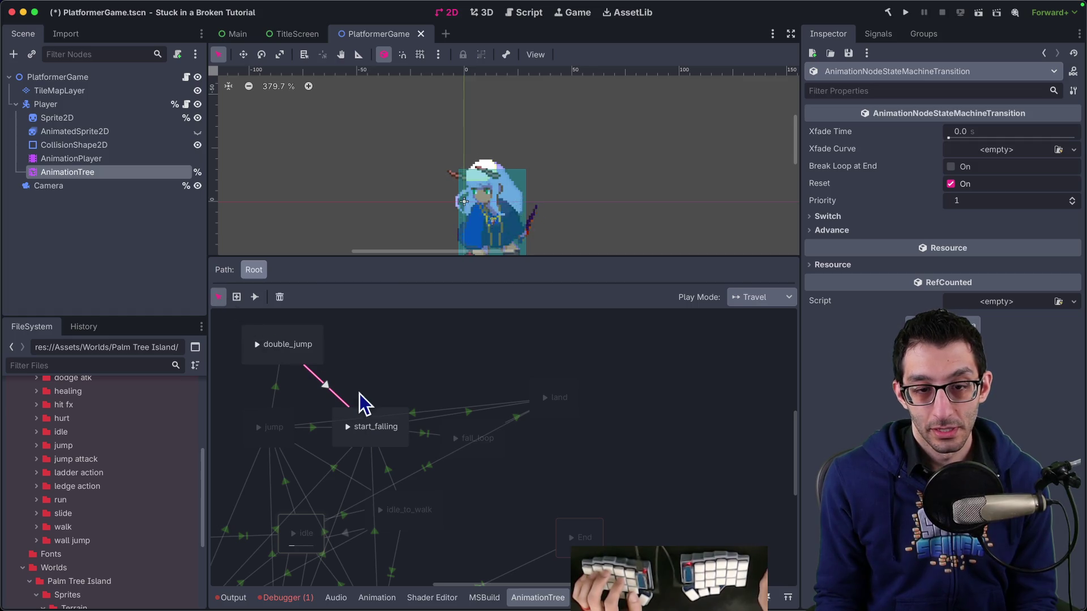
click(316, 429)
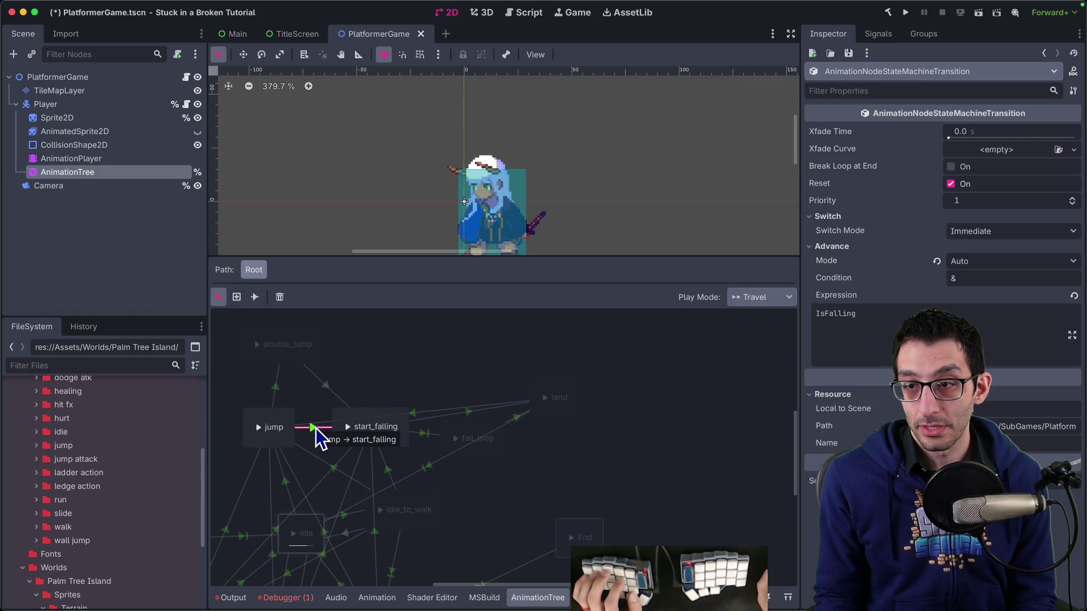
click(326, 393)
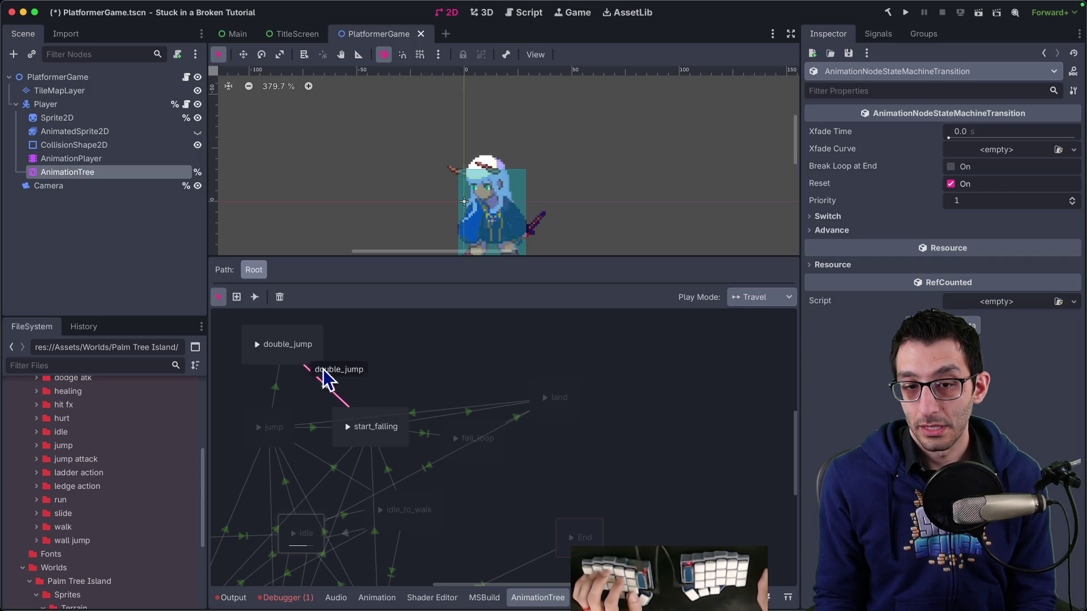
Keep the transition's switch mode Immediate and set its advance mode to Auto.
click(897, 217)
click(977, 232)
click(861, 252)
click(862, 246)
click(960, 262)
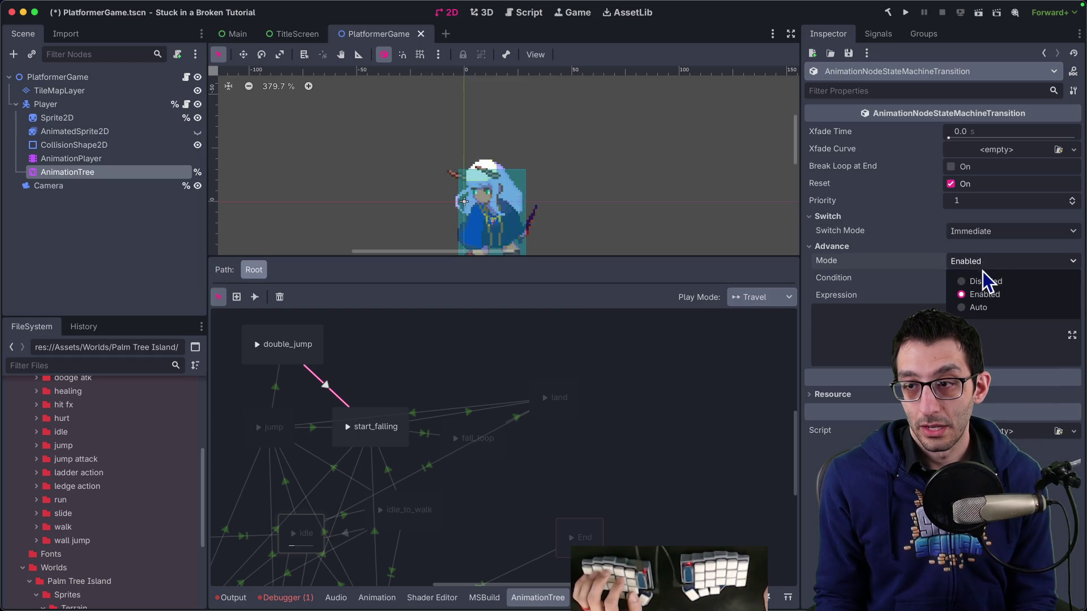
click(982, 308)
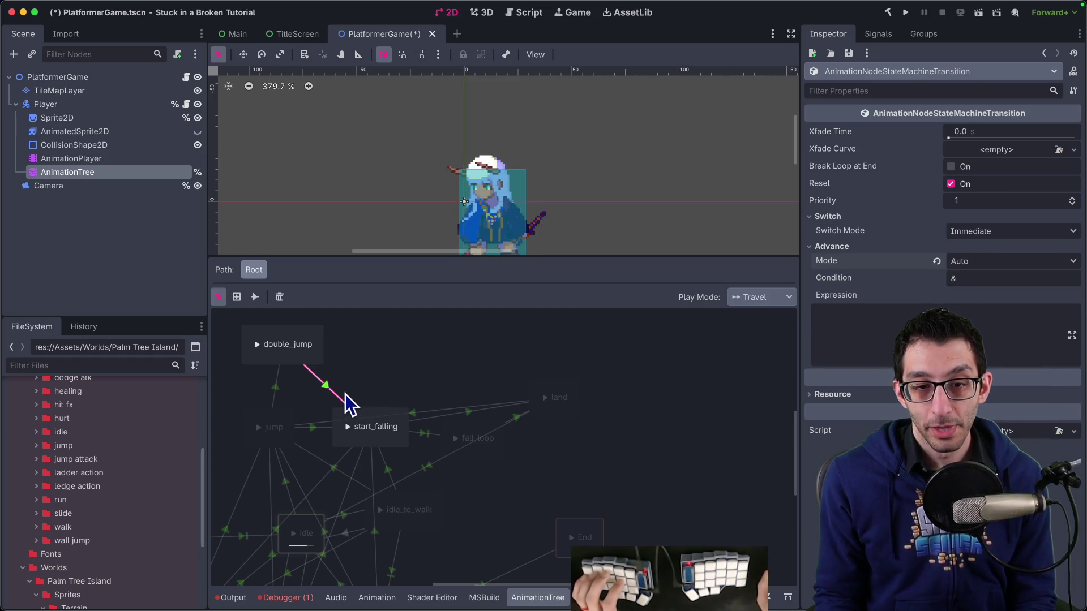
Open the jump animation in the AnimationPlayer and scrub through its frames.
click(66, 159)
click(477, 357)
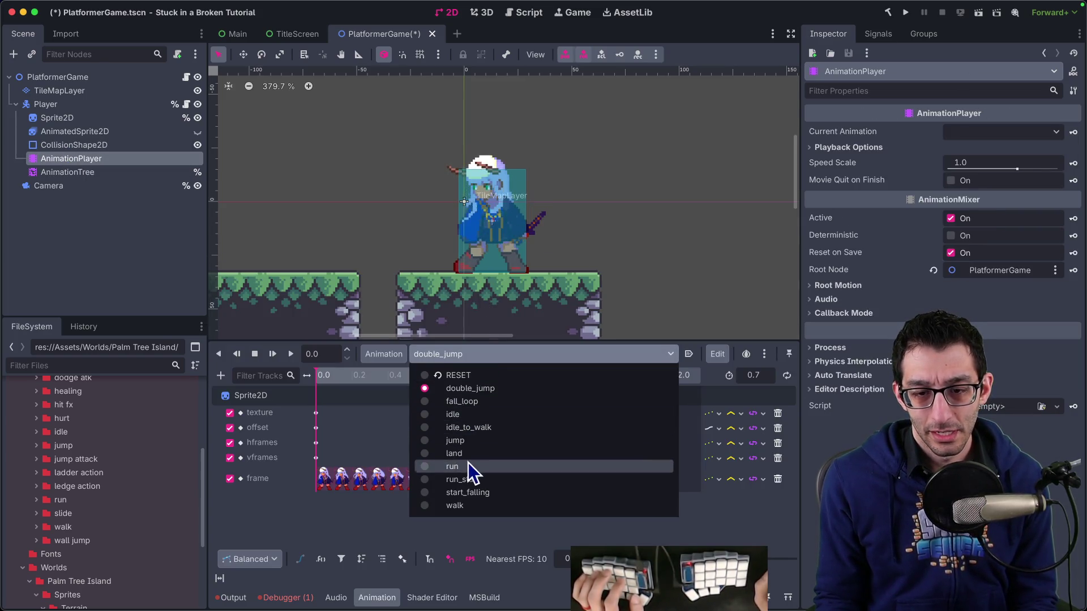
click(471, 441)
mouse_move(474, 382)
mouse_down()
mouse_move(543, 383)
mouse_move(416, 378)
mouse_move(533, 385)
mouse_move(449, 389)
mouse_up()
key(super+Tab)
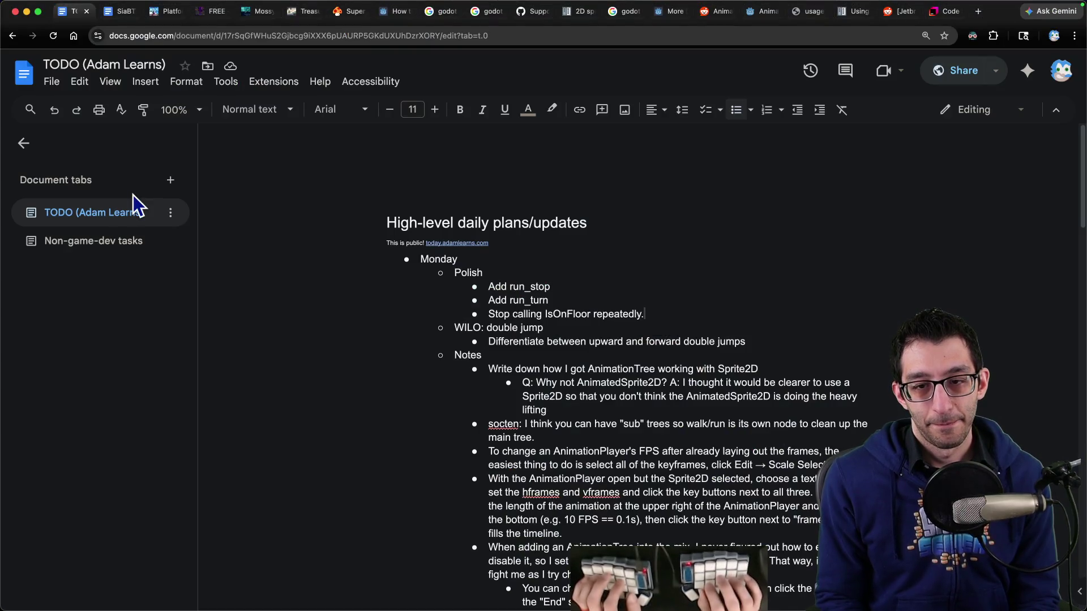
Add the Polish note 'Time the jump animations properly', suggesting a looping section for jumps.
key(Return)
text(Time the m)
key(BackSpace)
text(jump animations properly. Unless you can jump for 1.3s, then )
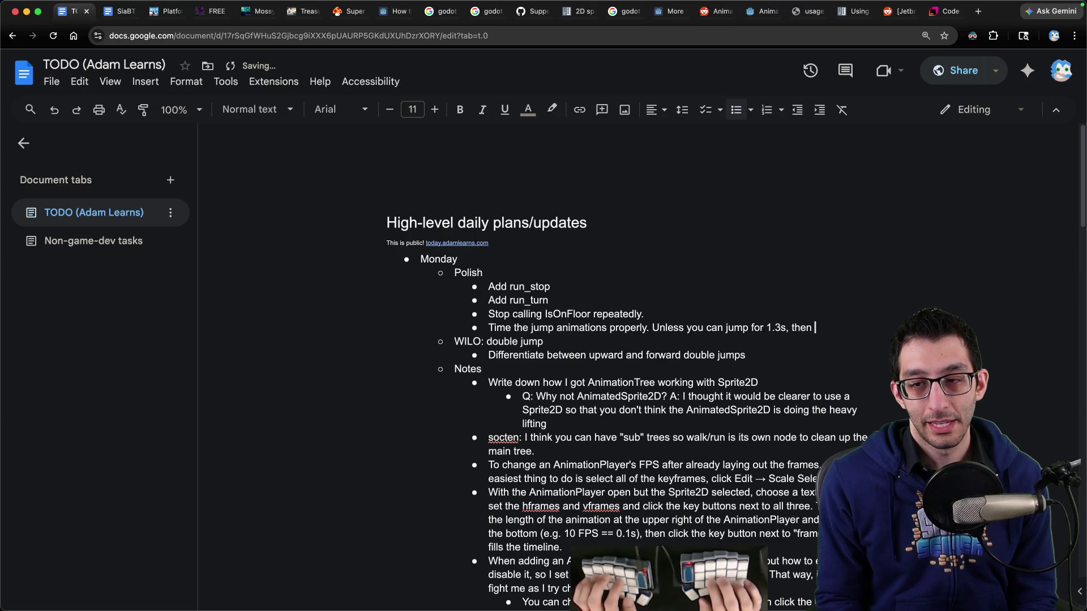
text(we probably need)
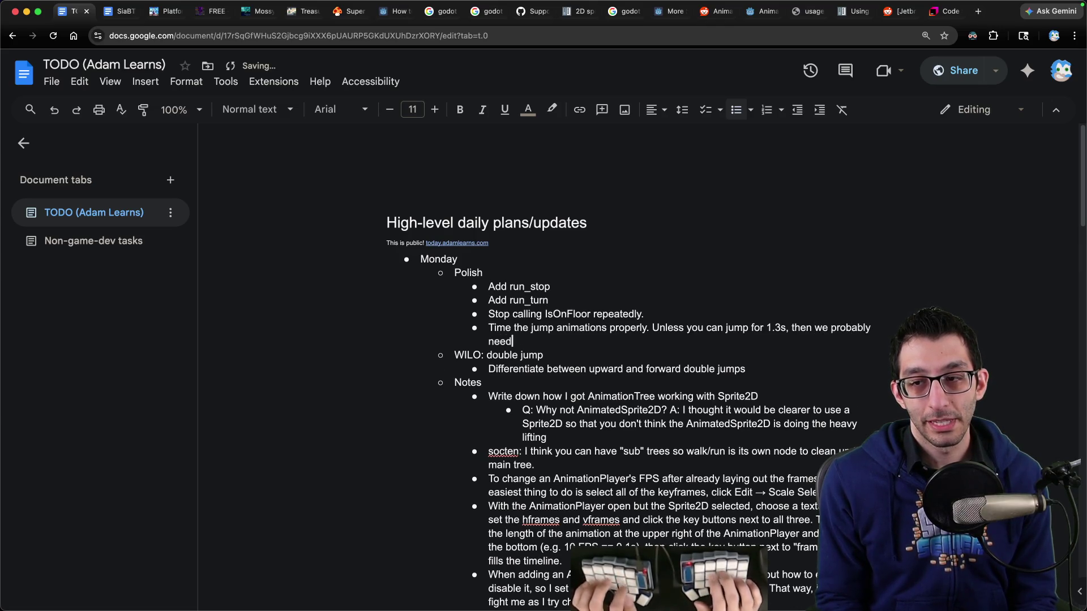
text( a looping section that you enter after starting a jump. Double jump)
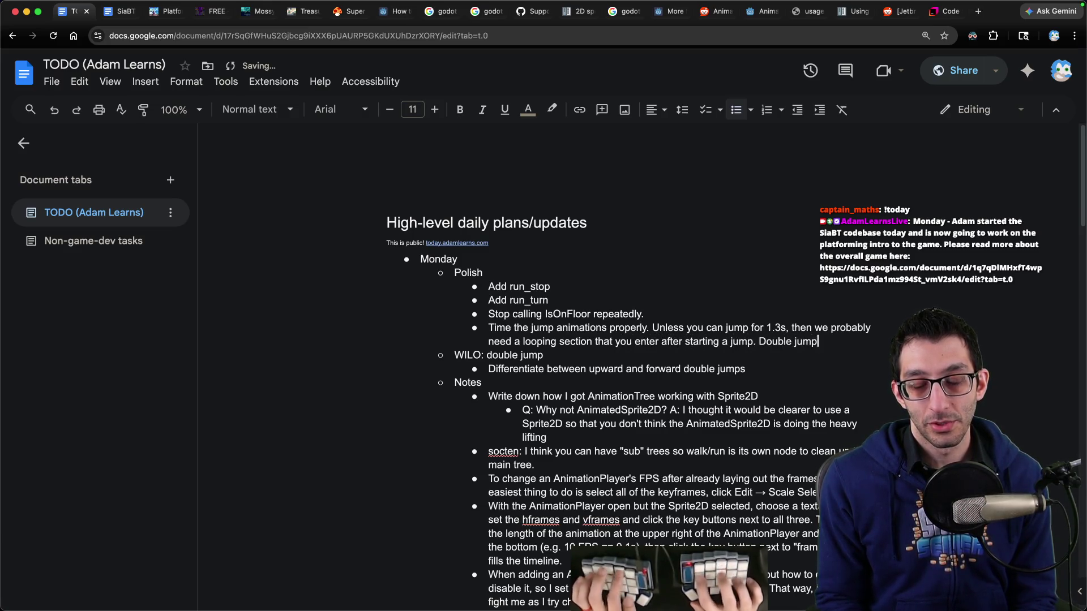
text(robably work the same way.)
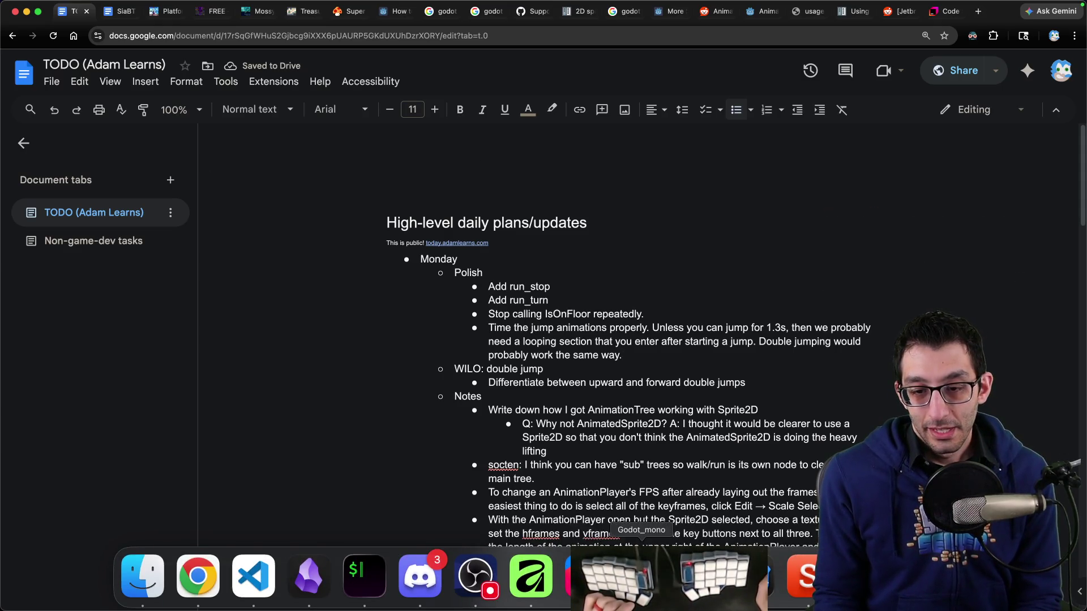
click(531, 595)
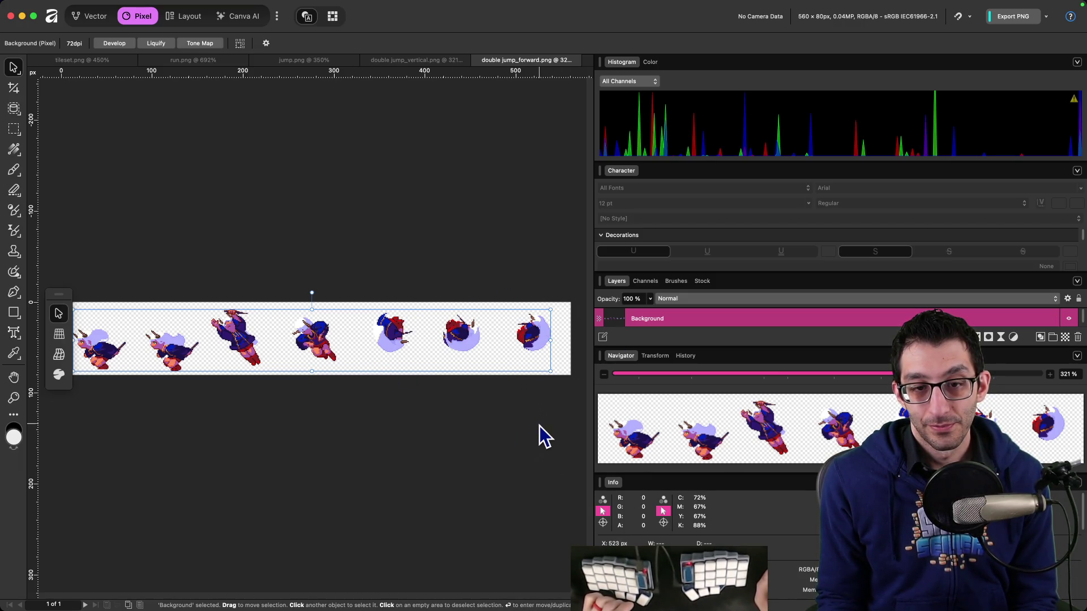
Return to the Godot editor, with the 1.3-second jump animation timeline showing.
click(752, 584)
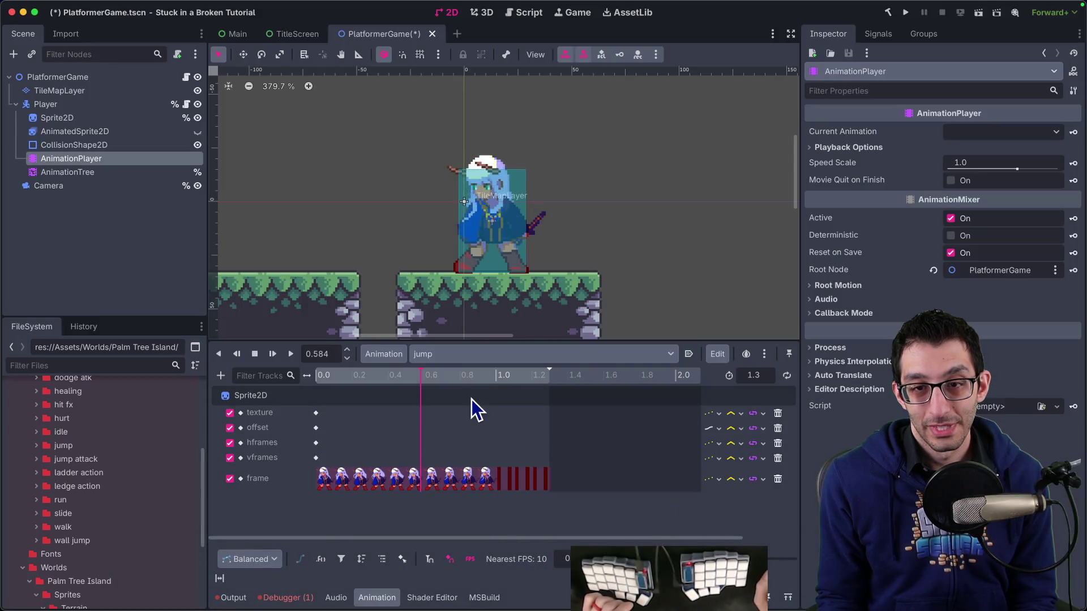
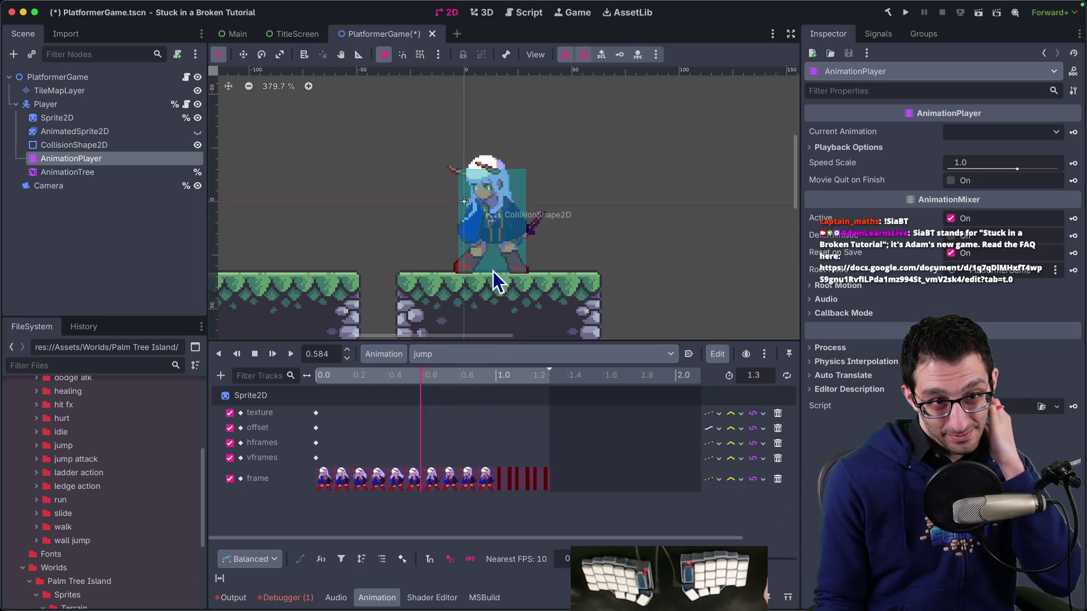
Make the double_jump→start_falling transition advance on IsFalling, save PlatformerGame.tscn, and run the project.
click(109, 177)
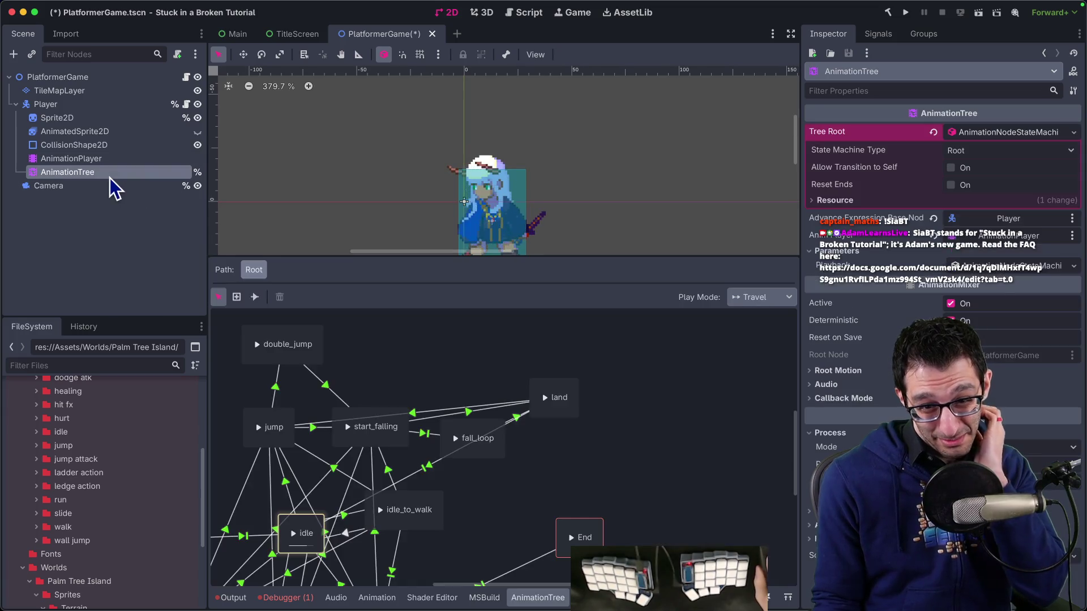
click(311, 362)
click(338, 397)
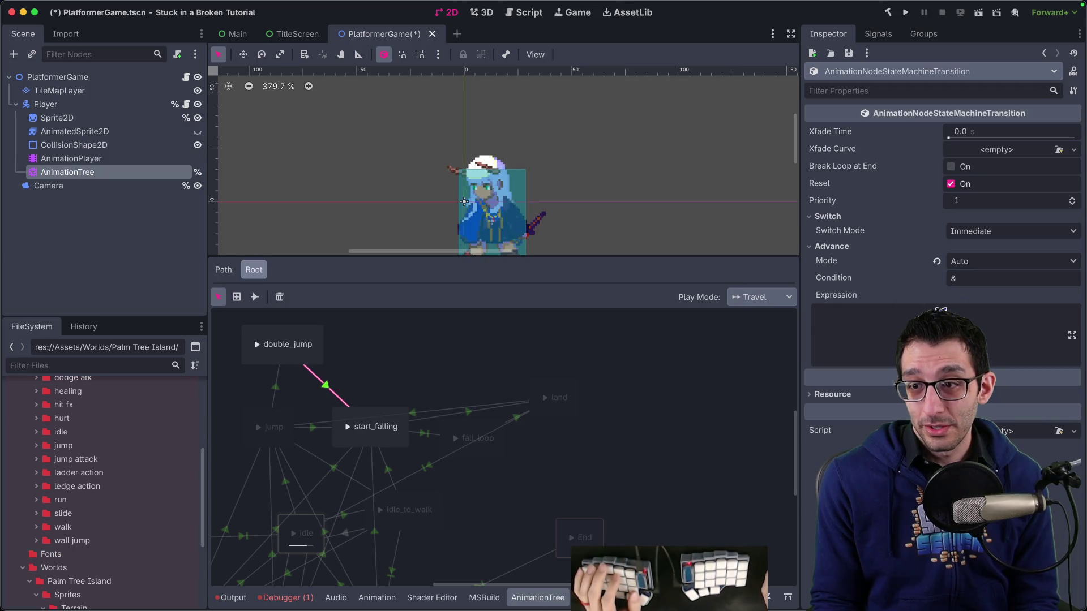
click(941, 317)
text(IsFalling)
key(ctrl+s)
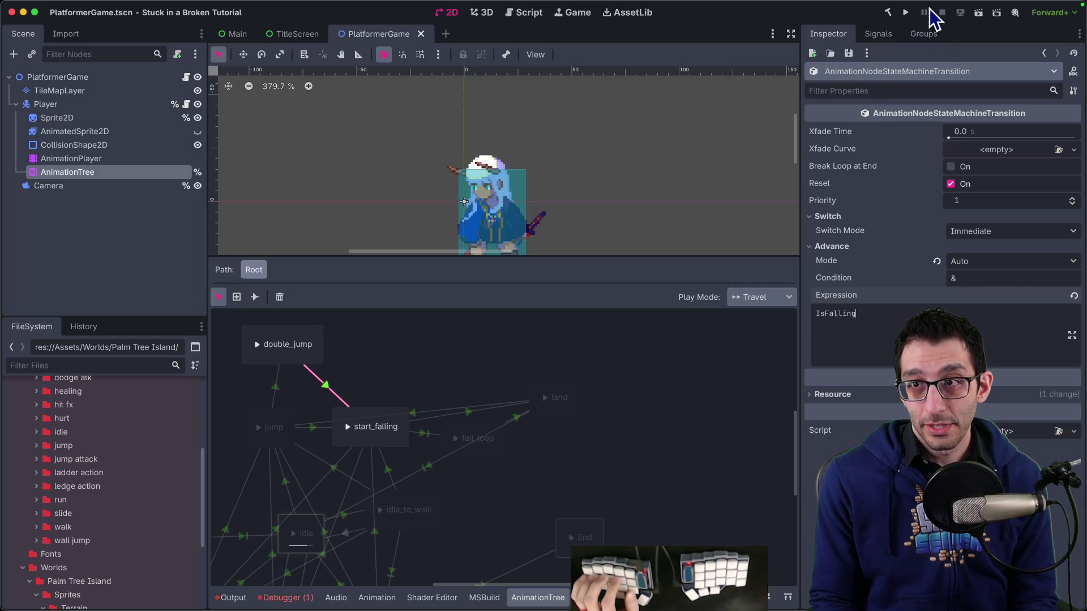
click(906, 12)
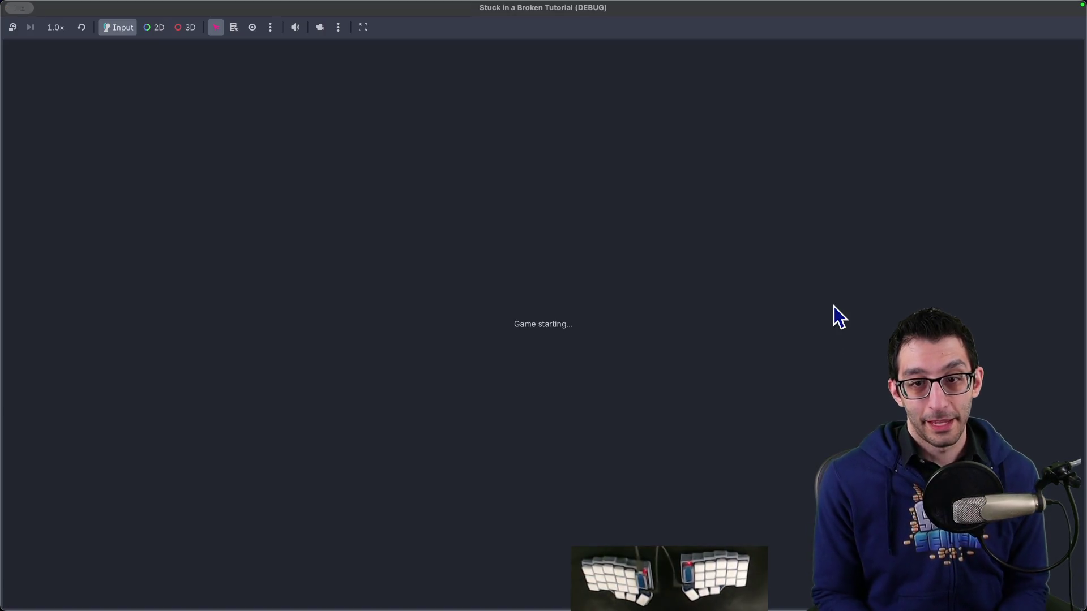
Play-test repeated jumps and double jumps left and right while falling, then quit the game.
key(space)
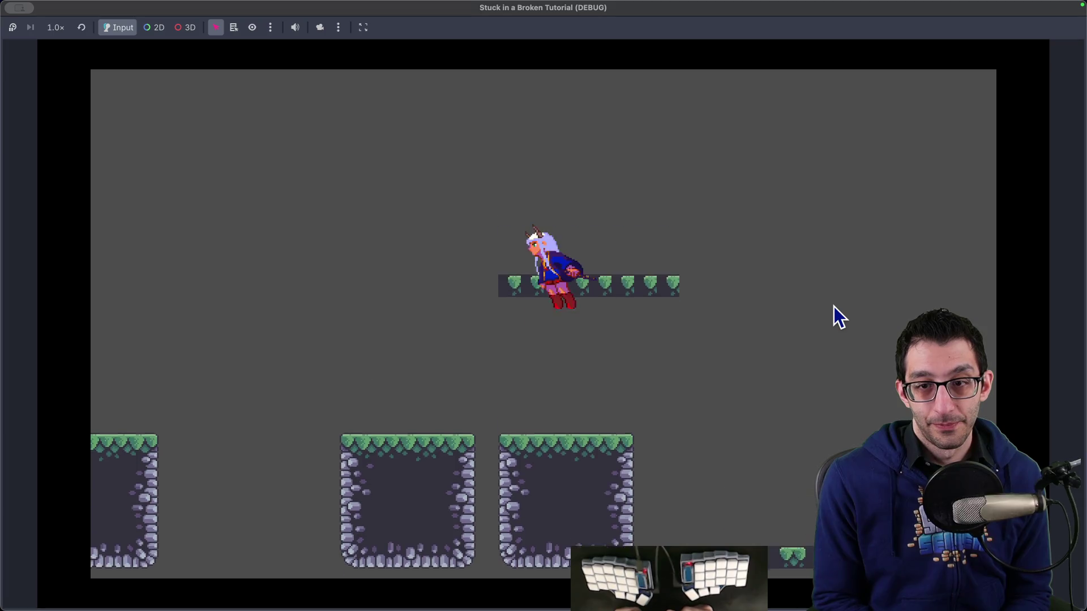
key(space)
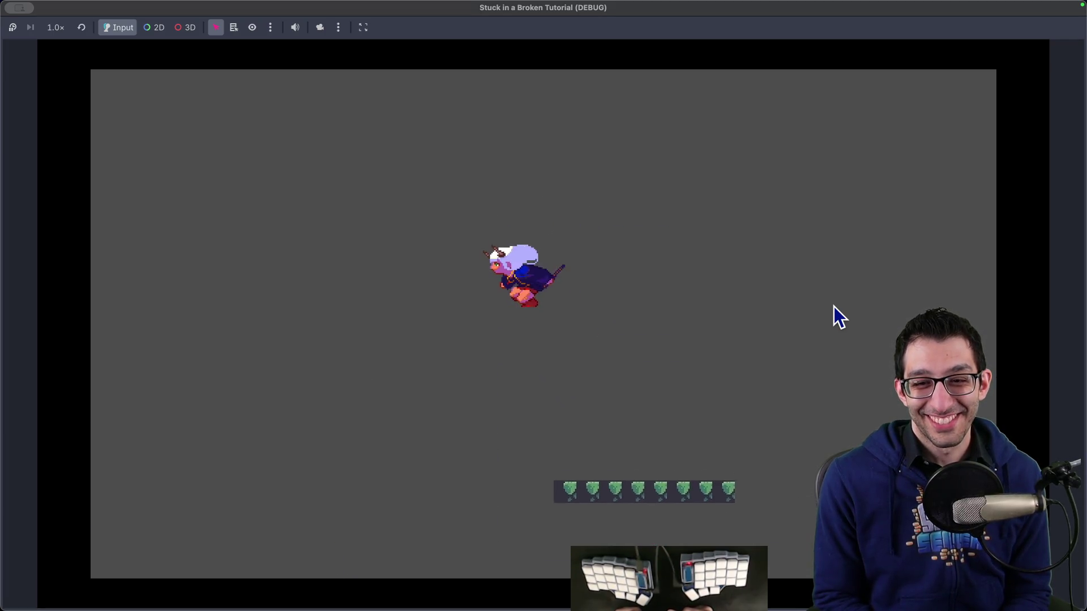
key(Right)
key(space)
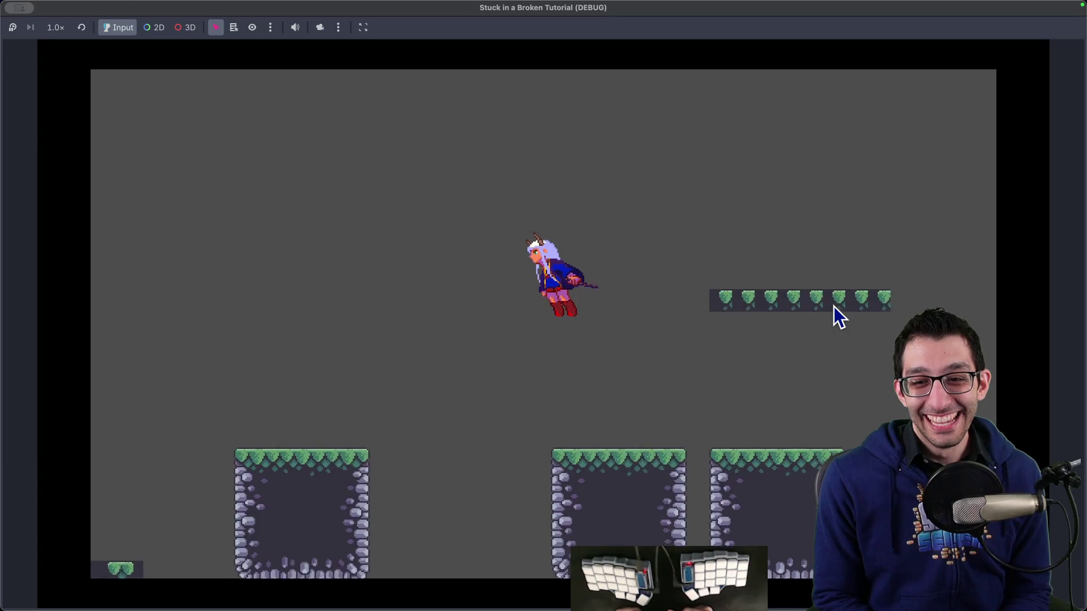
key(Left)
key(space)
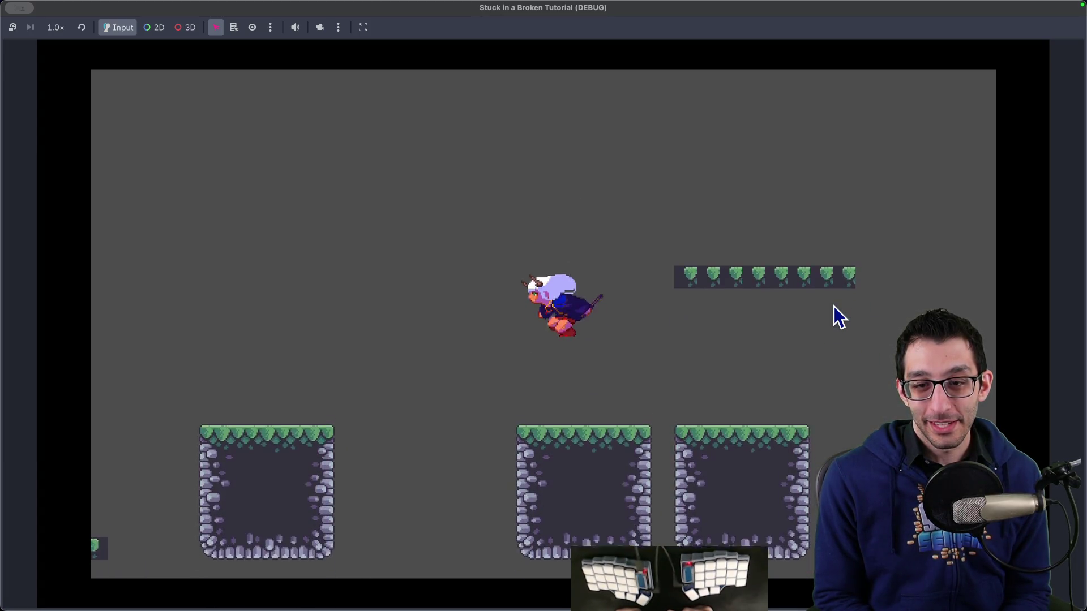
key(space)
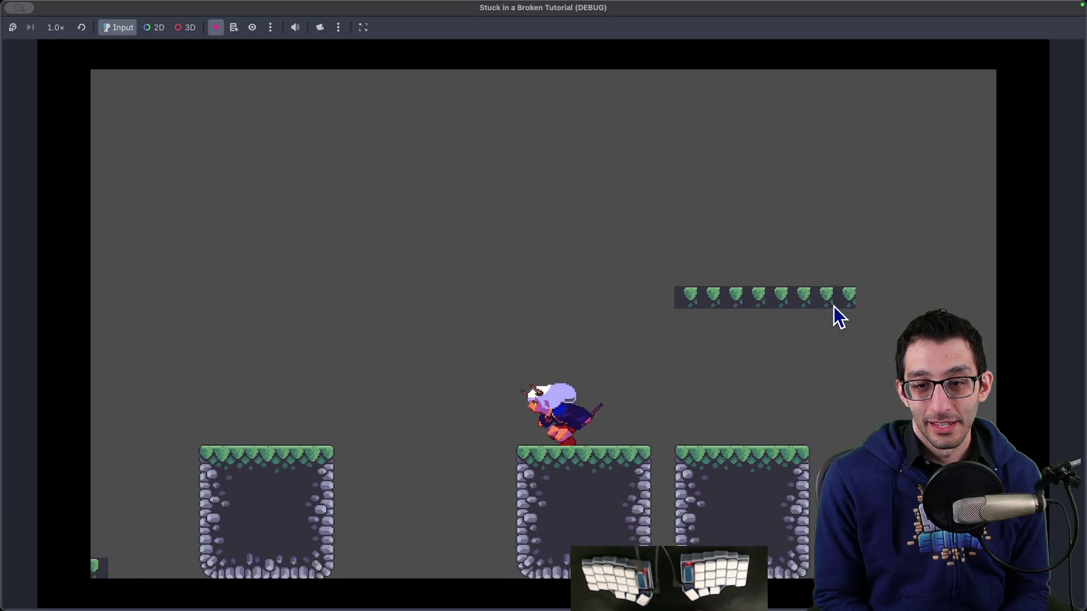
mouse_move(752, 575)
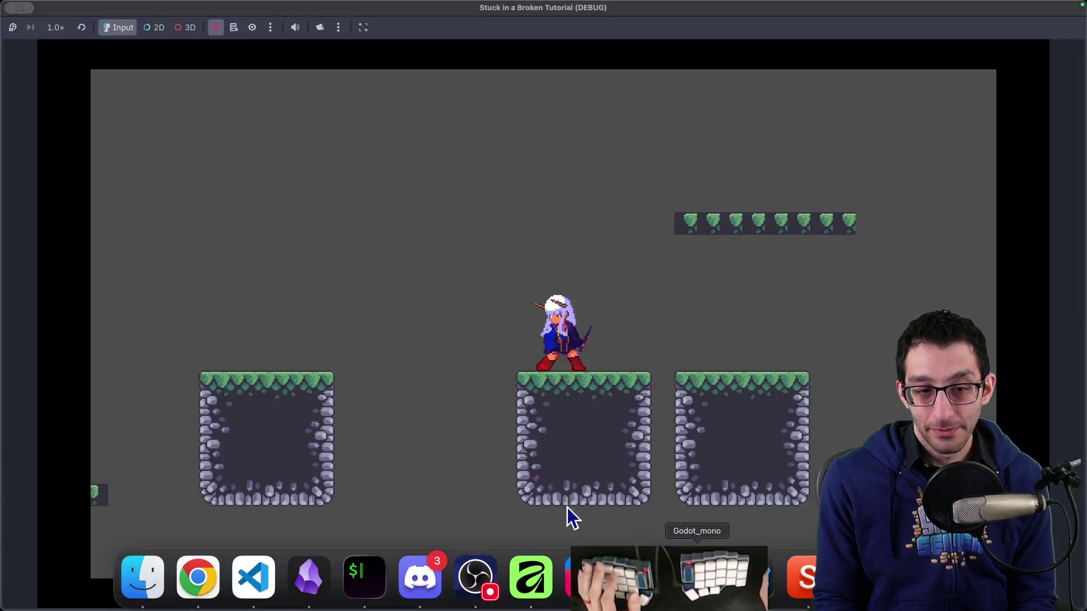
key(super+q)
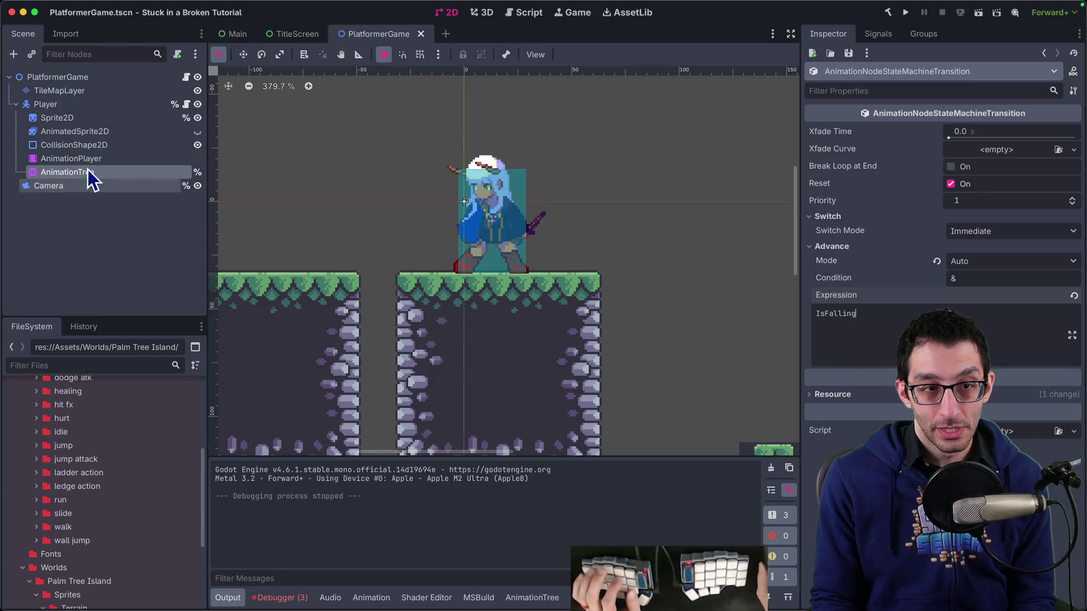
Connect start_falling and fall_loop to double_jump with new state-machine transitions.
click(51, 172)
scroll(506, 367, left, 5)
scroll(506, 367, down, 2)
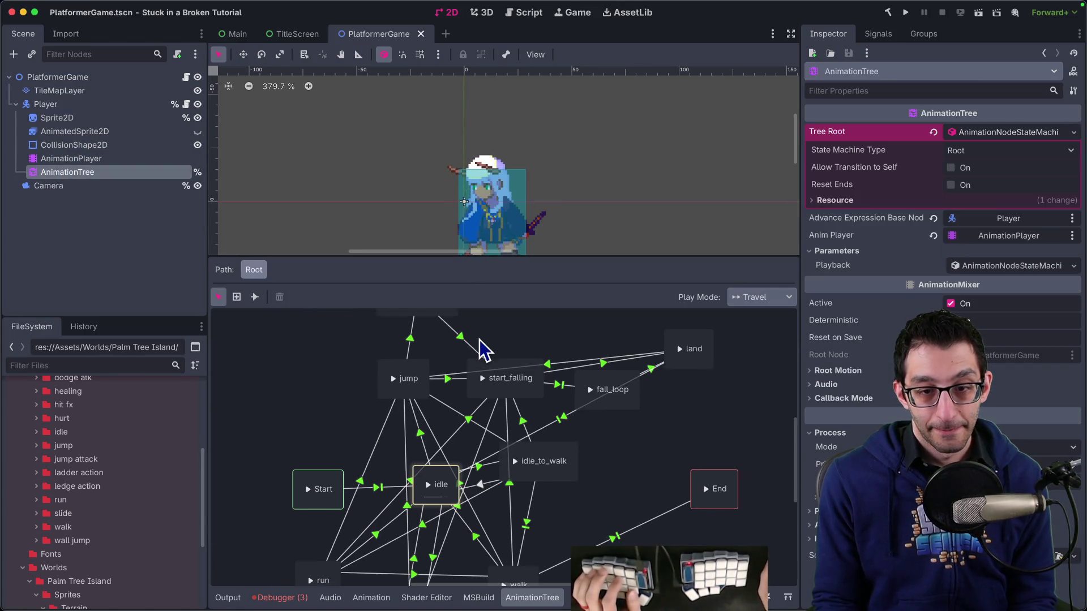
scroll(456, 435, right, 4)
scroll(455, 435, up, 2)
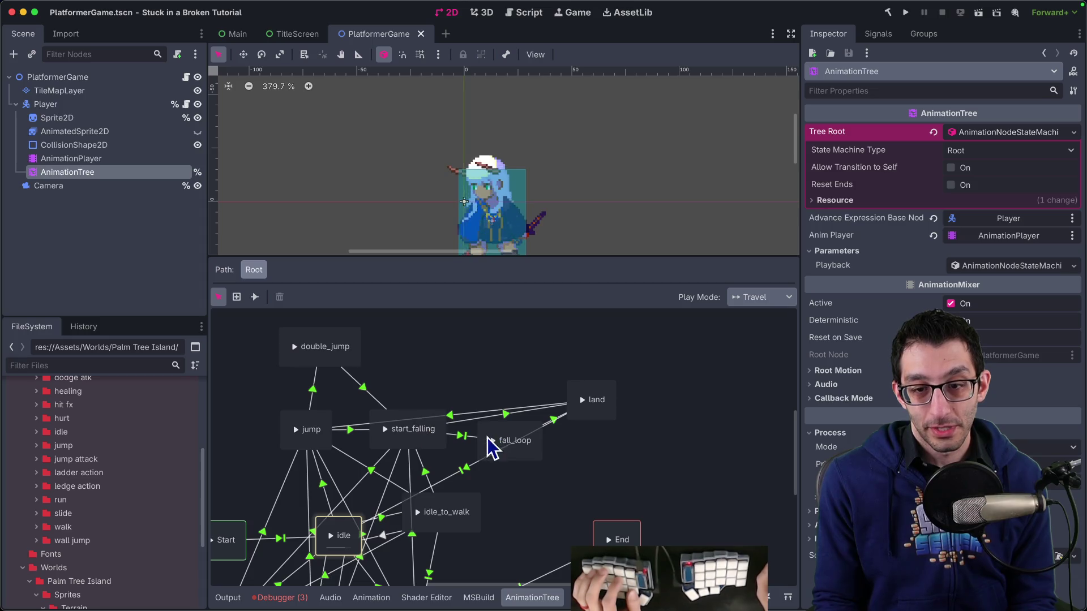
right_click(429, 433)
key(Escape)
click(254, 297)
drag(408, 427, 340, 344)
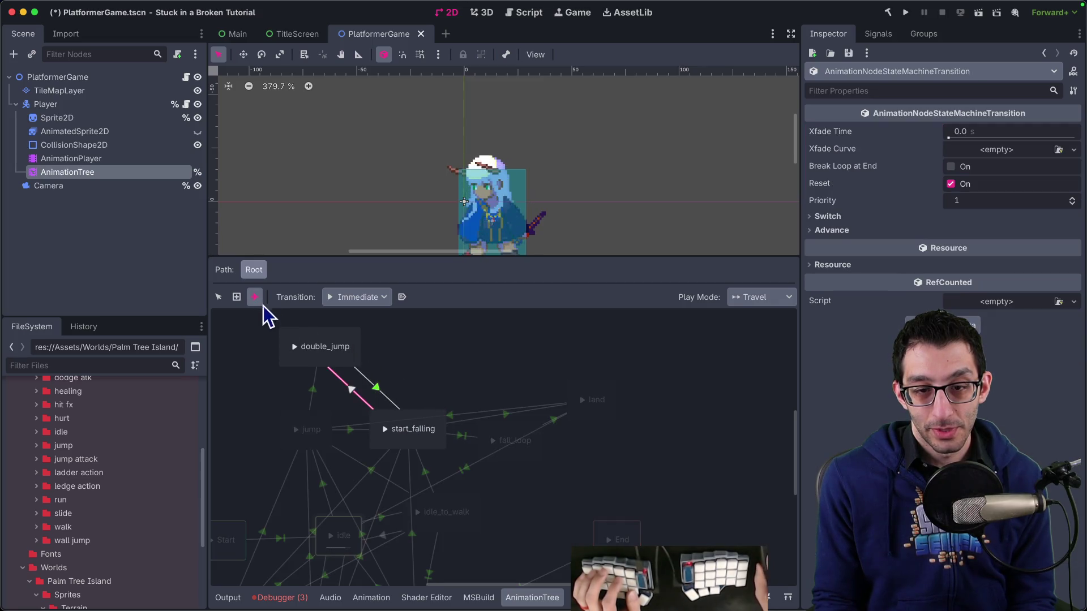
drag(490, 426, 356, 352)
click(218, 297)
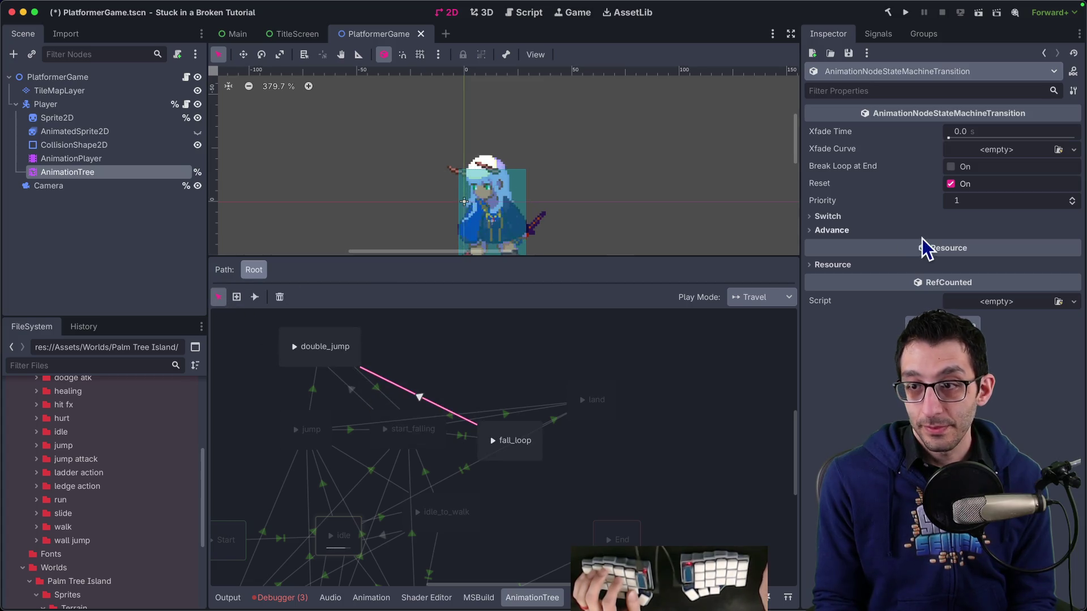
Set the fall_loop→double_jump transition to Auto with advance expression IsDoubleJumping.
click(865, 231)
click(960, 246)
click(978, 291)
click(958, 300)
text(IsDoubleJumping)
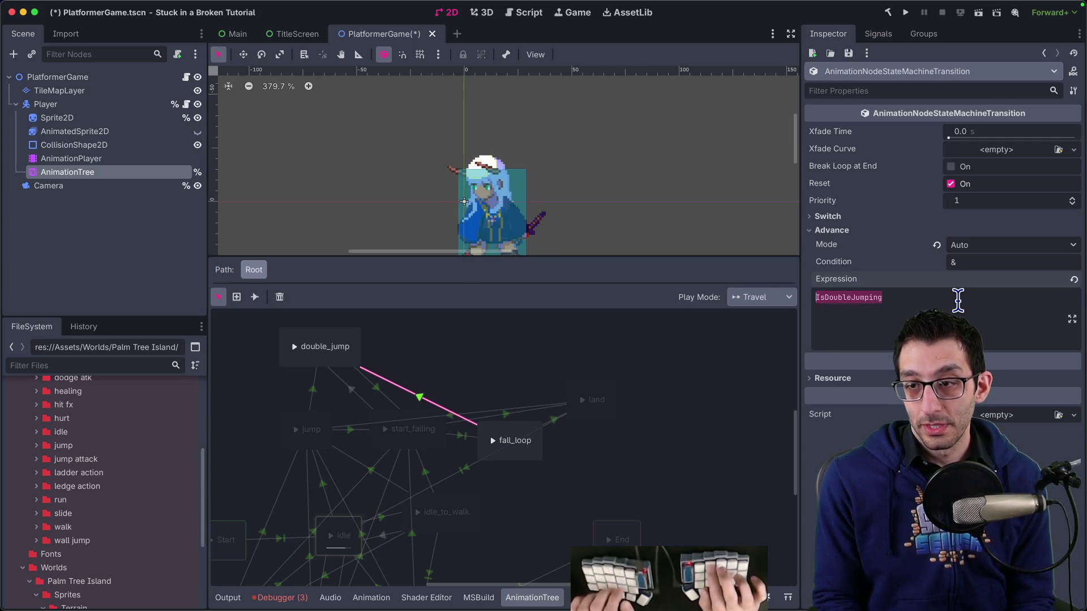
Set the start_falling→double_jump transition's advance mode to Auto and run the game.
click(359, 391)
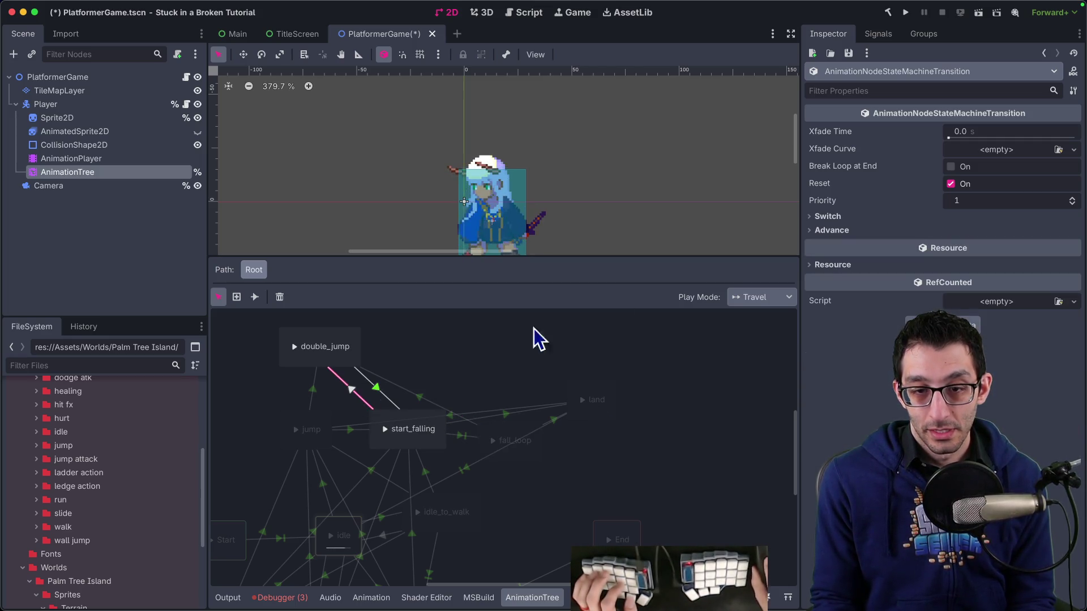
click(898, 231)
click(997, 245)
click(995, 291)
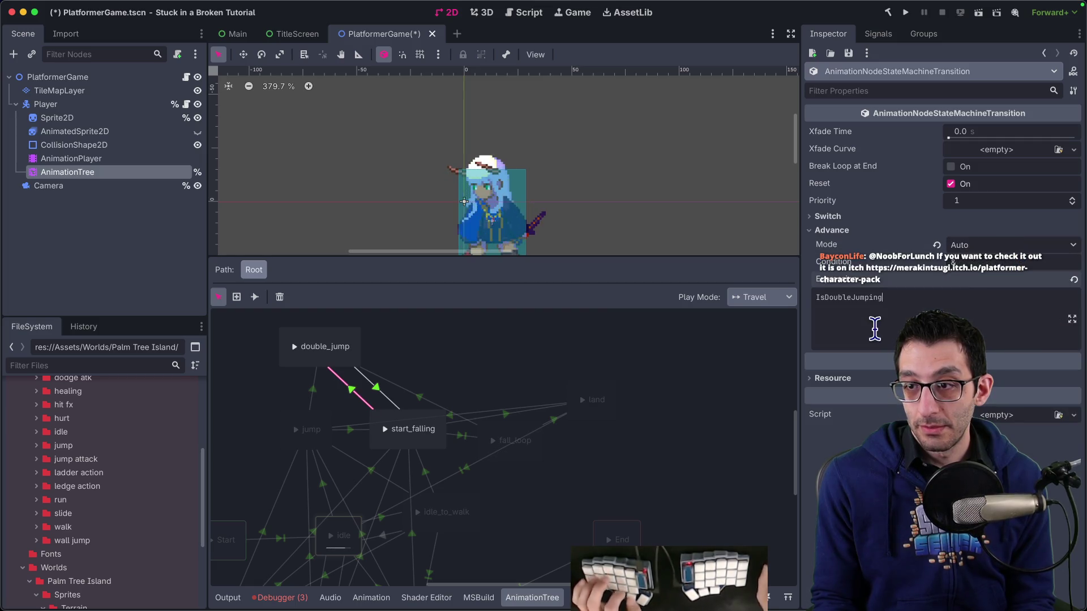
click(906, 12)
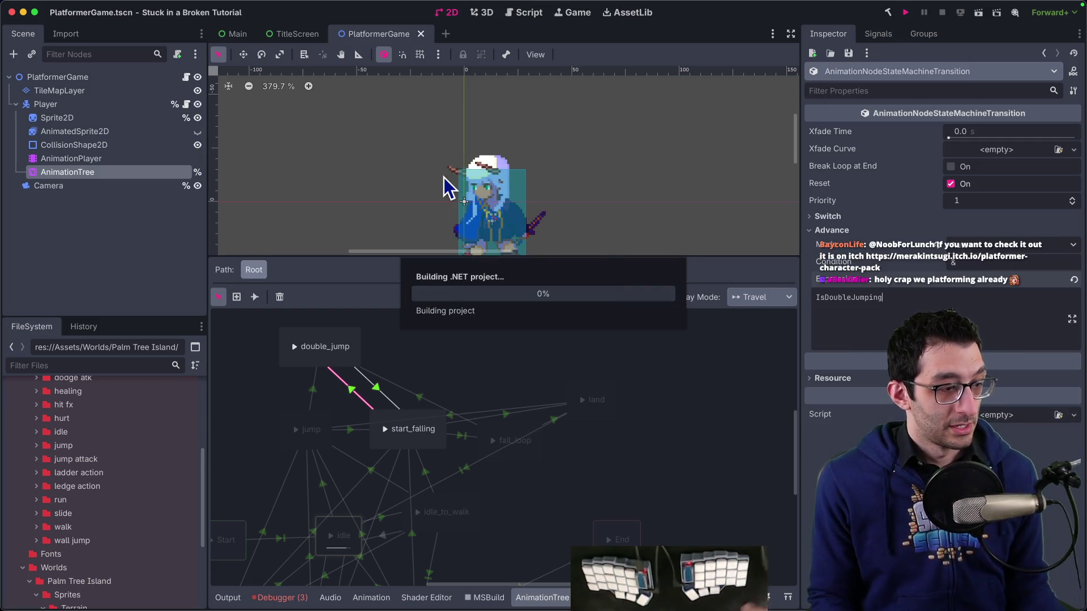
Play-test the forward somersault double jump and turning left, relaunch, then close the game.
key(space)
key(Right)
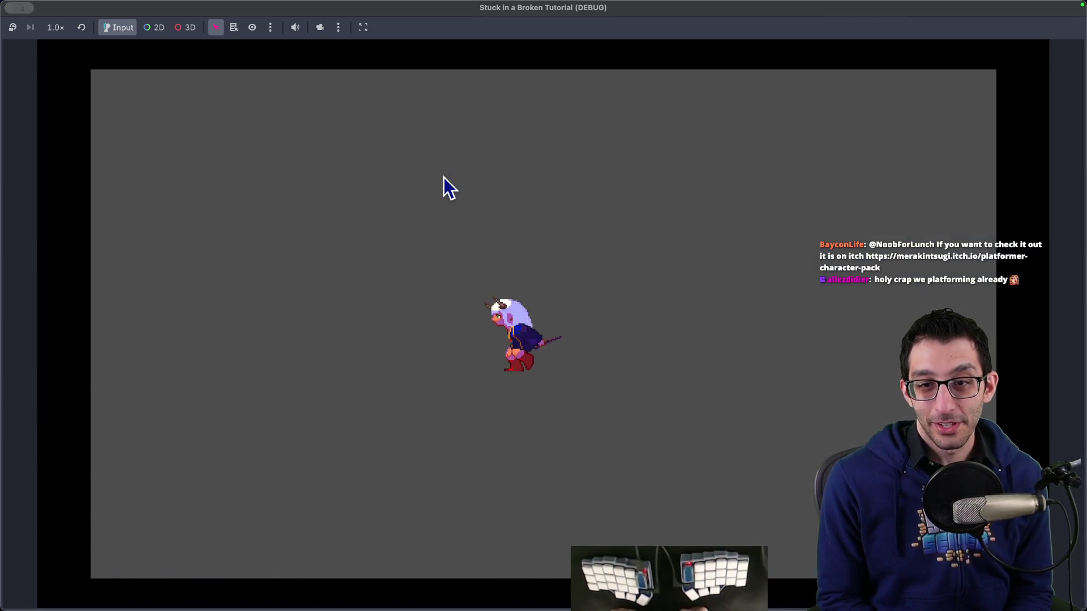
key(Left)
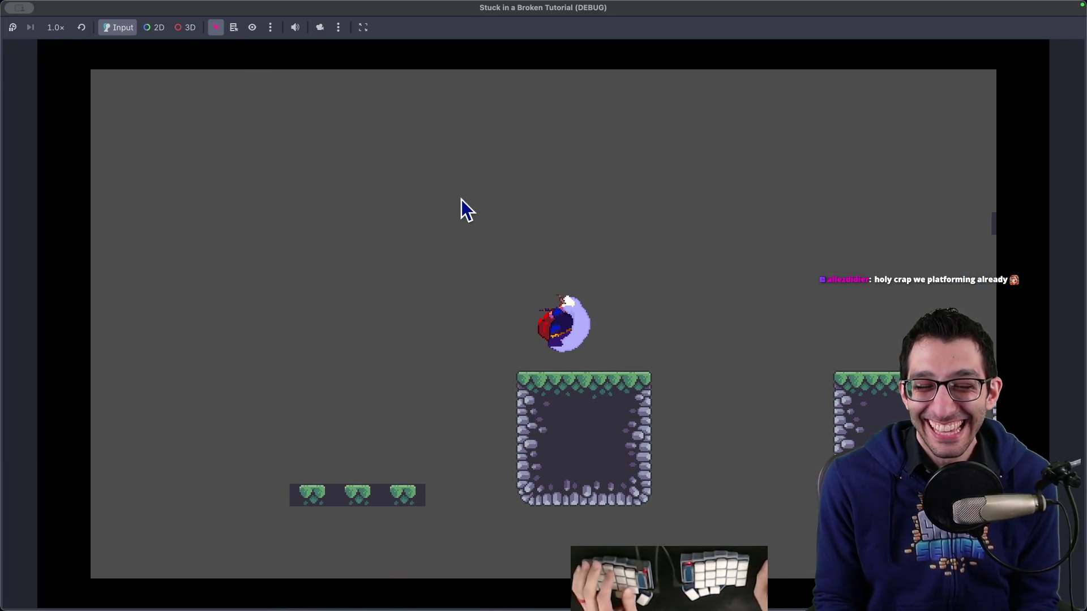
mouse_move(752, 608)
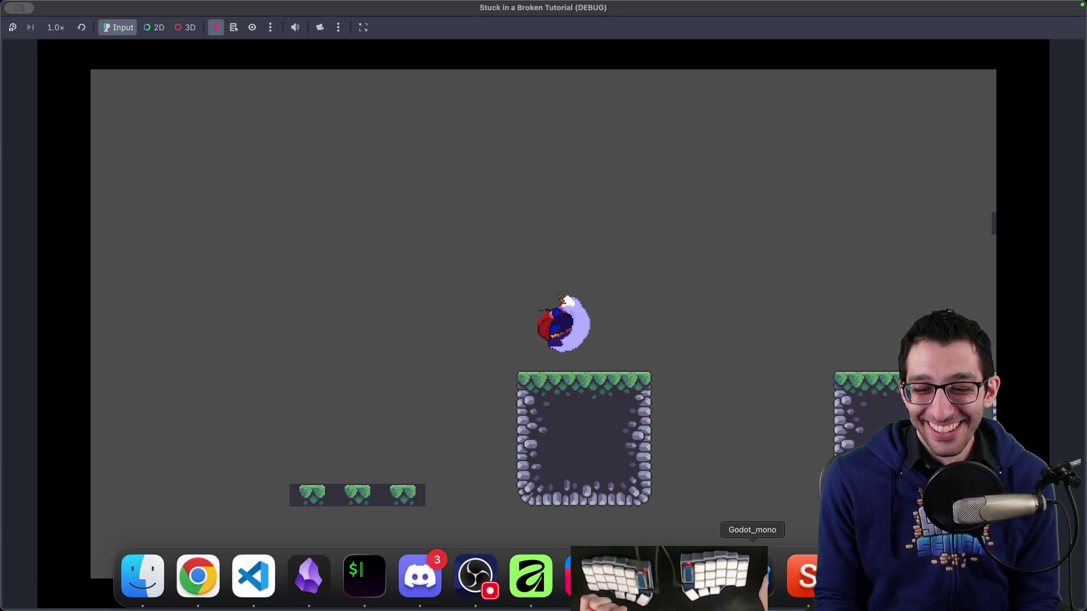
key(super+q)
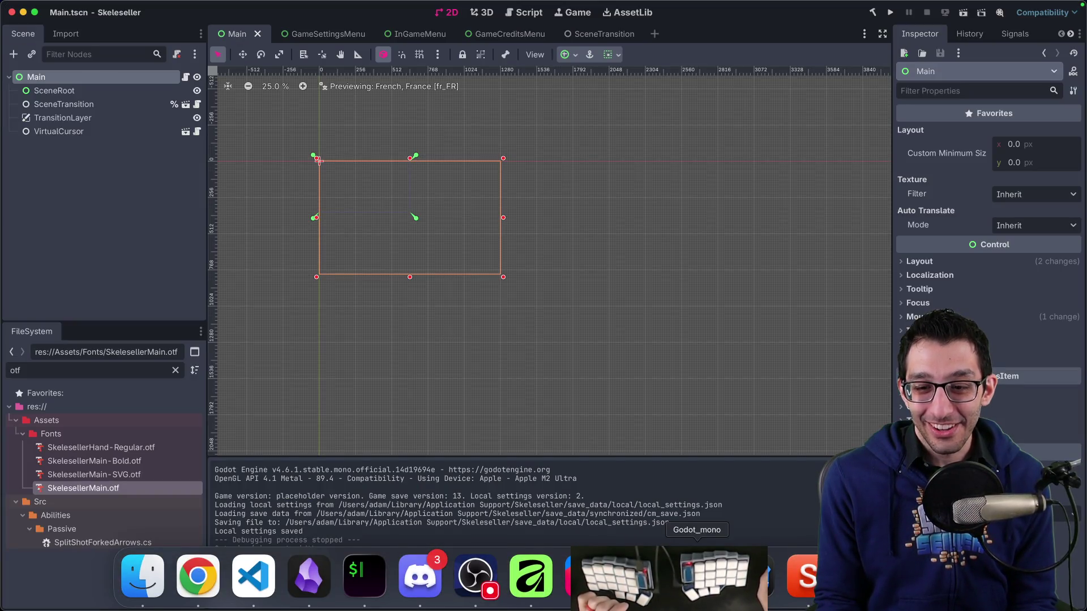
key(super+b)
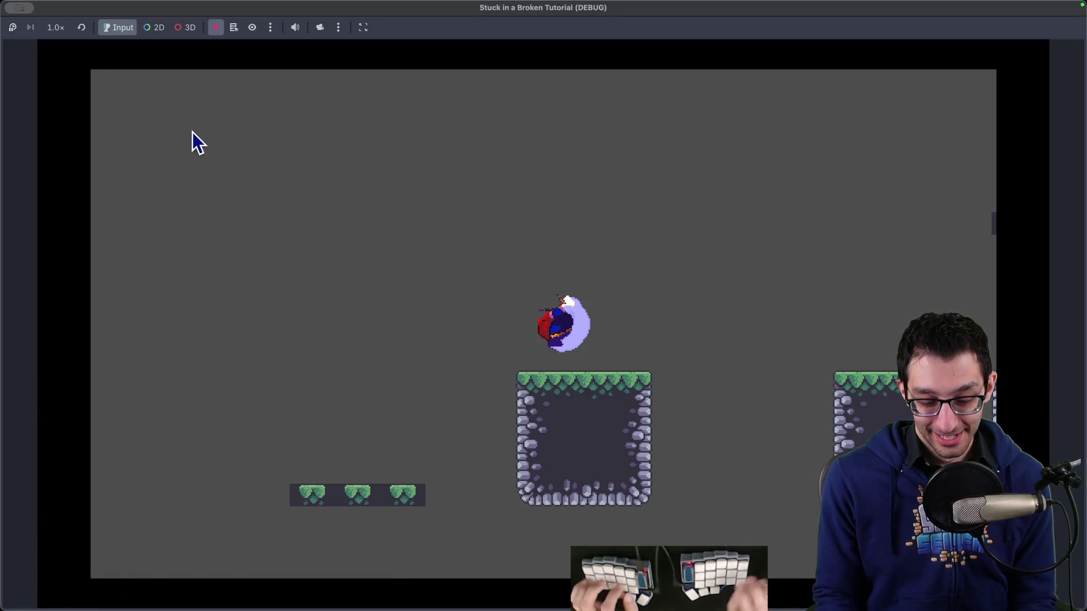
key(super+q)
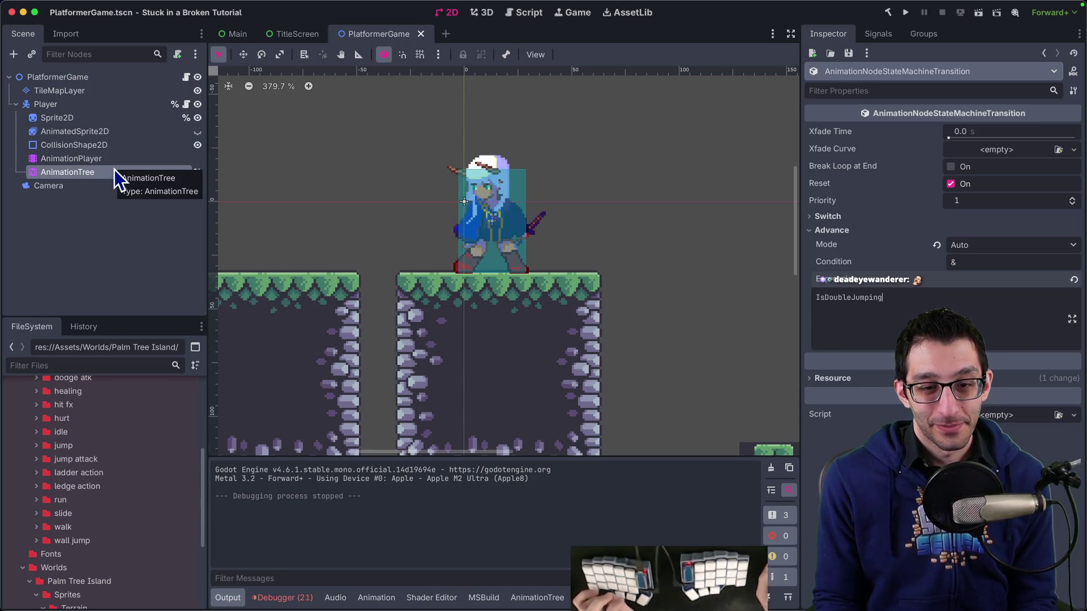
Check the AnimationPlayer and feature notes, then bring up the PlatformerCharacter.cs script.
key(super+Tab)
key(super+Tab)
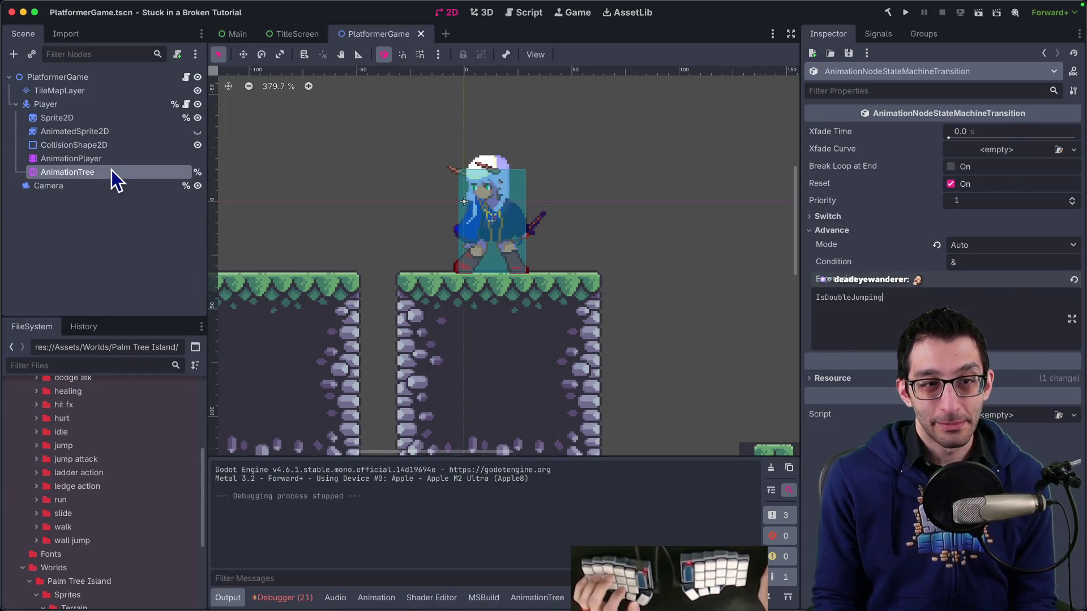
key(Up)
key(Down)
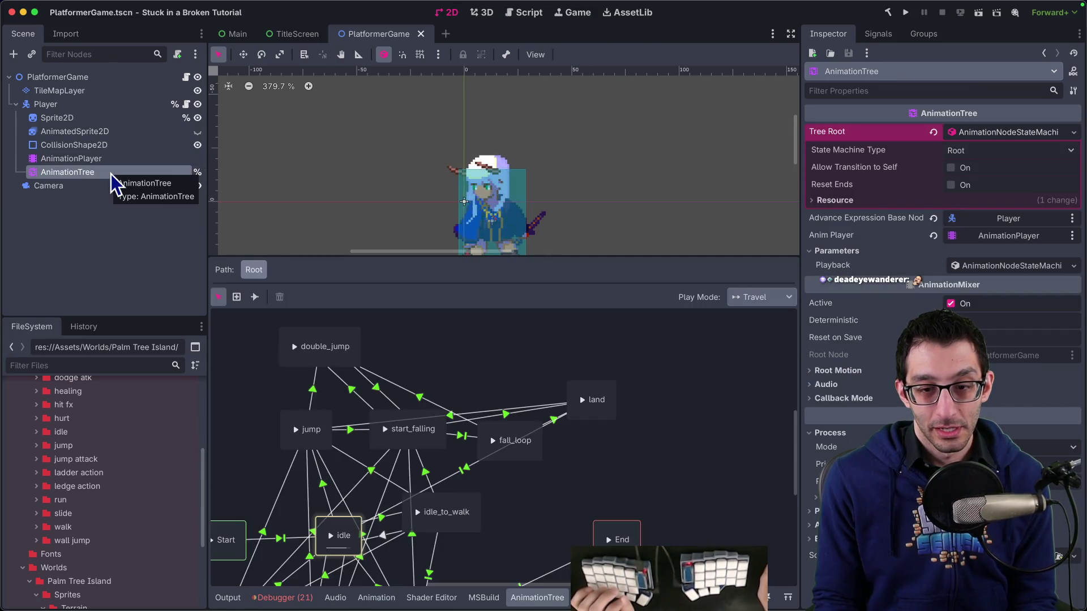
key(super+Tab)
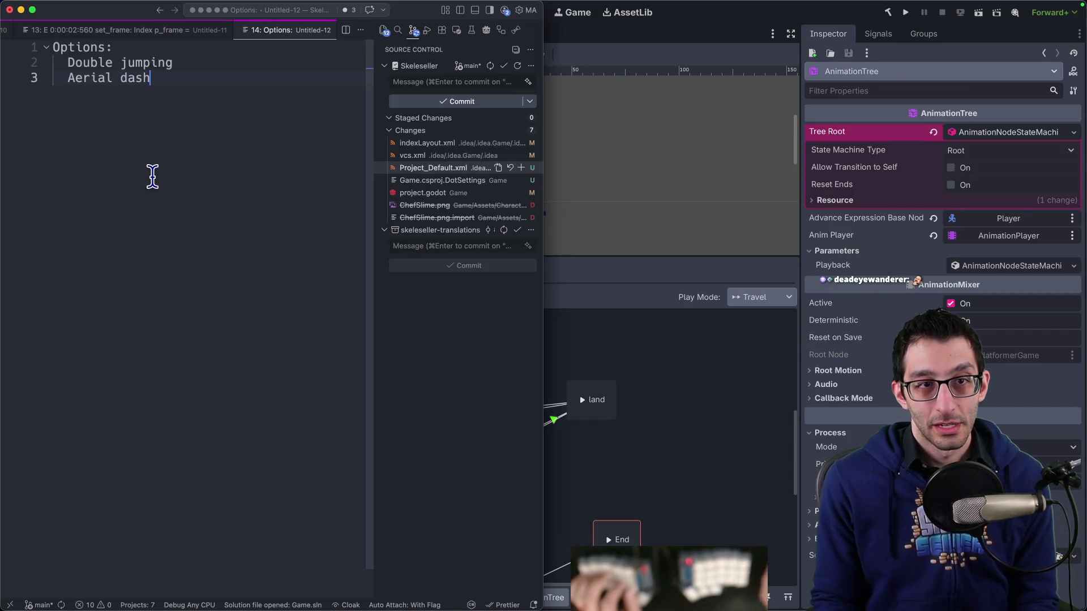
key(ctrl+Tab)
key(ctrl+Tab)
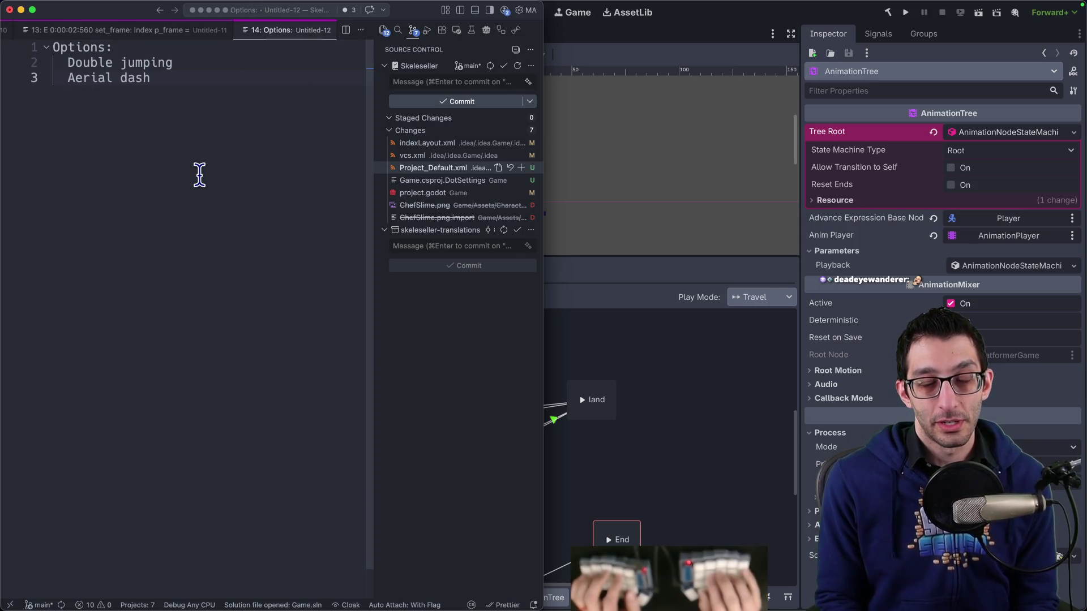
key(super+Tab)
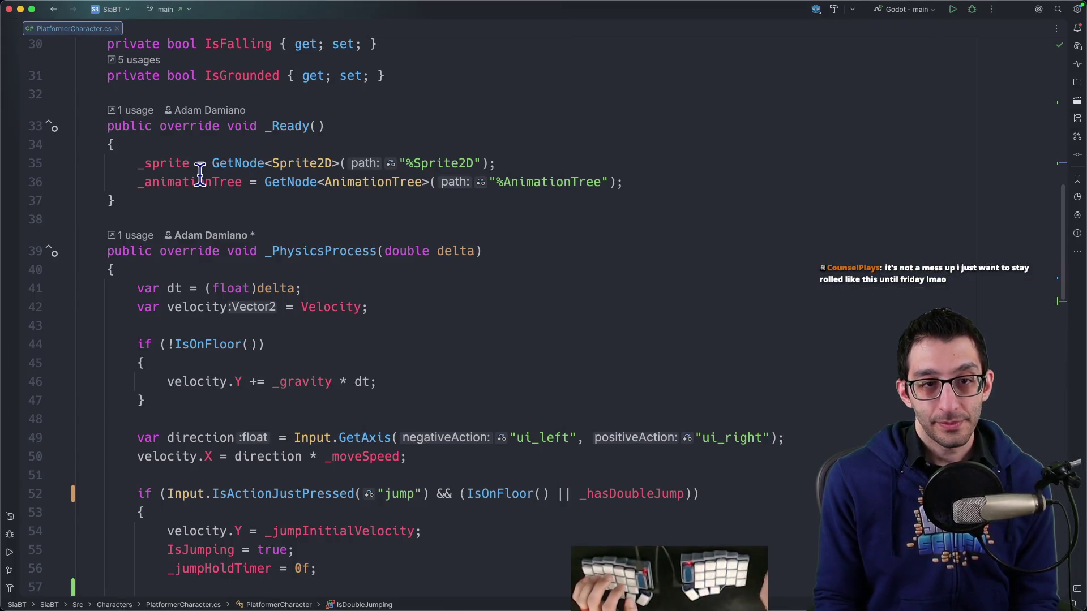
After the velocity line, add if (IsDoubleJumping) { IsDoubleJumping = false; }.
scroll(317, 238, down, 1)
click(400, 281)
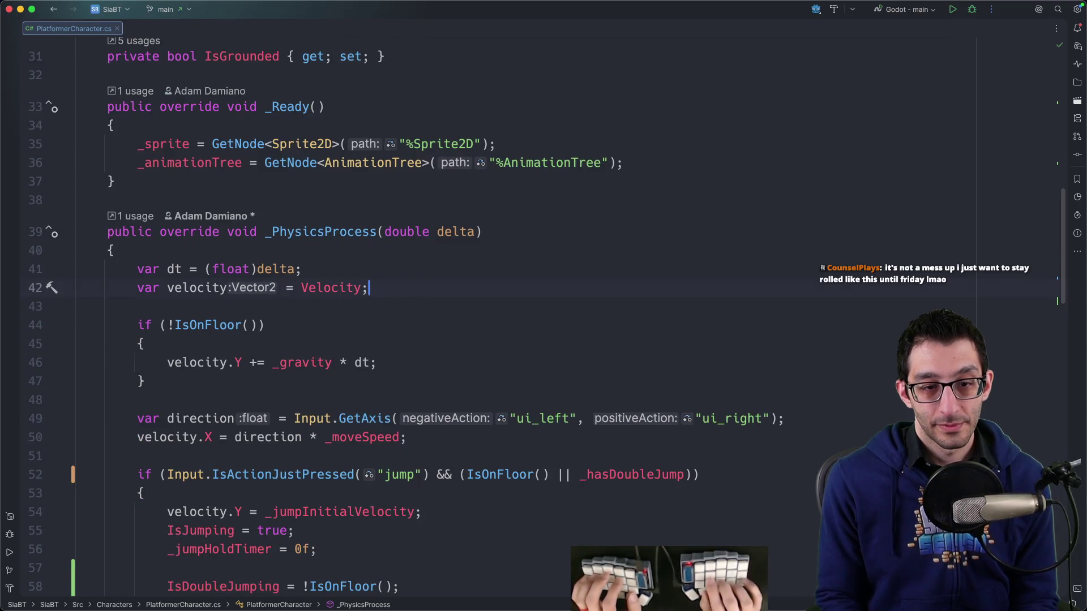
key(Return)
key(Return)
text(if (IsDoubl)
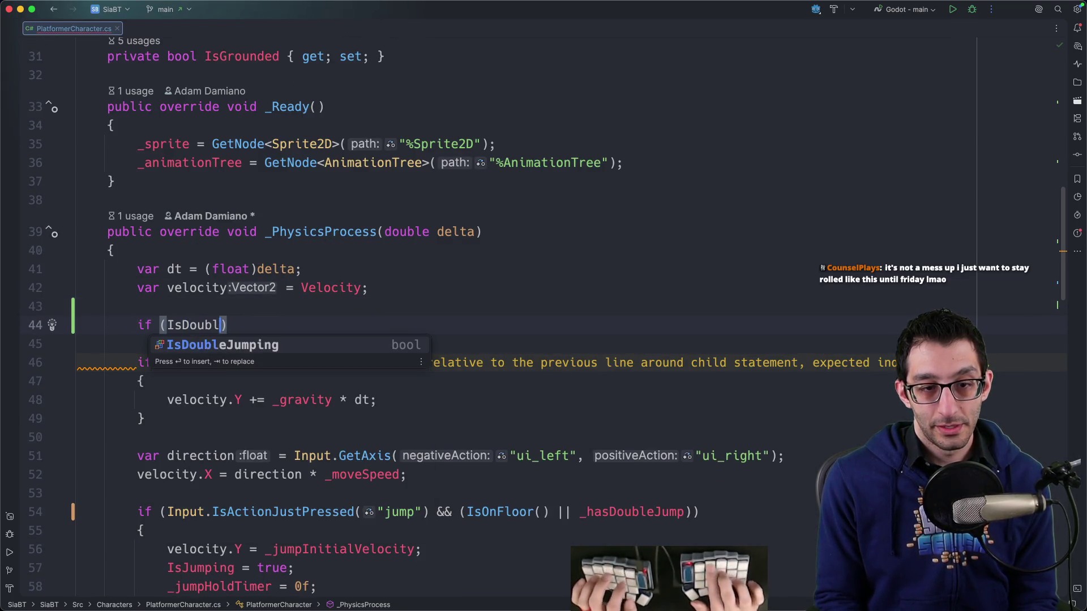
text(eJumping)
key(Return)
key(Return)
text(IsDou)
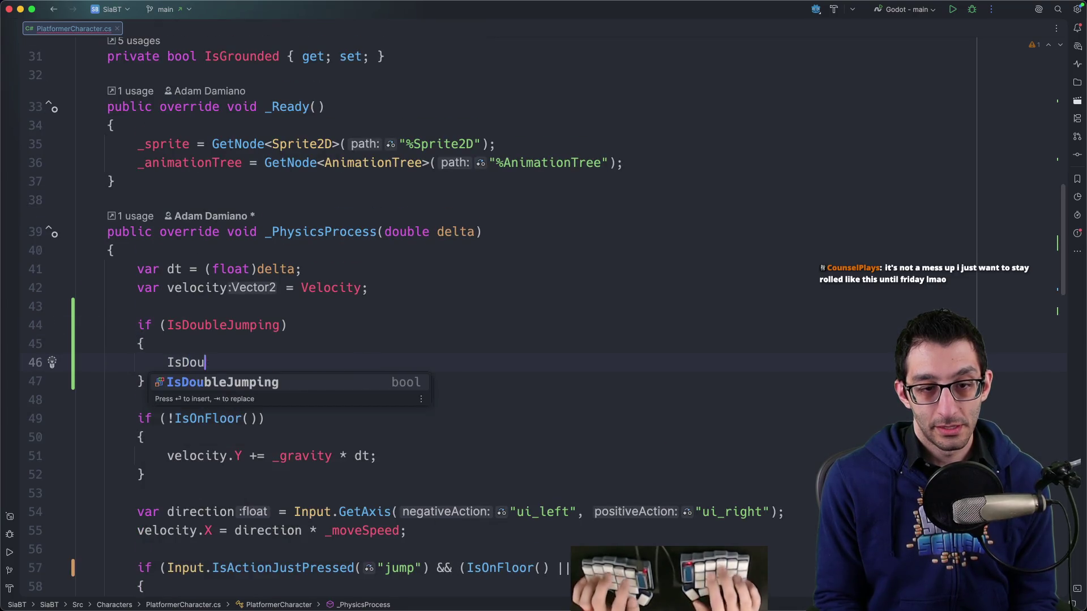
key(Return)
text(= false;)
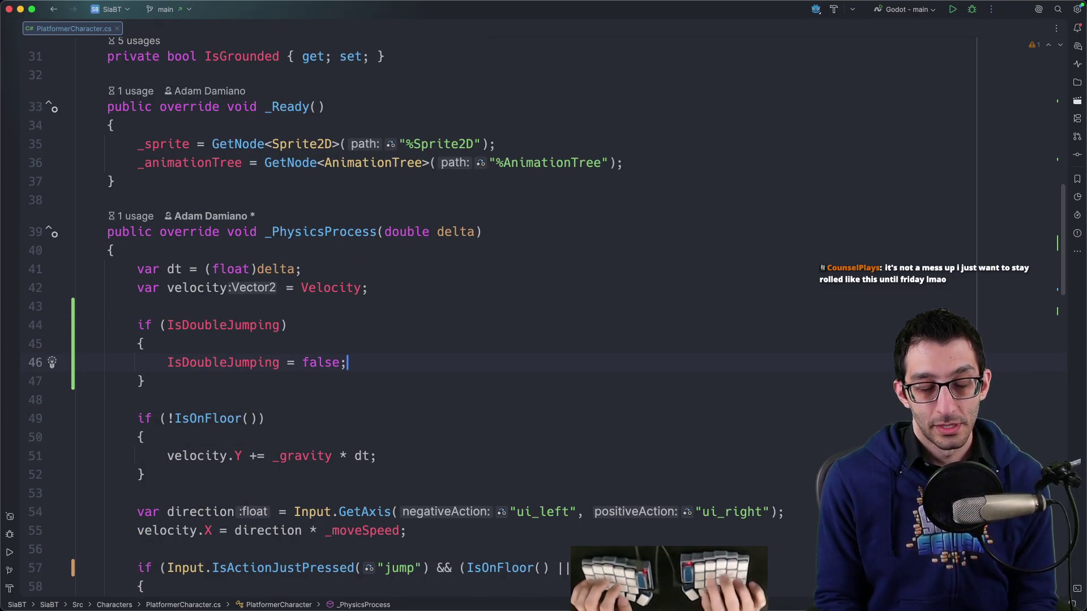
Review the new block, then build and launch the game in debug and jump.
drag(131, 328, 241, 394)
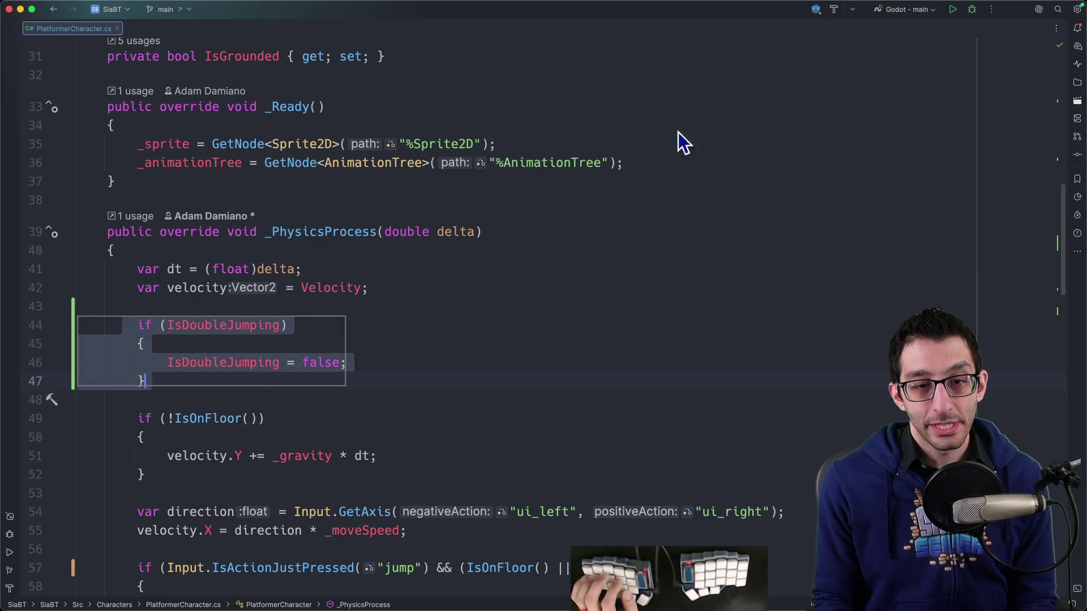
click(830, 74)
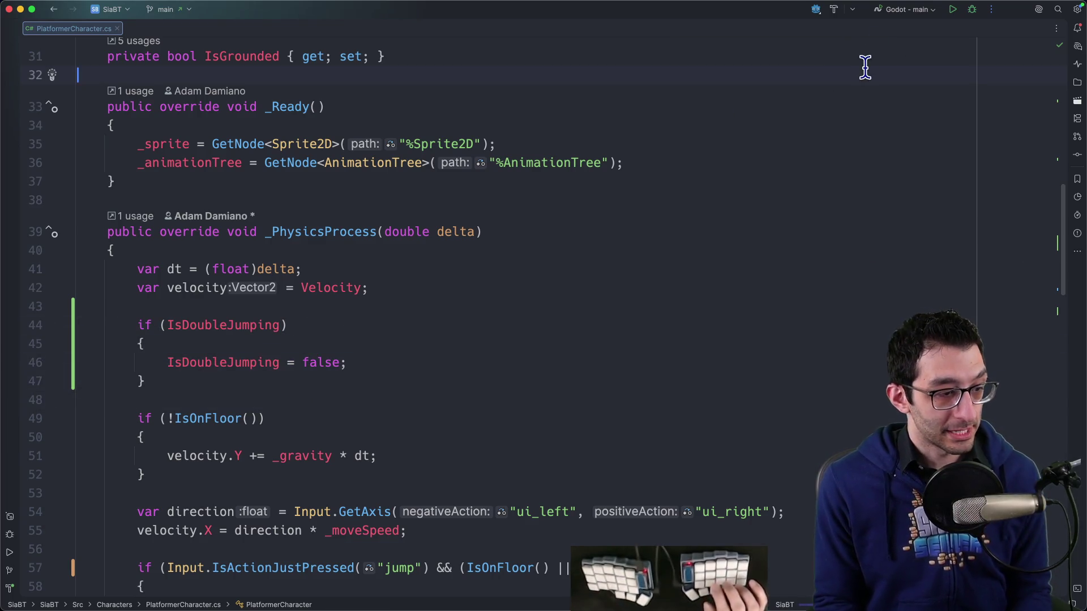
key(ctrl+d)
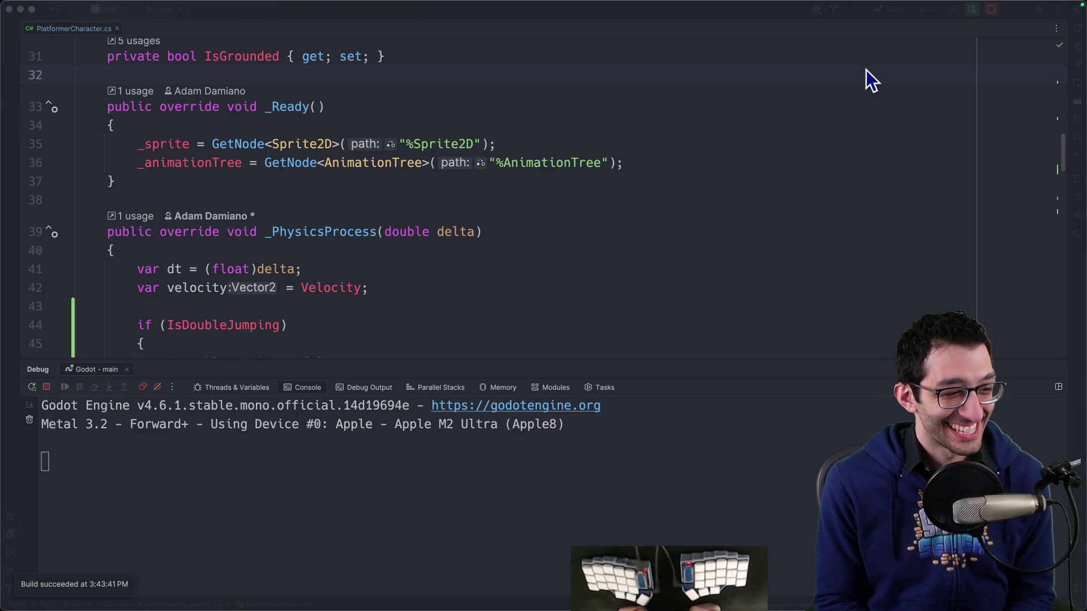
key(space)
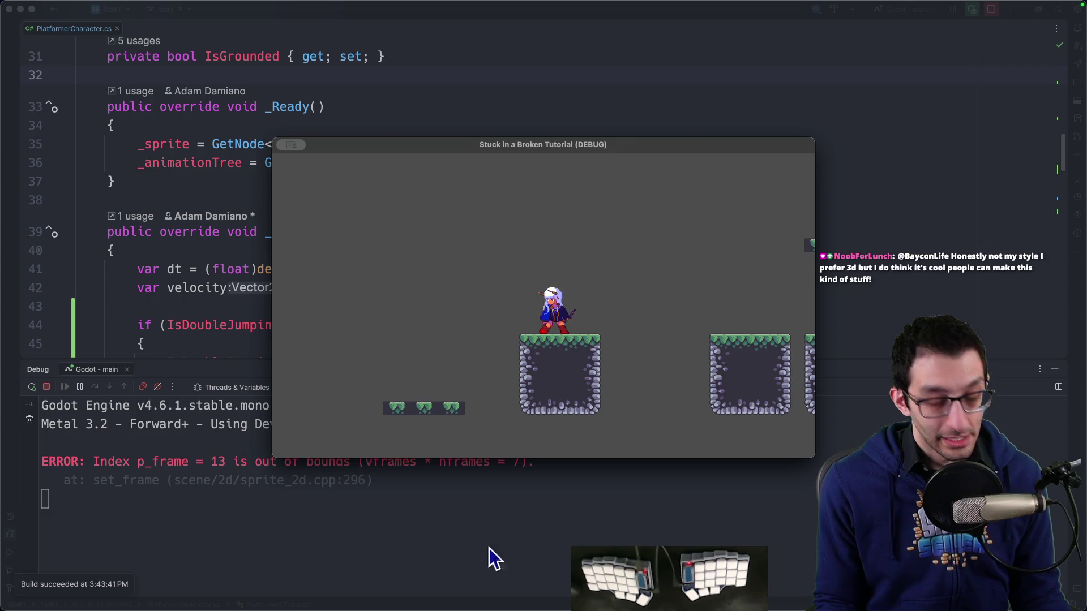
Switch back to the Godot editor and run the project from there.
mouse_move(669, 583)
click(725, 577)
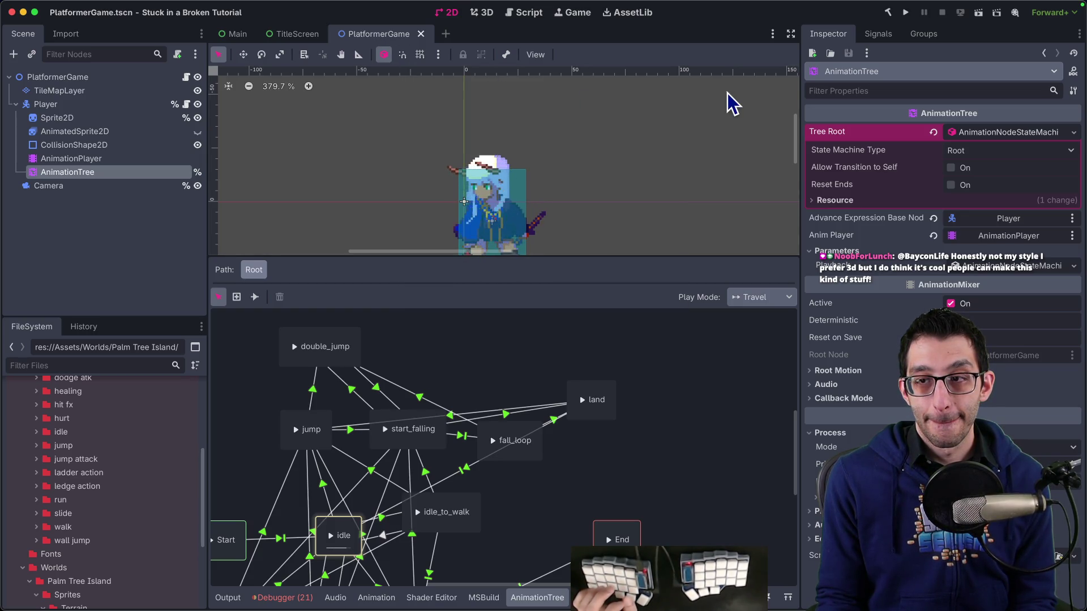
click(907, 16)
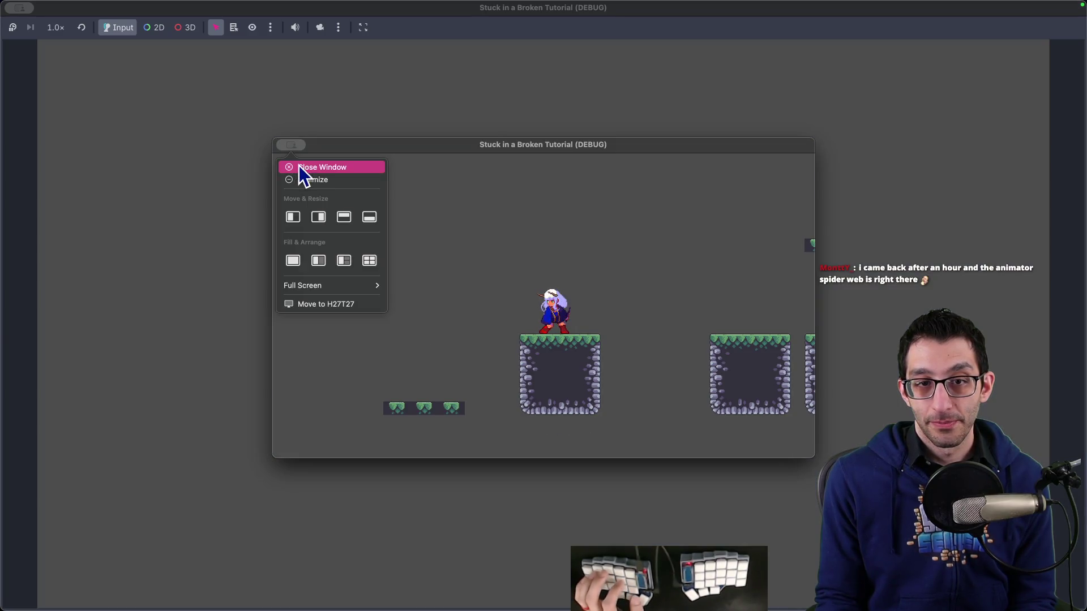
Fill the screen with the game window and test running left and right with high jumps.
click(299, 166)
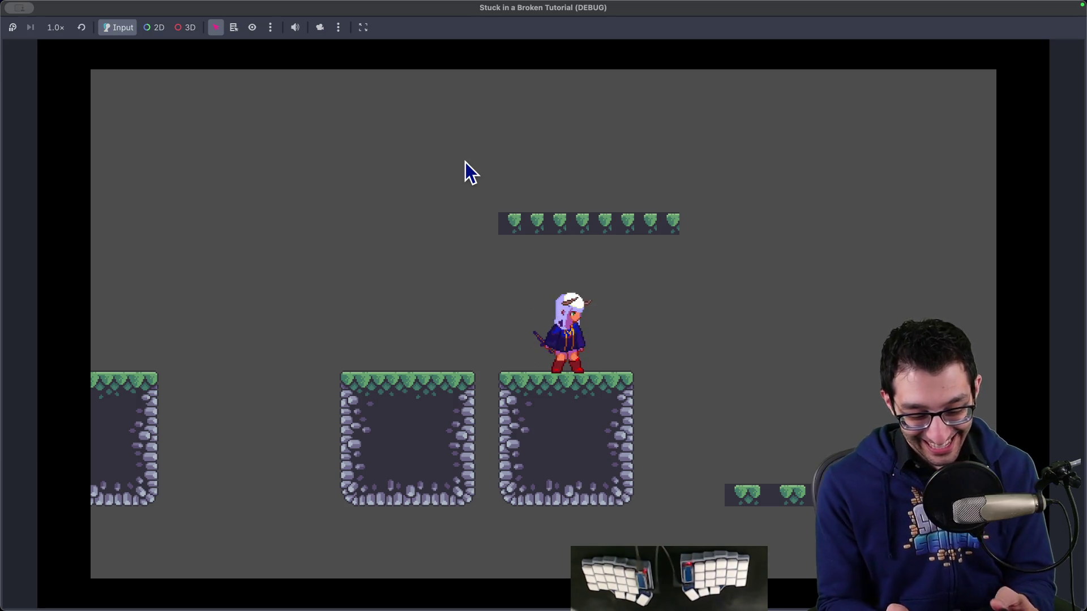
key(Left)
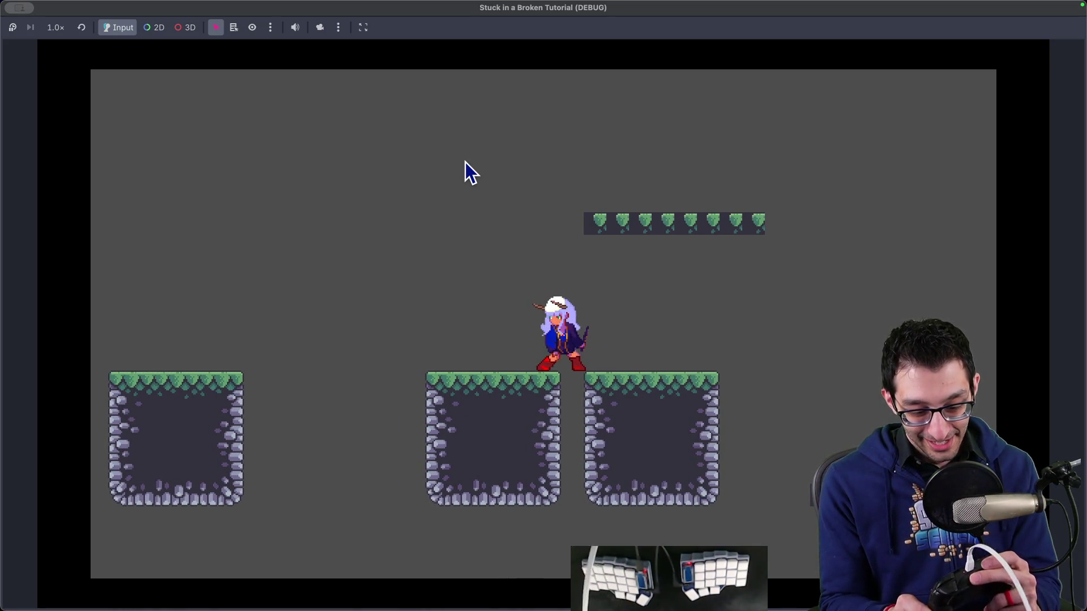
key(Right)
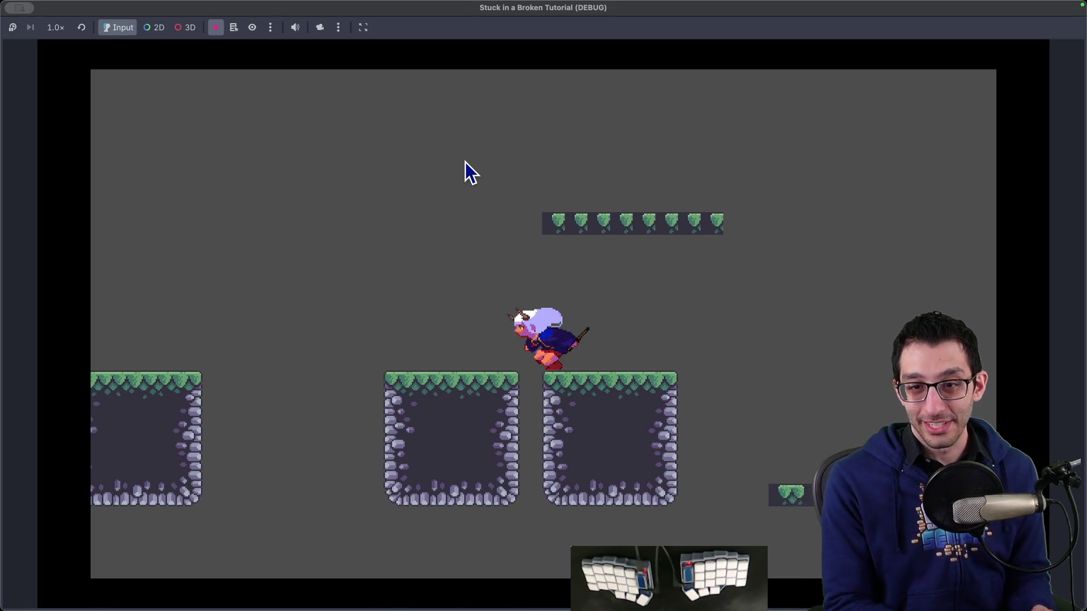
key(space)
key(Left)
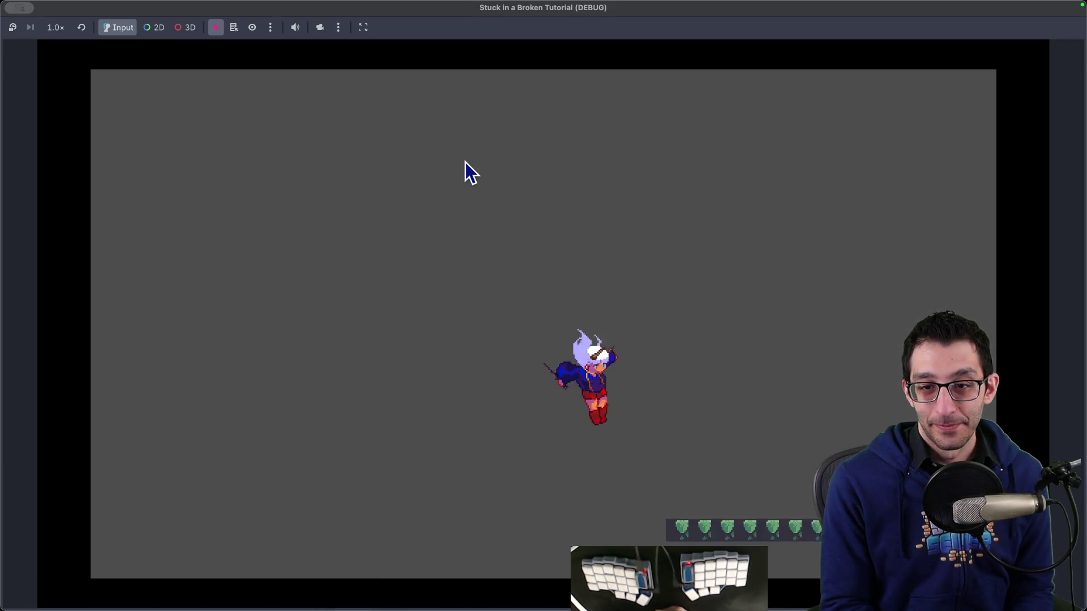
key(space)
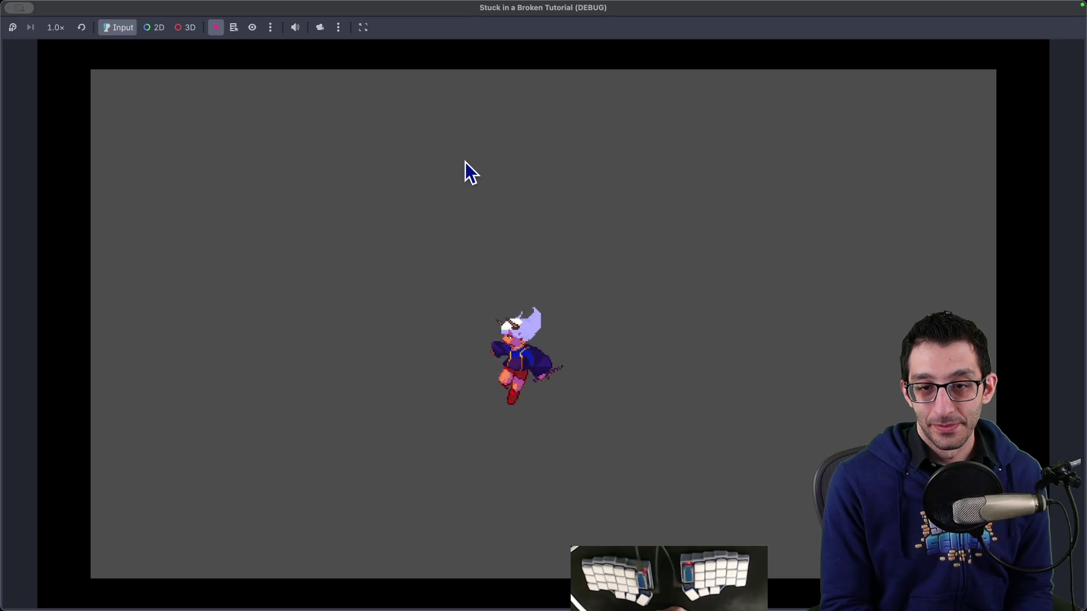
key(space)
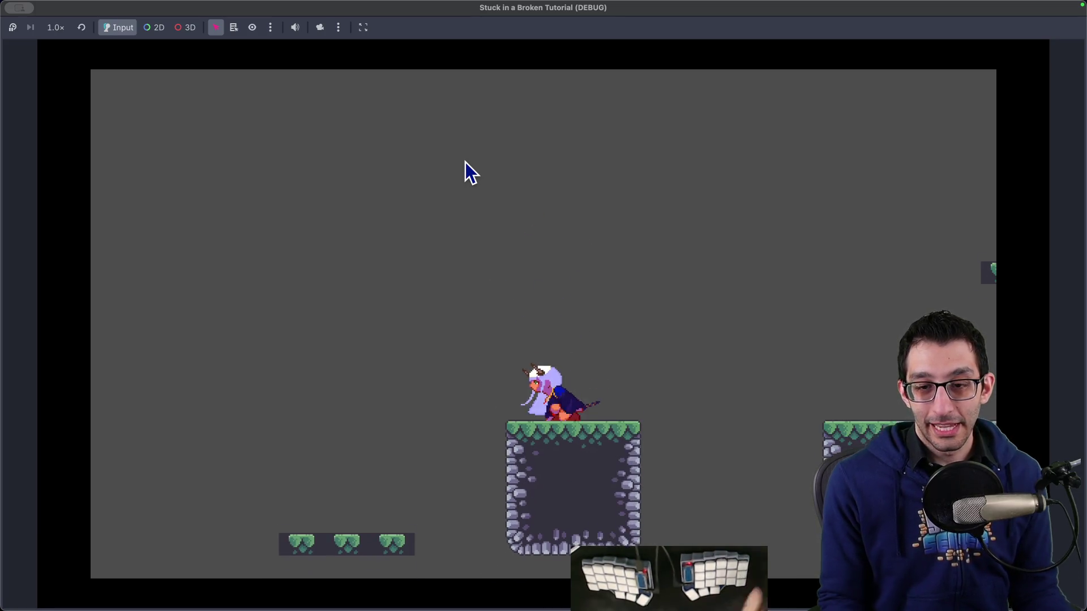
Test standing jumps, double jumps and jumping off the stone platform, then quit the game.
mouse_move(531, 605)
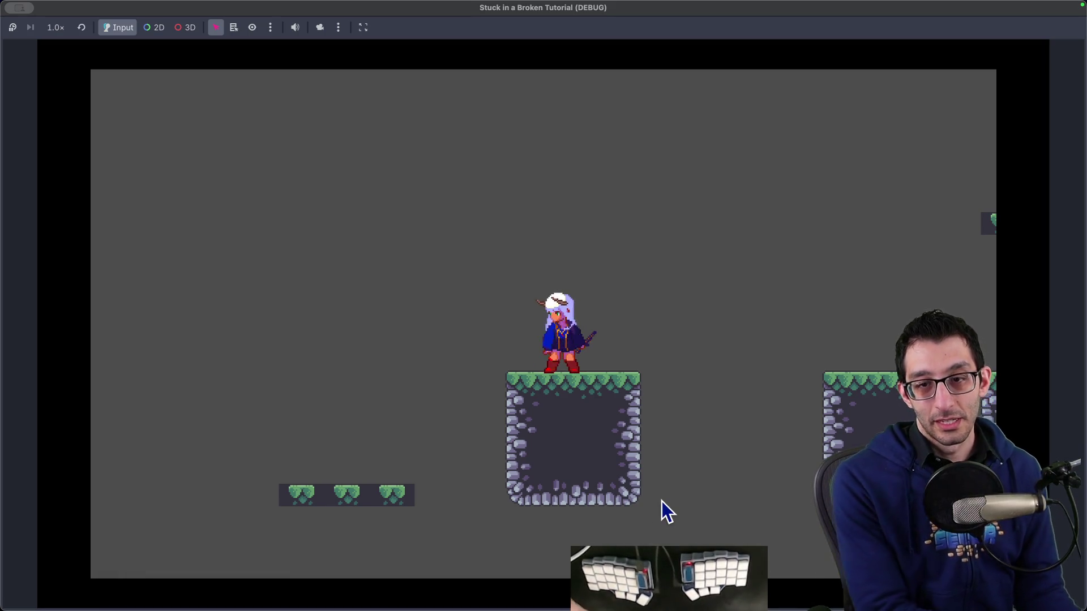
key(space)
key(space)
key(space)
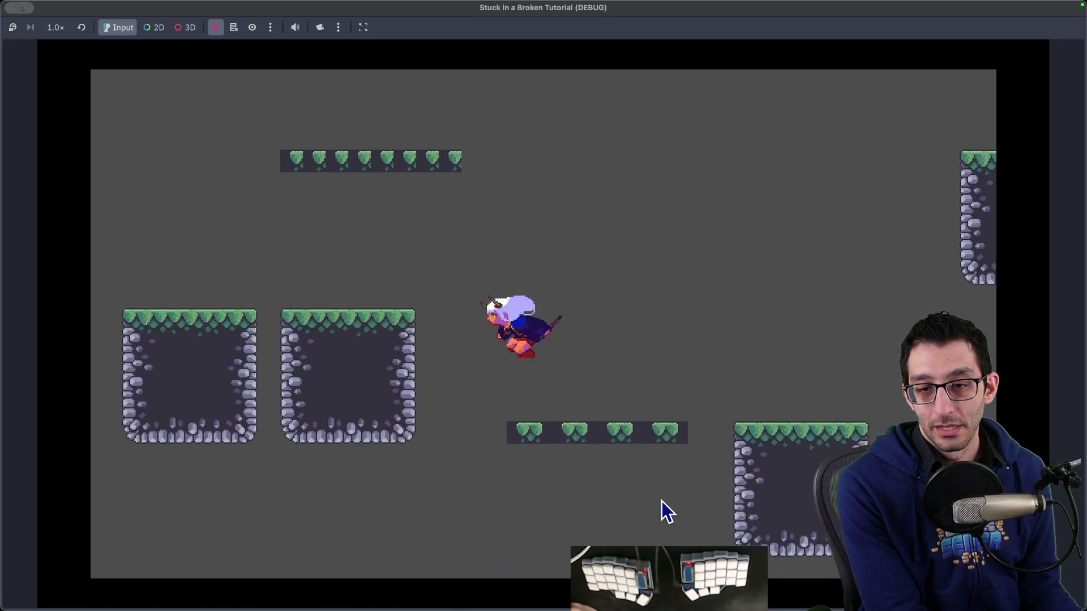
key(space)
key(space)
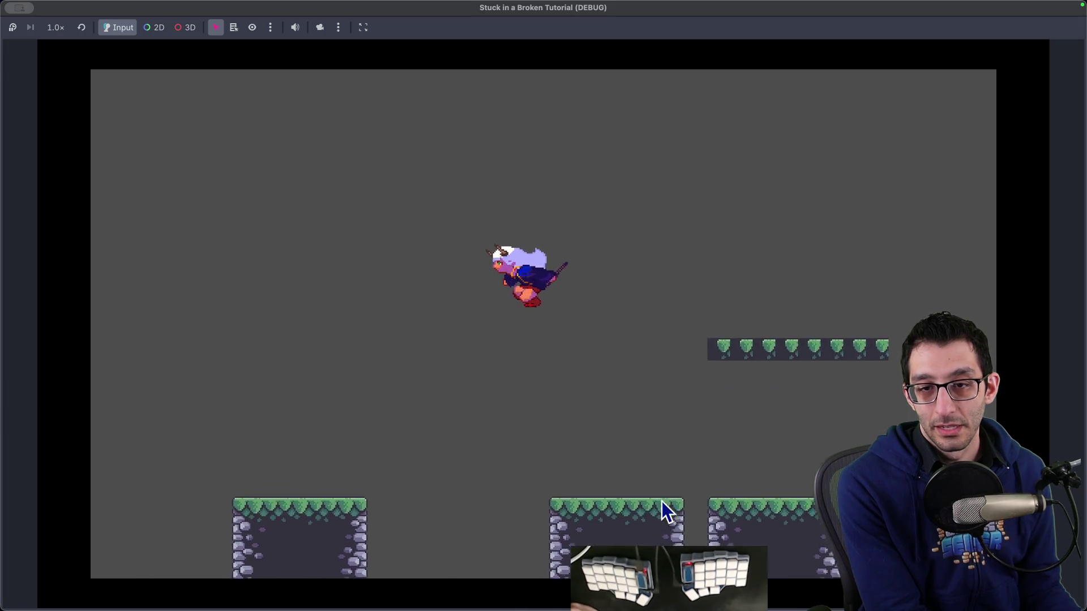
key(space)
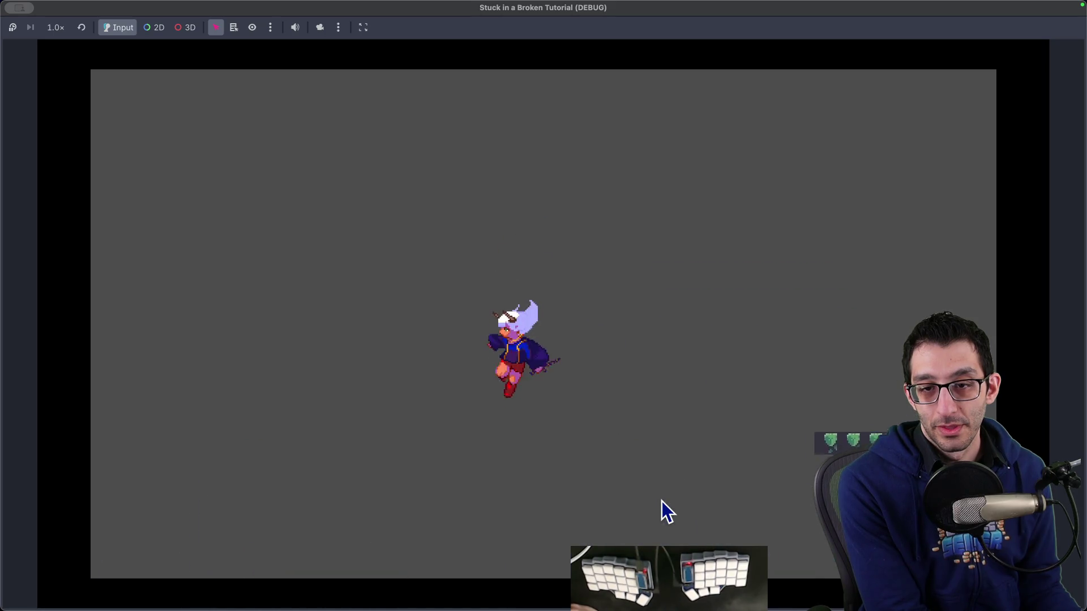
key(space)
key(space)
key(space)
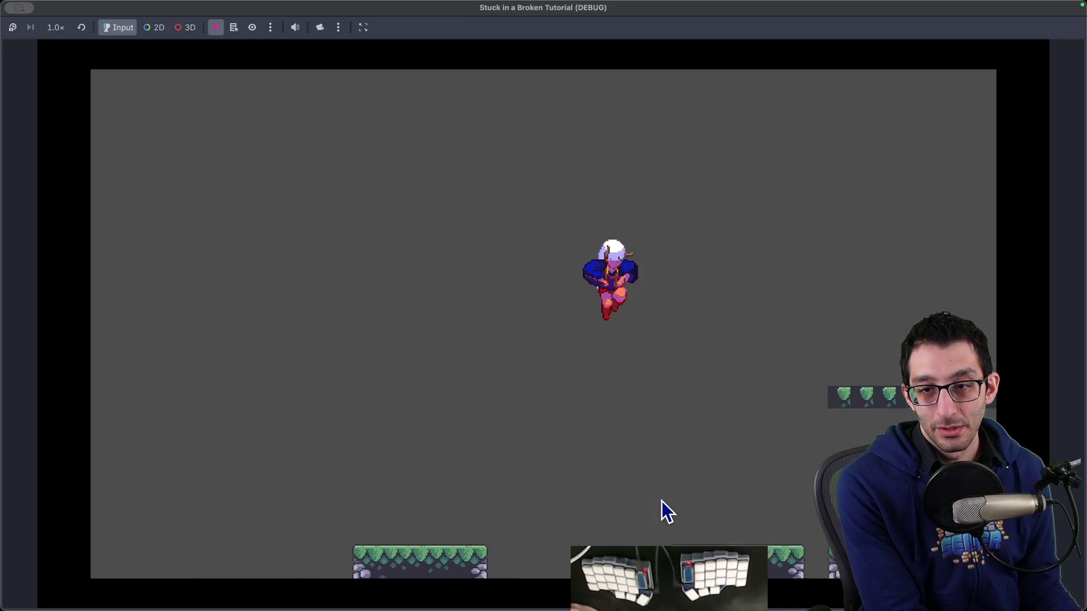
key(super+q)
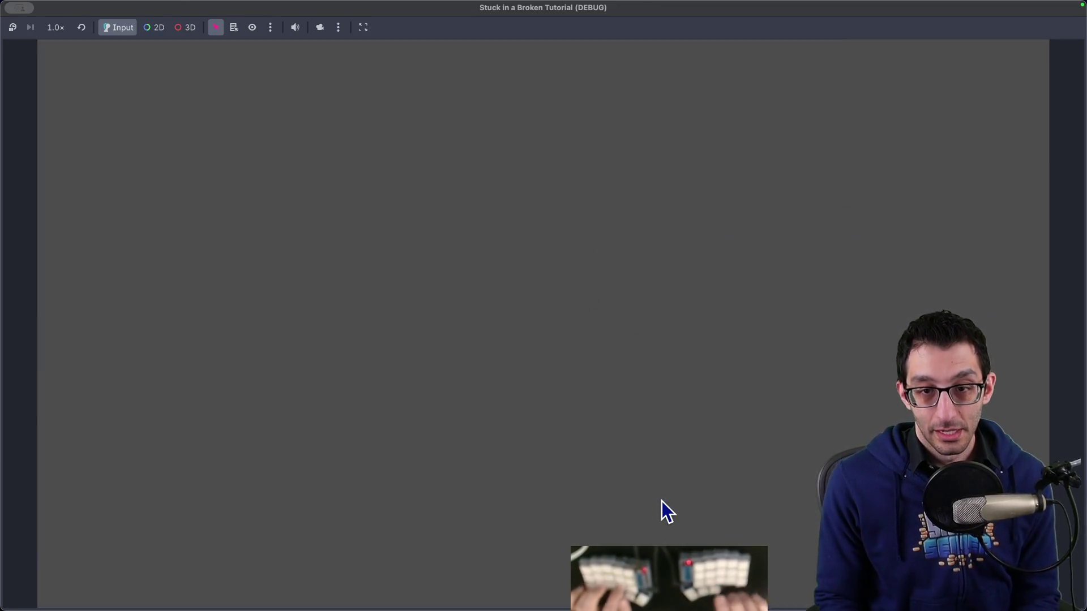
Set the double_jump→start_falling transition's switch mode to At End, save the scene, and rerun the project.
click(71, 158)
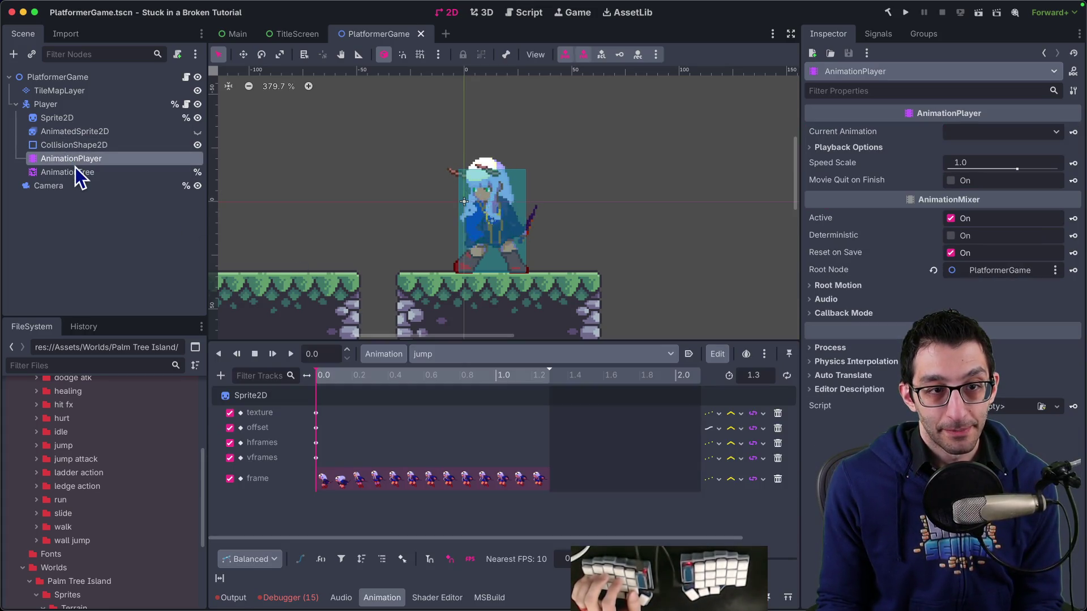
click(76, 170)
click(377, 346)
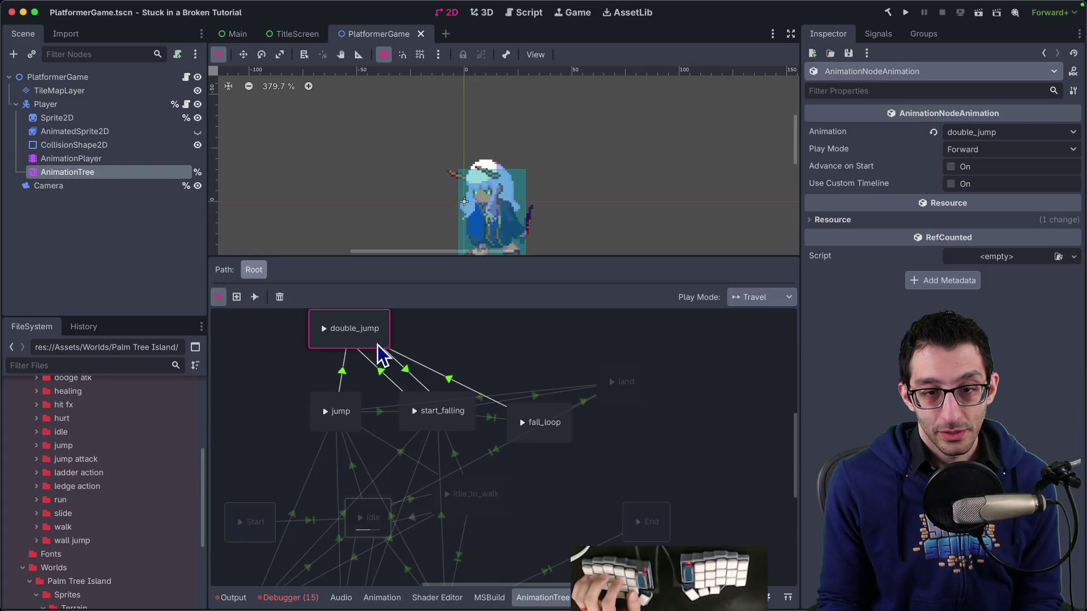
click(886, 220)
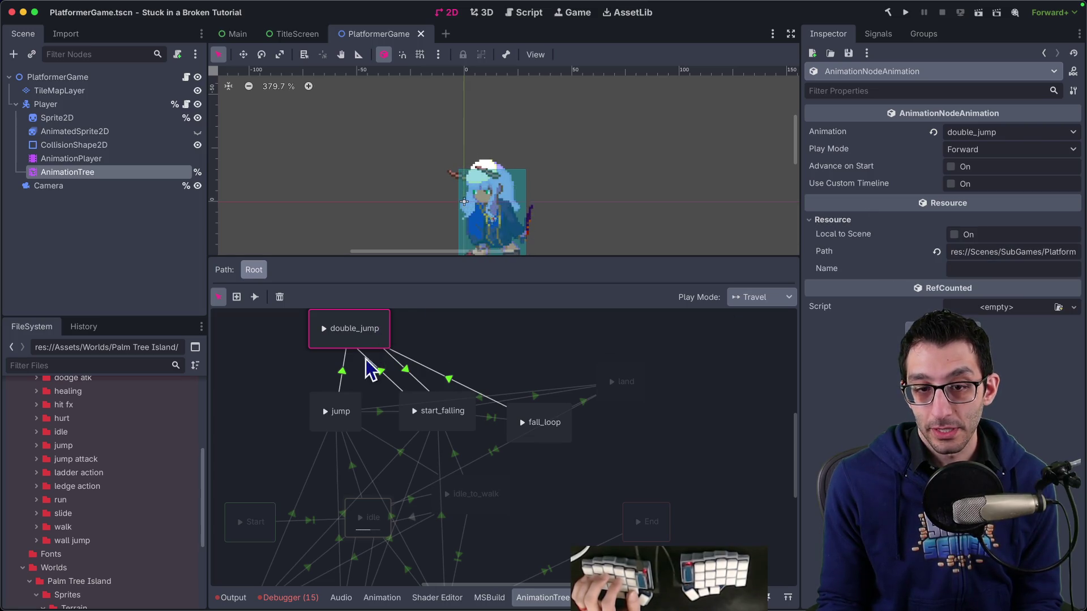
click(406, 371)
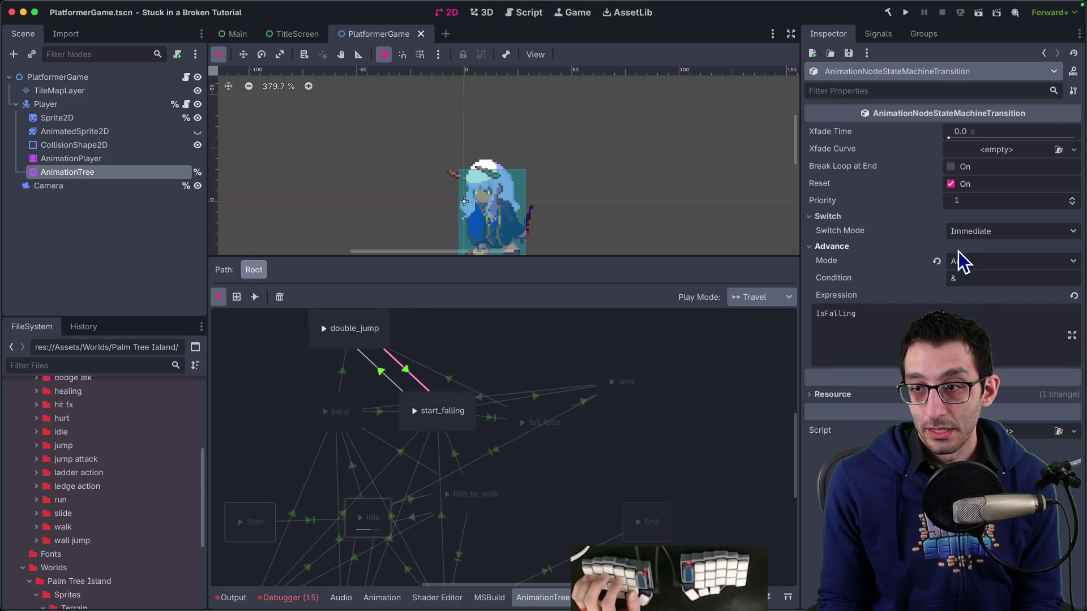
click(990, 234)
click(983, 274)
key(ctrl+s)
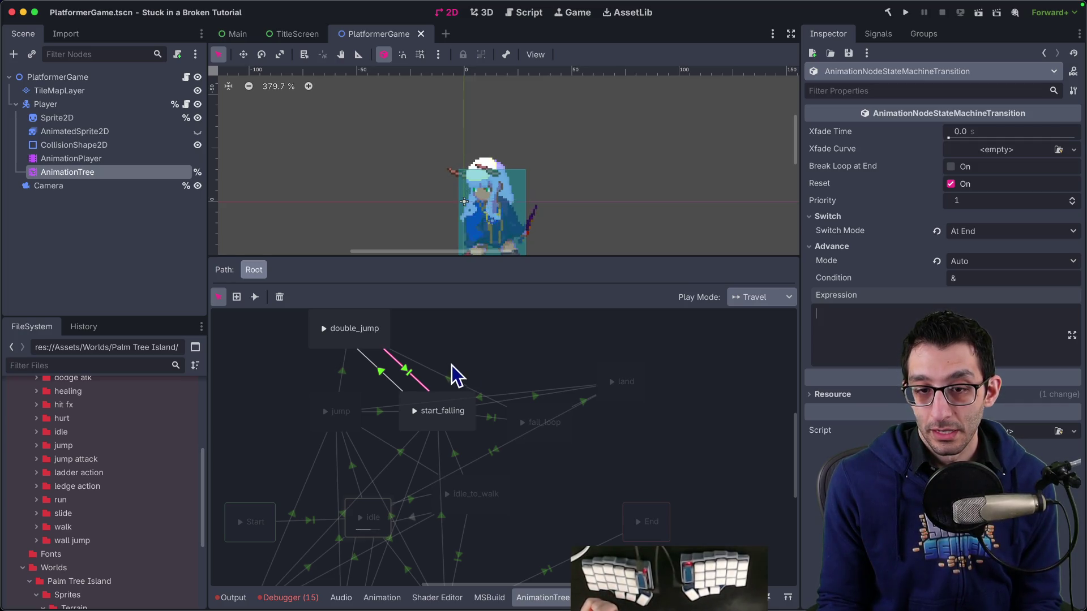
click(906, 14)
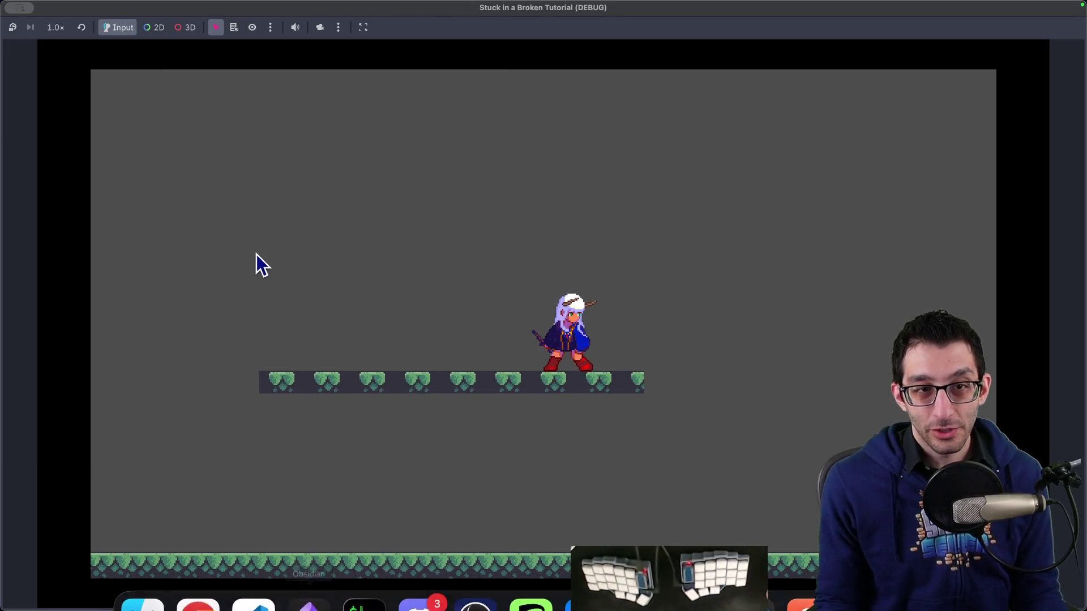
Close the game after checking that the double jump plays through before falling.
key(super+q)
Return to the character script in Rider, open a terminal, and review the airborne gravity code.
key(super+Tab)
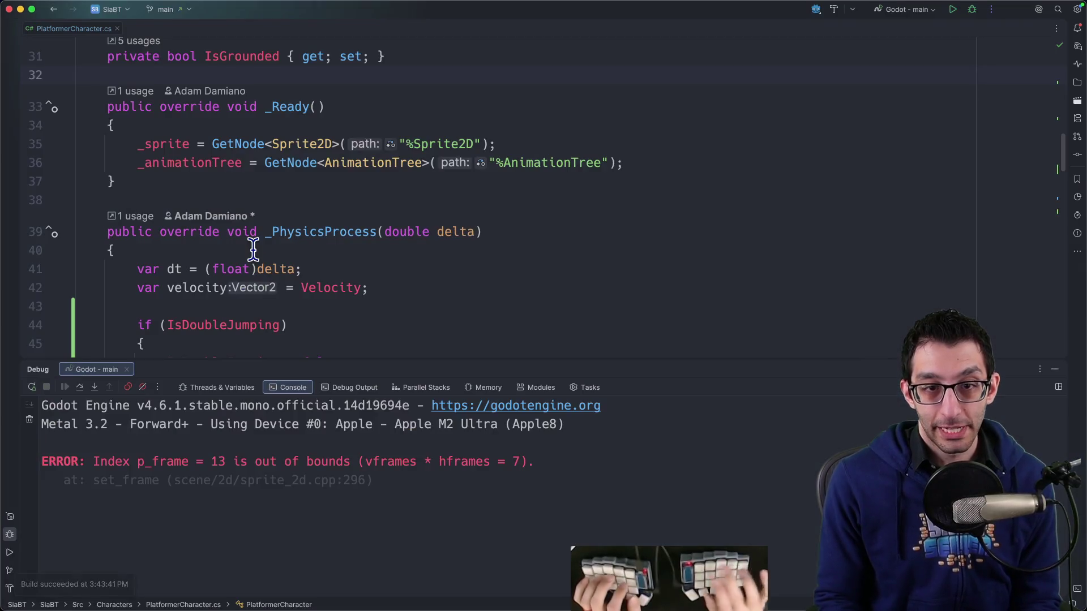
scroll(465, 277, down, 3)
key(alt+F12)
scroll(453, 276, down, 2)
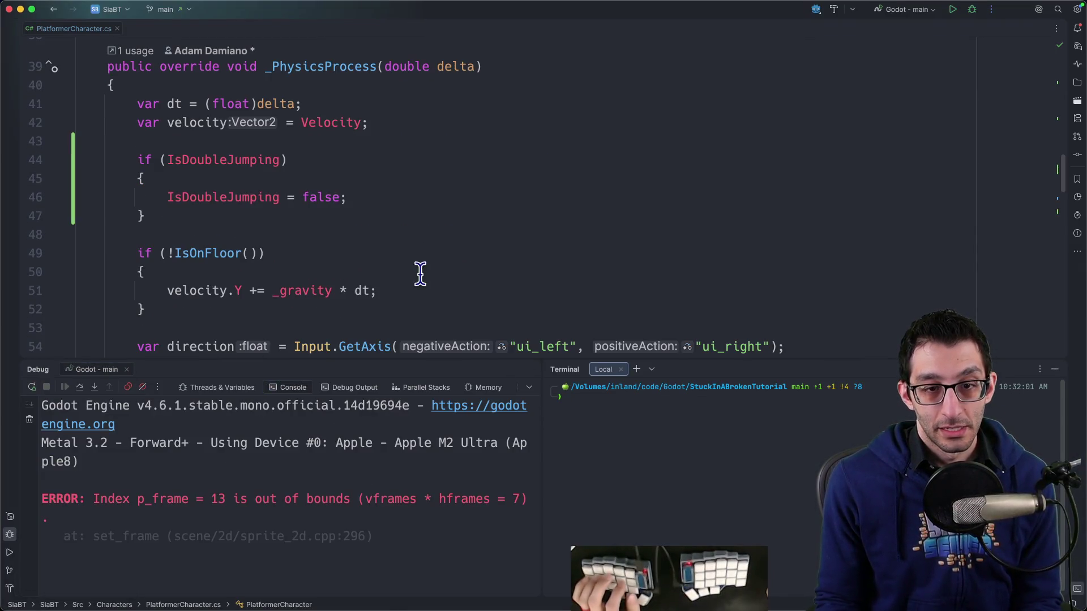
click(422, 275)
scroll(422, 277, down, 2)
key(Return)
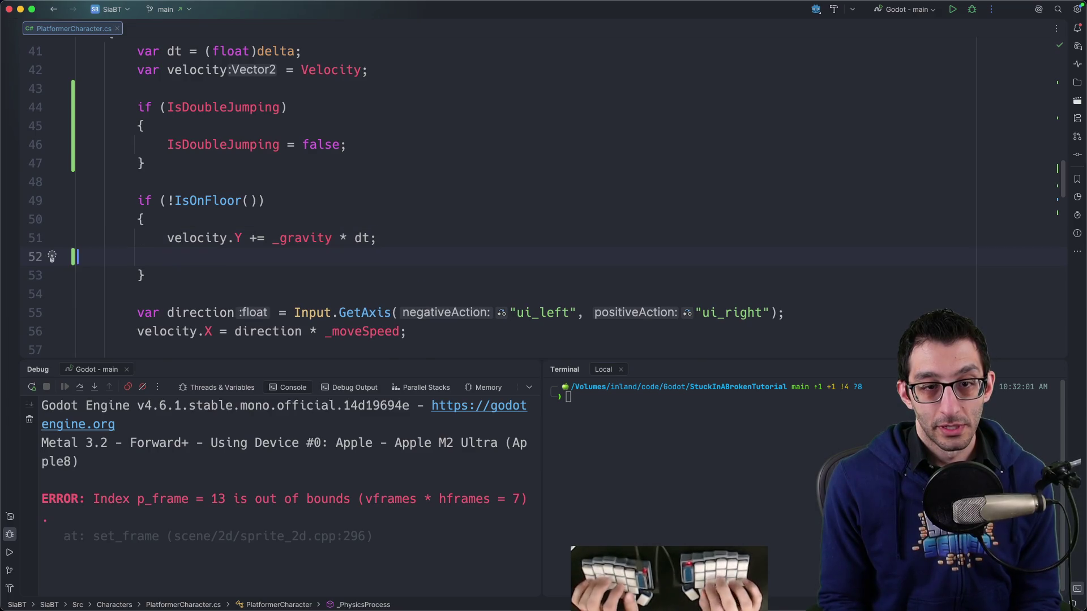
key(BackSpace)
scroll(408, 226, down, 3)
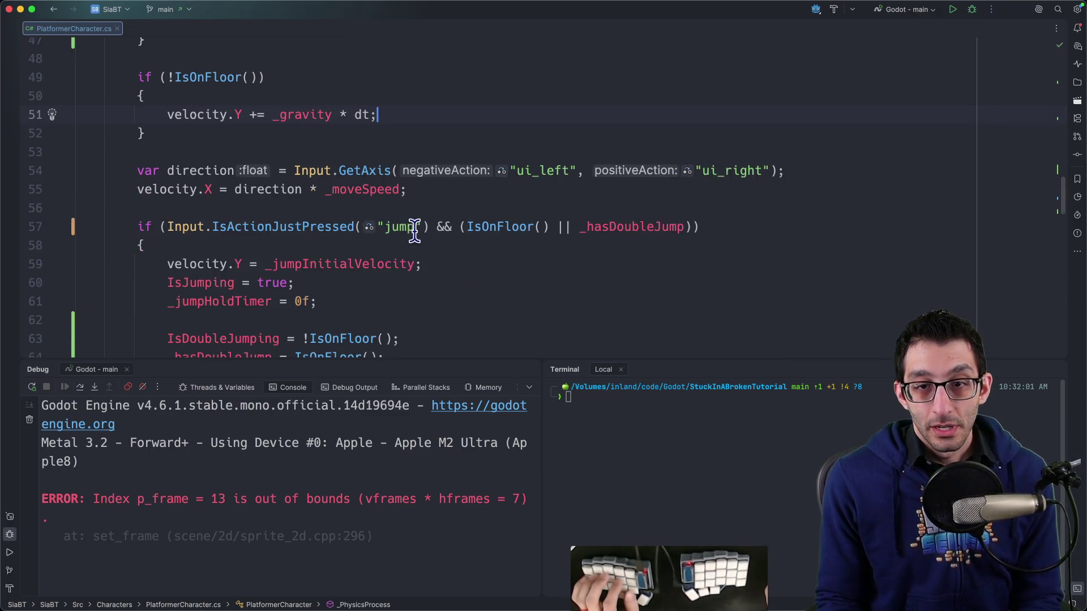
scroll(413, 229, down, 1)
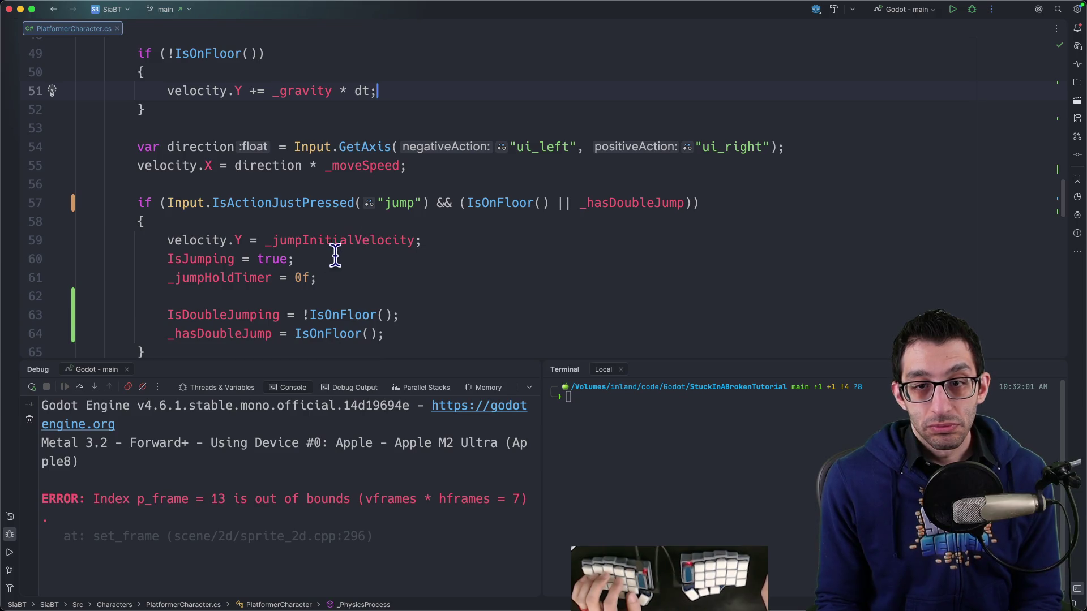
scroll(493, 260, down, 10)
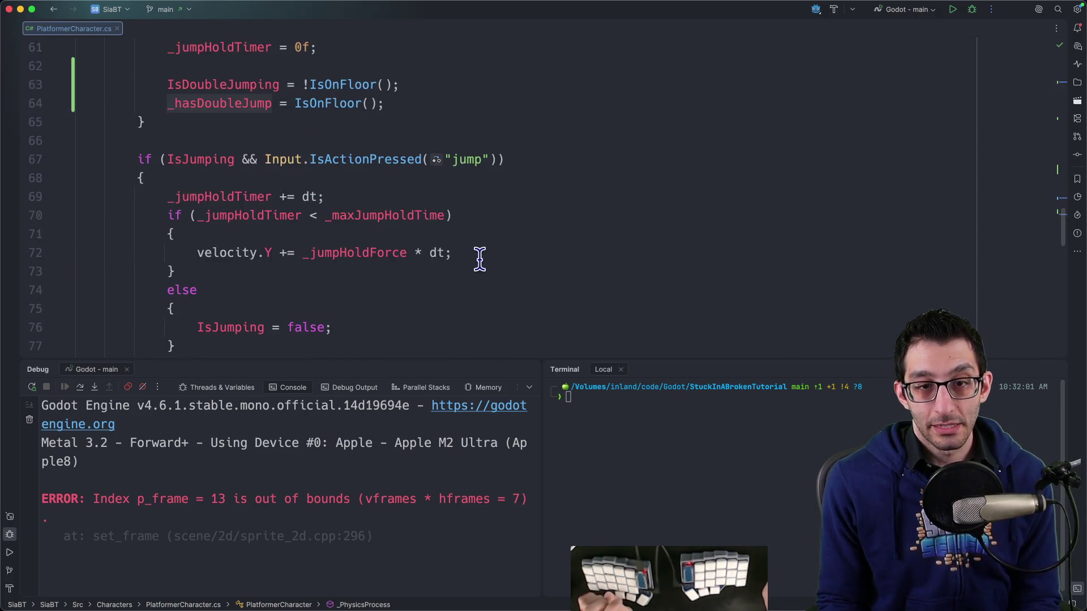
scroll(467, 262, up, 12)
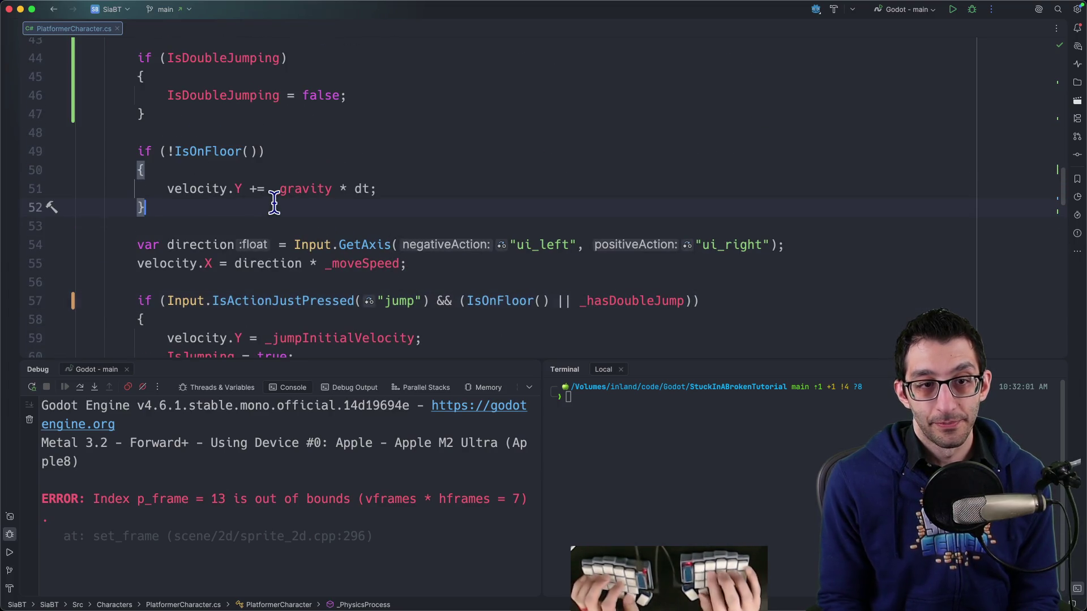
Add an else branch after the IsOnFloor check setting _hasDoubleJump = true;.
text(e)
key(Return)
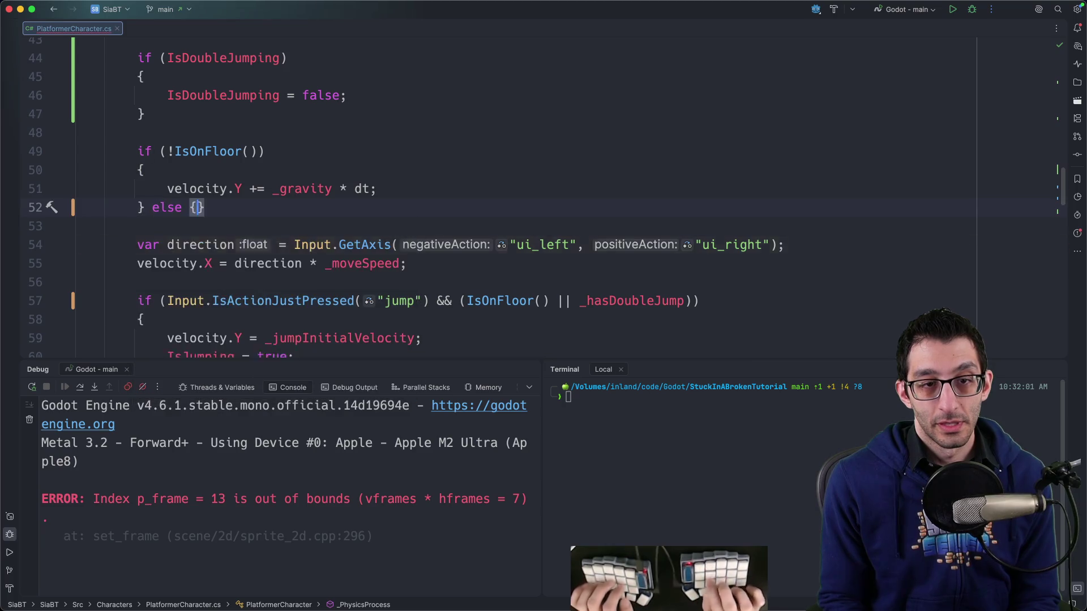
key(Return)
text(_hasDoubleJump = true;)
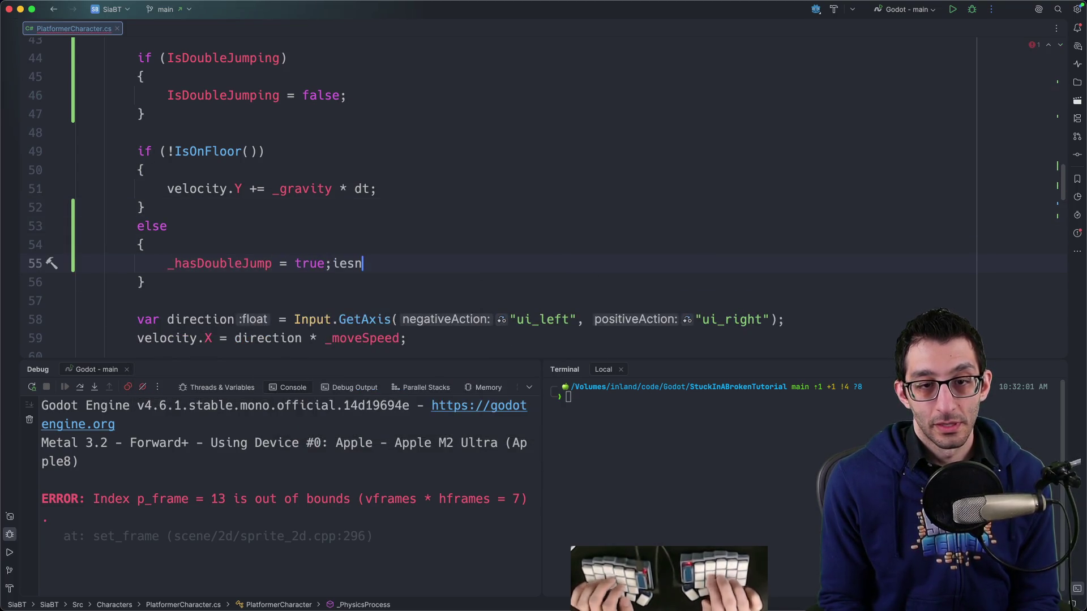
text(// so that it works when falling)
key(Return)
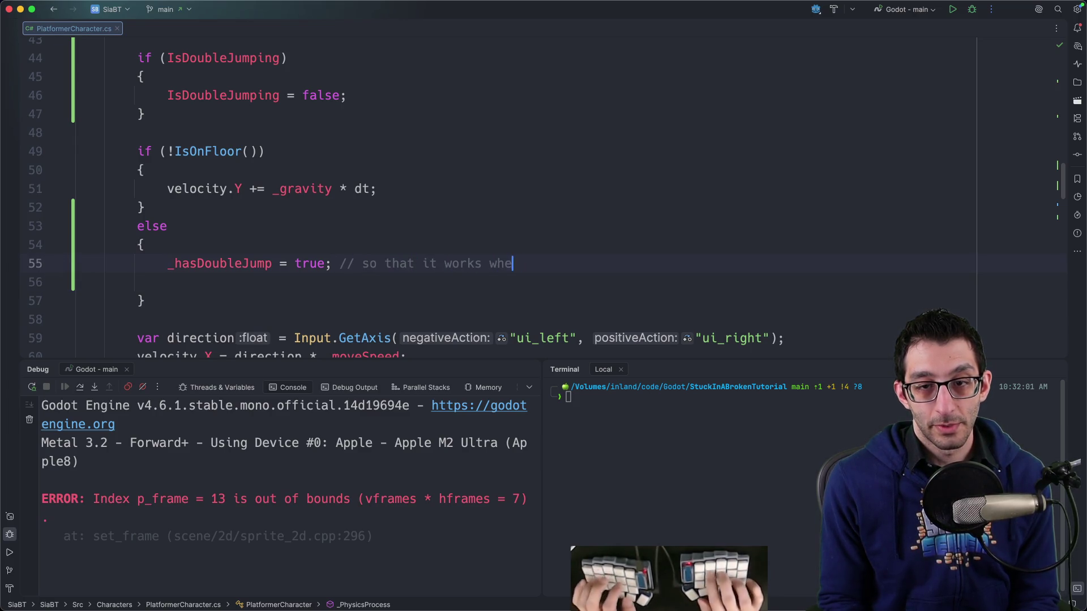
key(BackSpace)
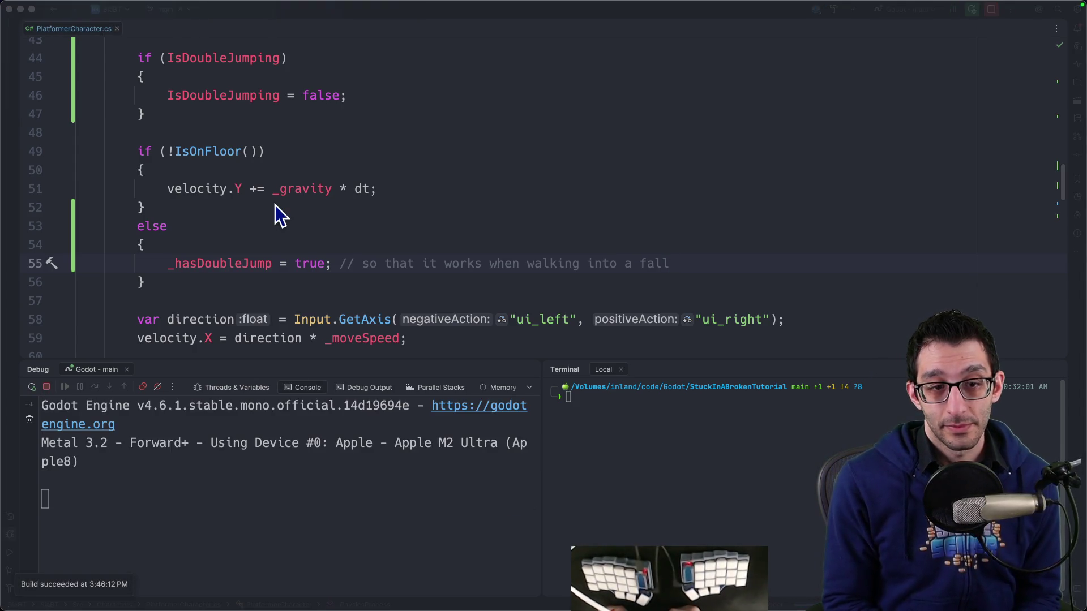
Run the character left and right, jumping across platforms onto the stone block.
key(Left)
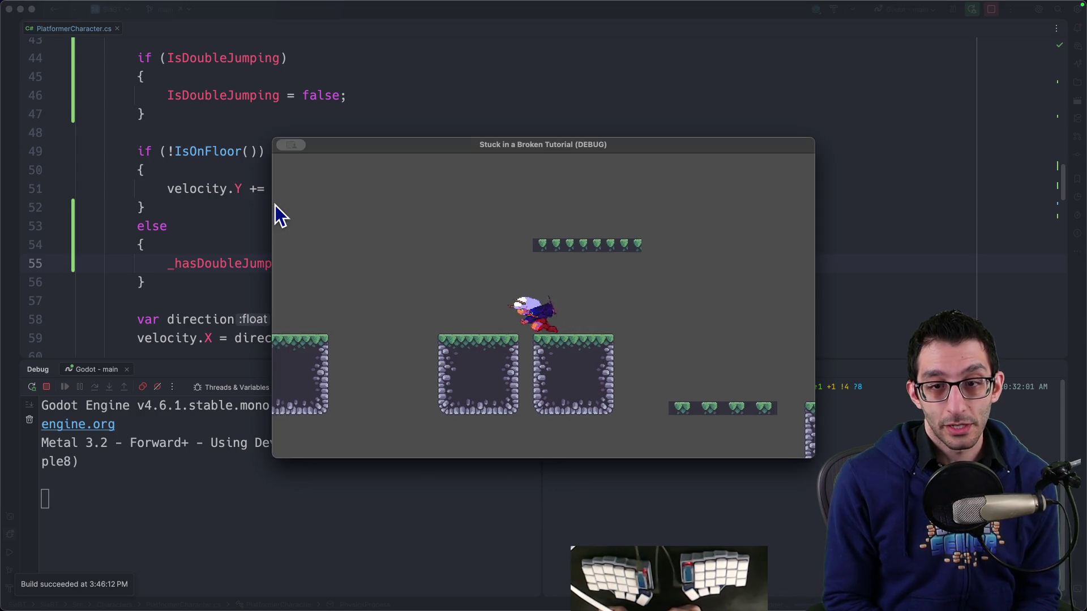
key(space)
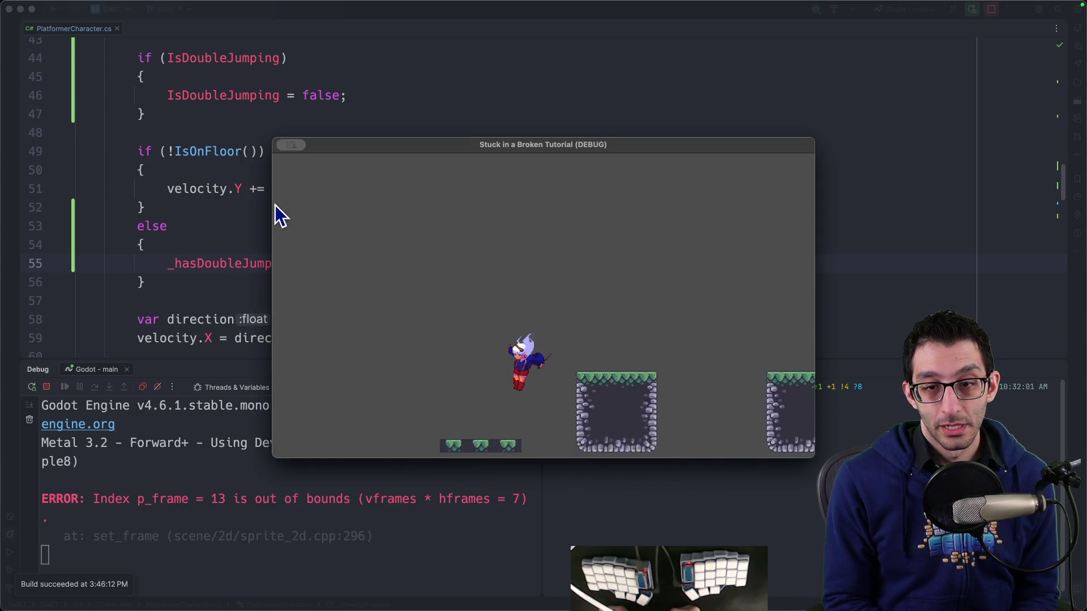
key(Right)
key(space)
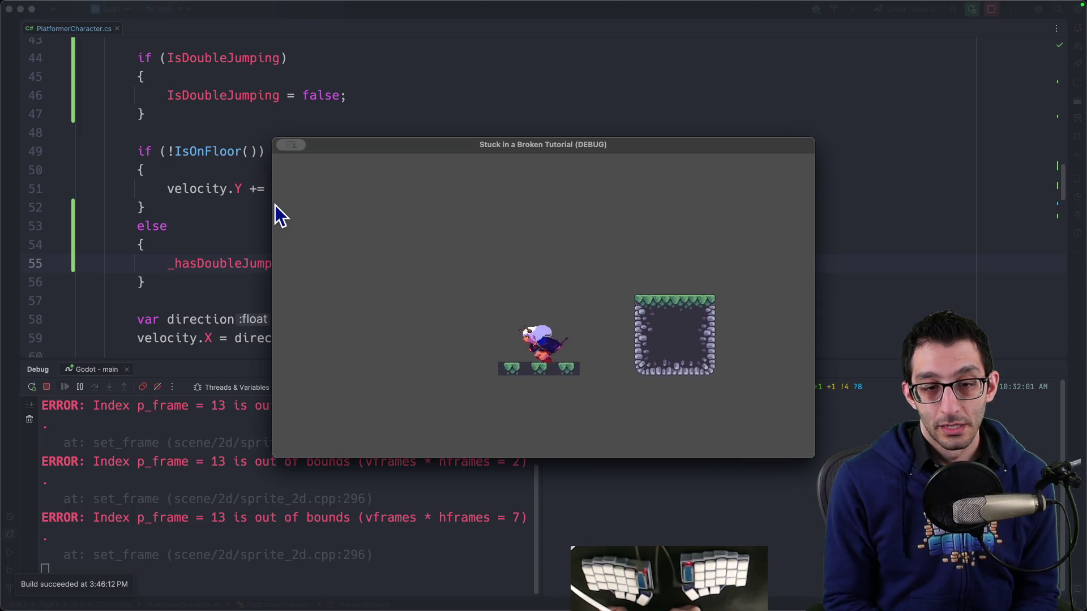
key(Right)
key(space)
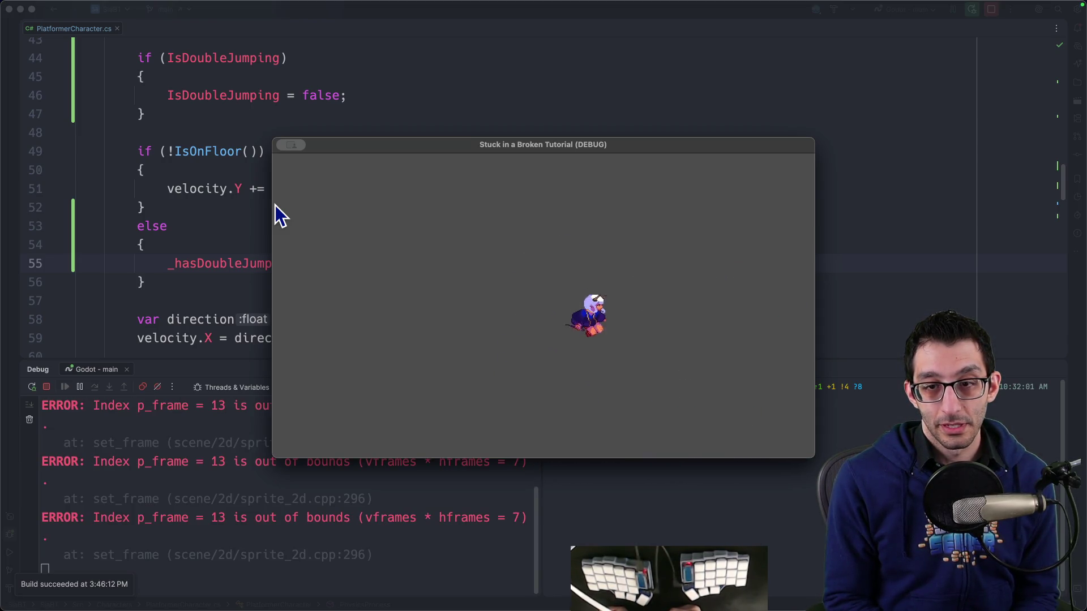
key(Right)
key(space)
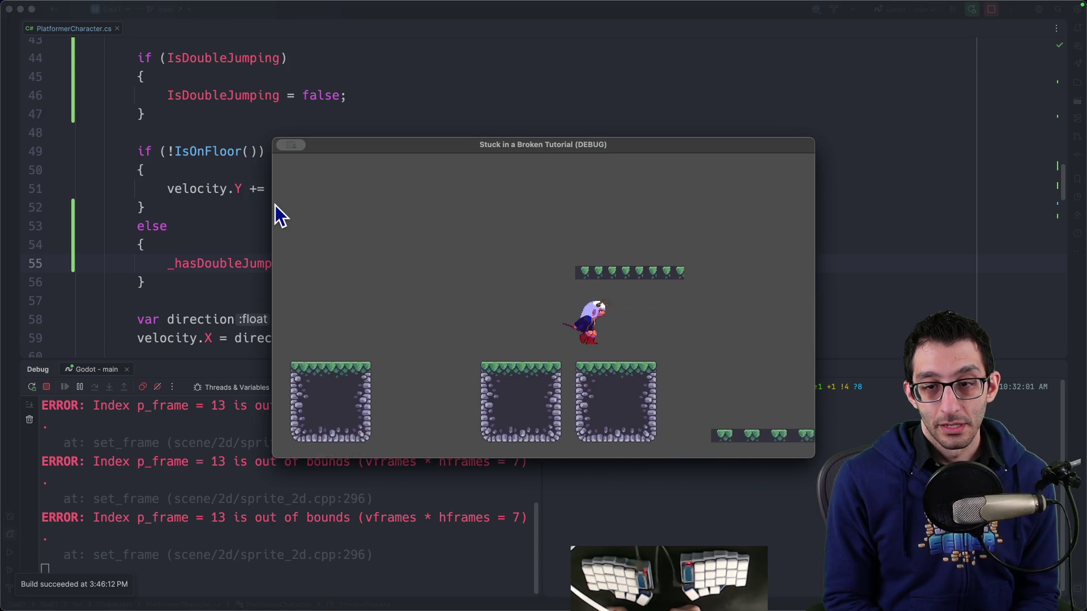
key(Left)
key(space)
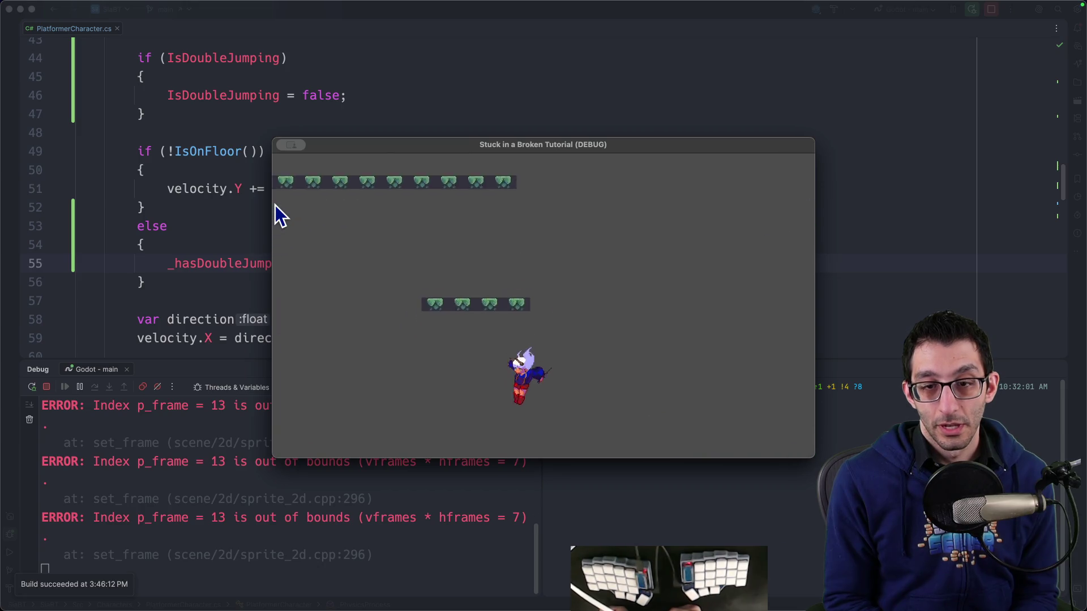
Jump up through the platforms, using midair double jumps to reach higher ledges.
key(space)
key(space)
key(space)
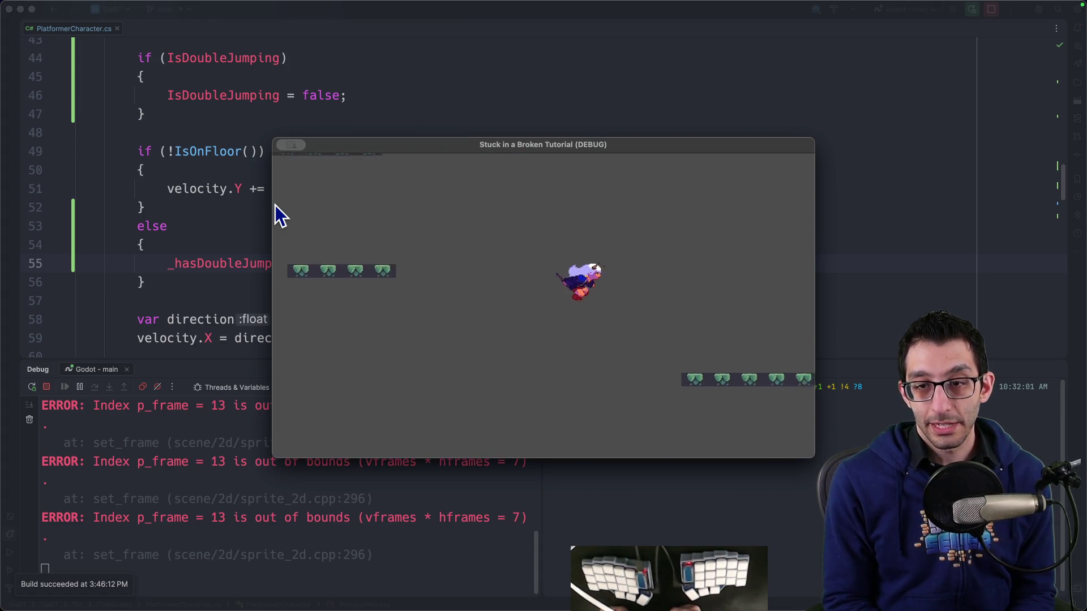
key(space)
key(space)
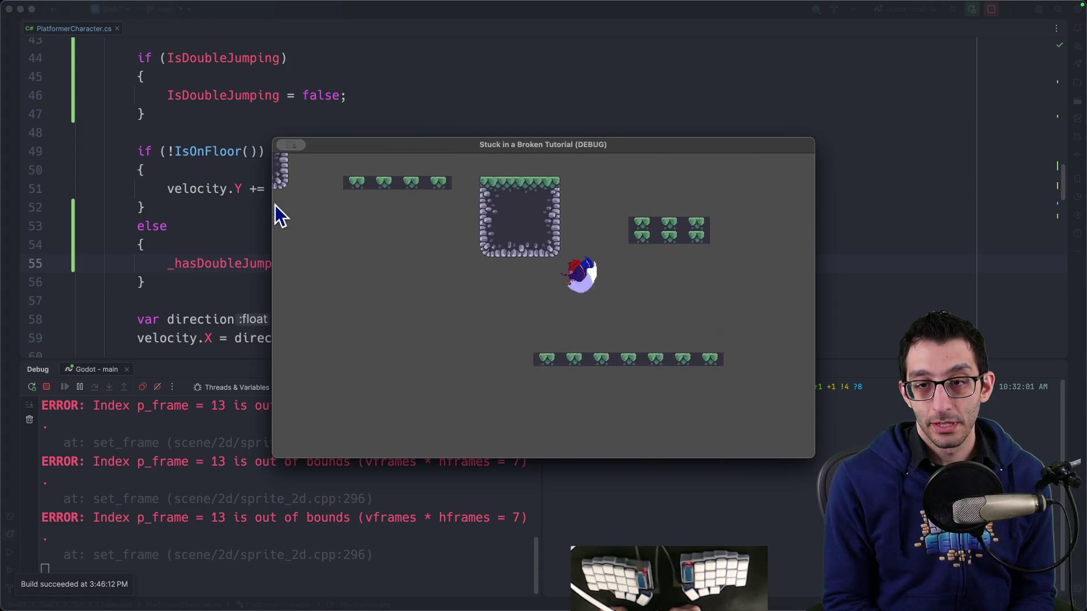
key(space)
key(space)
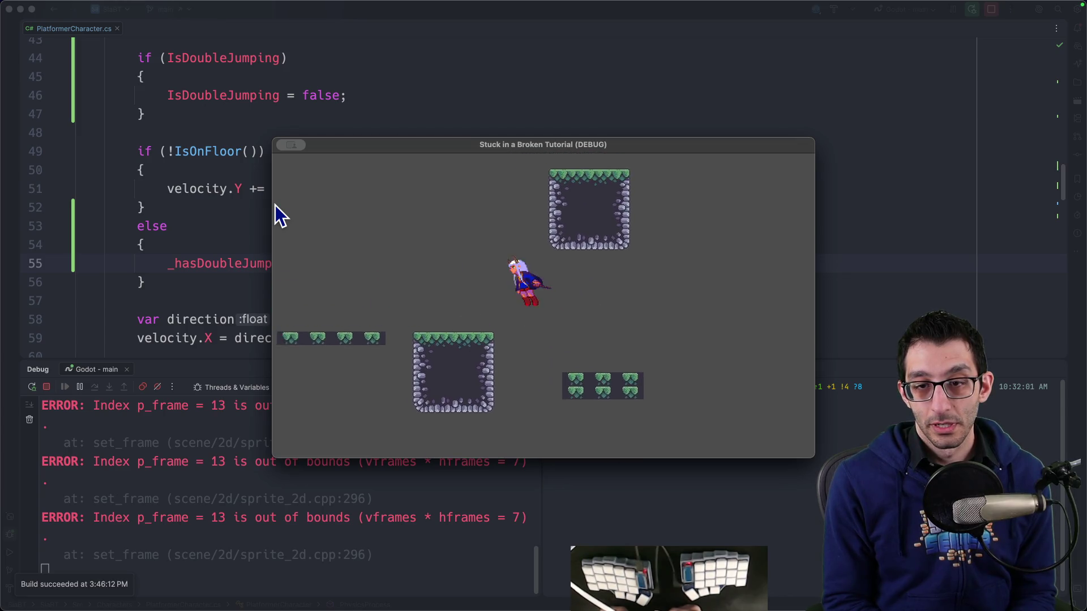
key(space)
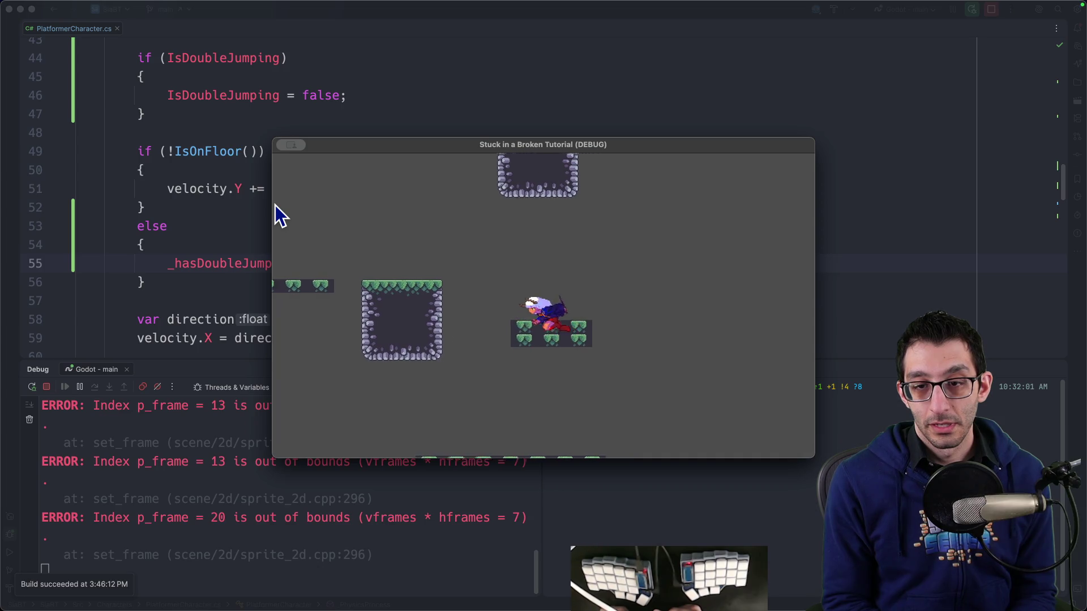
key(space)
key(Left)
key(space)
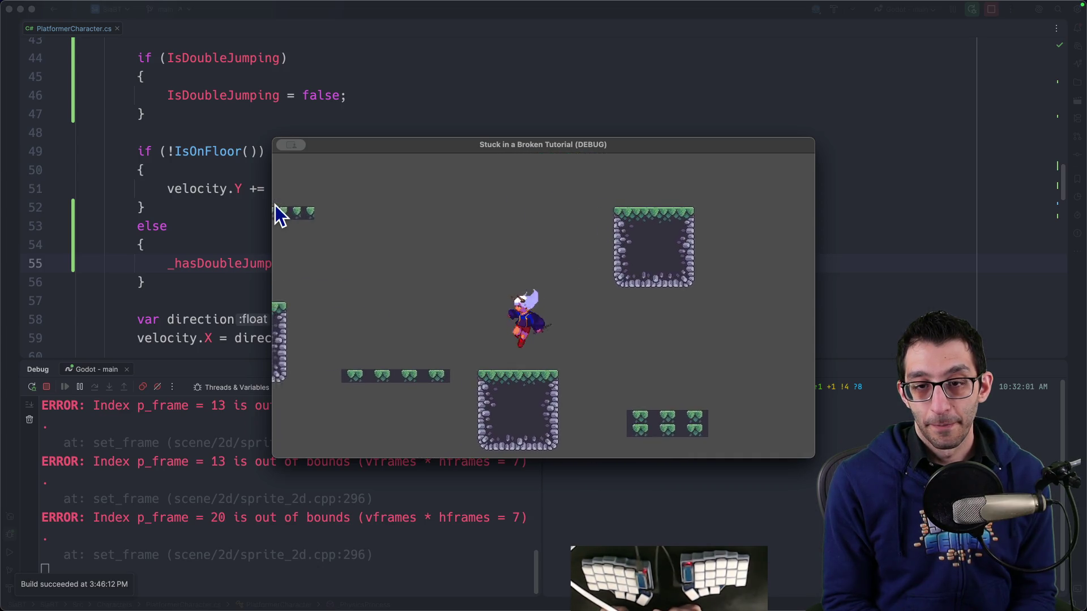
key(Right)
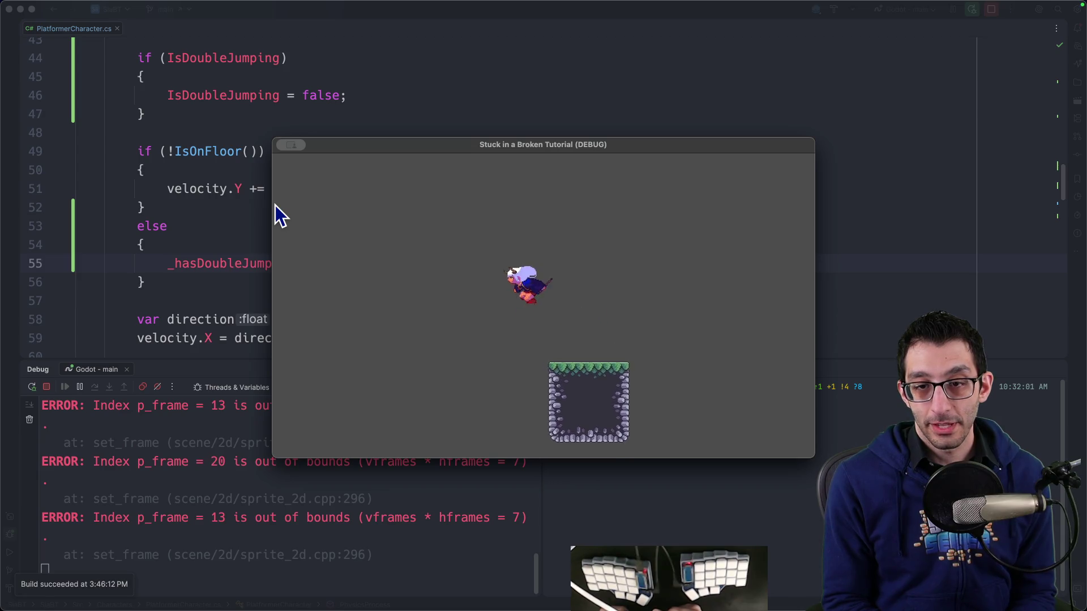
Walk off platform edges and double jump to confirm it works after falling, then quit the game.
key(Left)
key(space)
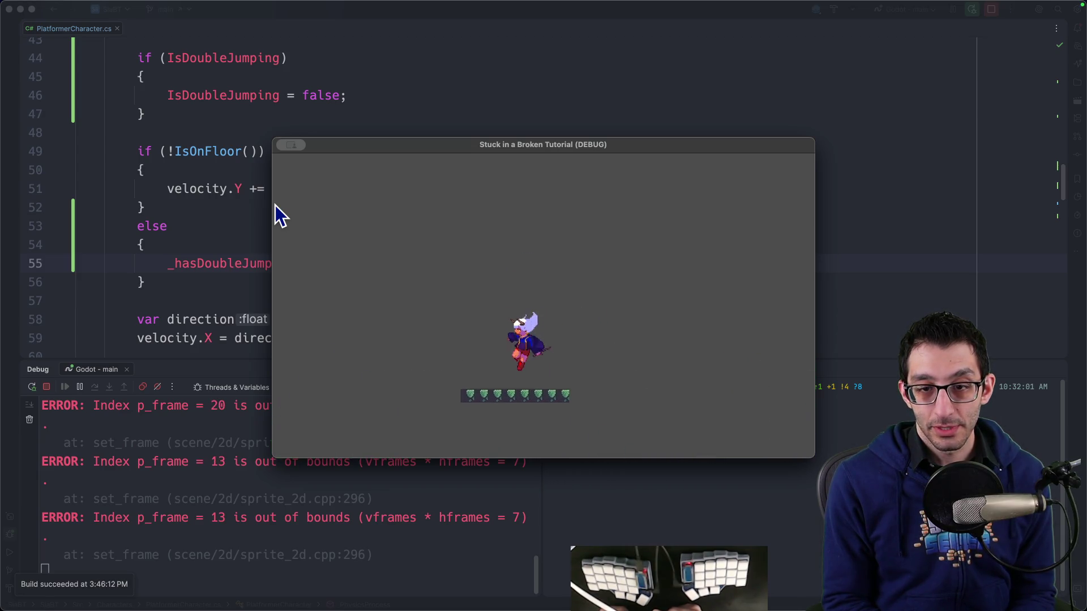
key(space)
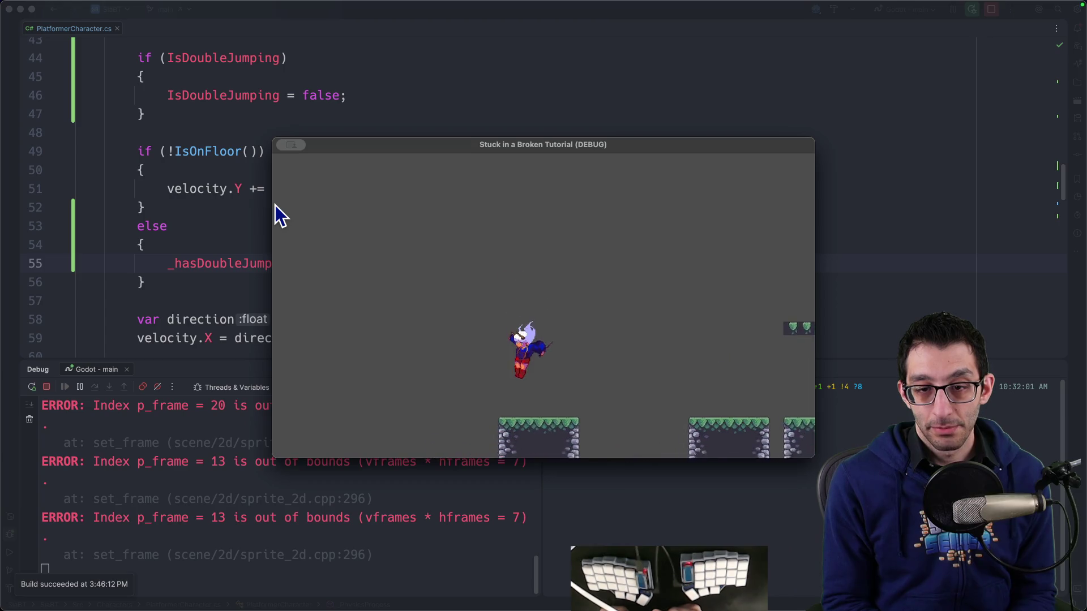
key(space)
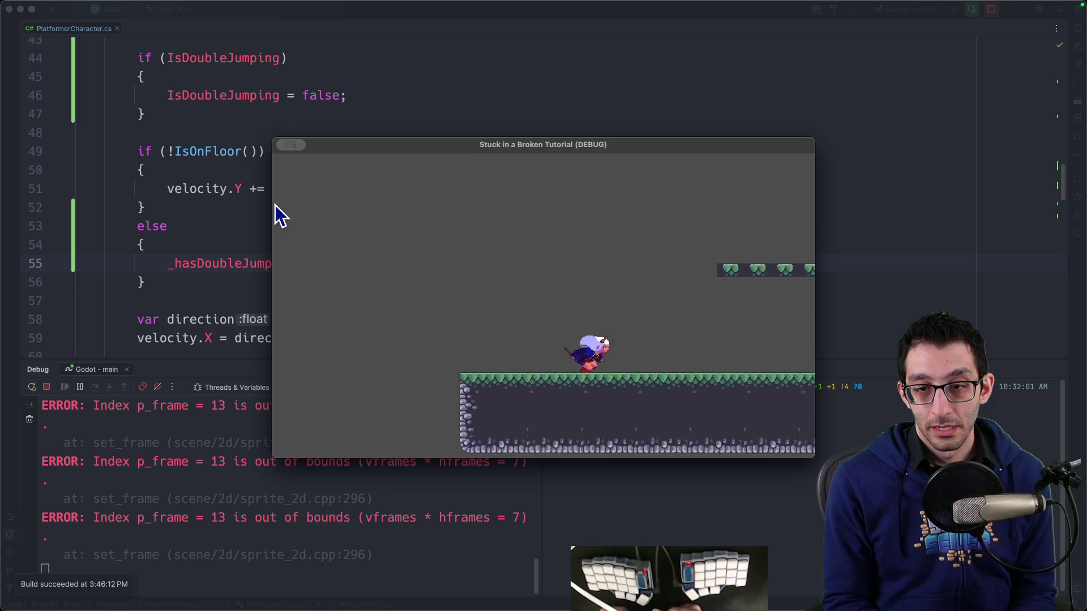
key(space)
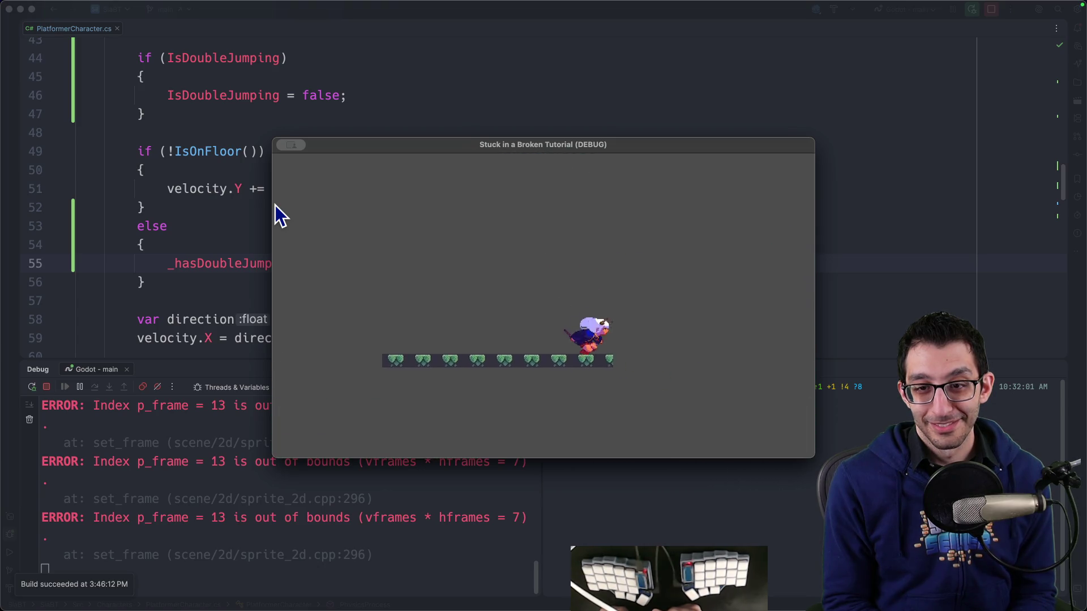
key(space)
key(space)
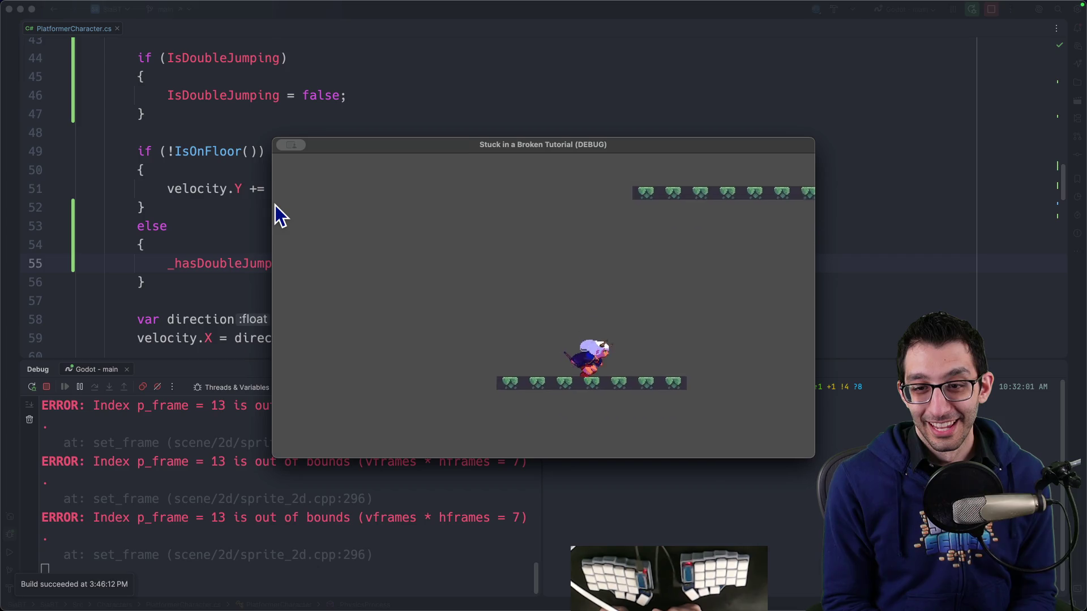
key(space)
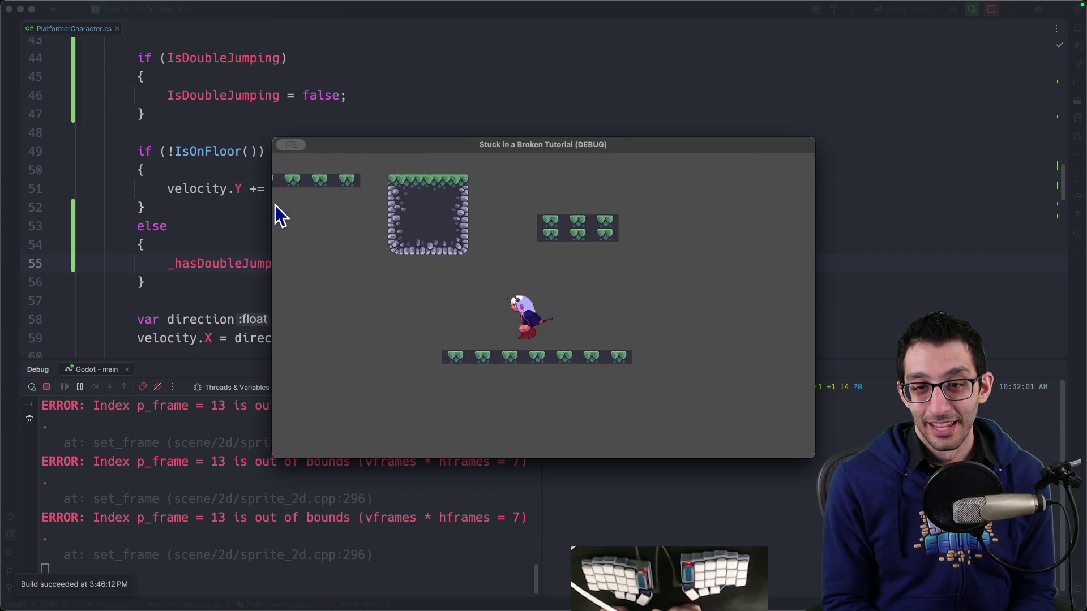
key(space)
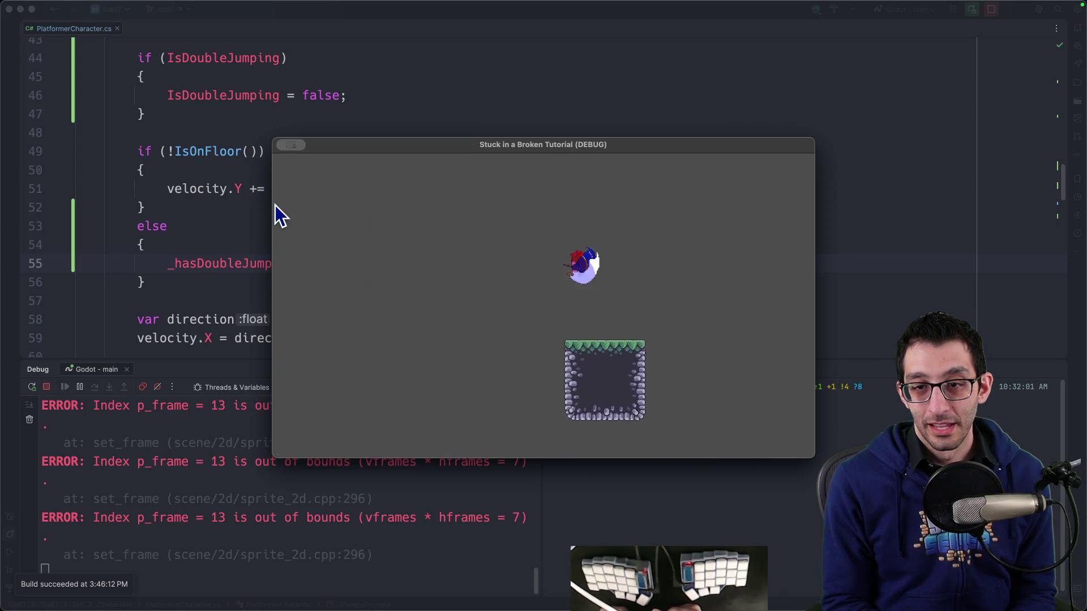
key(Left)
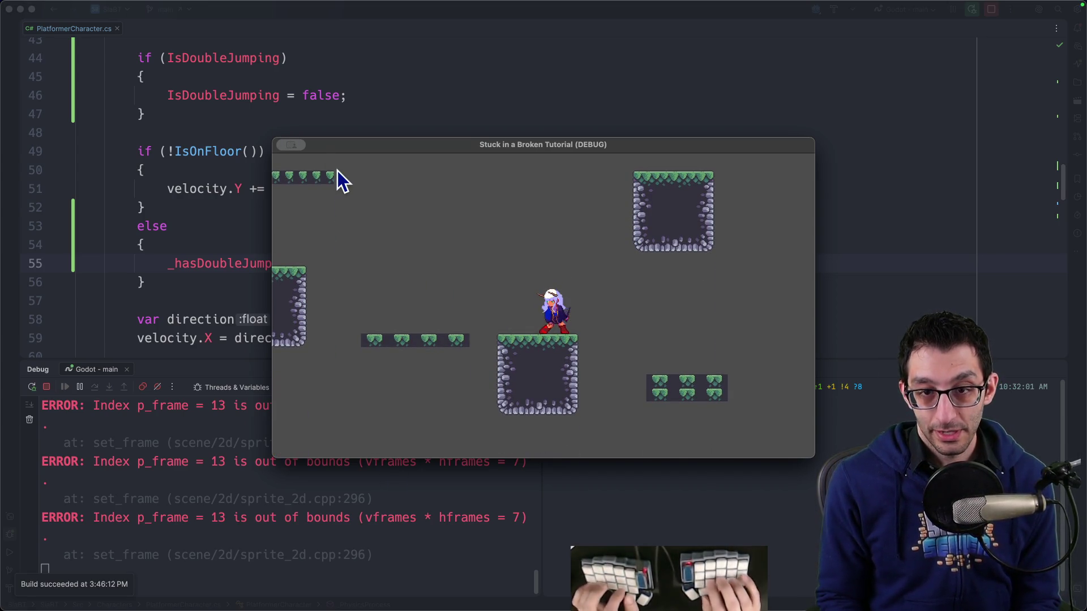
key(super+q)
mouse_move(753, 600)
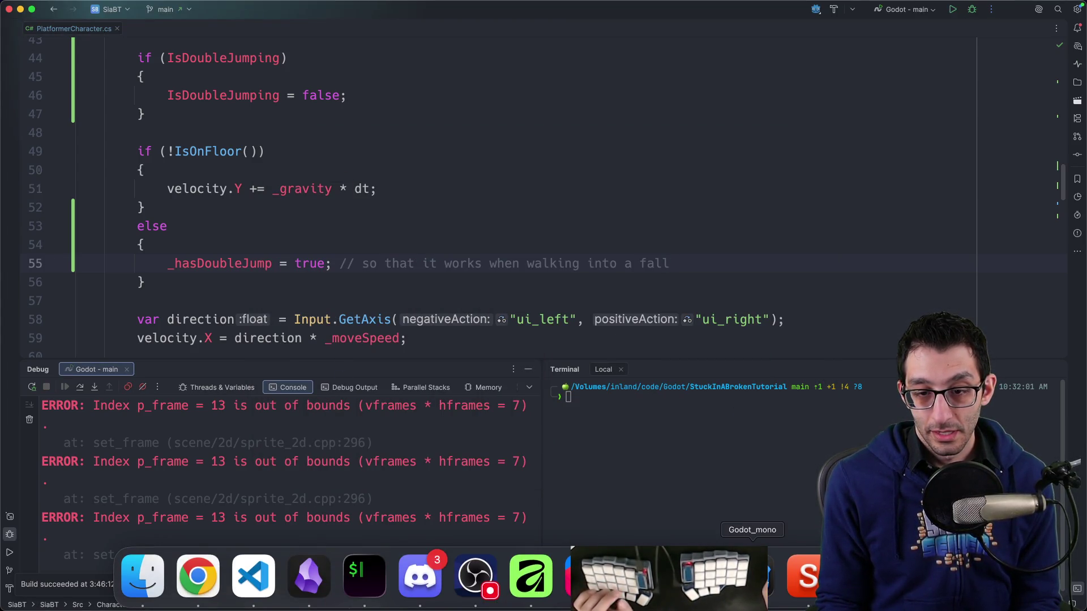
Show the AnimationPlayer's double_jump animation and inspect its texture, hframes and vframes keys.
click(752, 578)
click(115, 159)
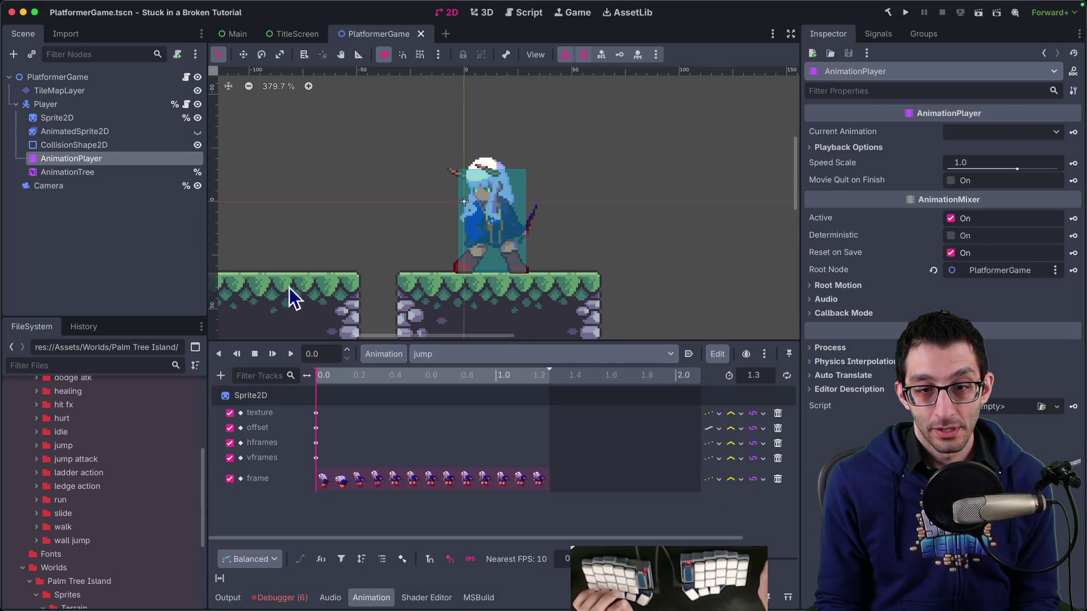
click(447, 355)
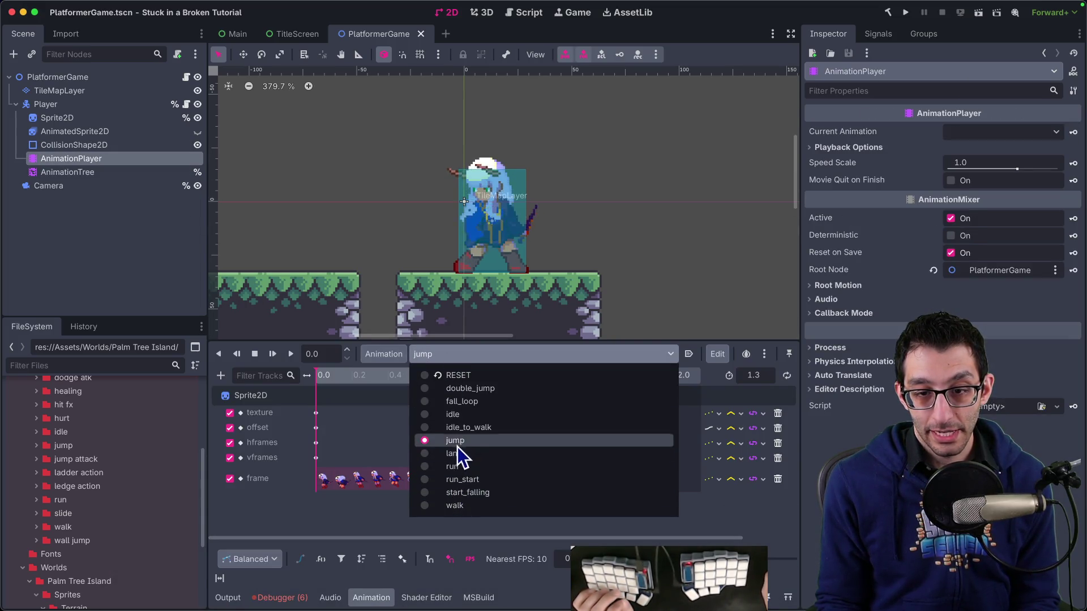
click(464, 391)
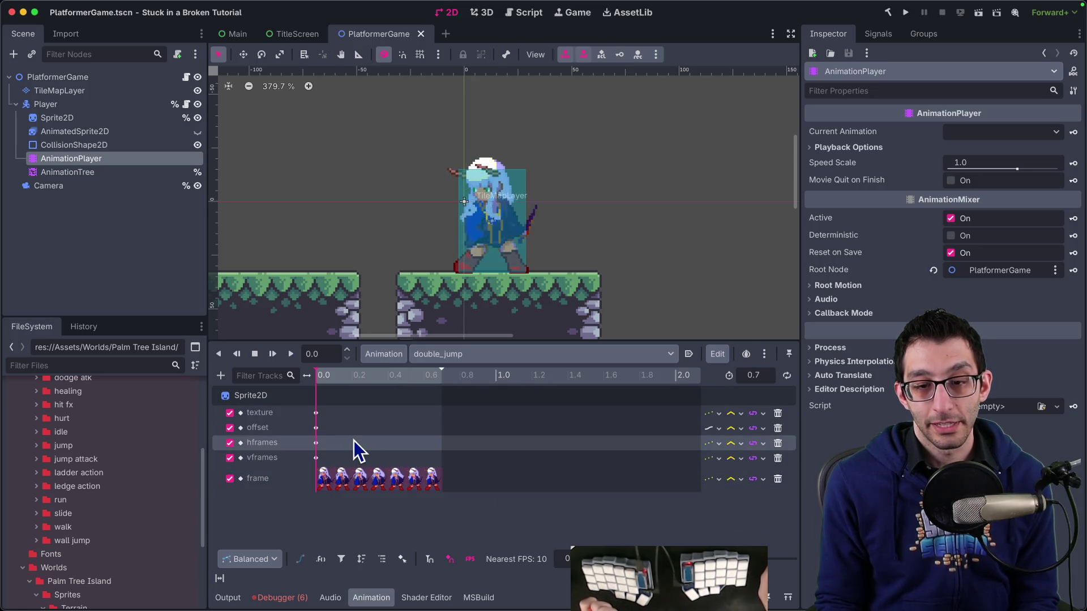
click(316, 414)
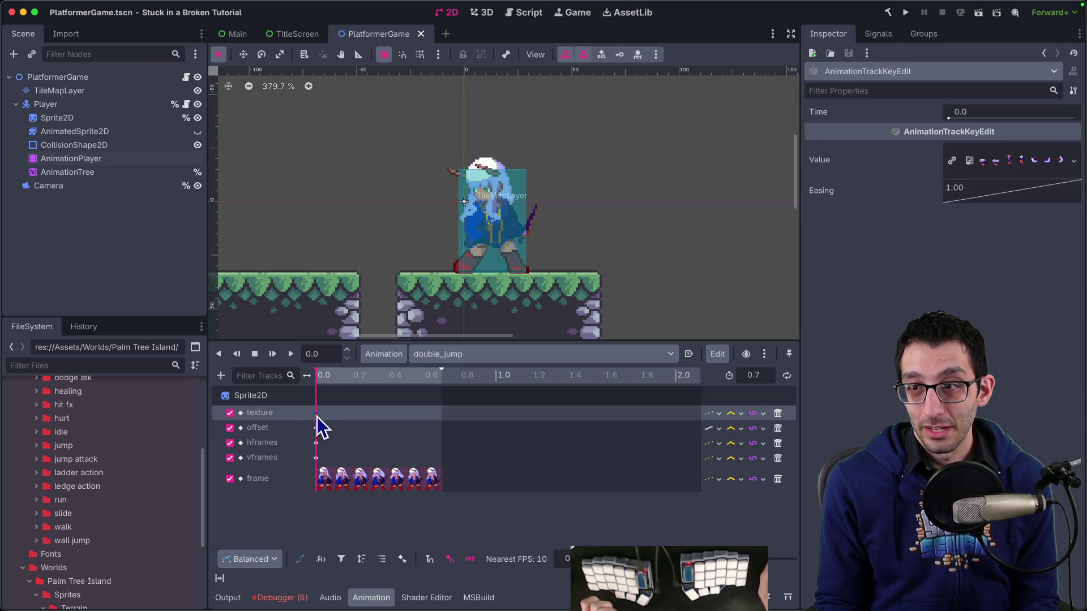
click(317, 441)
click(316, 457)
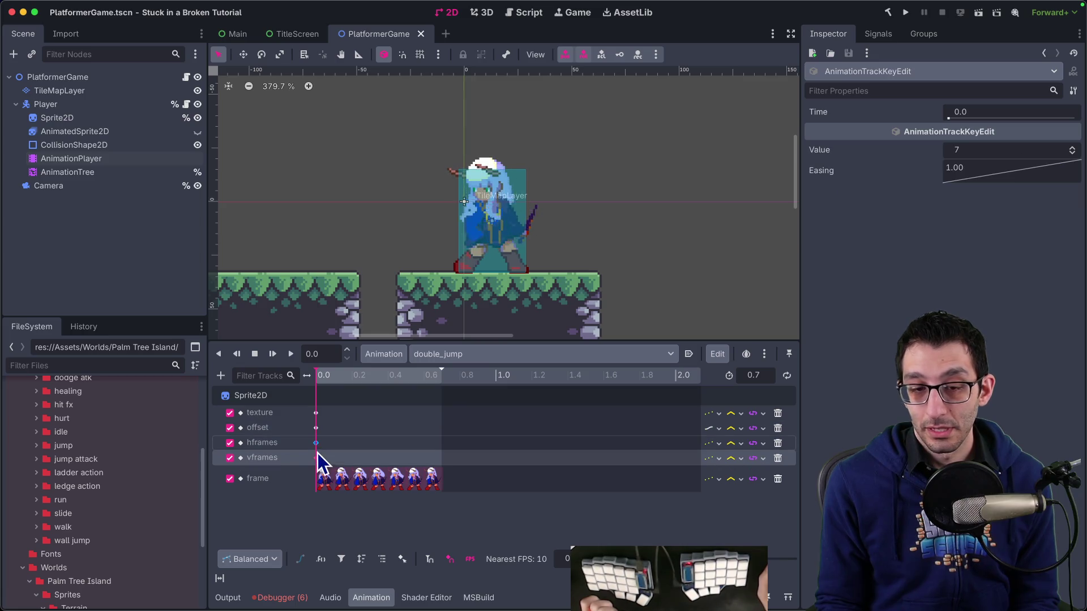
Check the Debugger Errors and Output logs, then select the AnimationTree node.
click(279, 599)
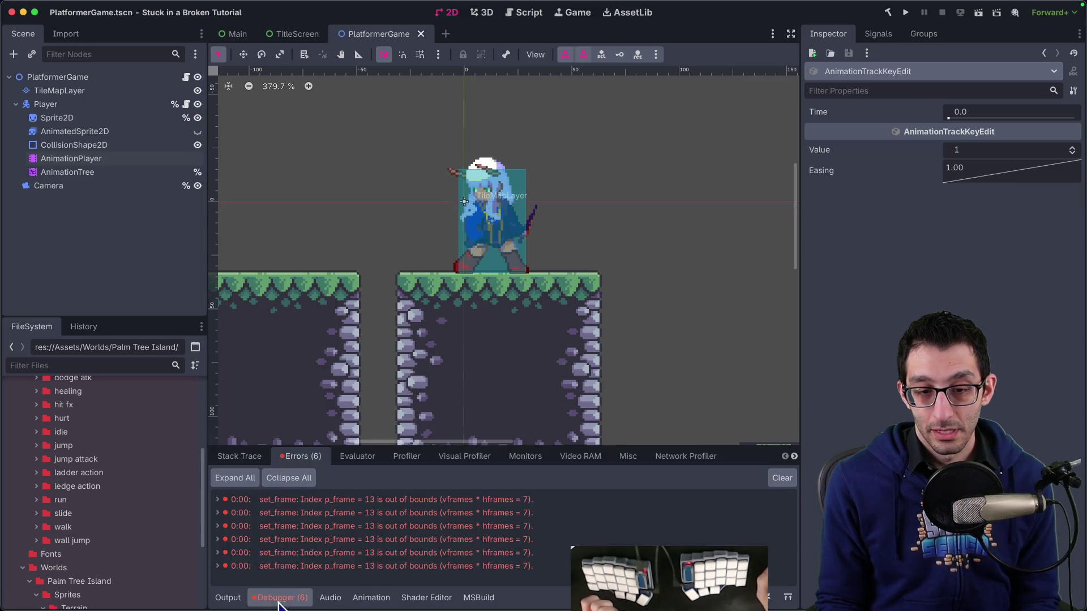
click(226, 598)
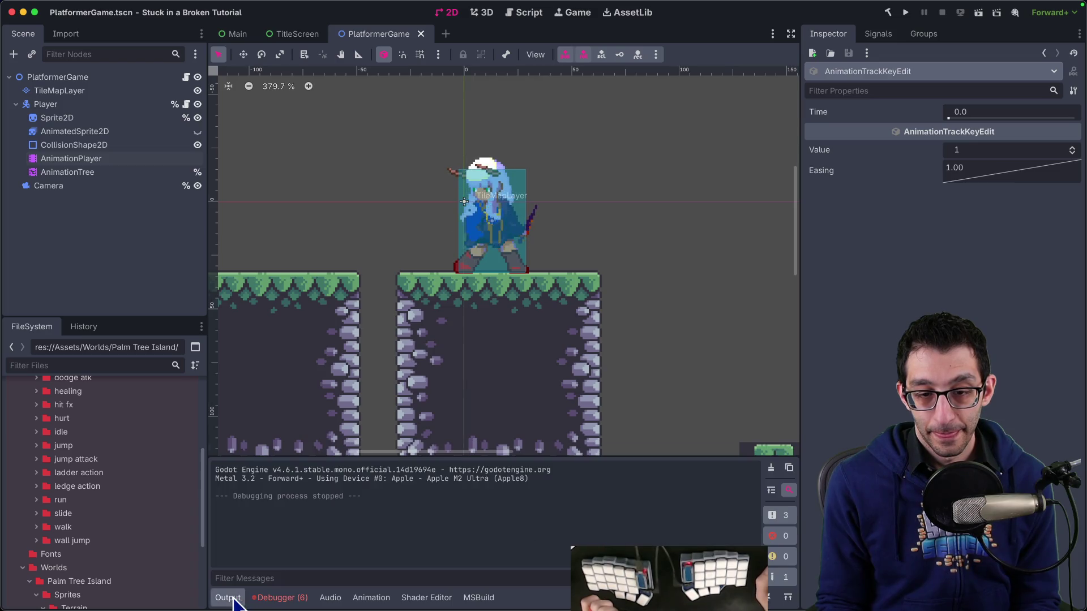
click(280, 598)
click(83, 174)
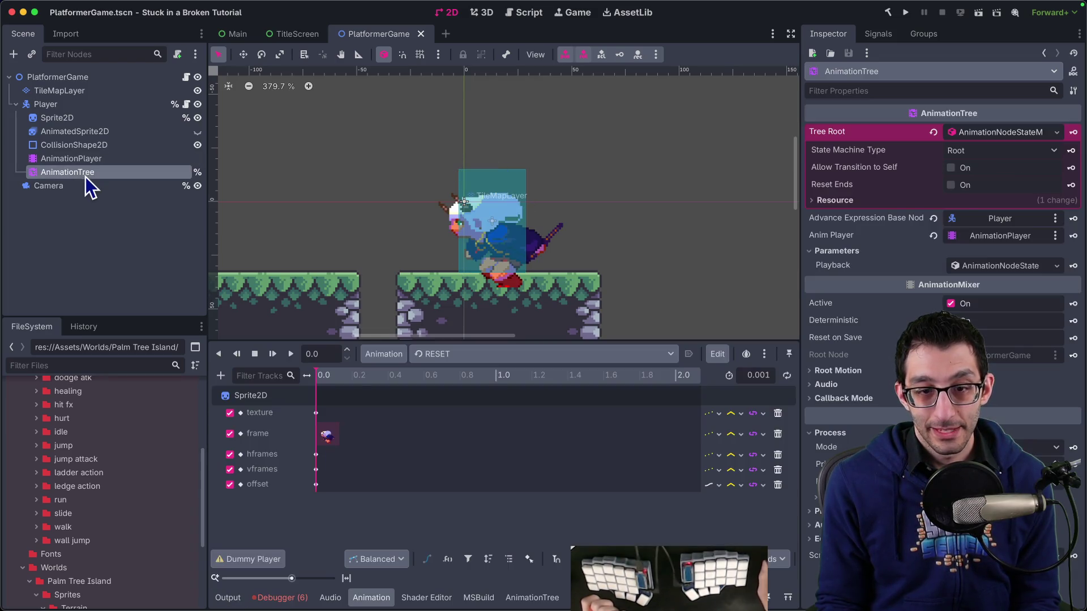
Preview RESET, view the AnimationTree state-machine graph, then reselect AnimationPlayer for double_jump's tracks.
click(34, 146)
click(63, 171)
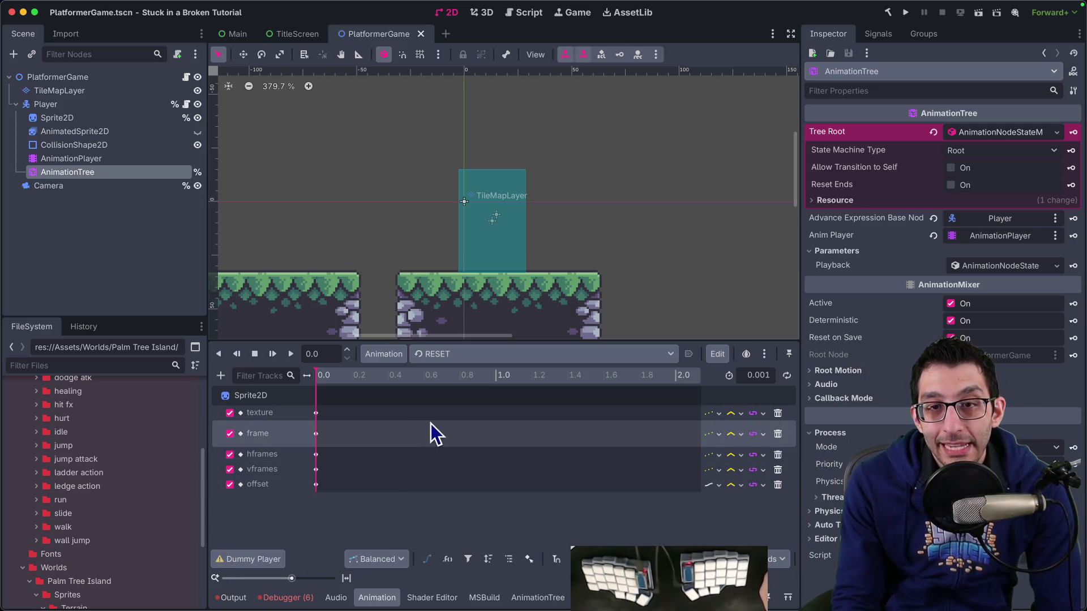
click(270, 354)
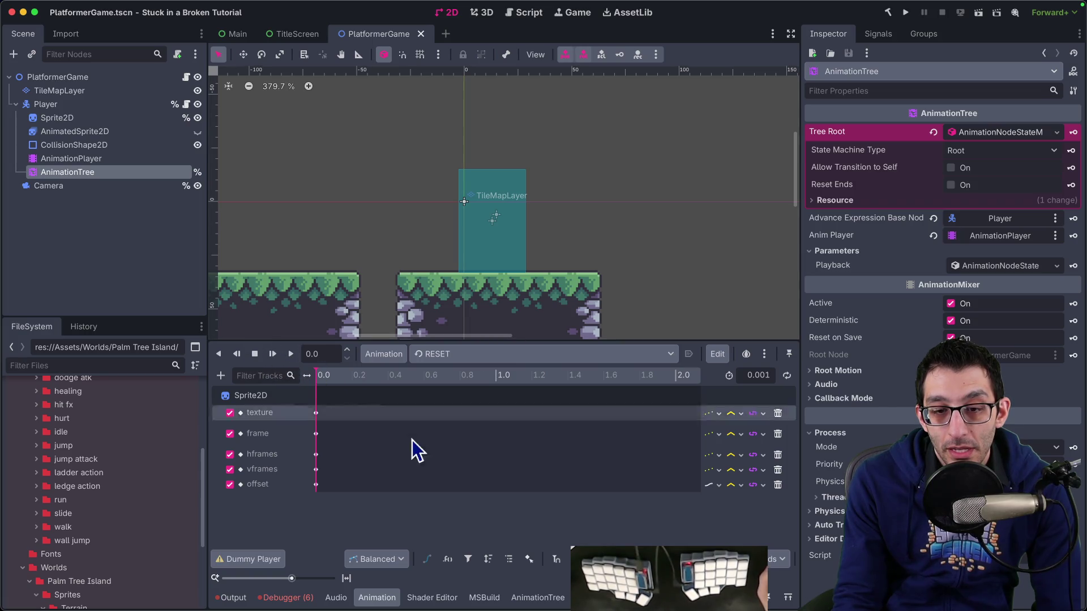
click(520, 601)
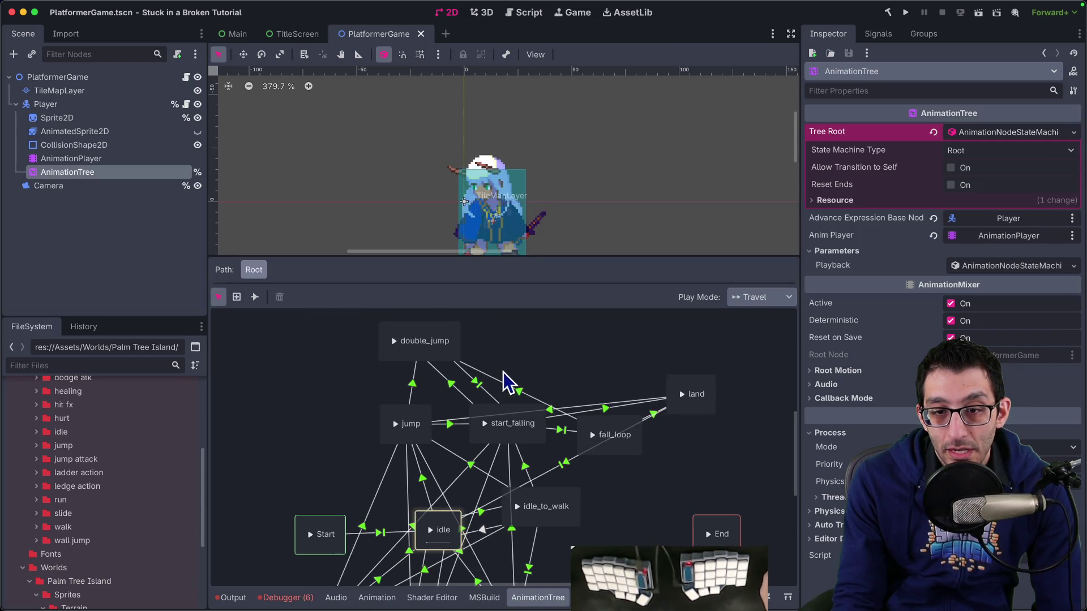
scroll(498, 382, right, 2)
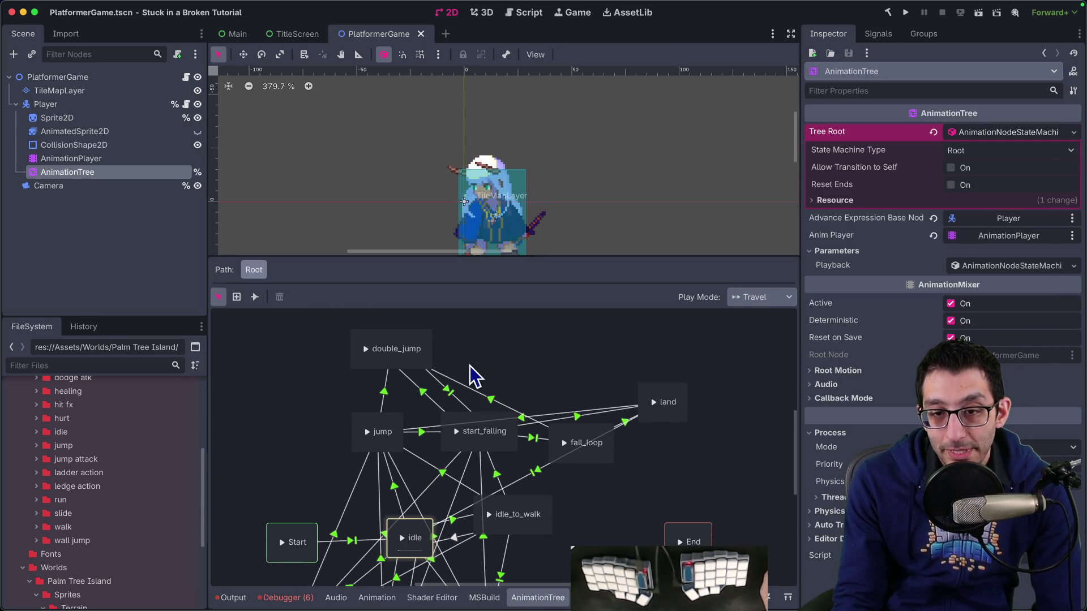
click(170, 159)
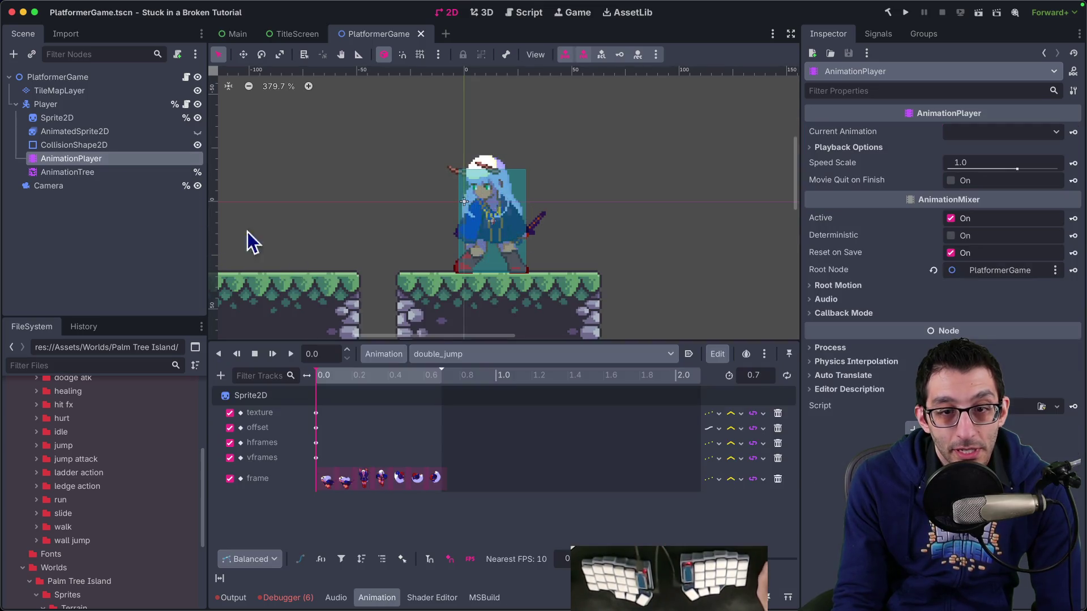
View the start_falling and jump animations and their keyframes.
click(450, 354)
click(468, 481)
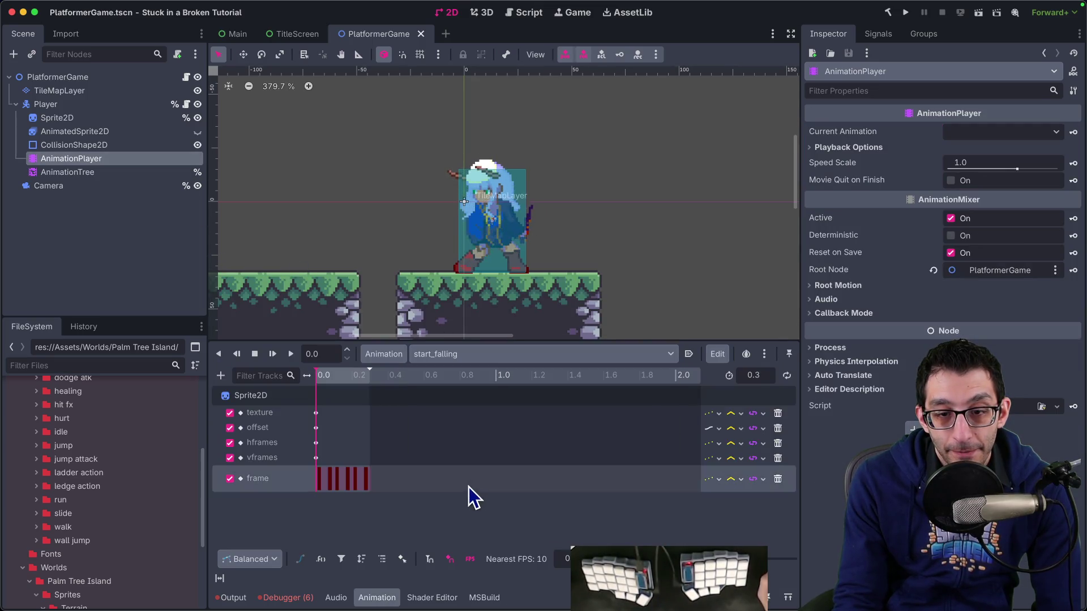
click(321, 481)
click(419, 354)
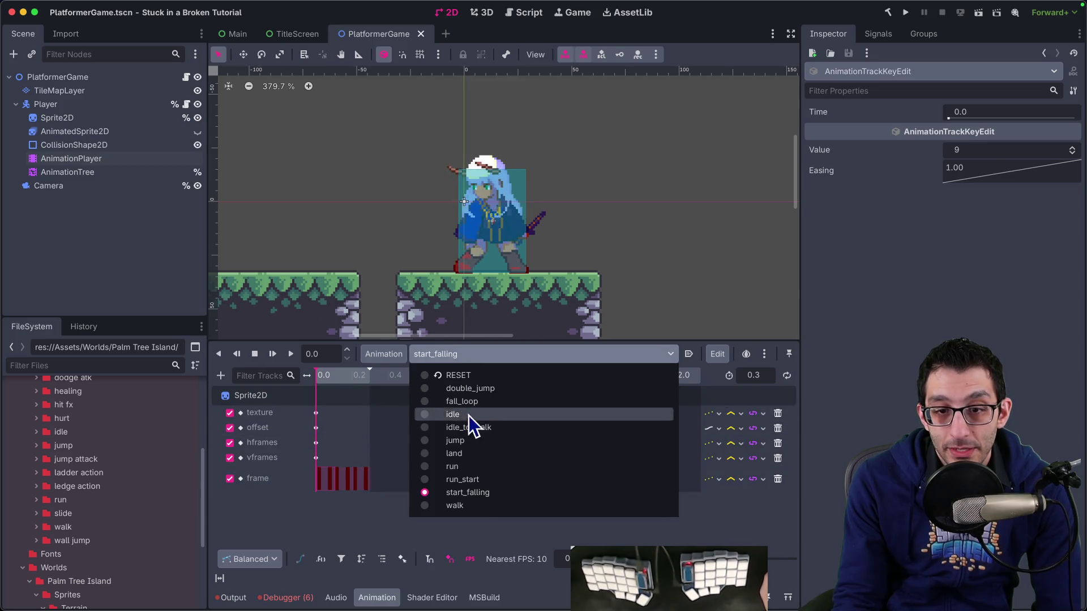
click(467, 441)
click(327, 478)
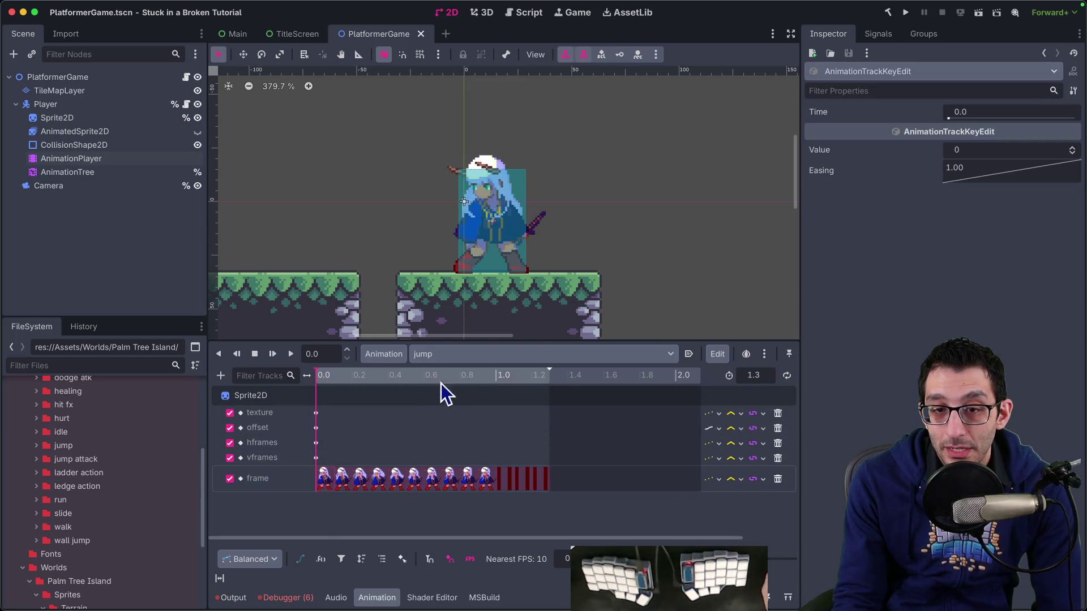
Inspect fall_loop's 0.3 s frame key and texture key, scrub its timeline, then switch to RESET.
click(444, 355)
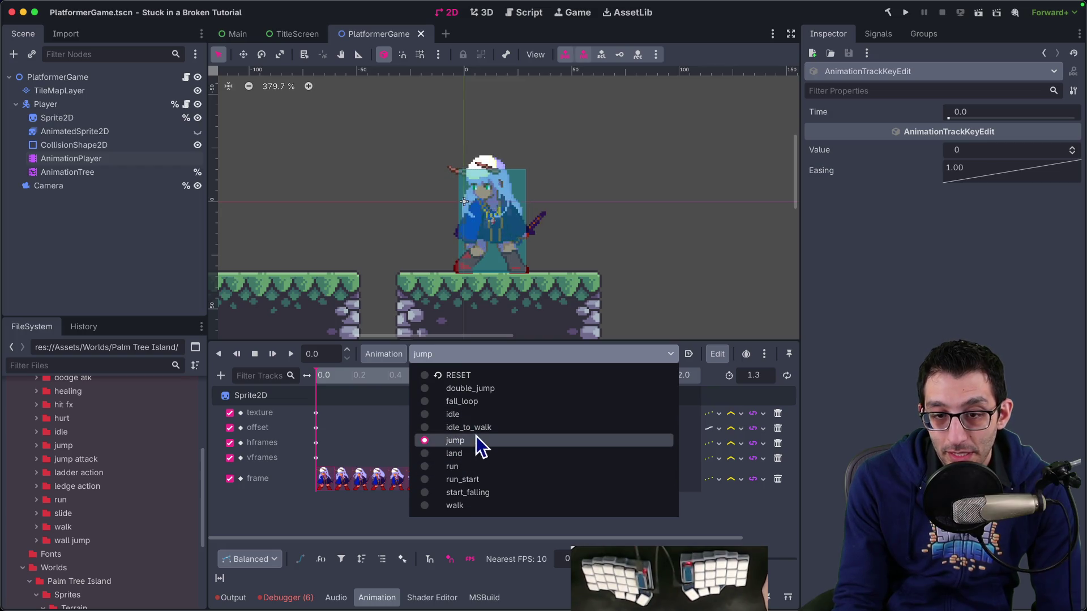
click(475, 402)
click(327, 473)
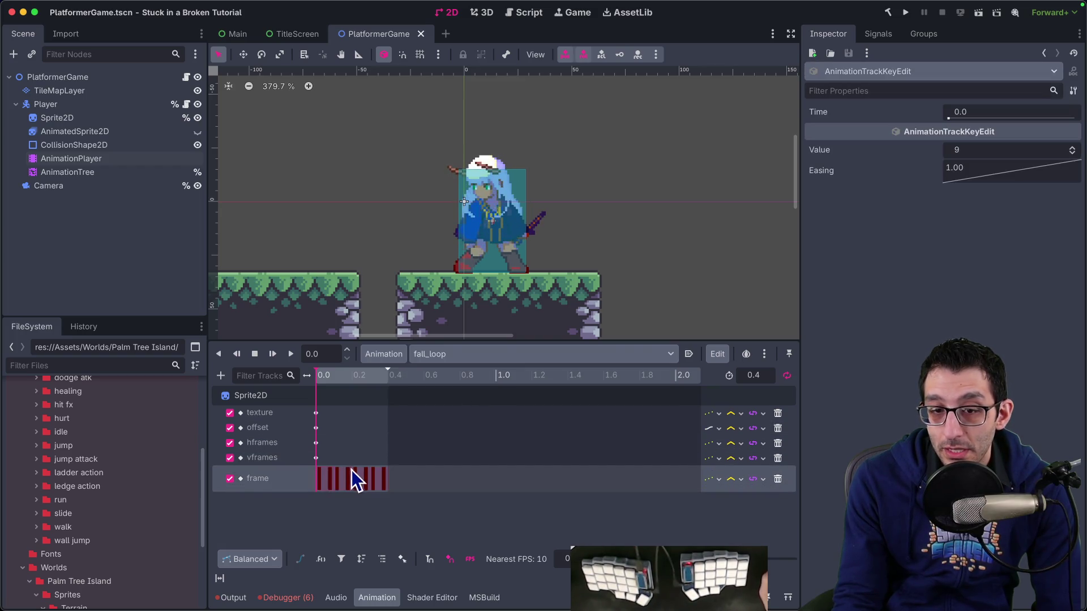
click(384, 482)
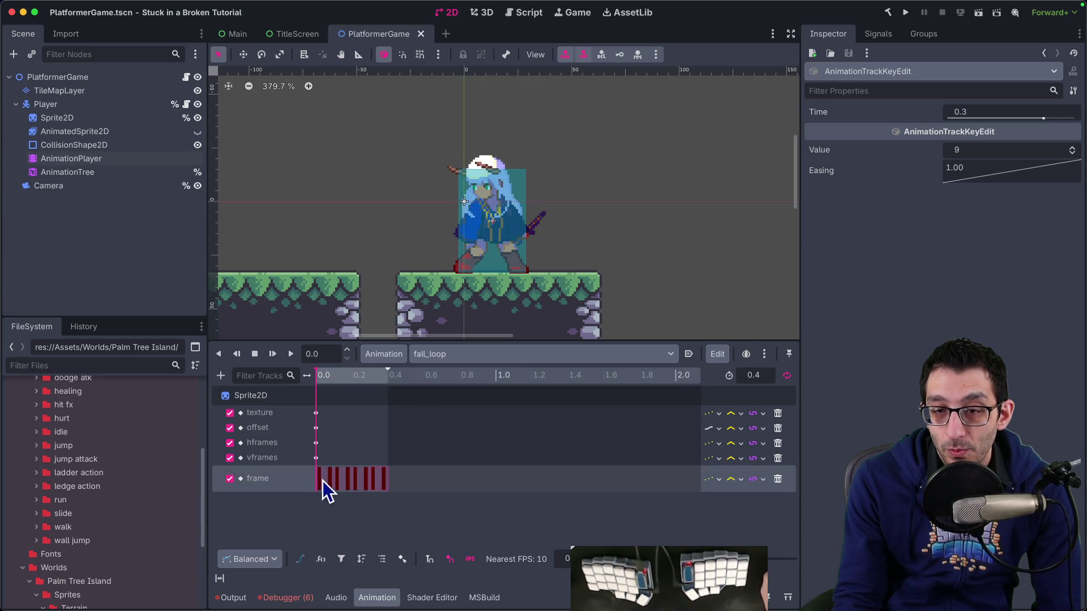
click(370, 480)
click(316, 413)
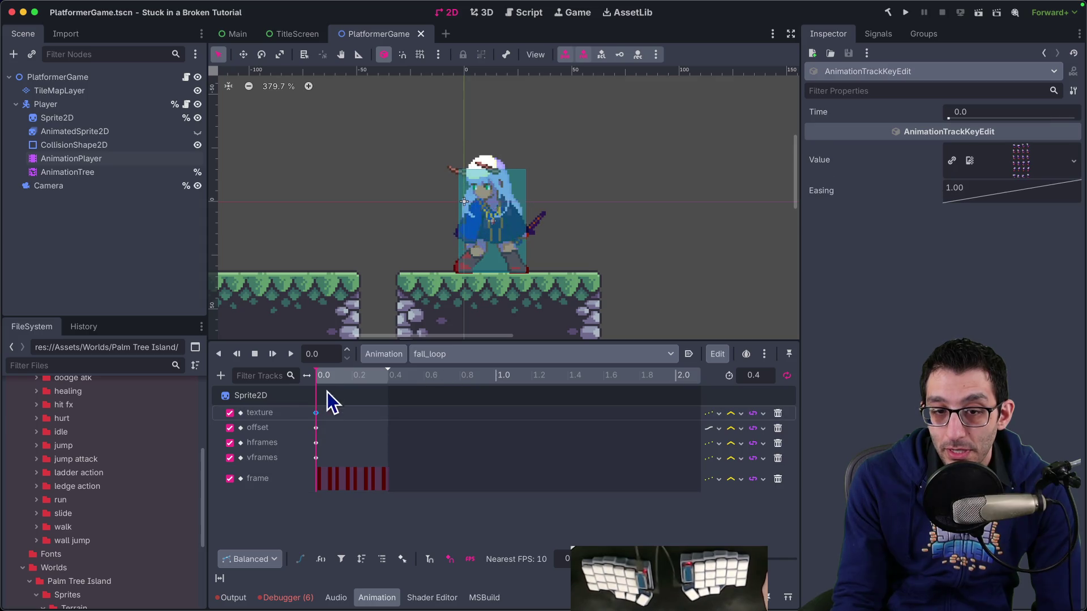
drag(331, 378, 338, 378)
click(327, 377)
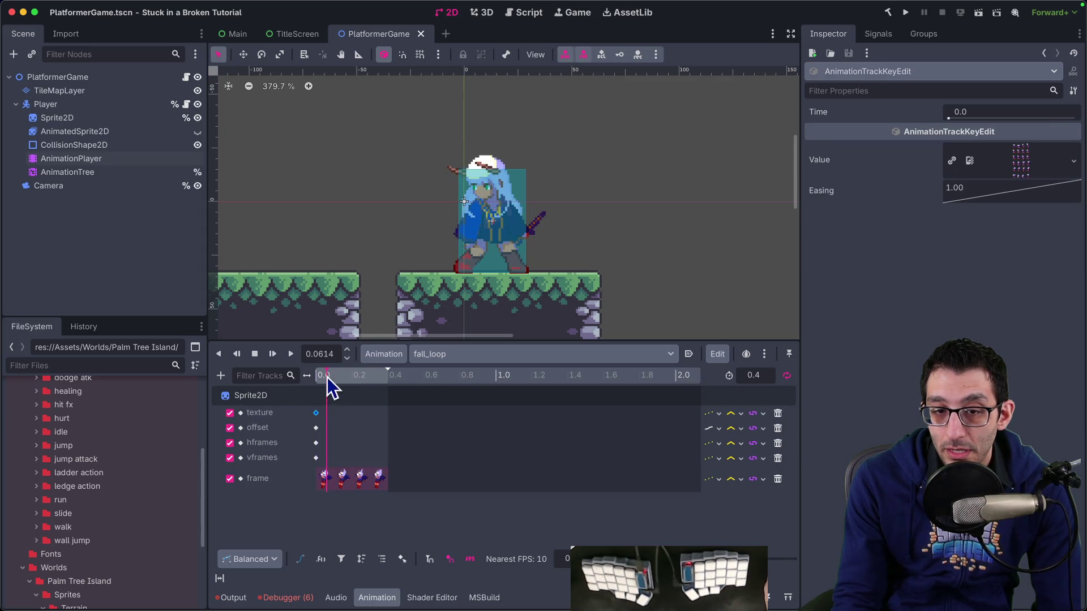
click(330, 479)
click(320, 377)
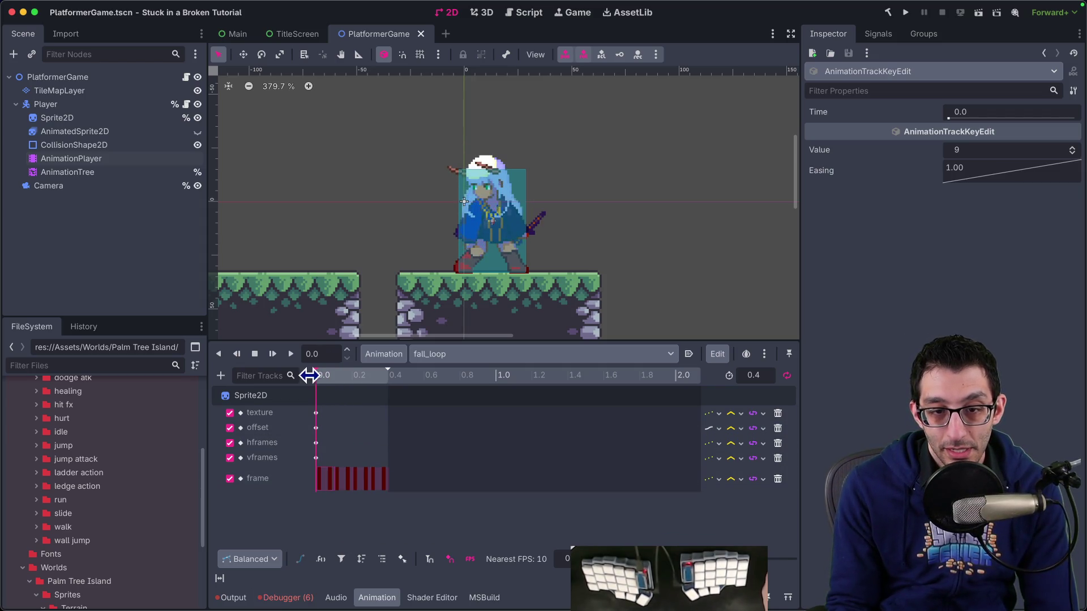
click(463, 356)
click(458, 375)
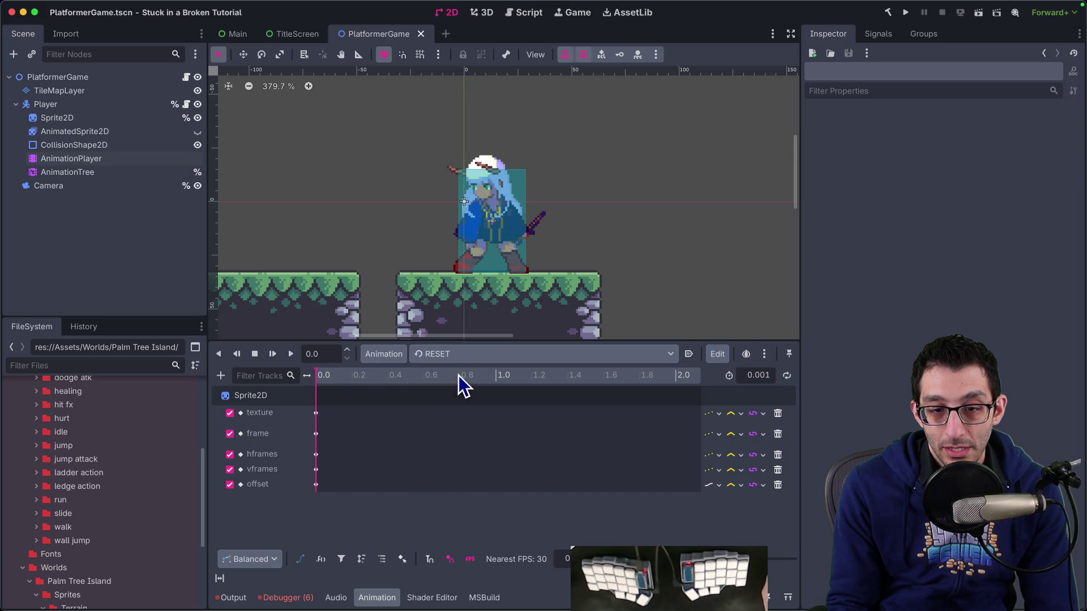
Inspect the RESET texture key, then switch to fall_loop and preview it around 0.17 s.
click(317, 413)
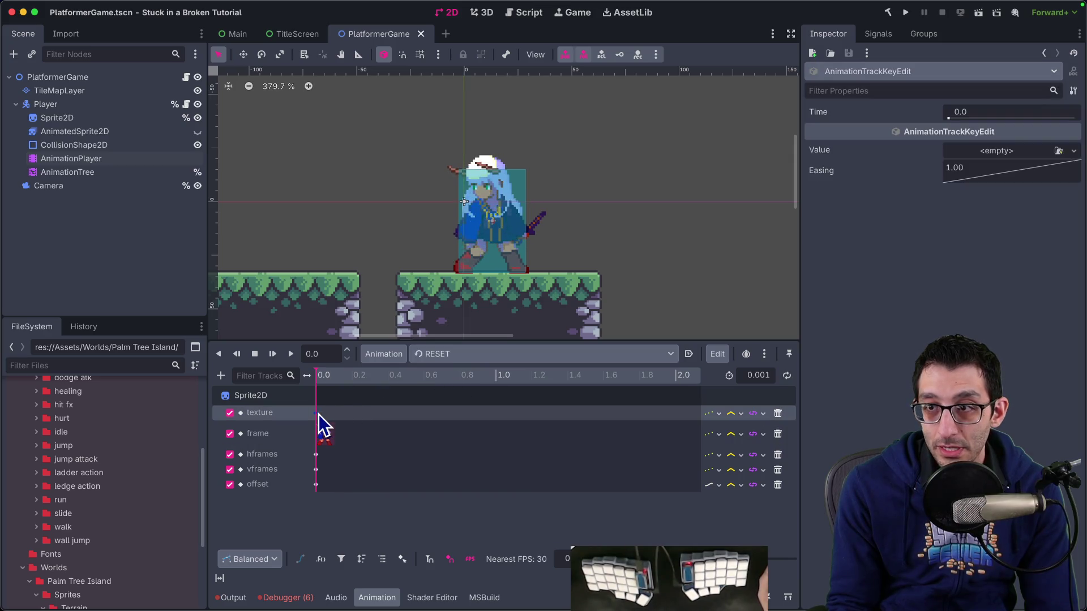
click(323, 434)
click(451, 355)
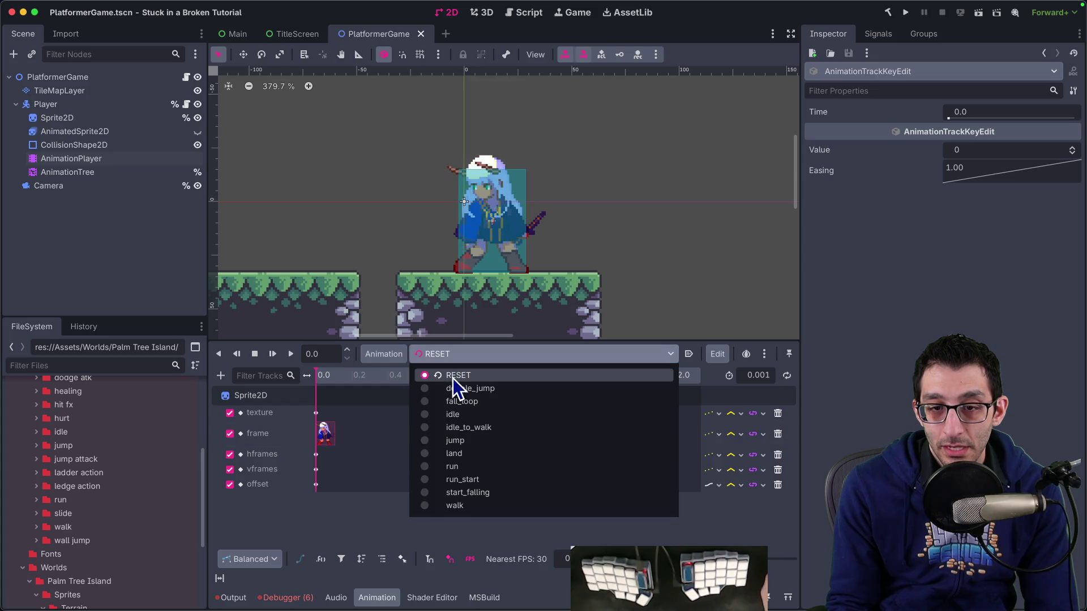
click(468, 403)
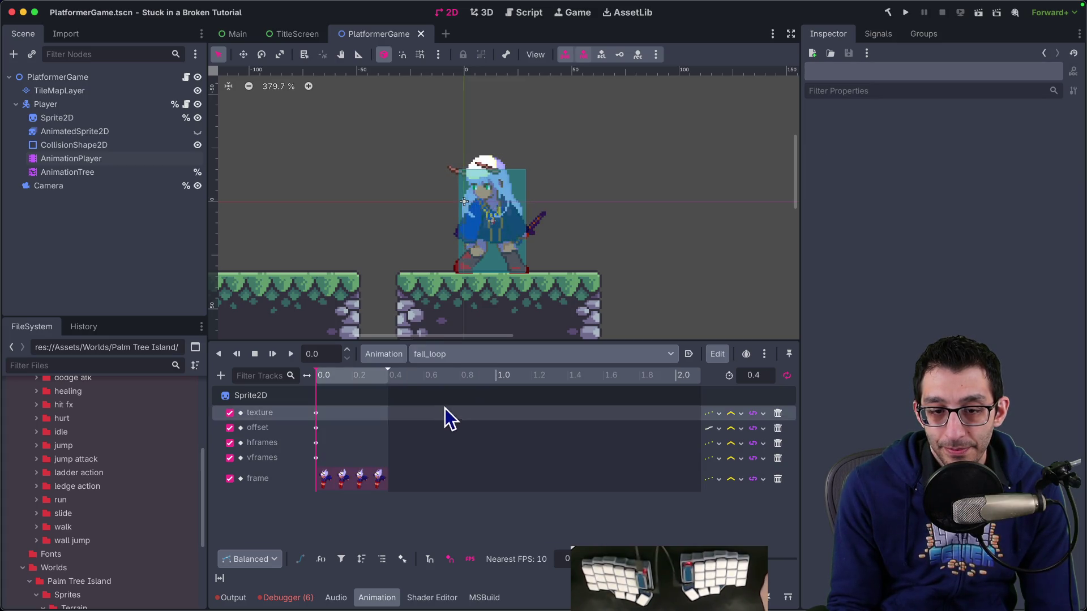
drag(335, 378, 345, 381)
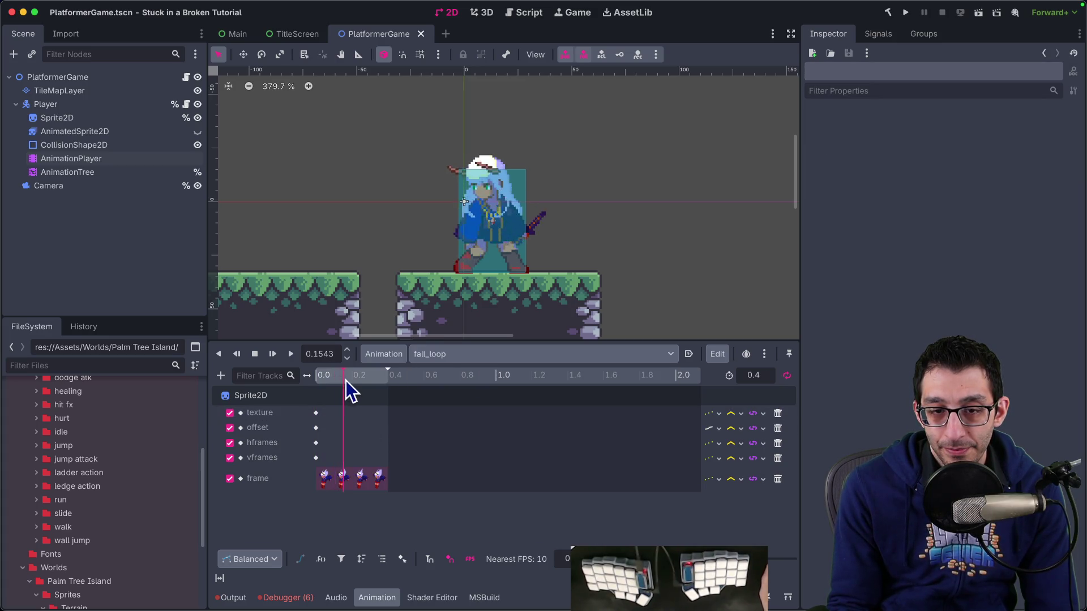
click(366, 479)
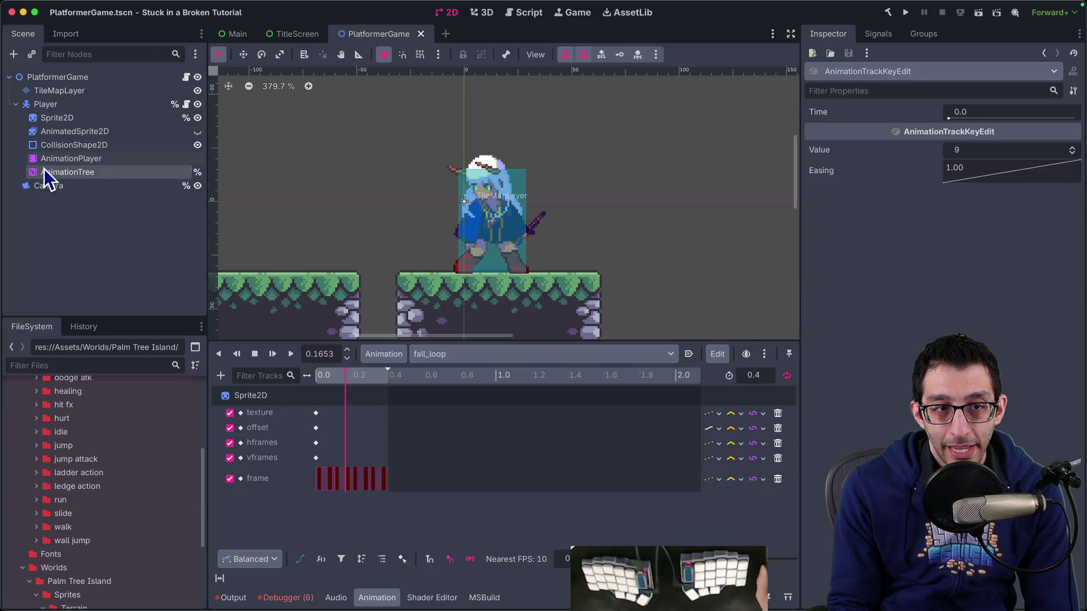
Glance at the AnimationTree properties, then inspect fall_loop's first frame key.
click(46, 172)
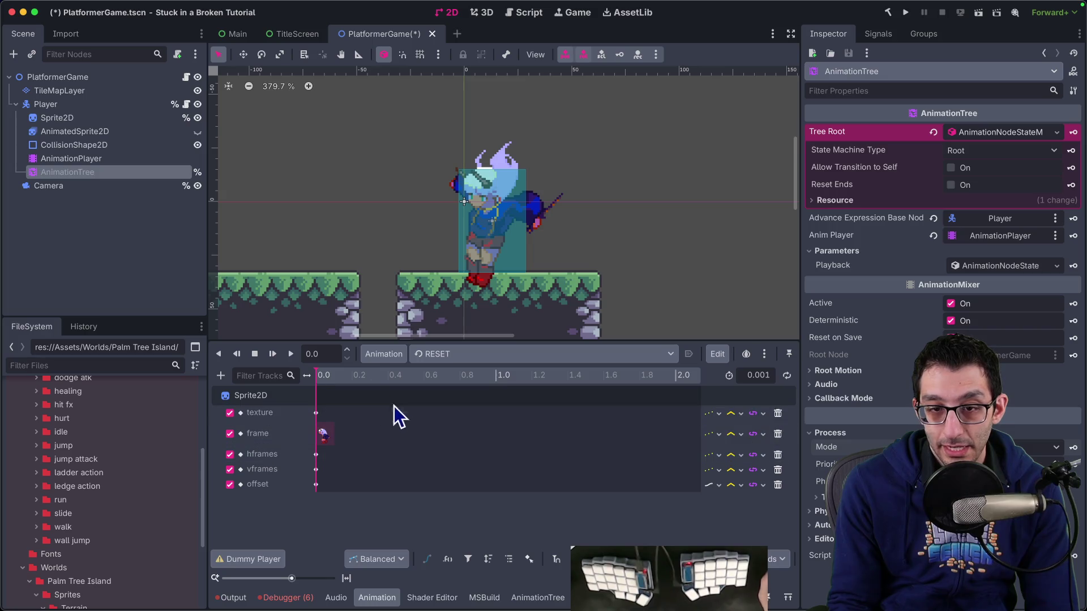
click(107, 161)
click(368, 379)
click(326, 476)
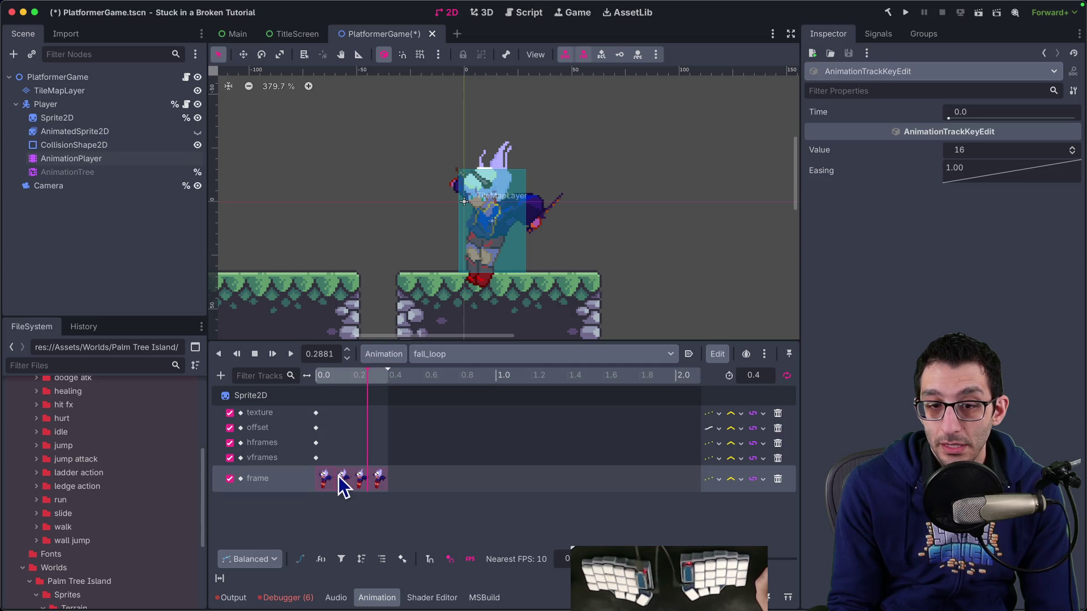
Check run_start and start_falling (previewed at 0.13 s), return to RESET, and select AnimationTree.
click(458, 355)
click(449, 479)
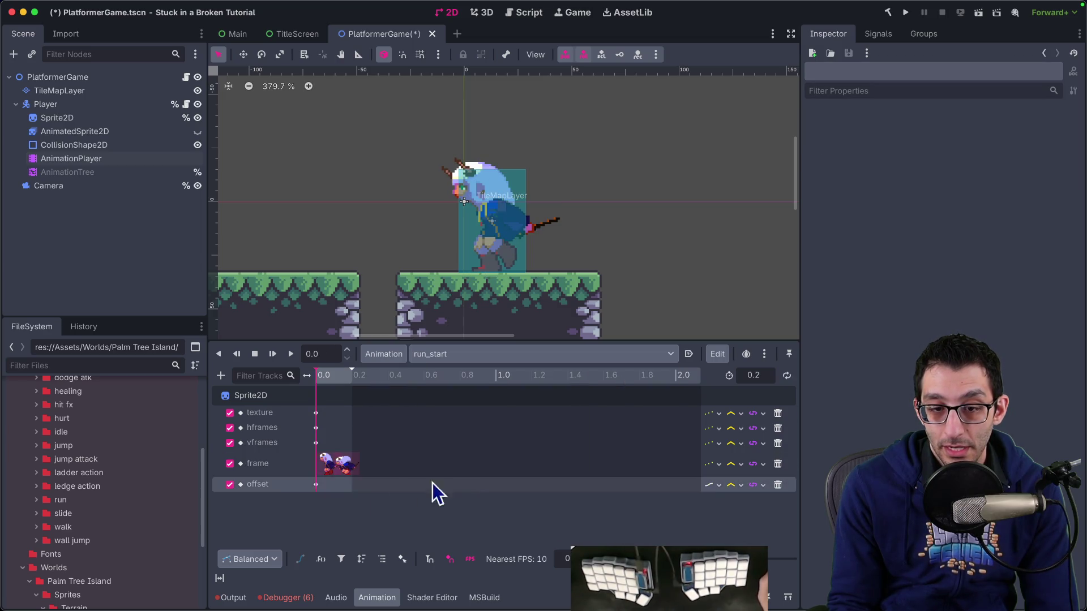
click(328, 463)
click(457, 355)
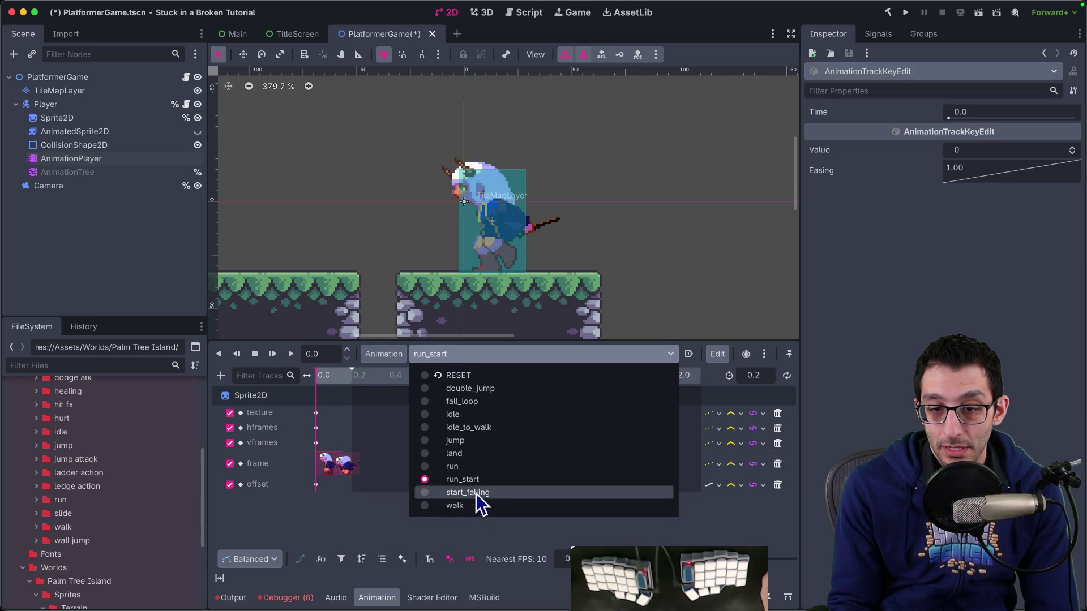
click(476, 495)
click(331, 481)
click(335, 378)
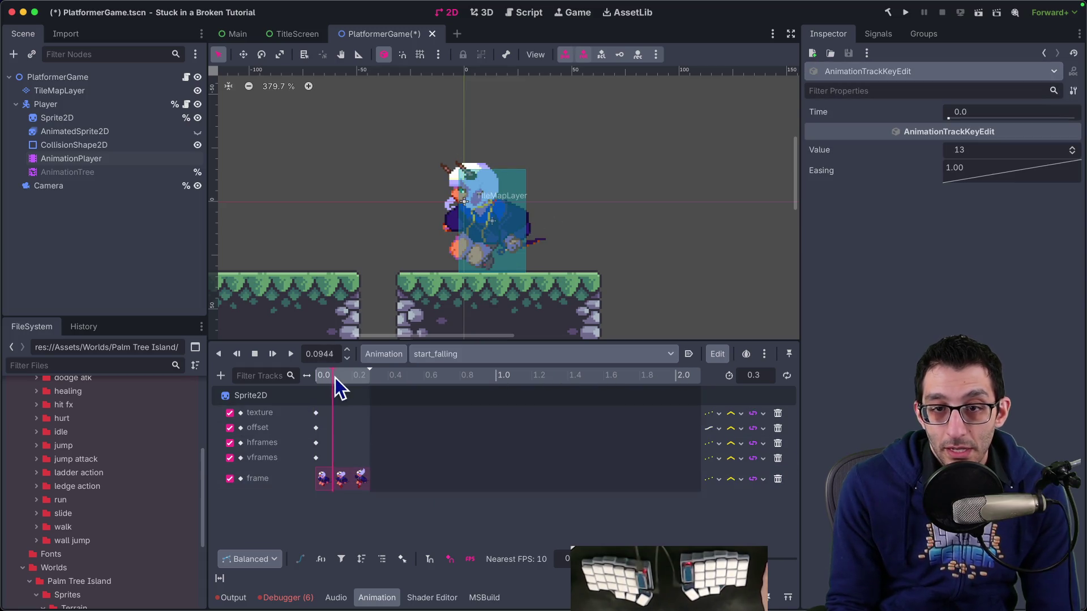
drag(335, 378, 339, 378)
click(460, 357)
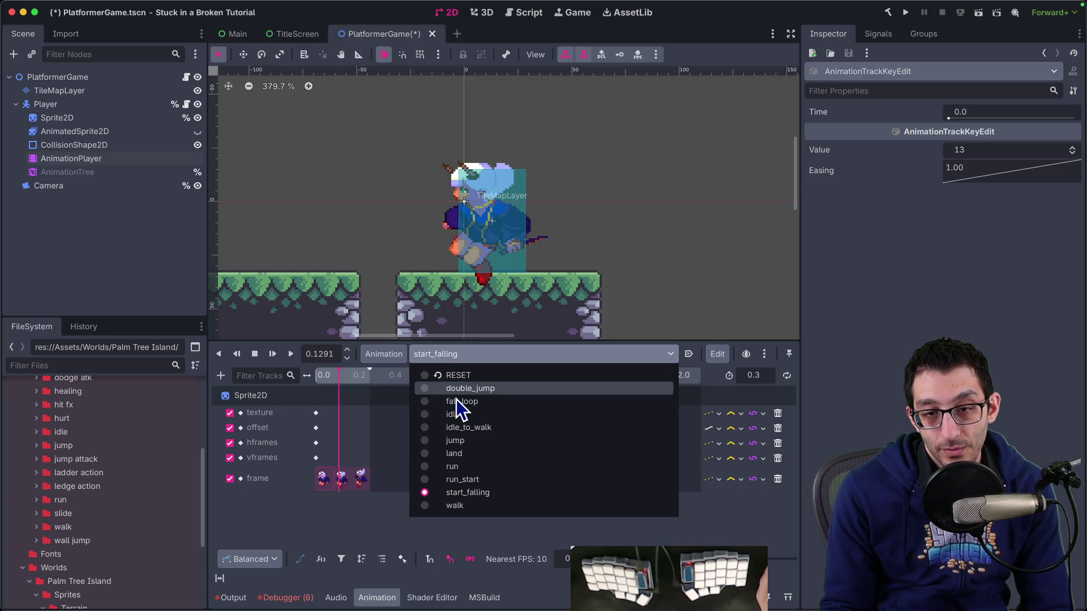
click(457, 380)
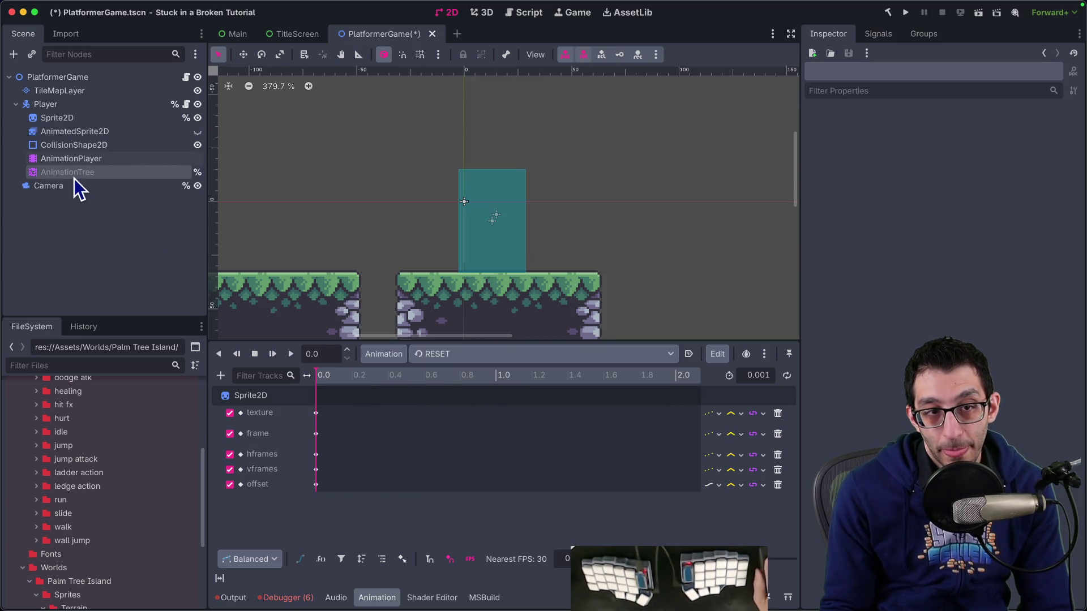
click(71, 173)
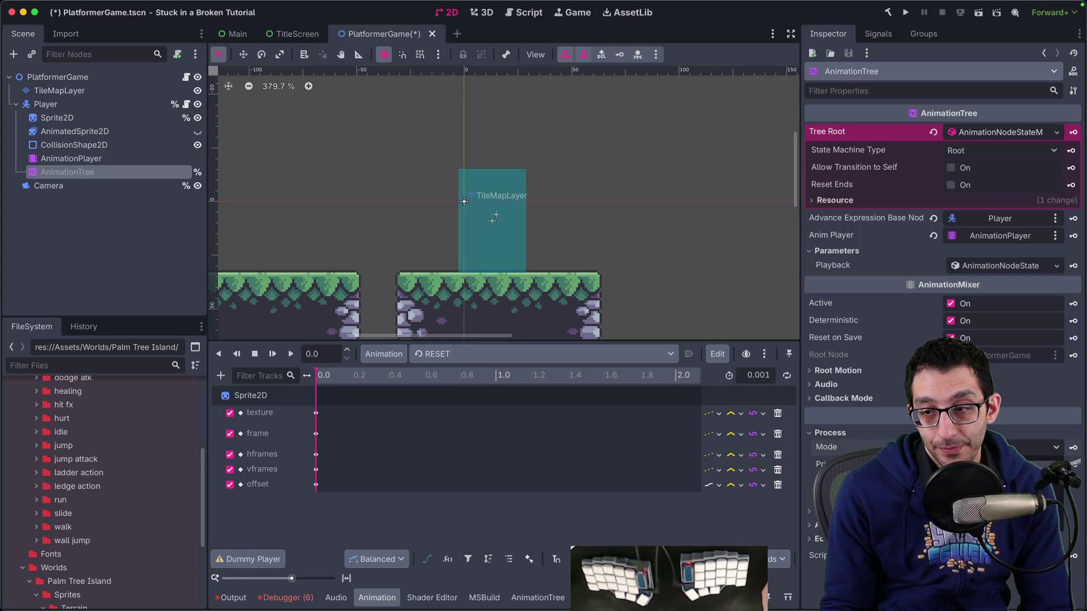
Run the game beside the editor, make one jump, and open the Debugger Errors list.
click(908, 14)
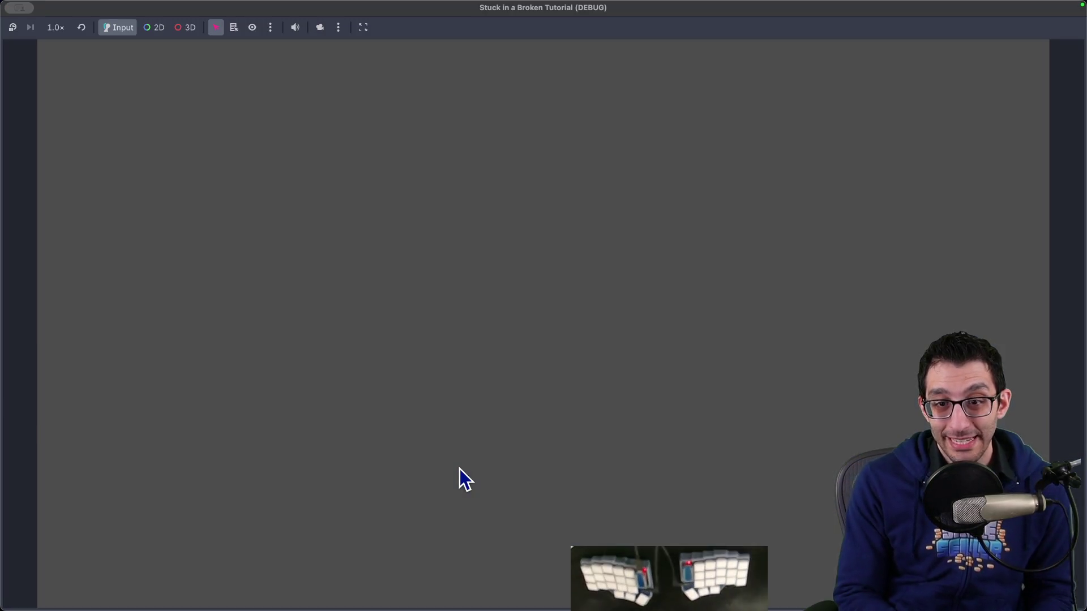
key(ctrl+alt+Right)
key(space)
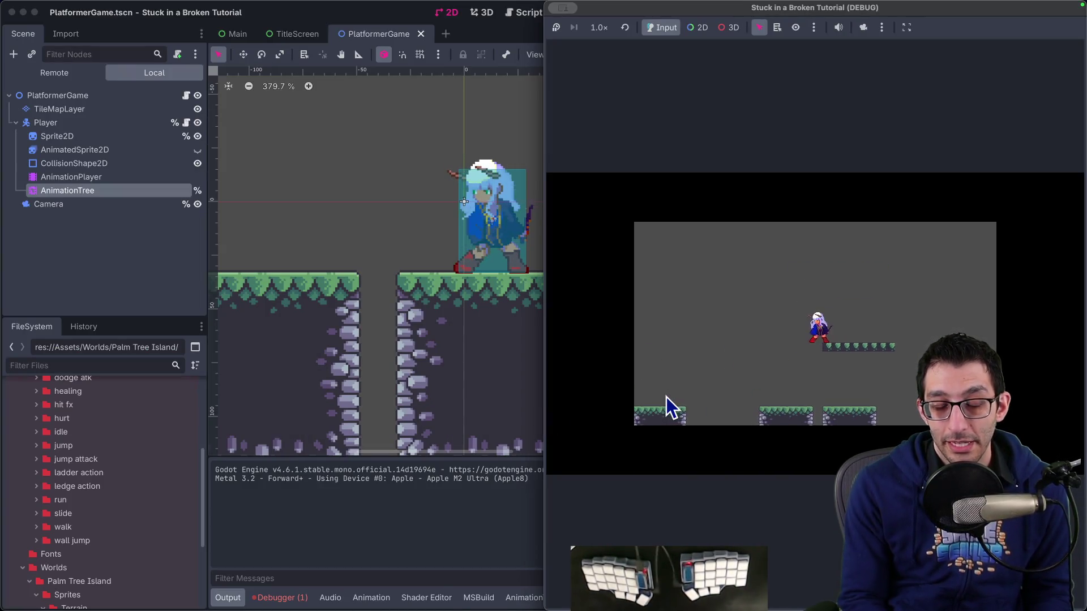
click(280, 598)
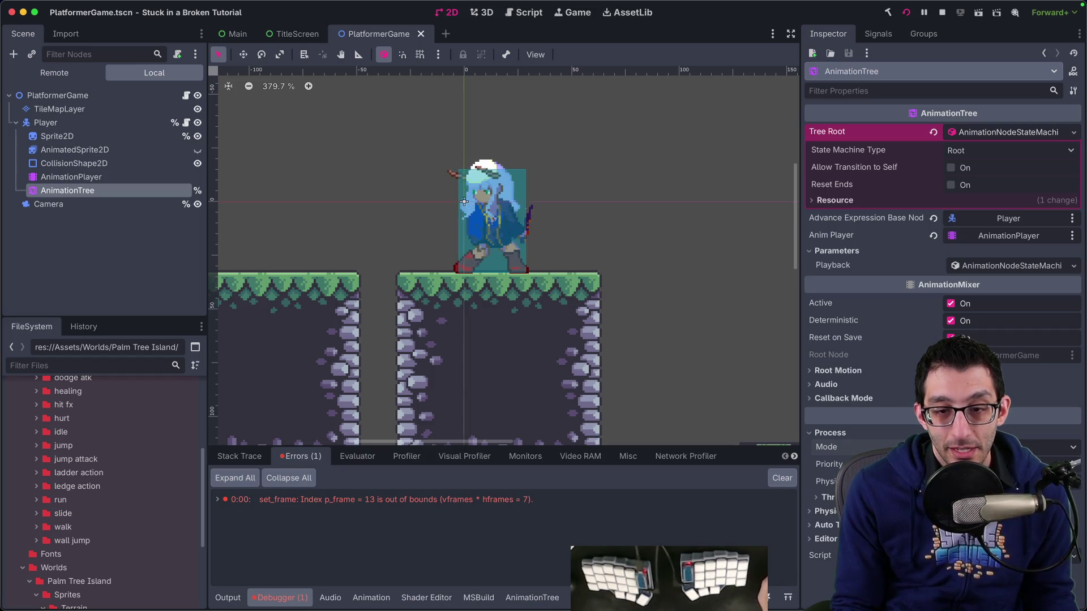
Walk the character off the platform and jump twice mid-air, then return to the editor.
mouse_move(787, 609)
click(779, 556)
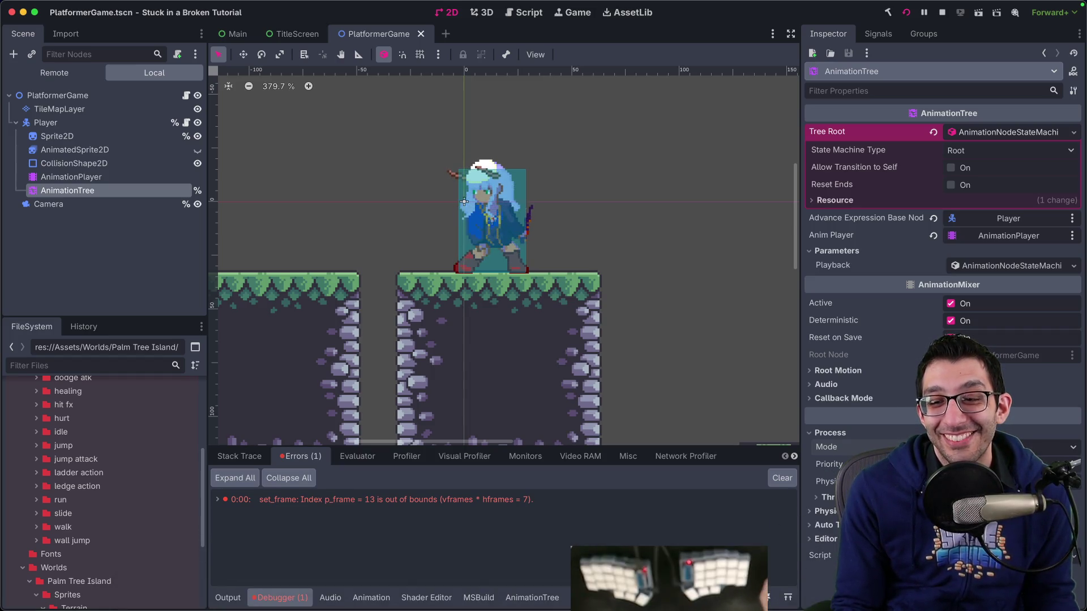
key(Left)
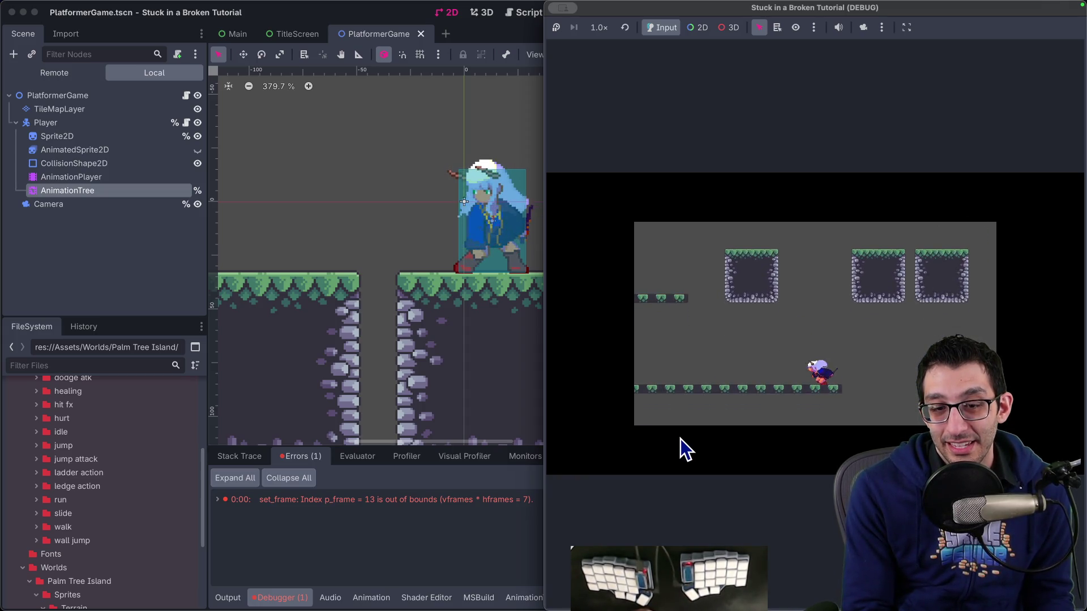
key(space)
key(space)
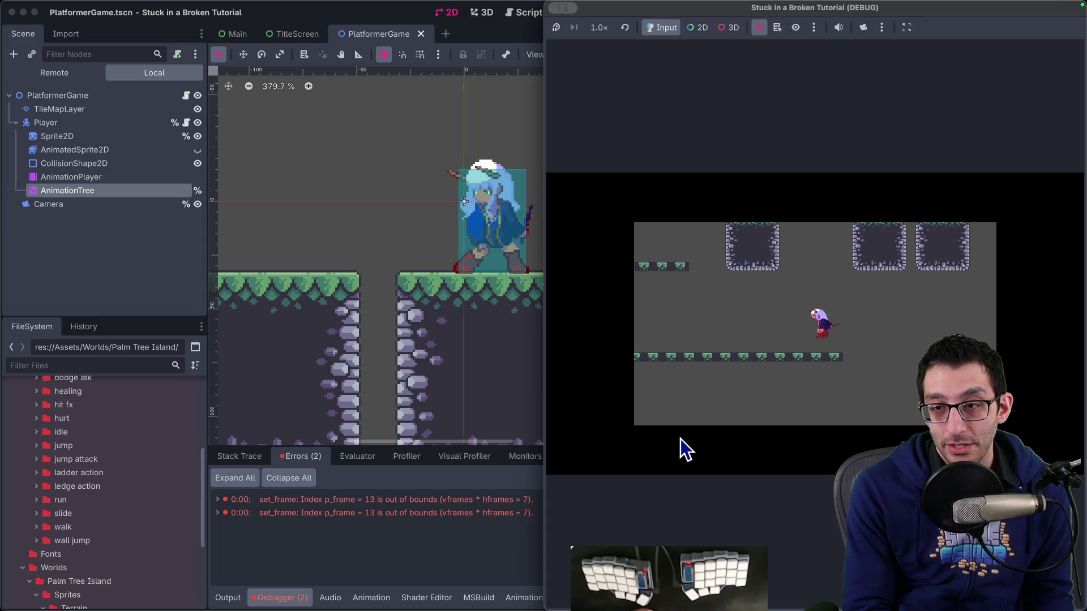
key(space)
key(space)
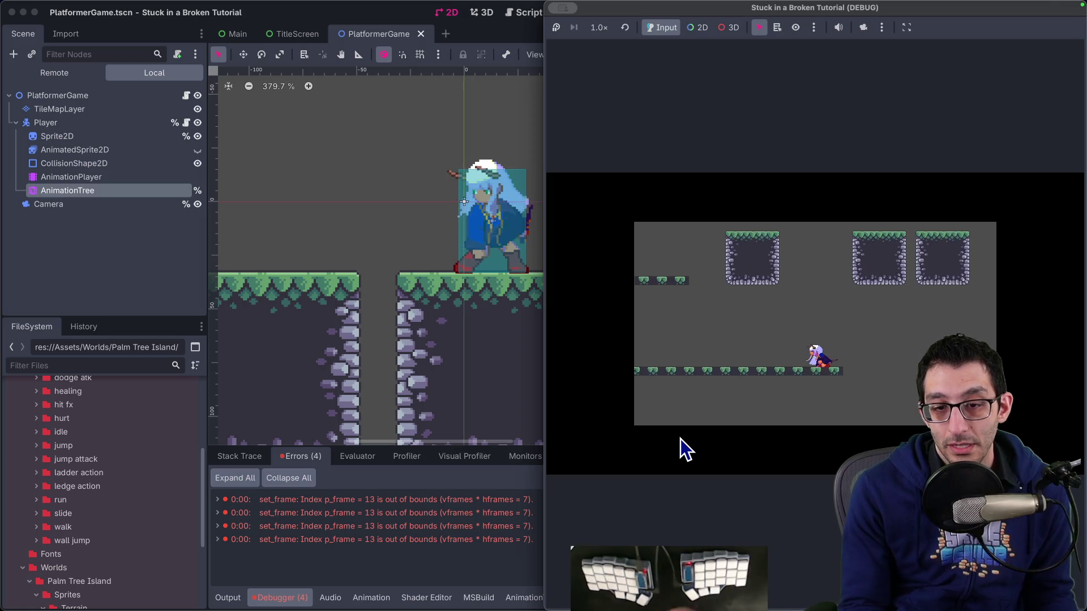
click(102, 192)
click(103, 180)
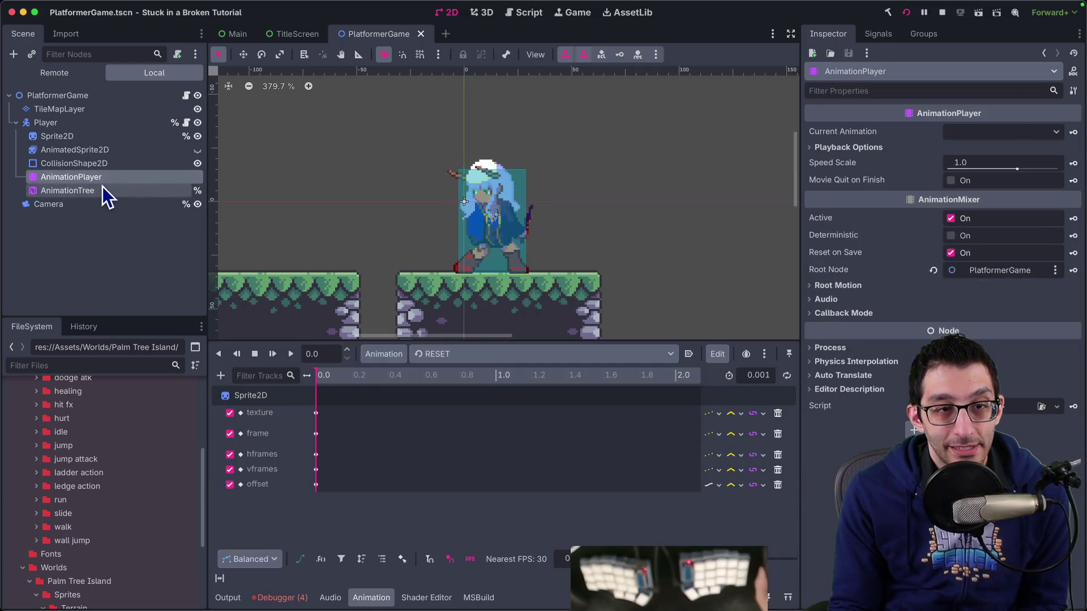
Inspect the start_falling state and its transitions to fall_loop and land.
click(103, 190)
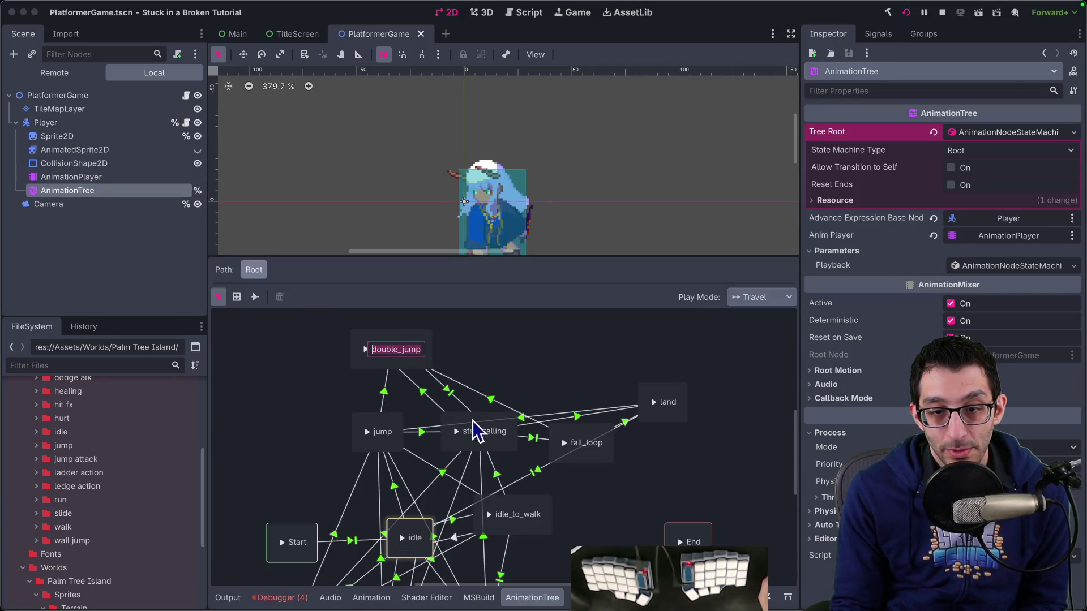
click(487, 442)
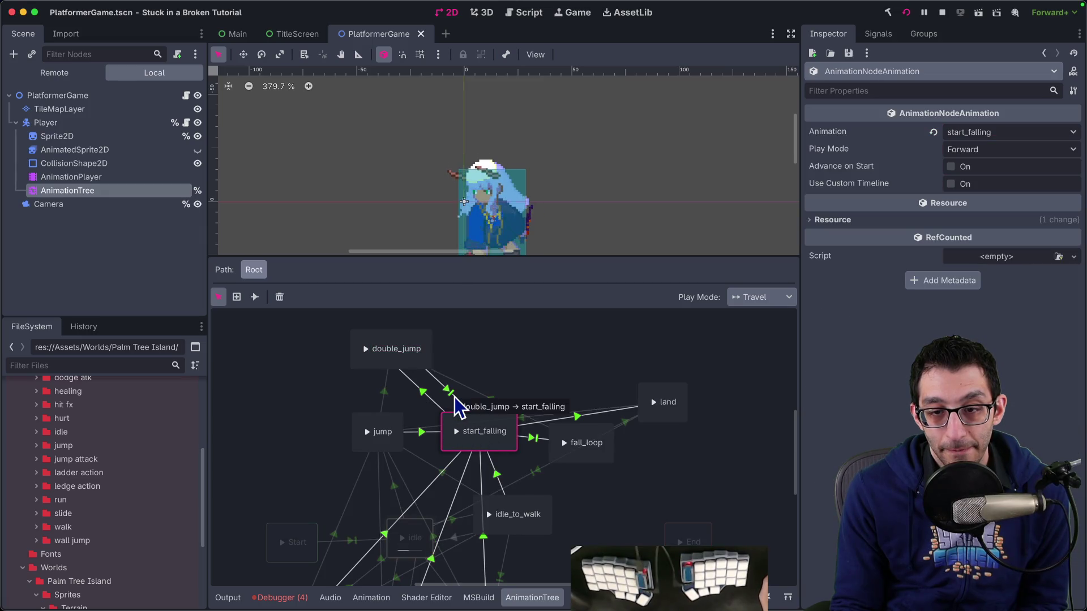
click(532, 439)
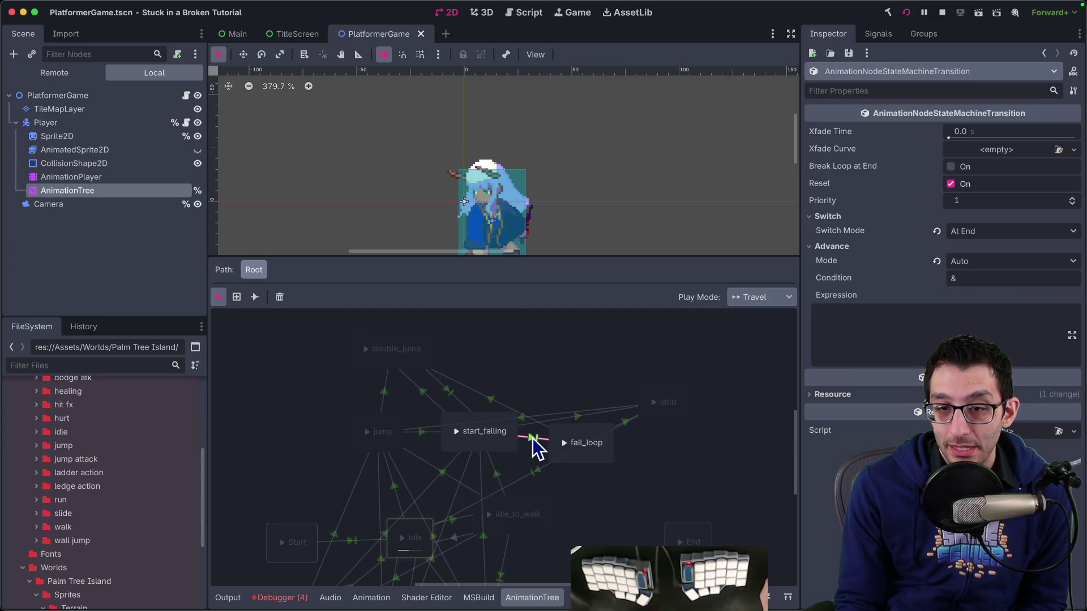
click(466, 437)
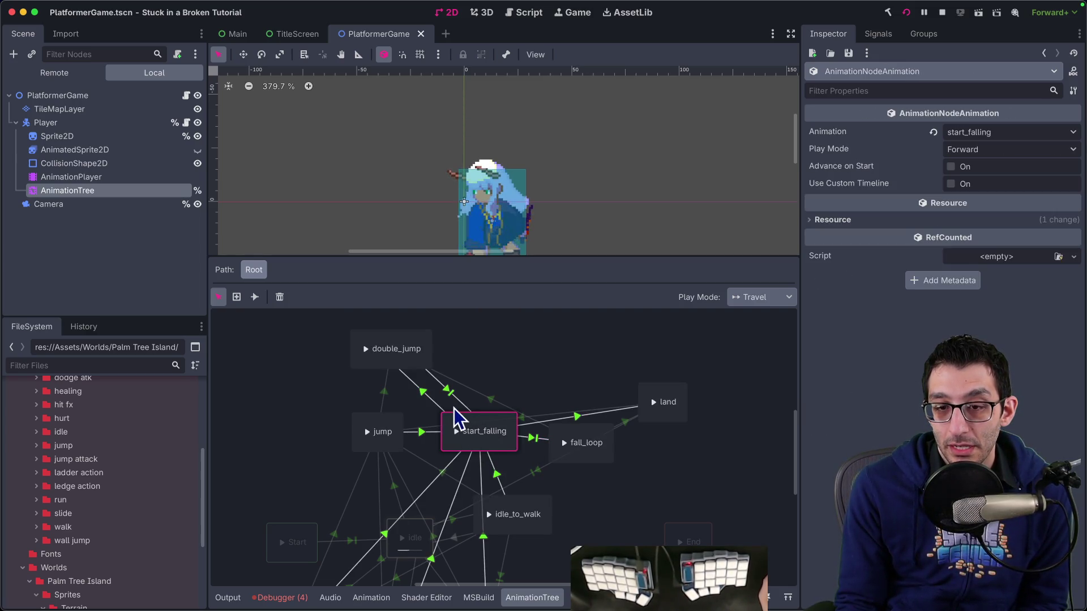
click(578, 419)
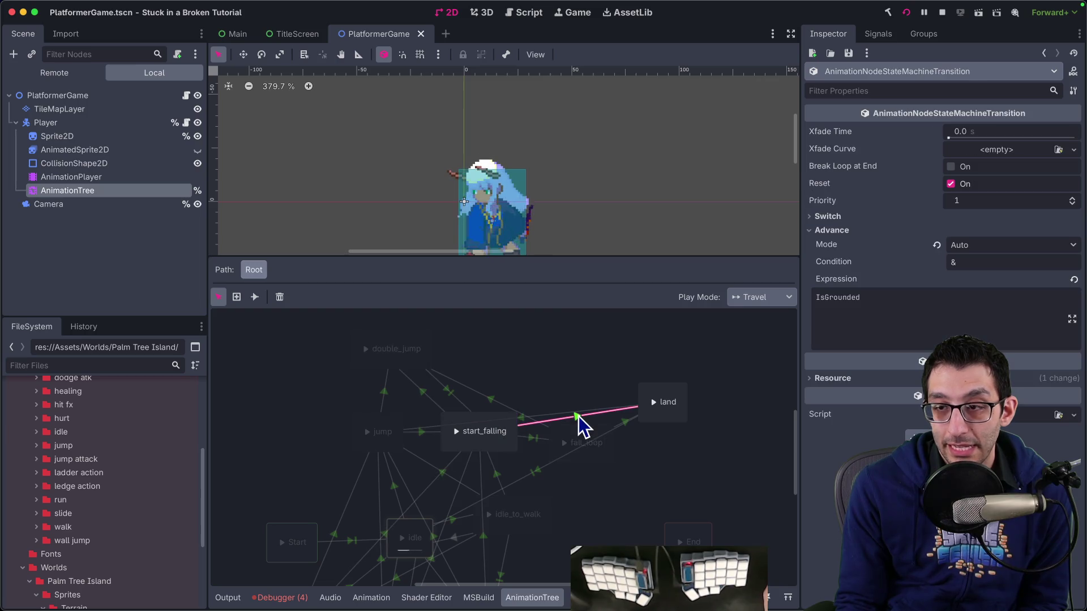
scroll(583, 391, down, 3)
scroll(583, 391, right, 2)
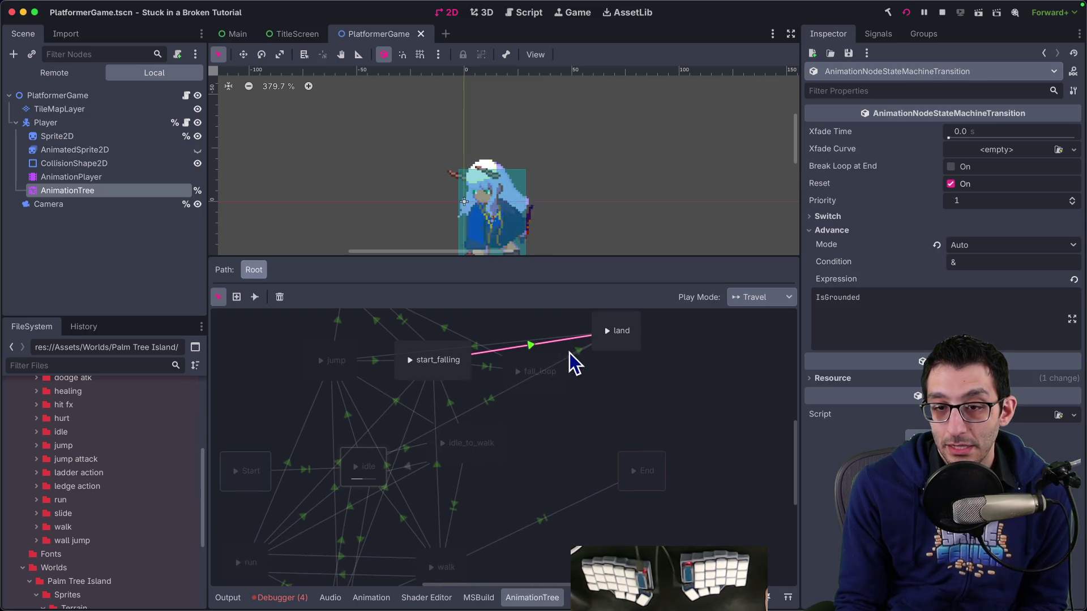
click(461, 375)
scroll(532, 419, up, 3)
scroll(532, 419, left, 2)
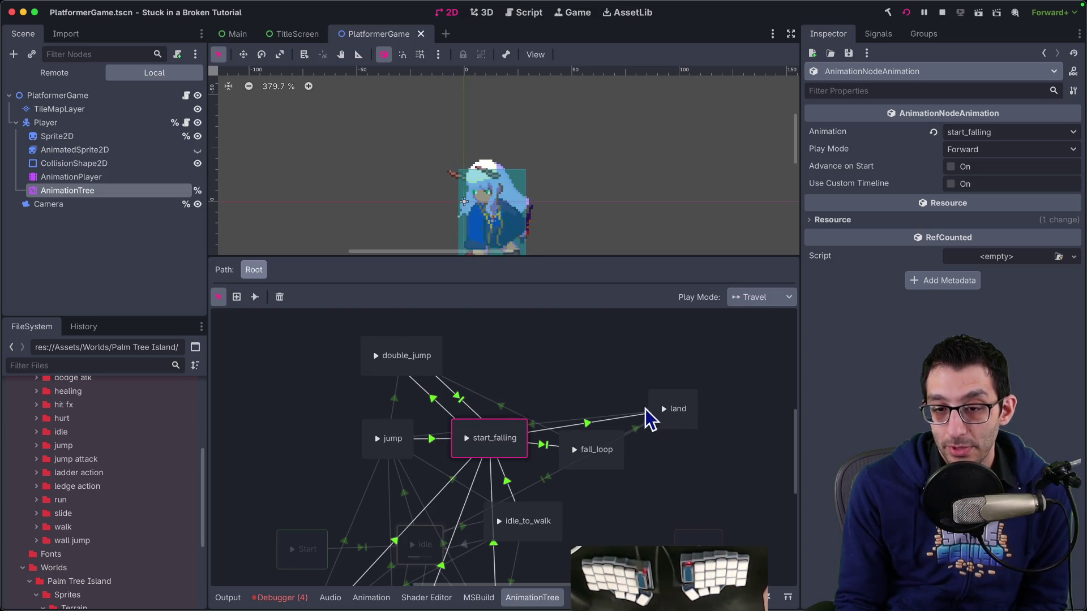
Examine the fall_loop state's resource details, reselect start_falling, and reopen the error list.
click(593, 463)
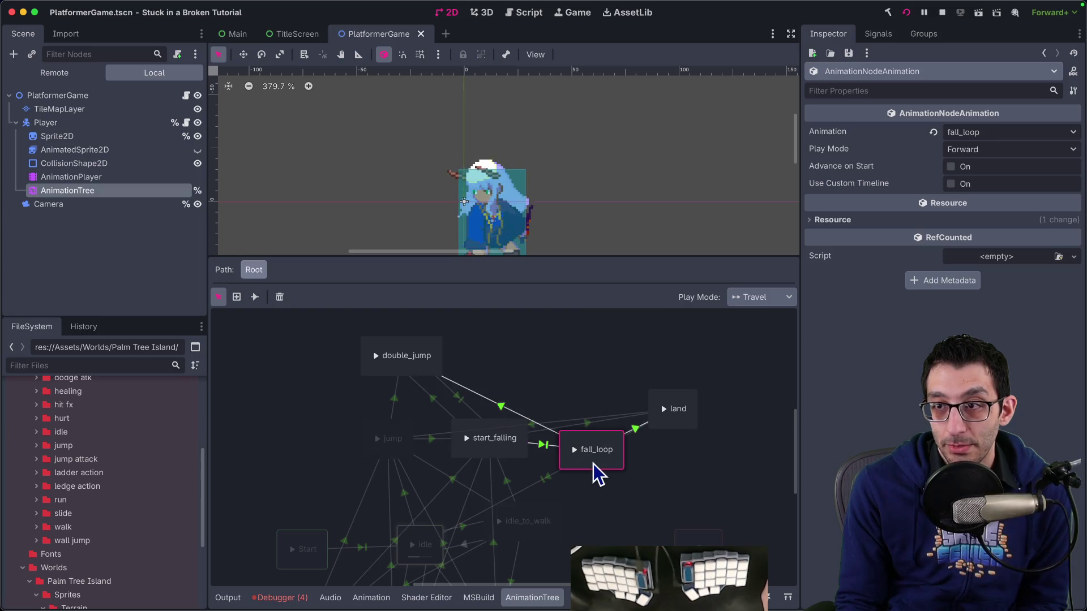
click(854, 219)
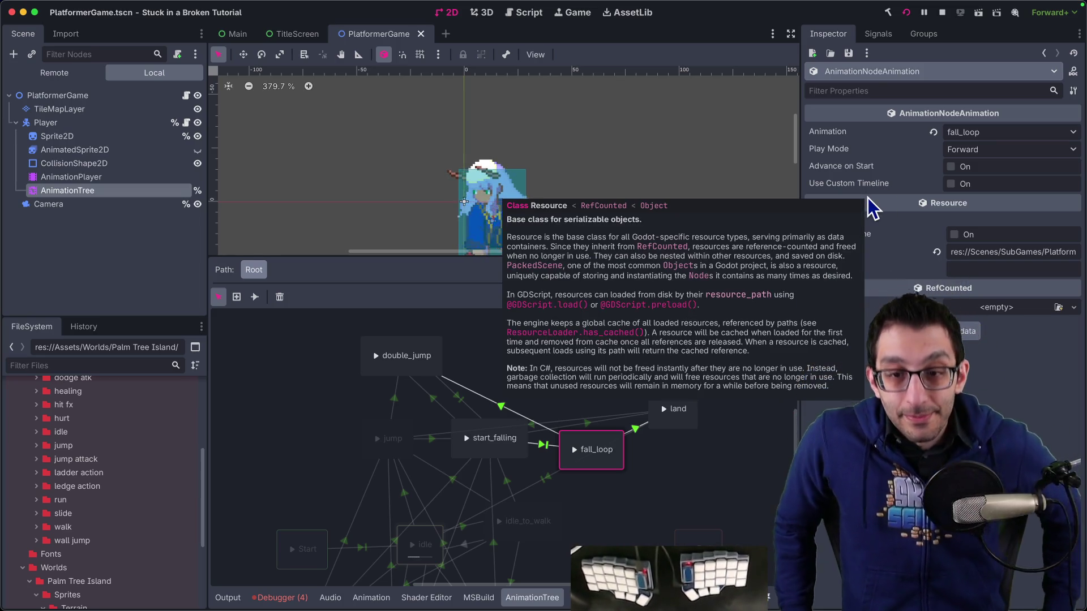
click(498, 450)
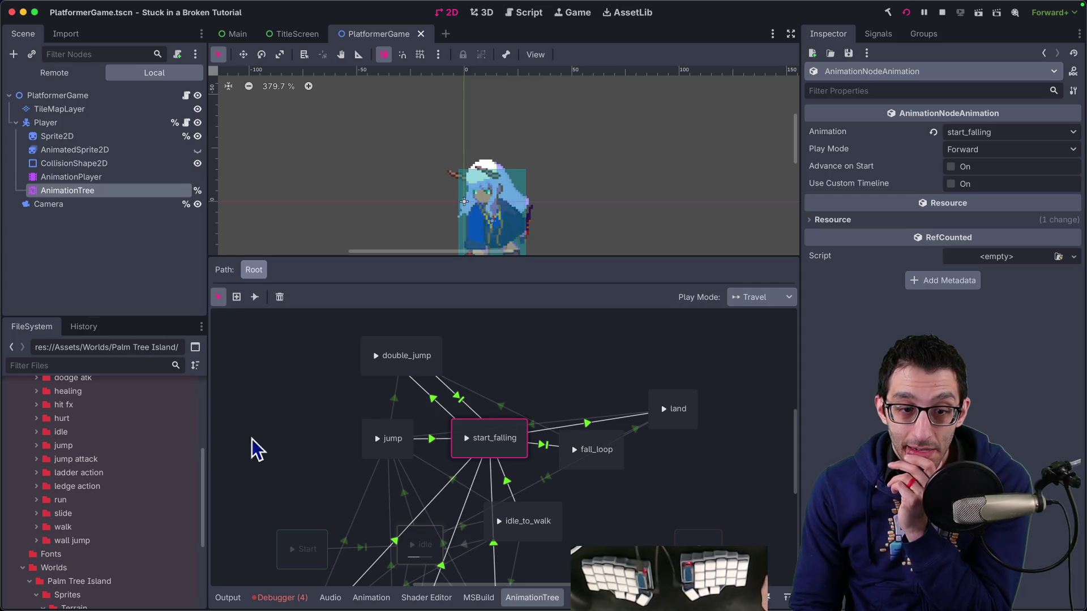
click(293, 594)
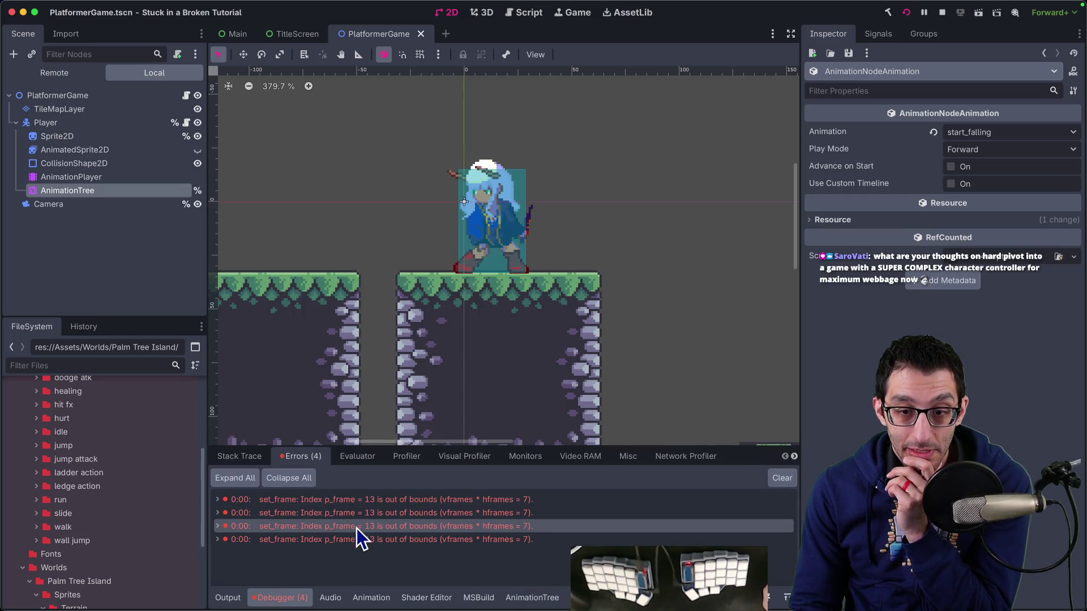
Search the web for 'godot animationtree index out of bounds' and open the forum thread.
key(super+Tab)
key(super+l)
text(godot animationtree )
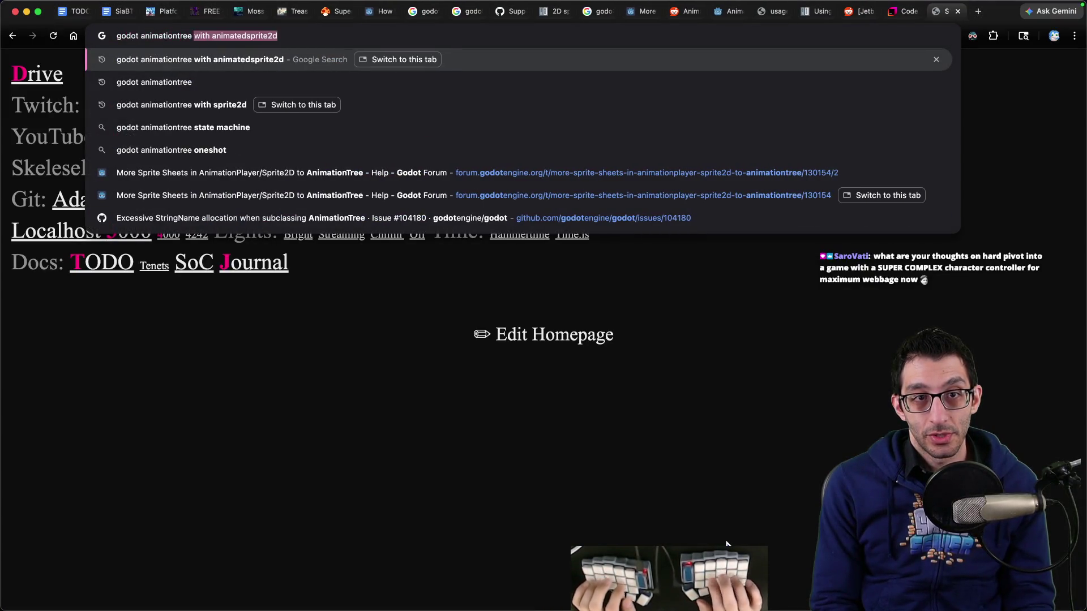
text(index out of bounds)
key(Return)
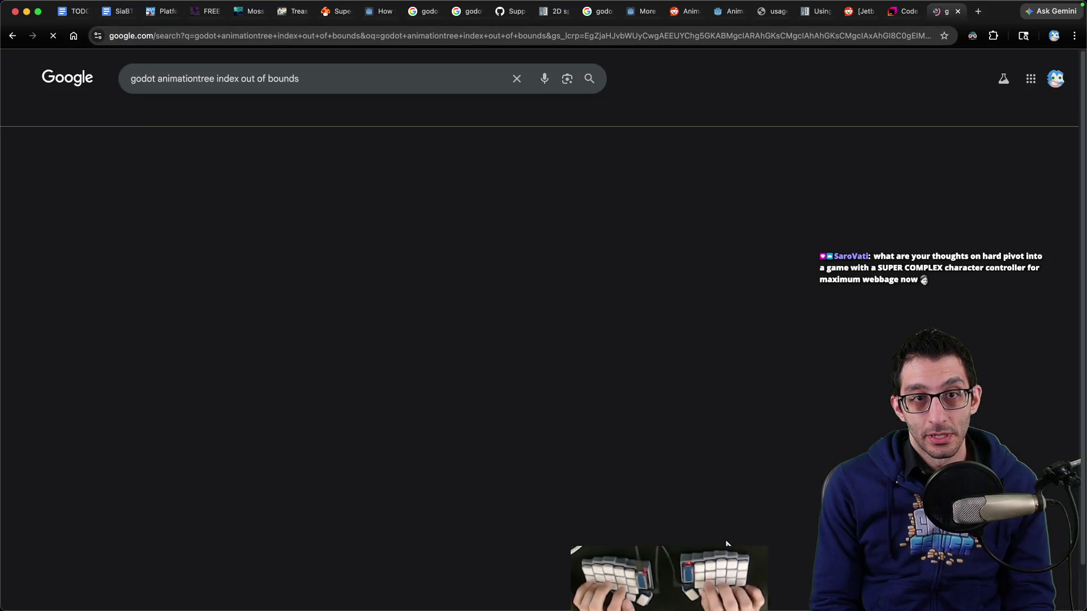
click(300, 179)
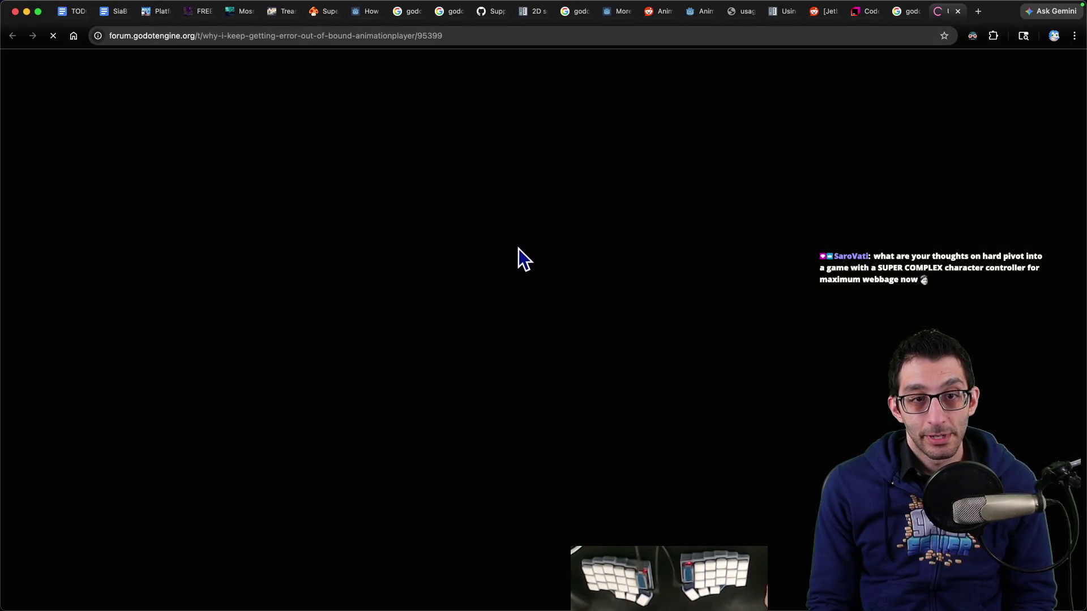
scroll(549, 287, down, 3)
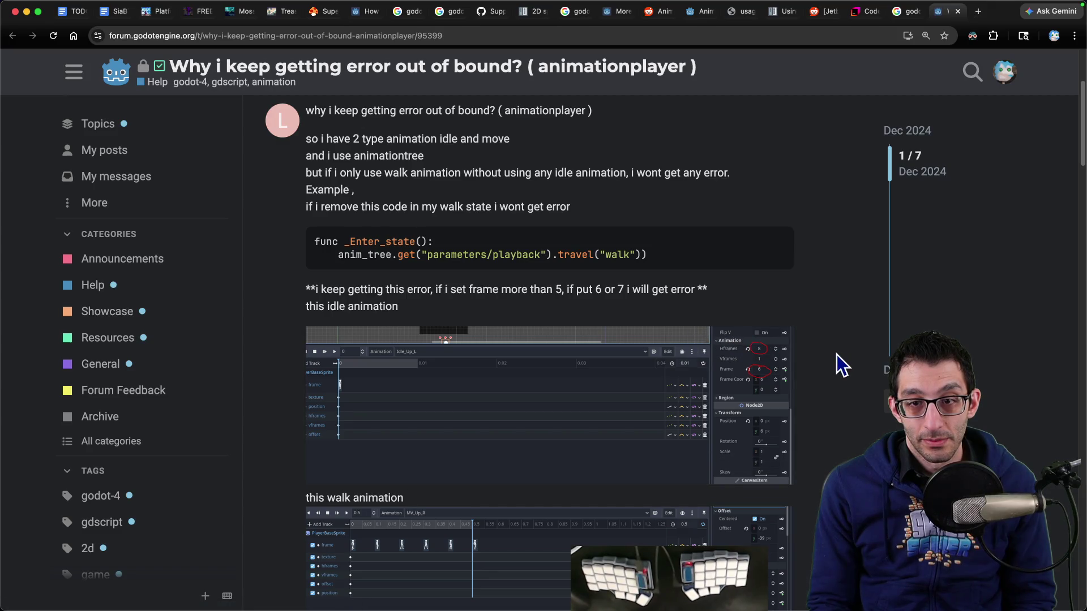
scroll(838, 361, down, 12)
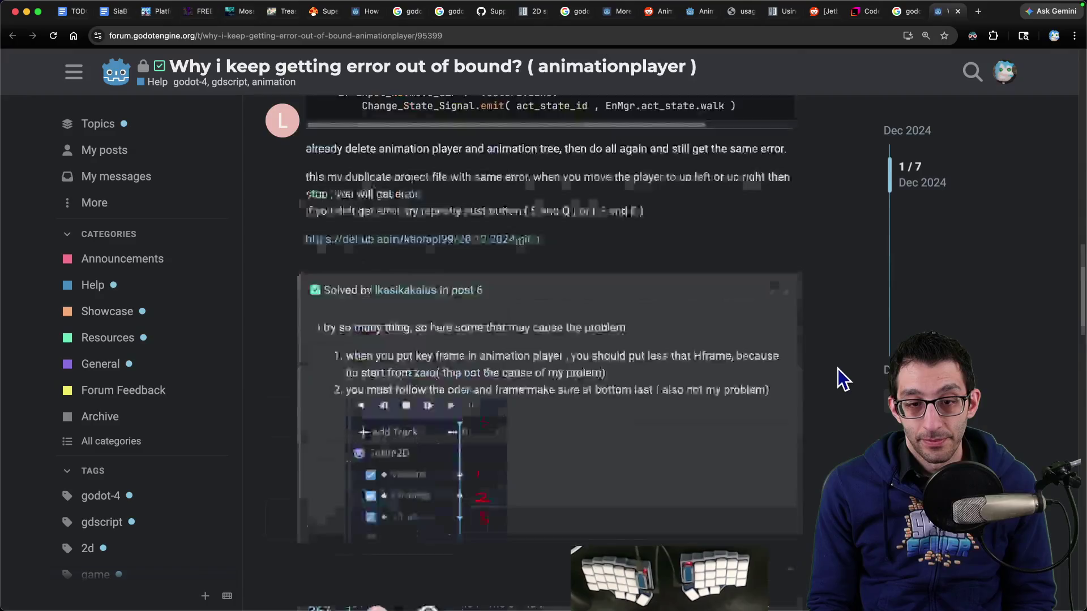
scroll(838, 369, down, 10)
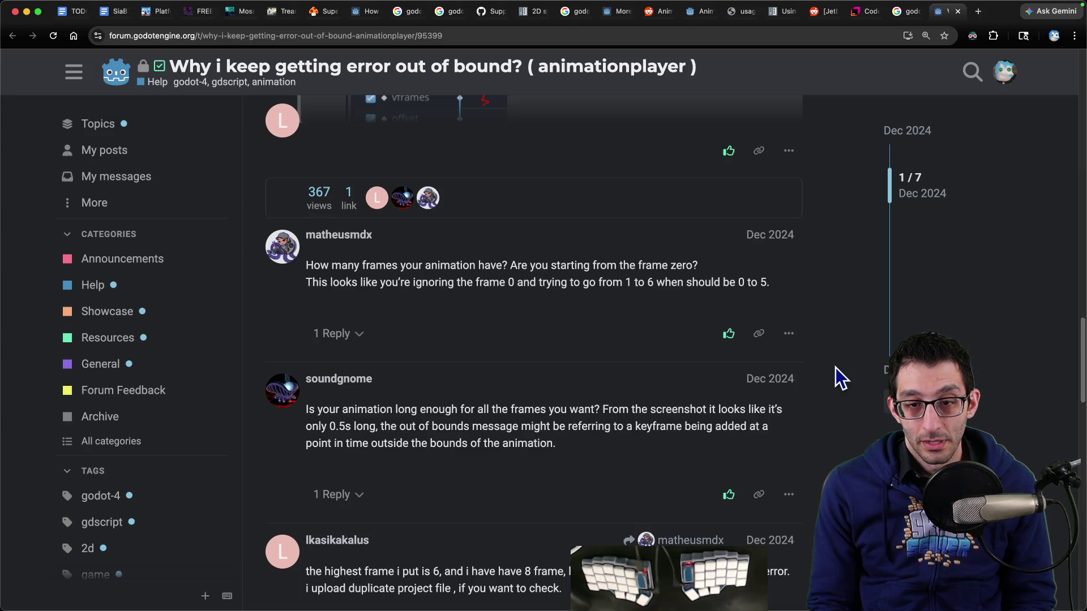
scroll(835, 368, down, 3)
Highlight the reply's tips on animation length, Hframes keys and frame track order, then return to Godot.
drag(397, 256, 413, 255)
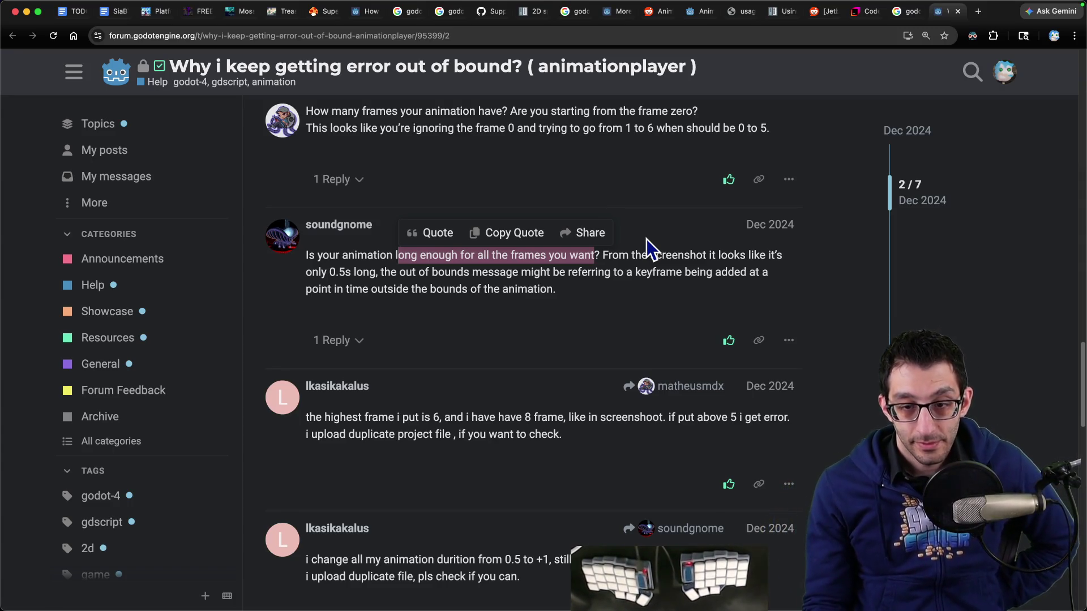
scroll(647, 239, down, 3)
scroll(636, 252, down, 2)
scroll(635, 253, down, 4)
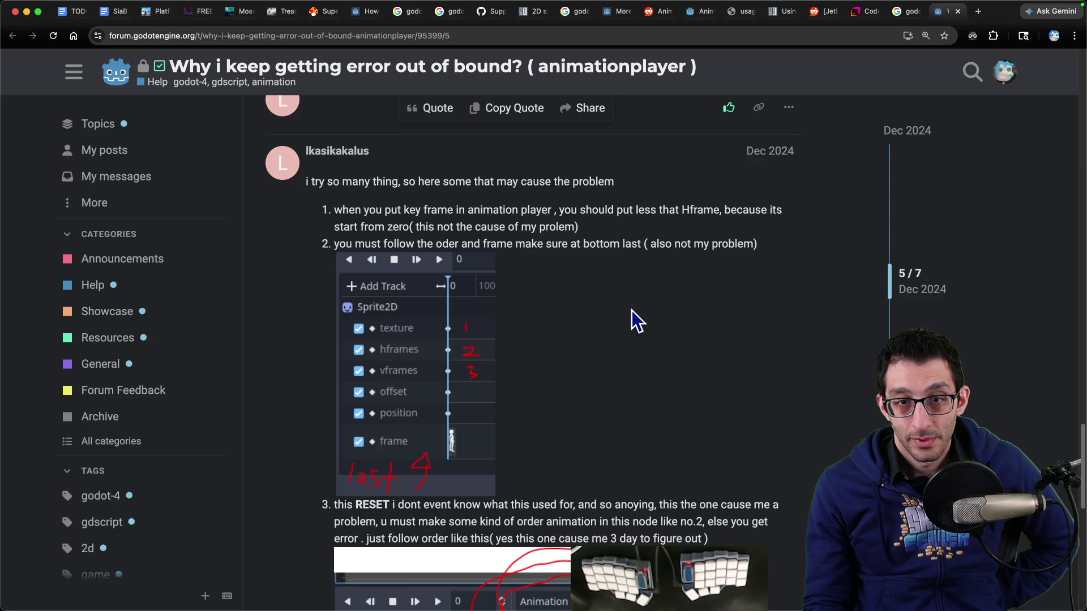
drag(522, 208, 538, 211)
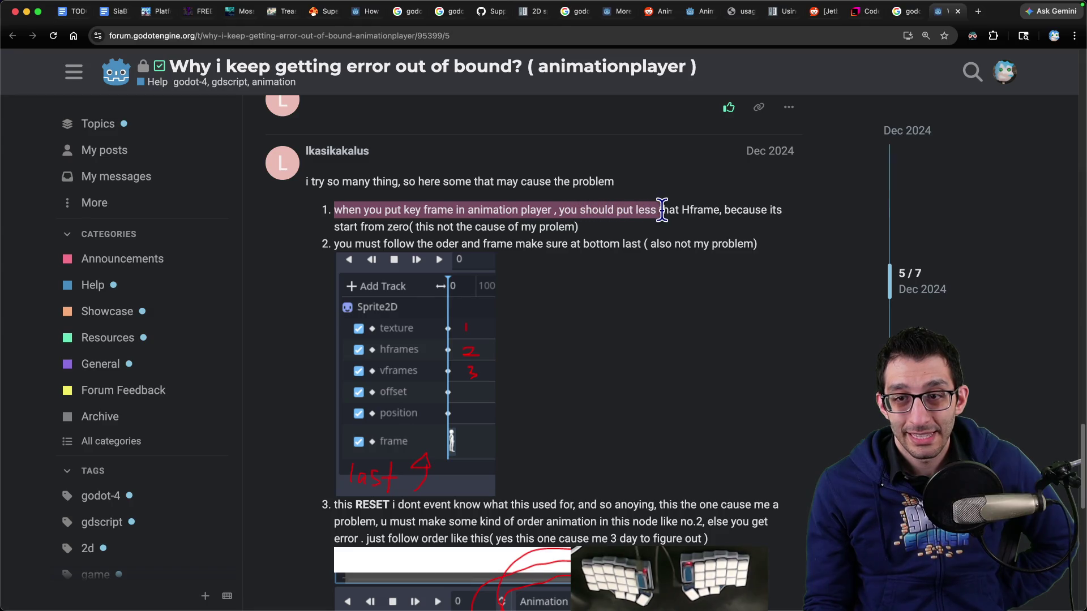
drag(701, 210, 650, 238)
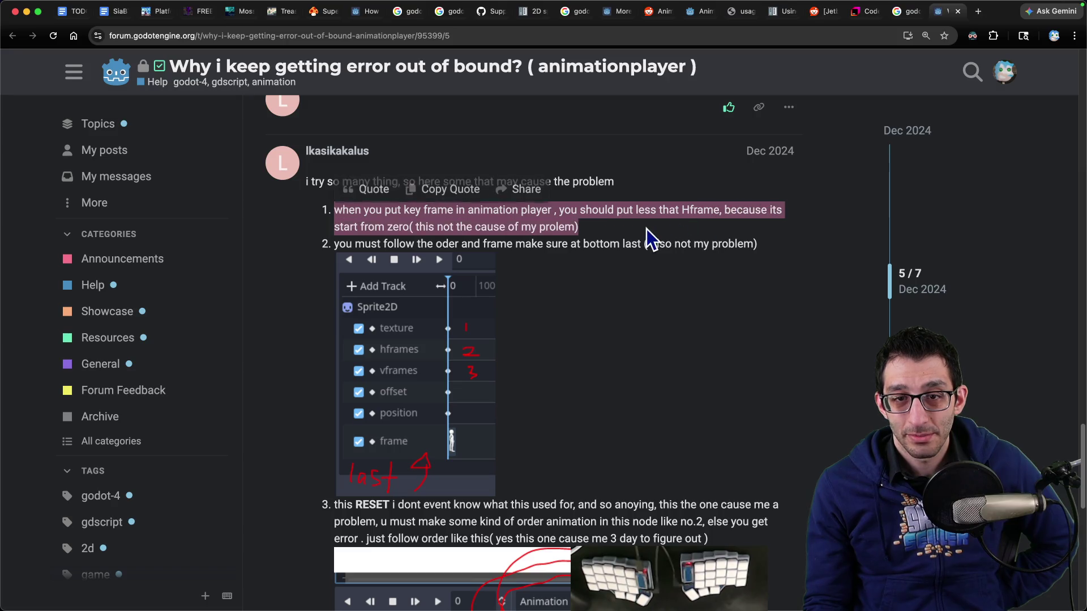
drag(334, 245, 496, 240)
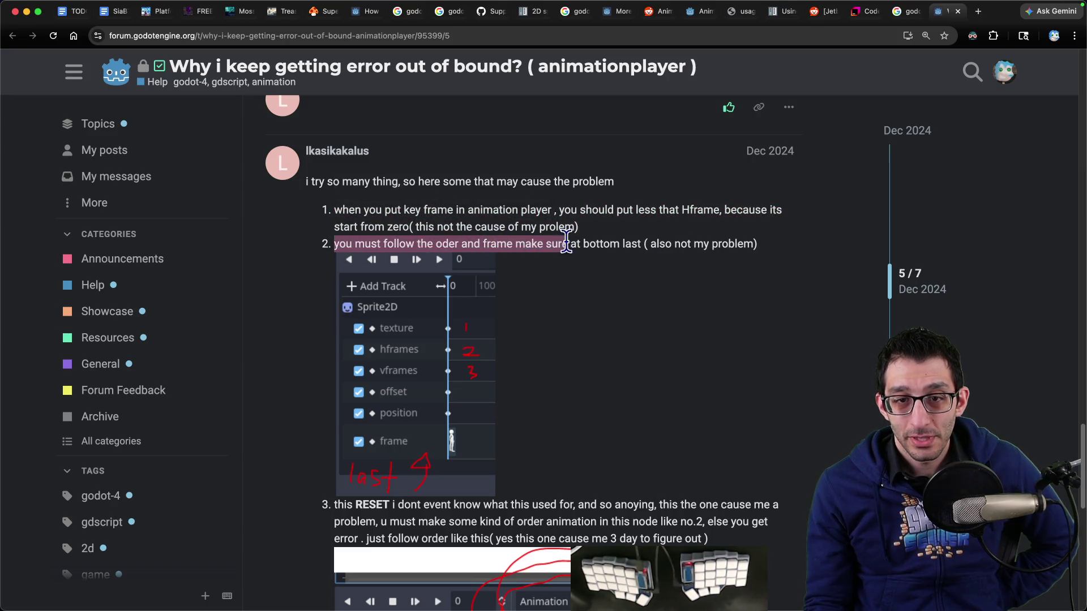
drag(594, 248, 633, 248)
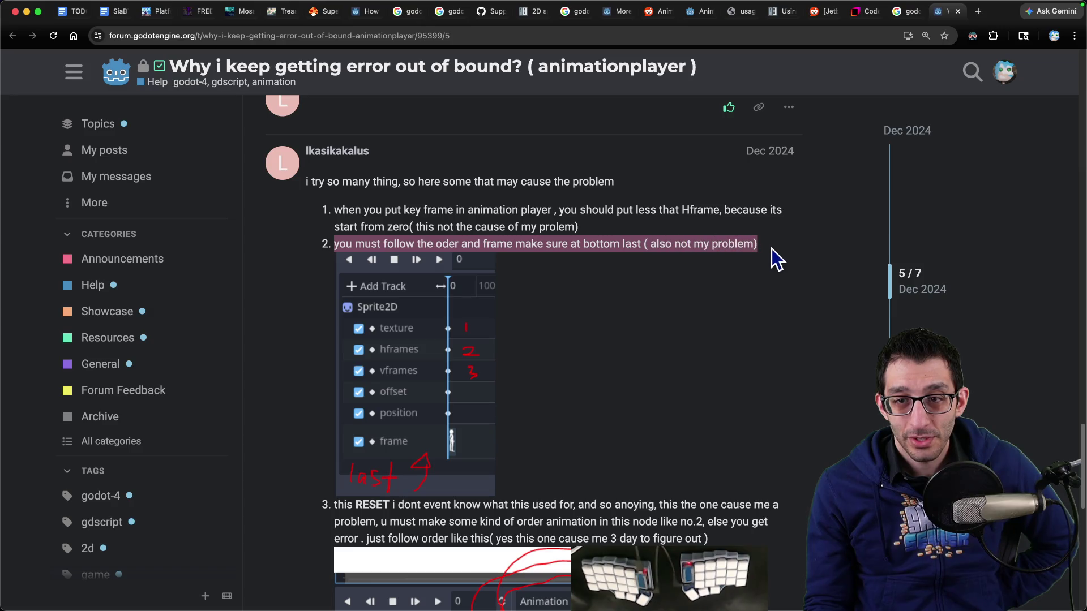
drag(771, 249, 772, 250)
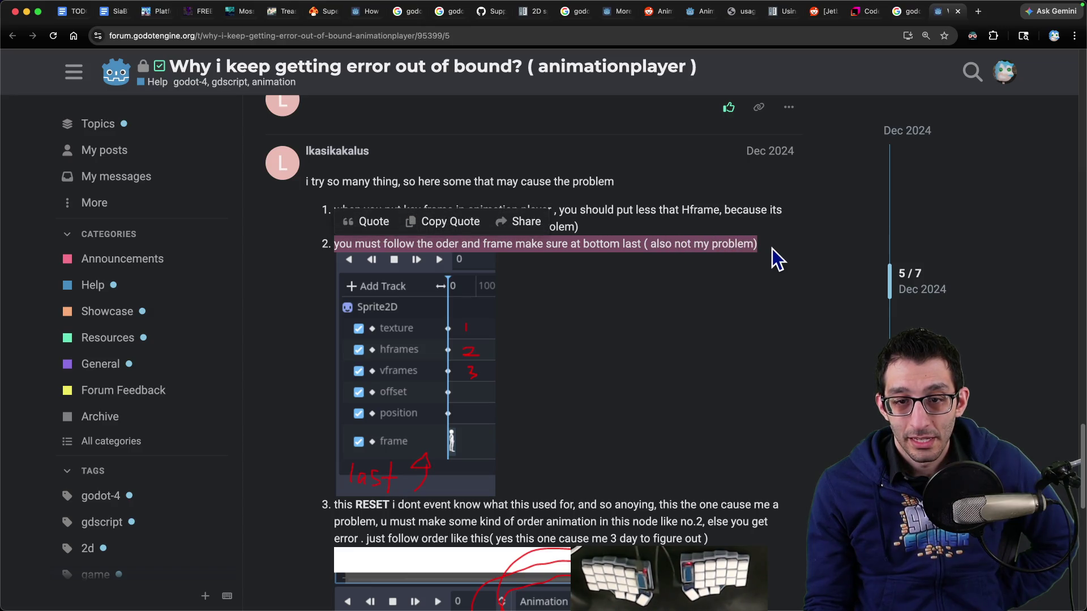
mouse_move(586, 589)
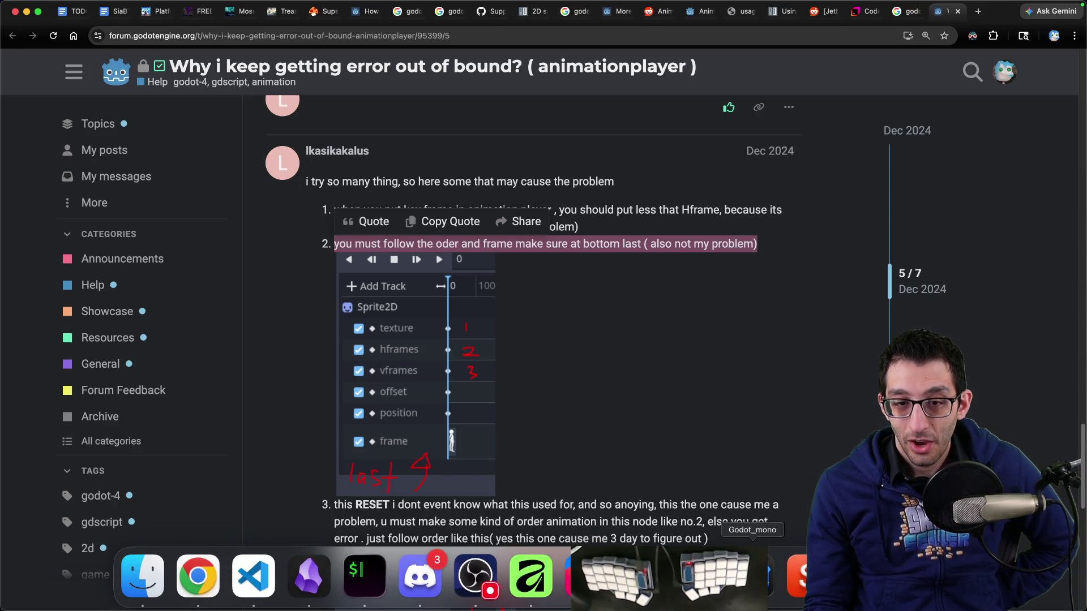
click(753, 577)
Move the frame track below offset in the RESET and idle animations.
click(85, 177)
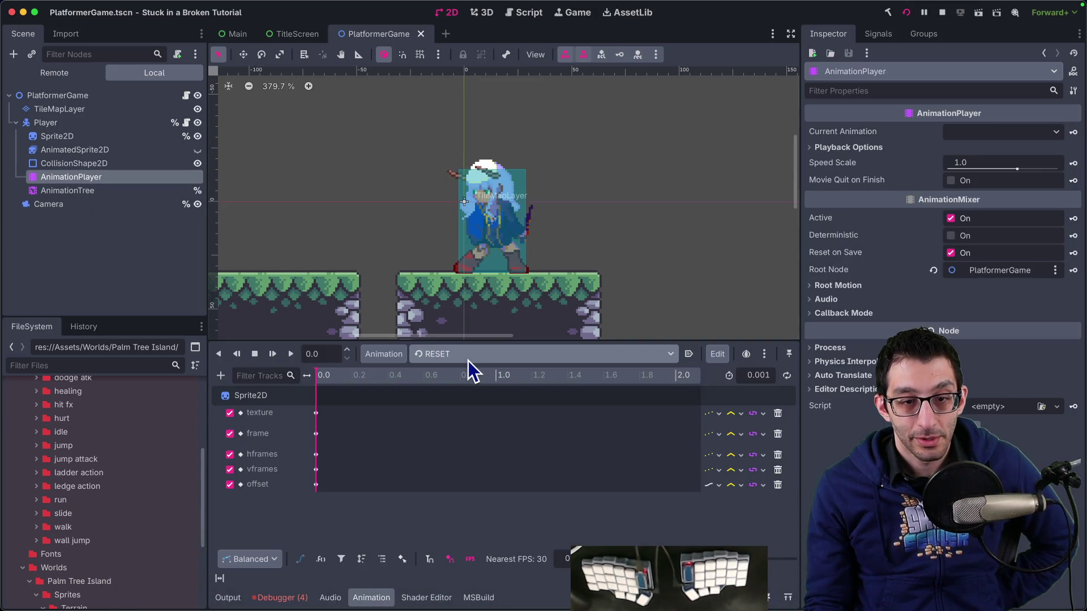
drag(282, 437, 282, 487)
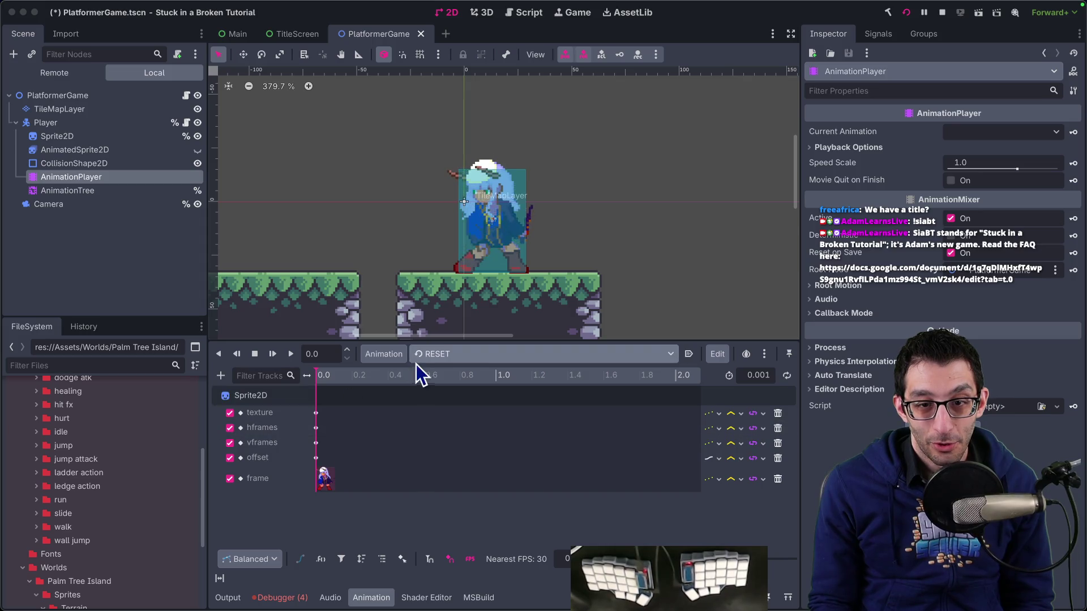
click(454, 358)
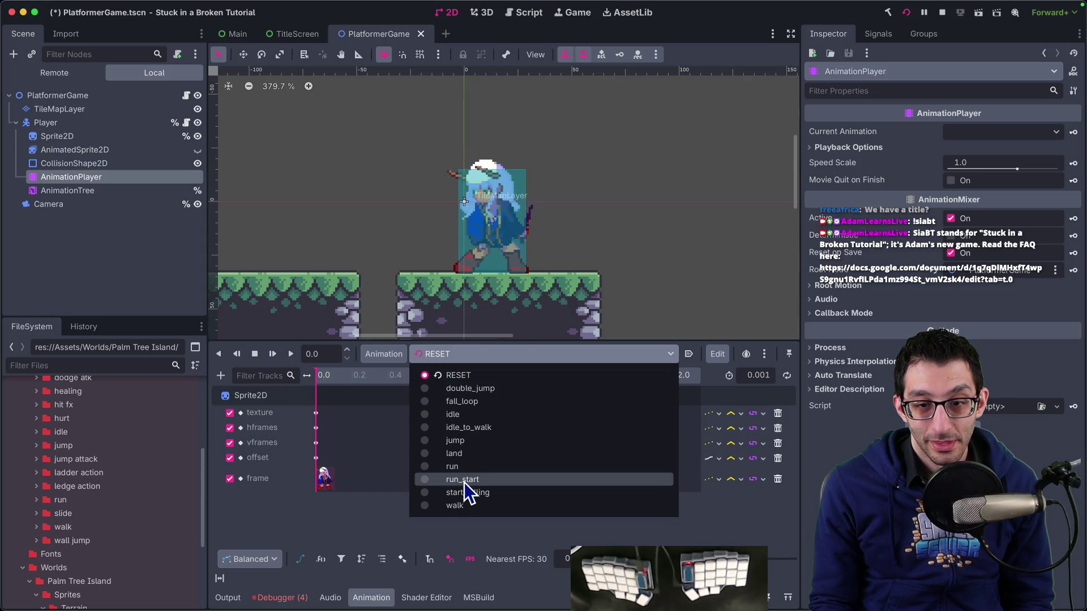
click(468, 493)
click(474, 356)
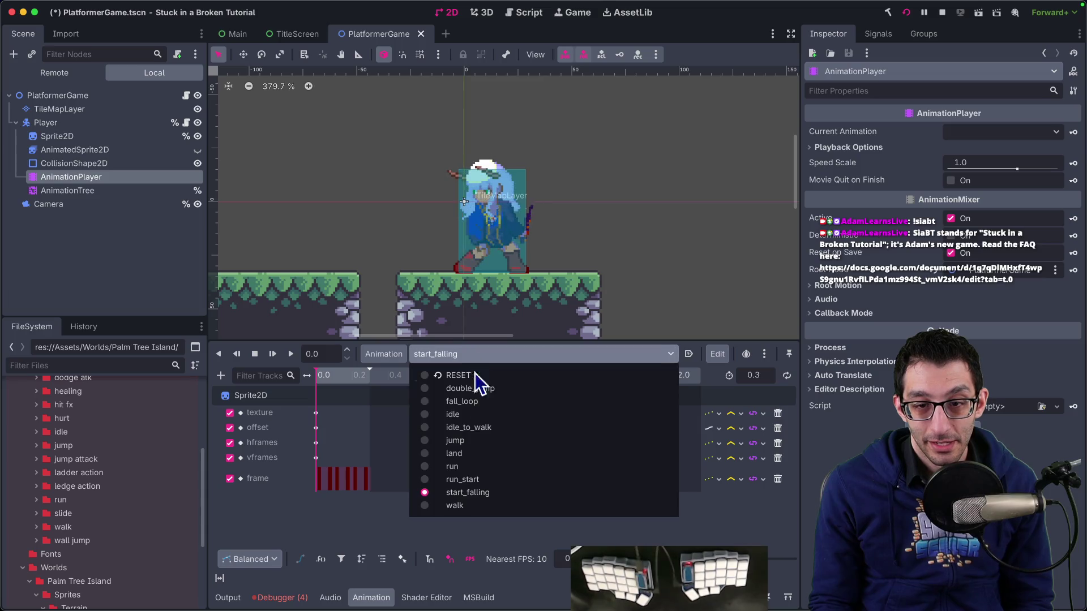
click(481, 389)
click(481, 357)
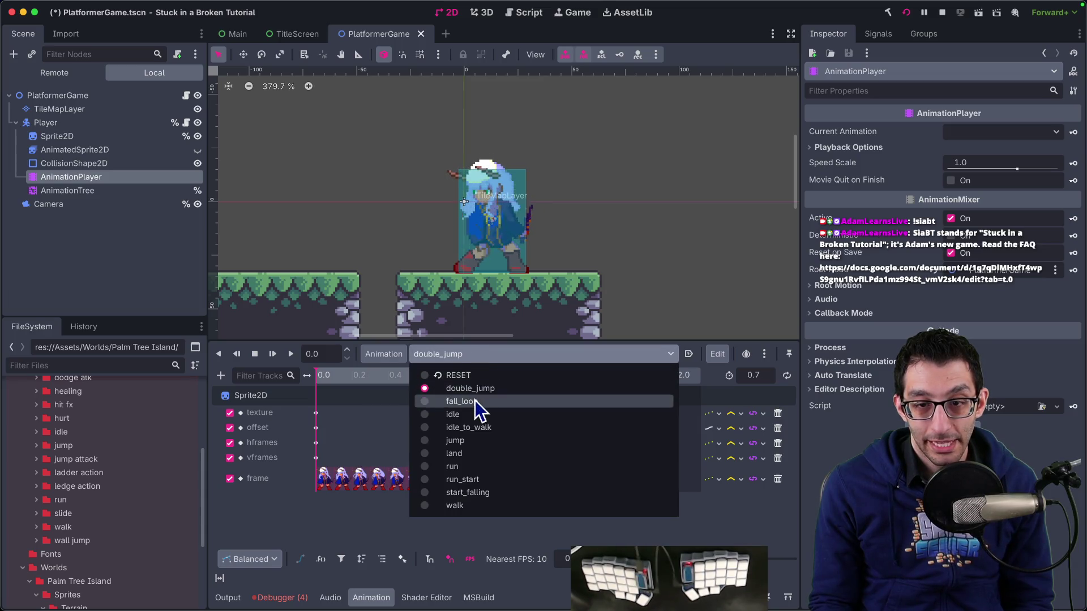
click(475, 401)
click(491, 355)
click(478, 414)
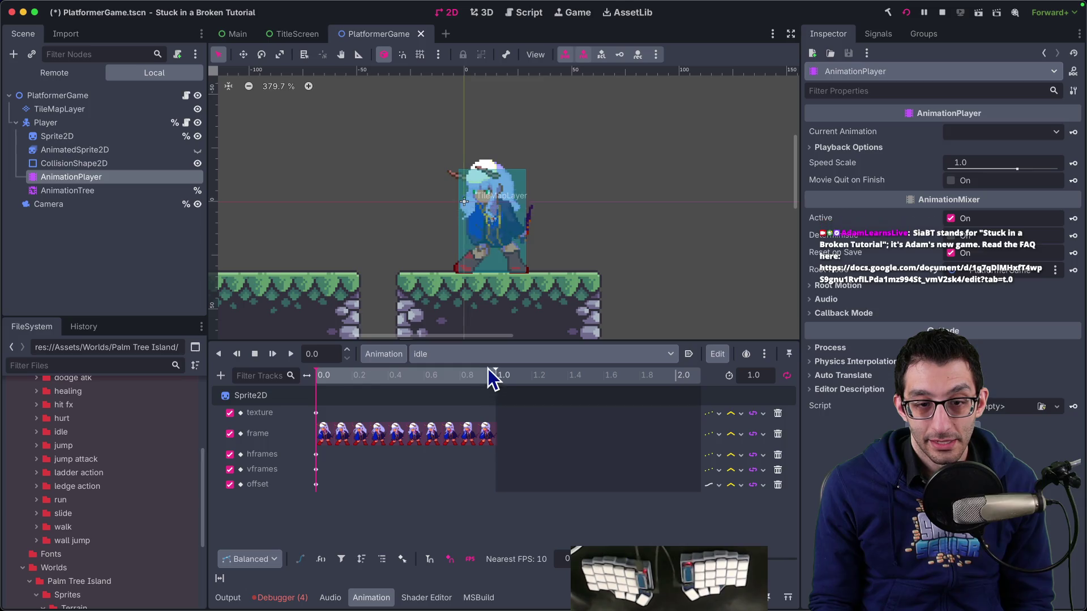
drag(282, 430, 281, 490)
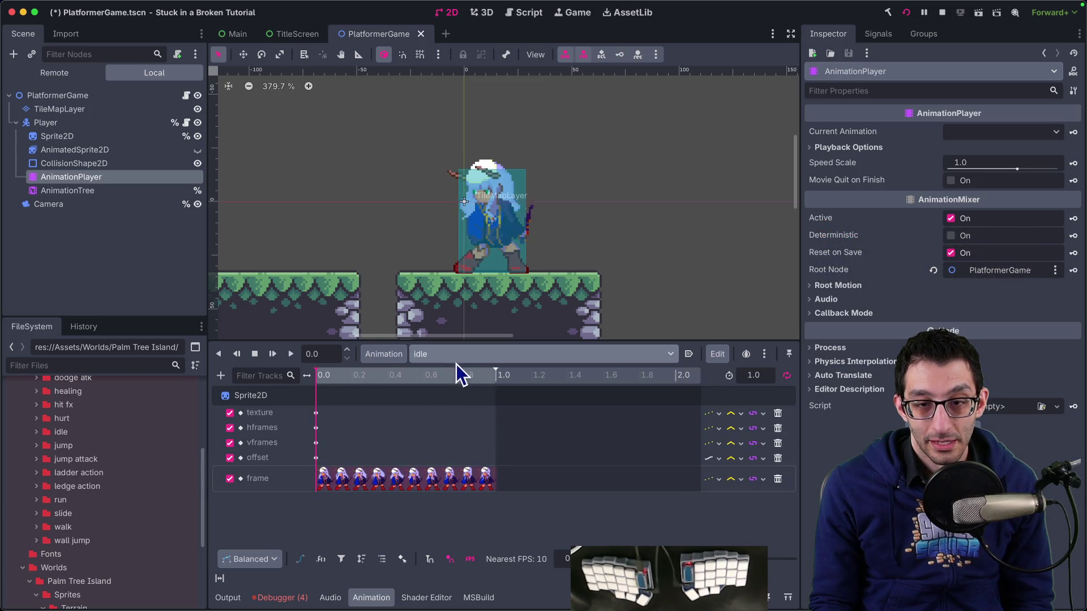
Check the remaining animations, move walk's frame track to the bottom, then save and run.
click(456, 356)
click(461, 429)
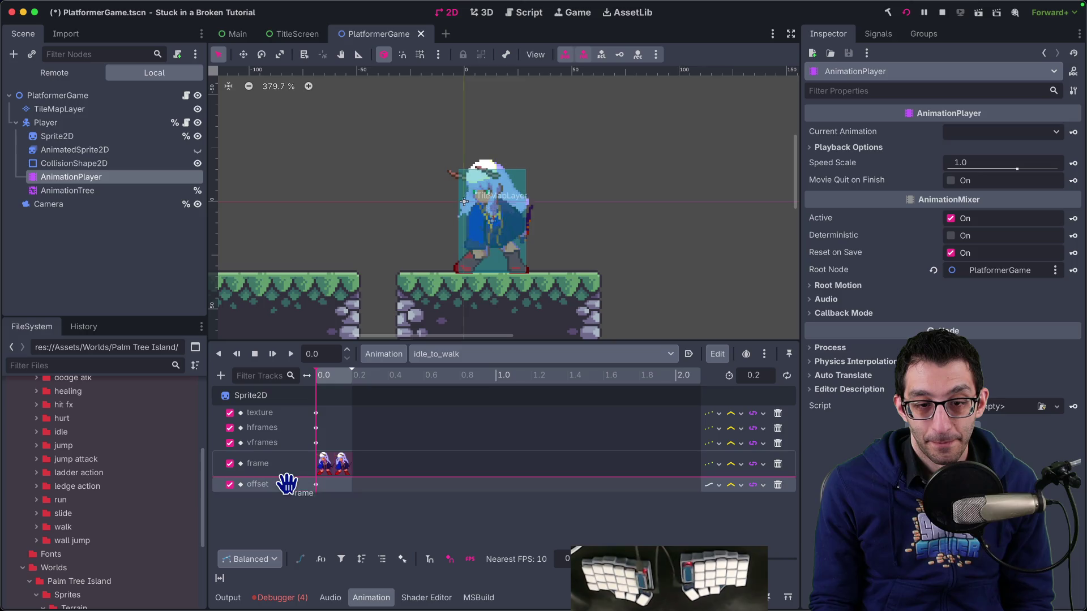
click(450, 355)
click(463, 446)
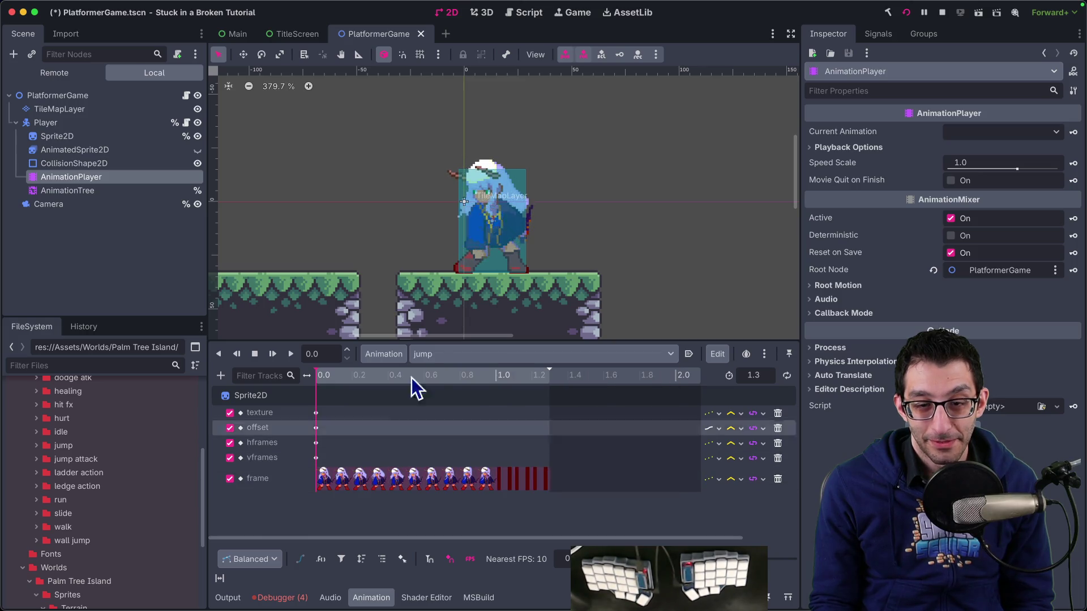
click(453, 355)
click(463, 353)
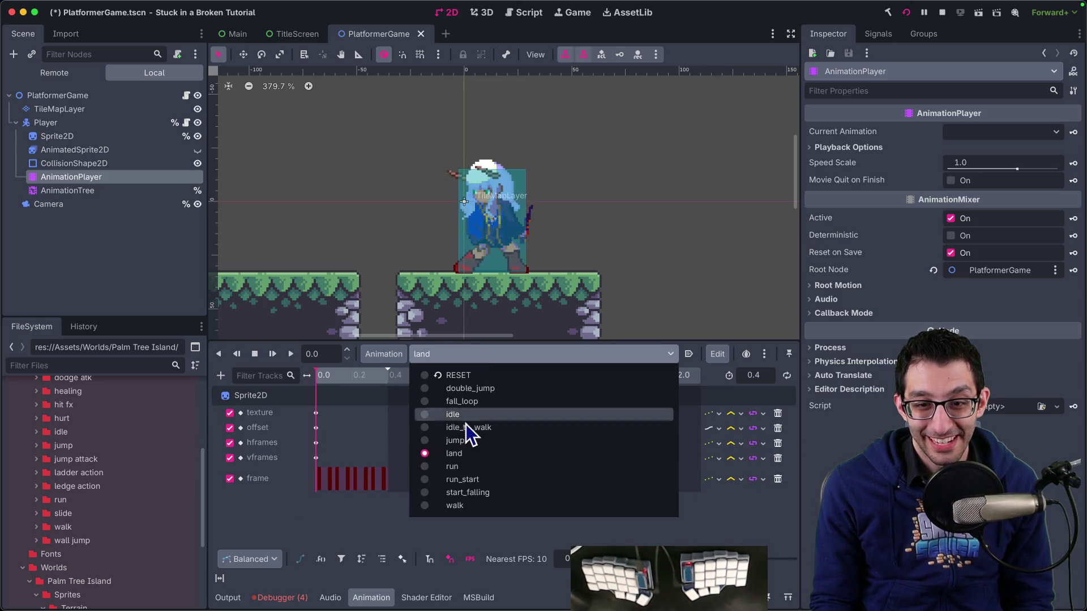
click(461, 468)
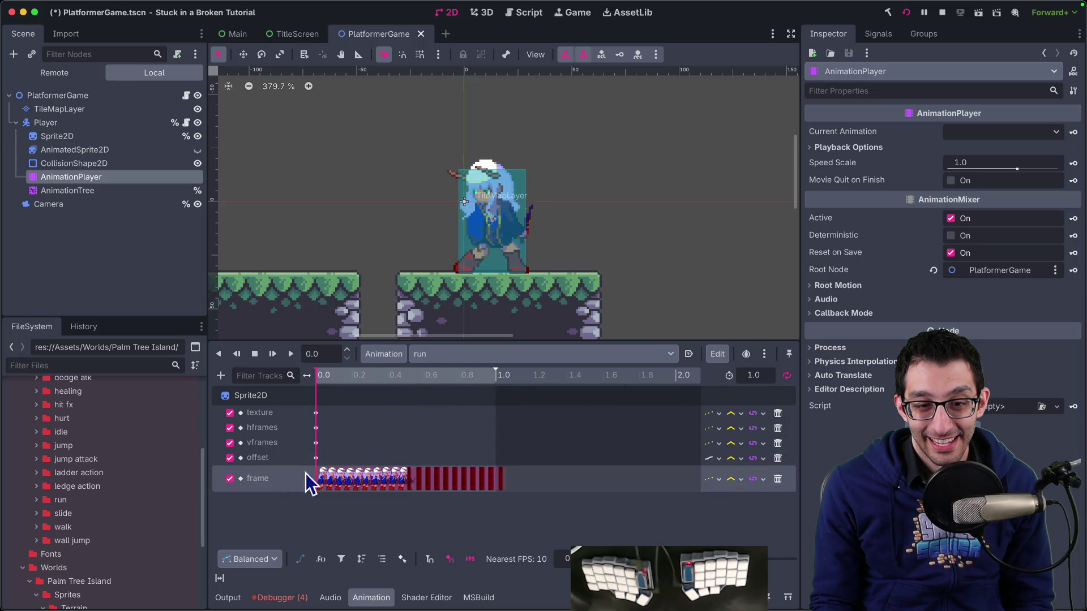
click(498, 357)
click(453, 476)
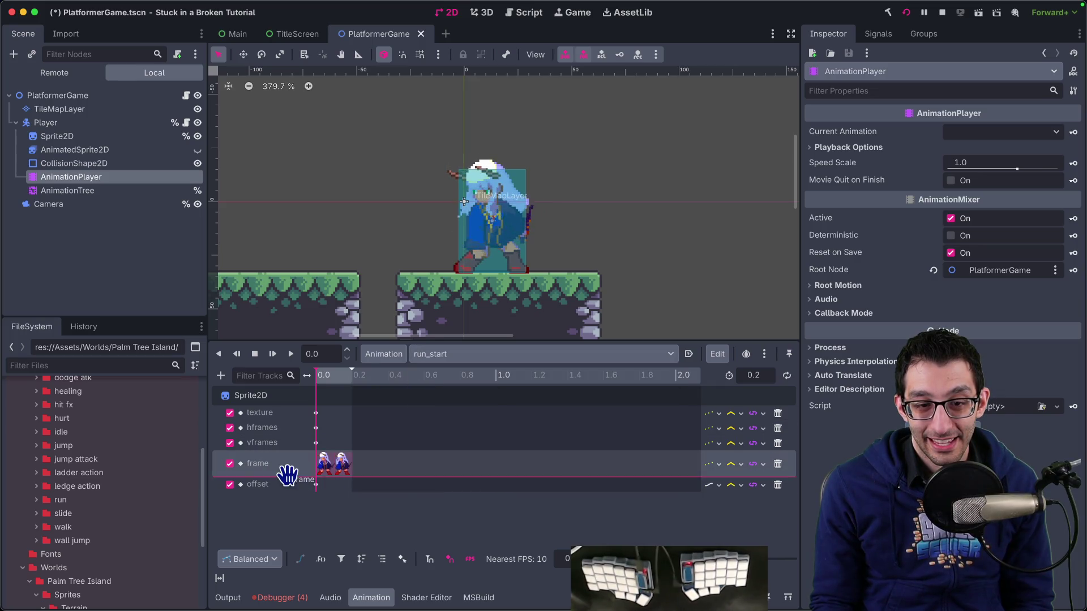
click(502, 353)
click(474, 494)
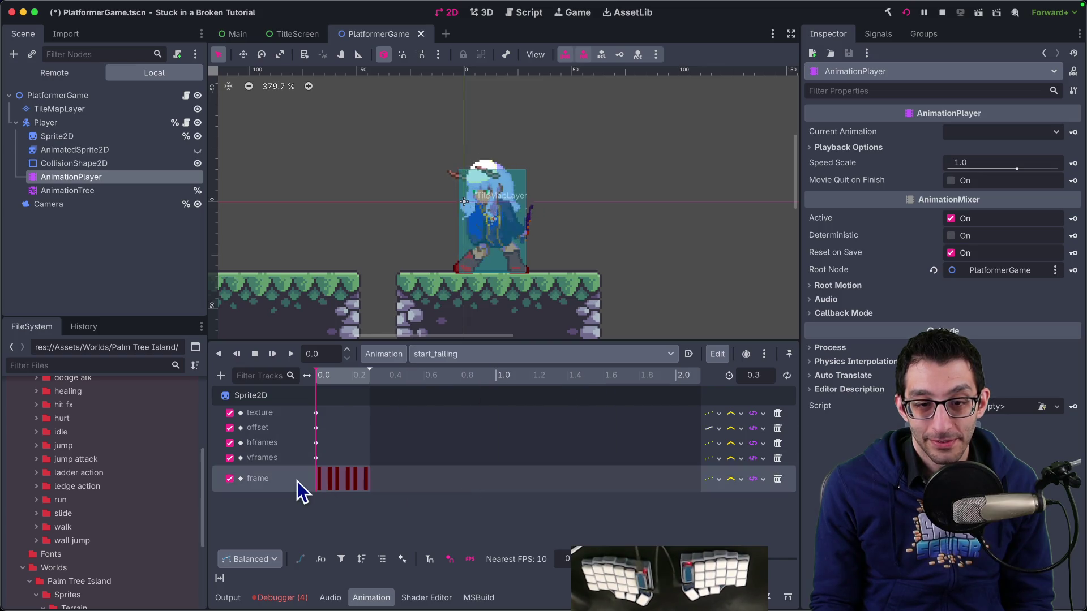
click(480, 357)
click(461, 507)
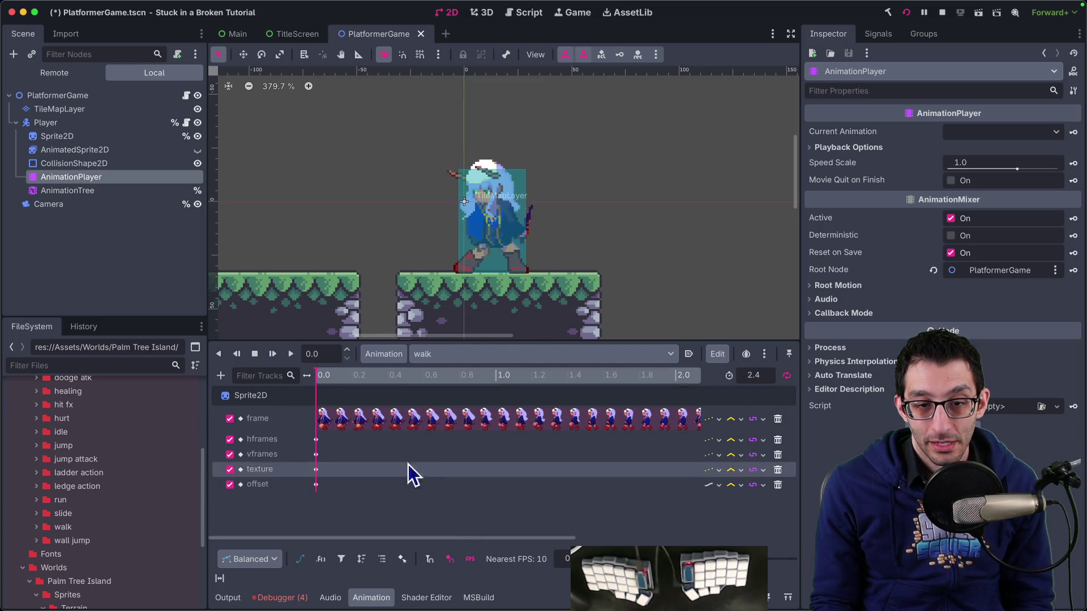
drag(303, 419, 298, 493)
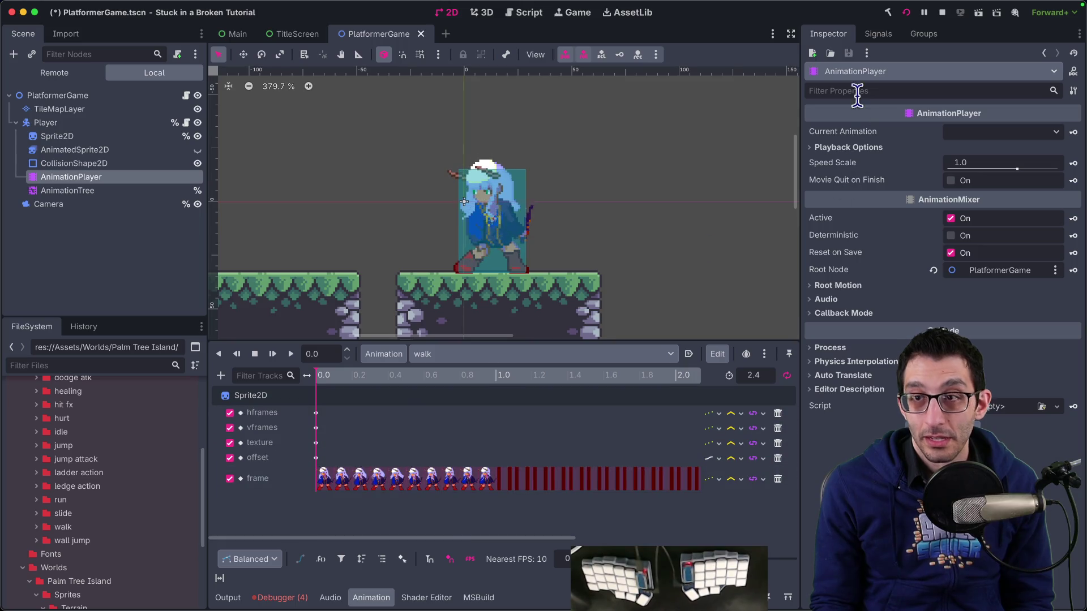
click(910, 13)
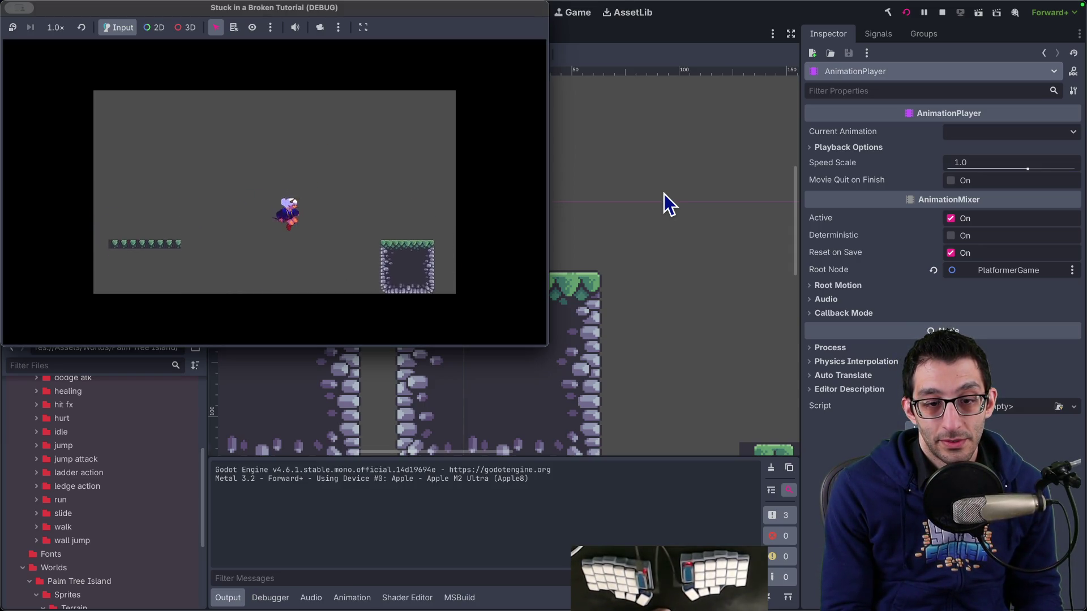
Make the character jump and move left in the debug game, then return to the forum.
key(space)
key(Left)
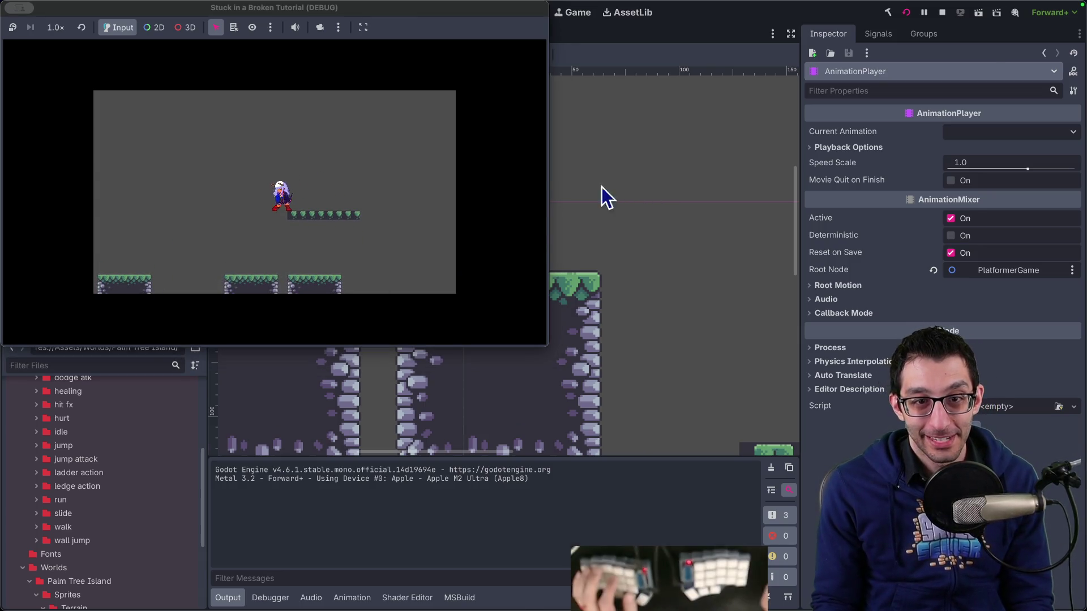
key(super+Tab)
Copy the set_frame out-of-bounds error line from post 1 and switch to the TODO doc.
scroll(582, 271, up, 15)
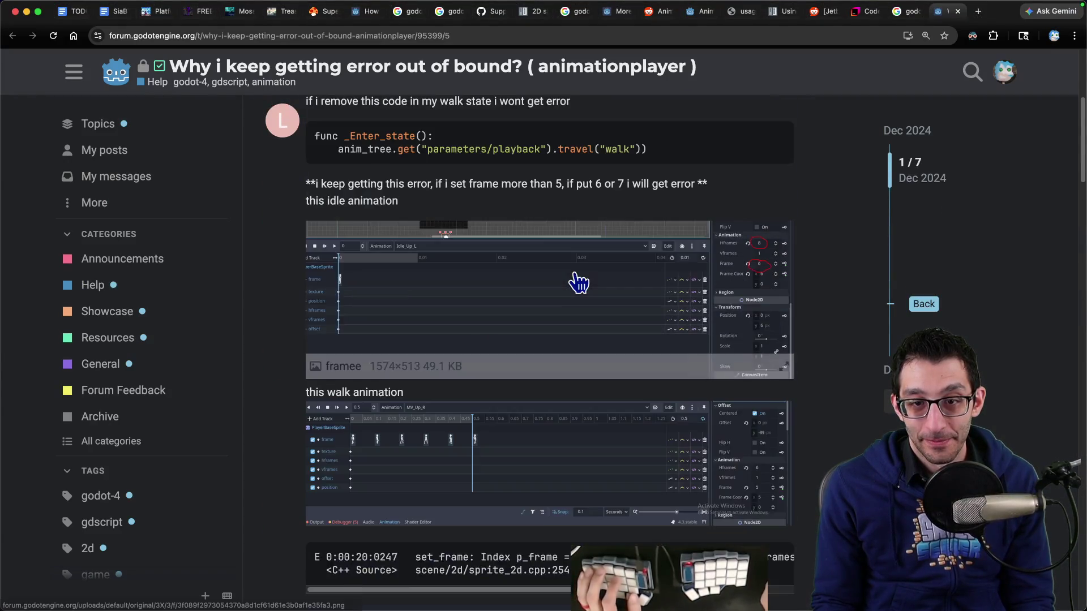
scroll(575, 274, down, 10)
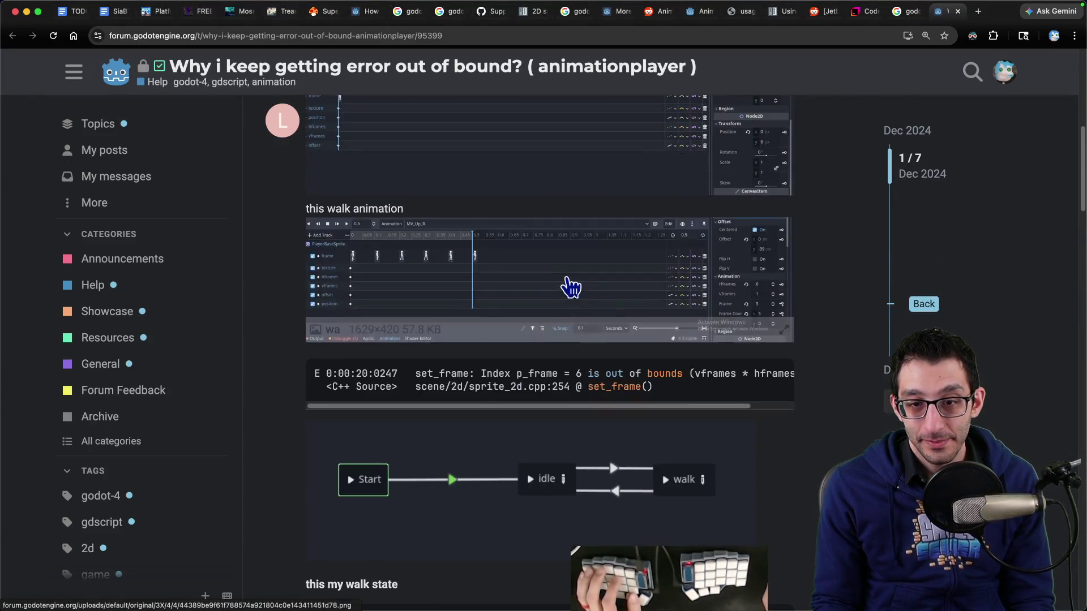
mouse_move(415, 275)
mouse_down()
mouse_move(643, 294)
mouse_move(667, 277)
mouse_up()
triple_click(424, 275)
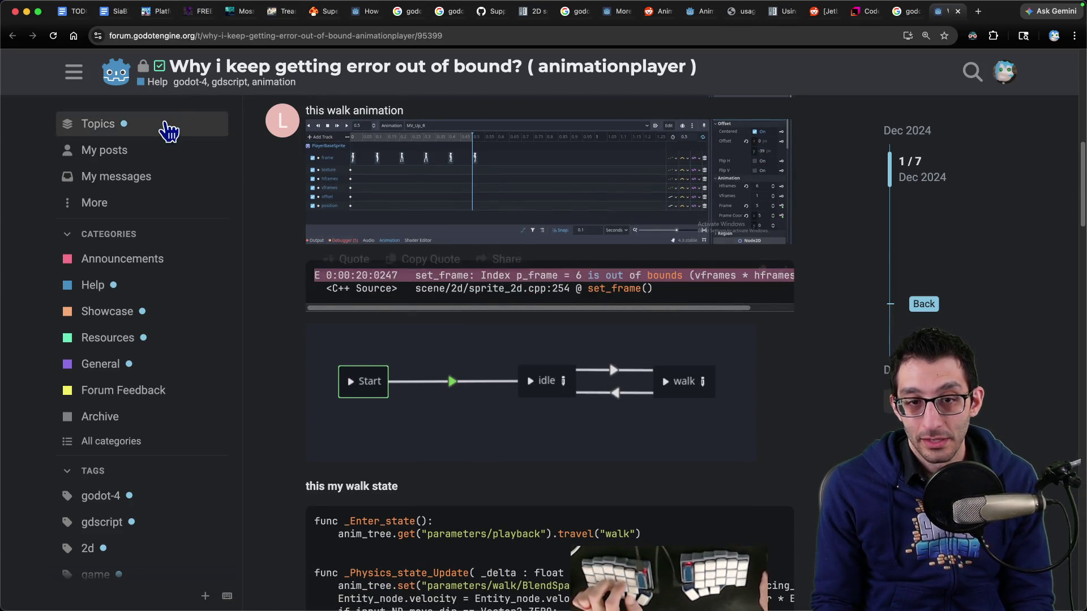
click(72, 11)
scroll(539, 346, down, 5)
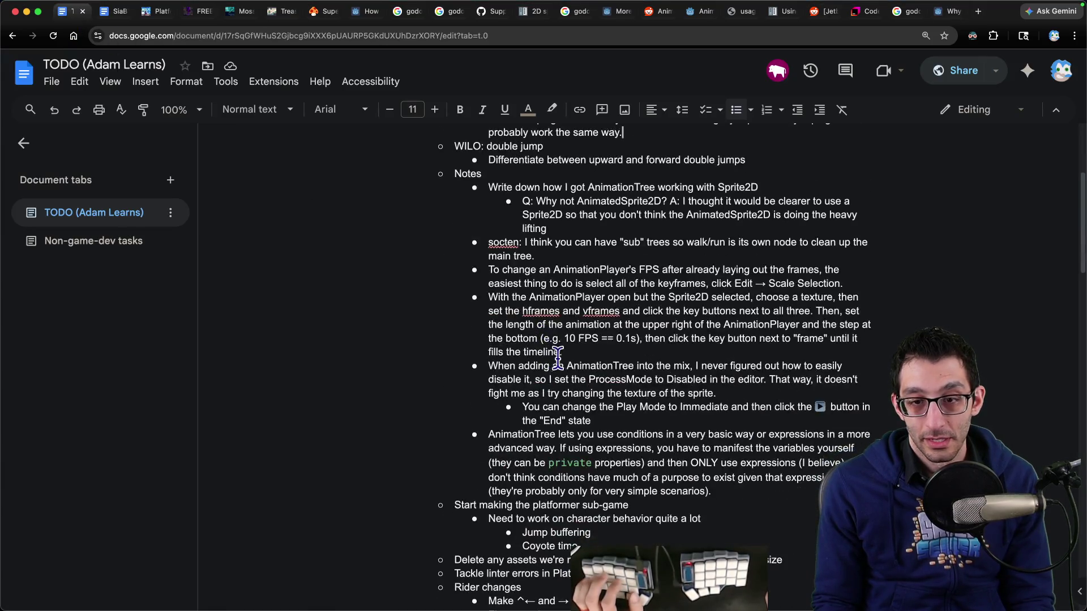
Add an 'If you get this error:' bullet with the pasted set_frame error nested beneath it.
key(shift+Return)
text(If)
key(BackSpace)
key(BackSpace)
key(BackSpace)
key(Return)
text(If you get this error)
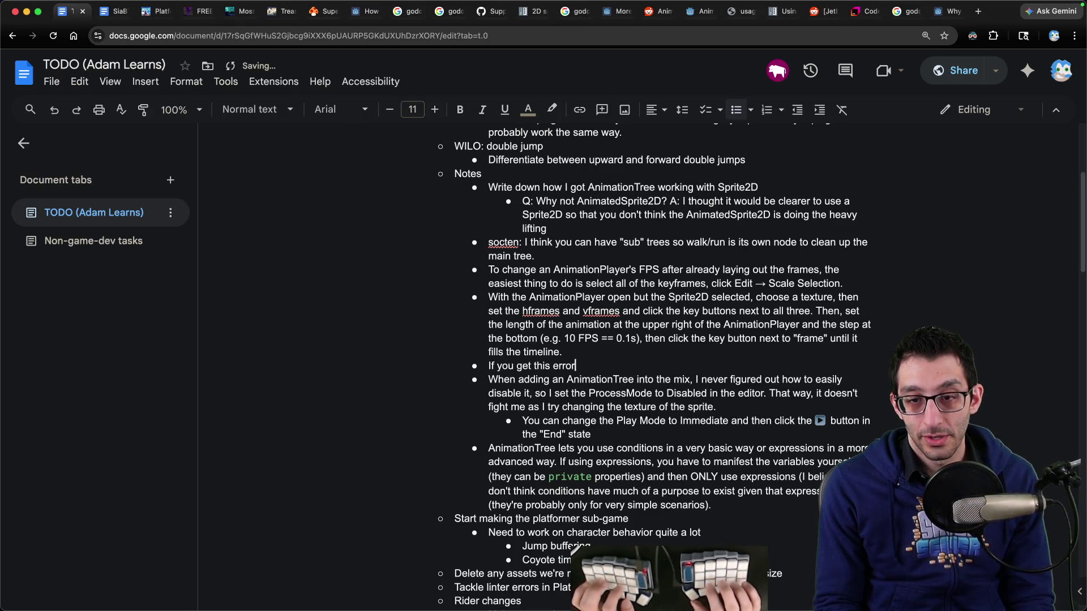
text(:)
key(Return)
key(Tab)
text(E 0:00:20:0247   set_frame: Index p_frame = 6 is out of bounds (vframes * hframes = 6).)
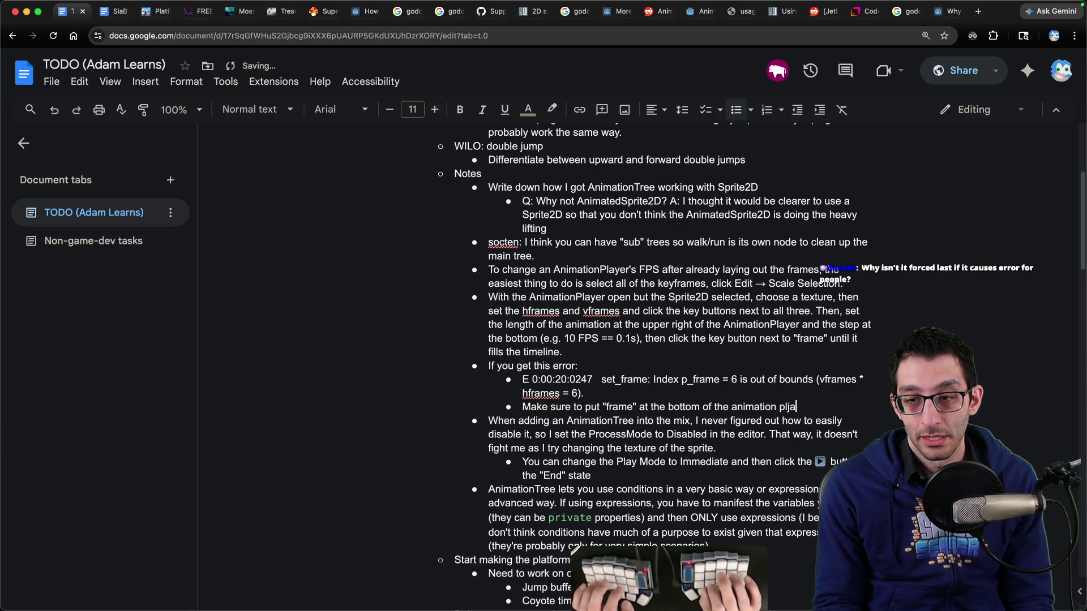
key(super+9)
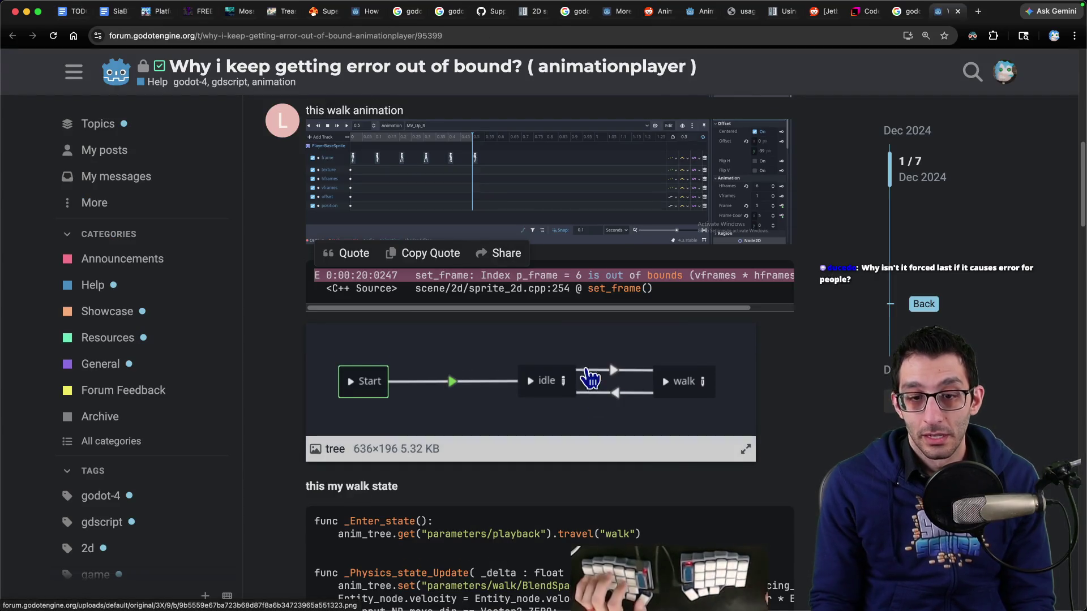
Copy the link to the forum reply and open it in a new browser tab.
scroll(607, 396, down, 15)
scroll(606, 391, up, 8)
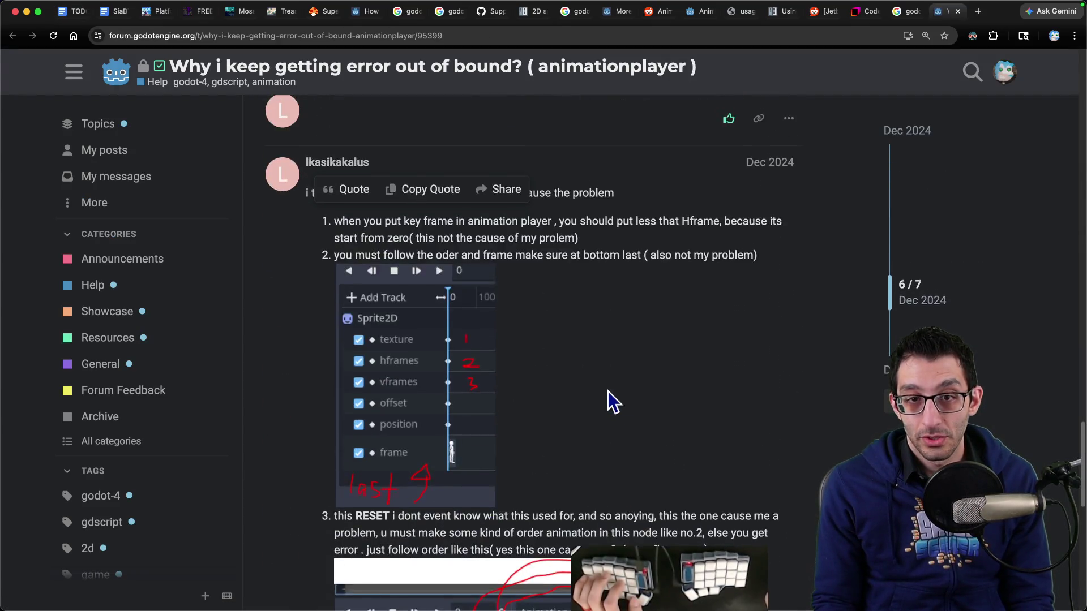
right_click(763, 190)
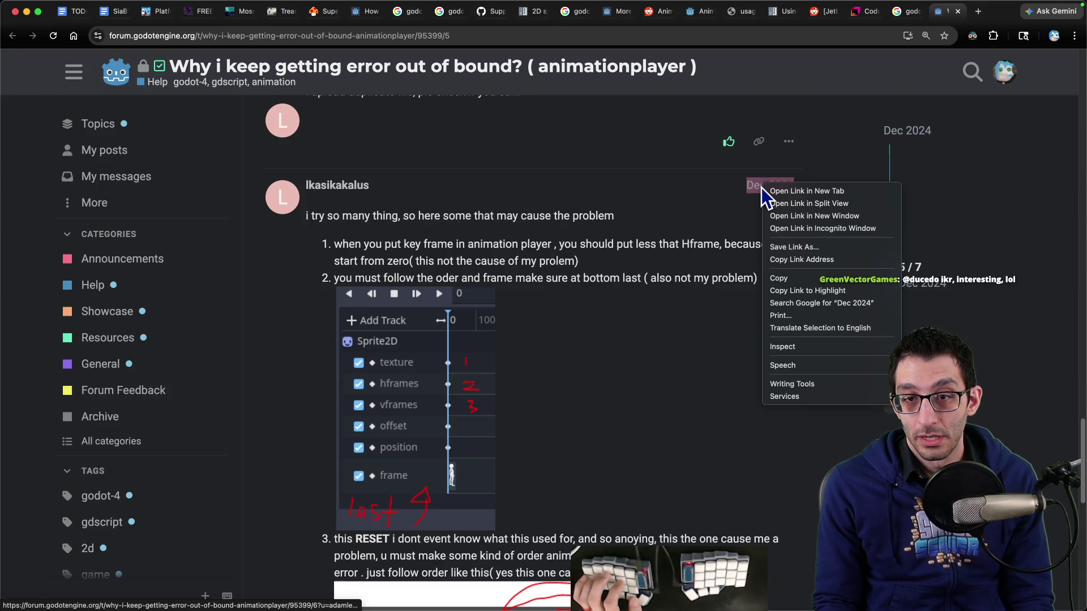
click(771, 262)
key(super+t)
text(https://forum.godotengine.org/t/why-i-keep-getting-error-out-of-bound-animationplayer/95399/6?u=adamlearns)
key(Return)
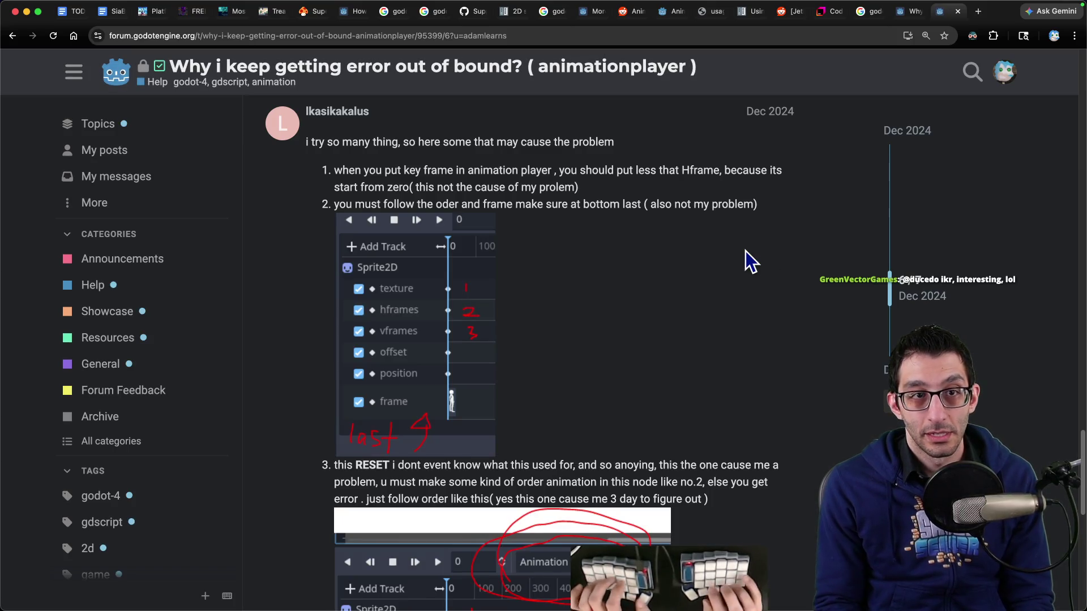
Paste the reply link after ':' in the TODO frame-order tip, then return to Godot.
key(super+1)
text(:)
text(https://forum.godotengine.org/t/why-i-keep-getting-error-out-of-bound-animationplayer/95399/6?u=adamlearns)
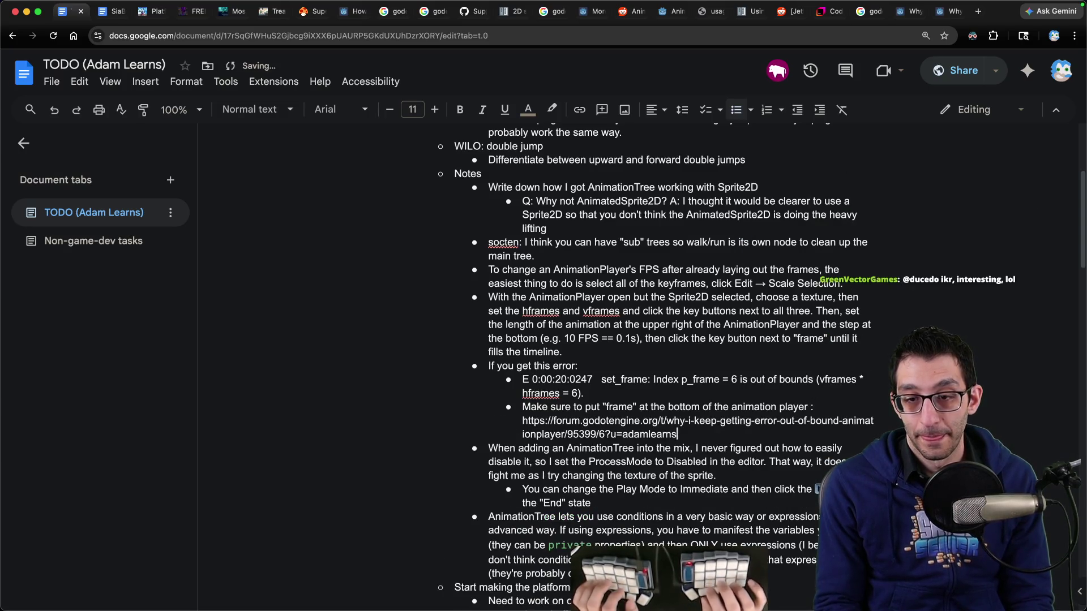
key(super+9)
scroll(715, 286, down, 4)
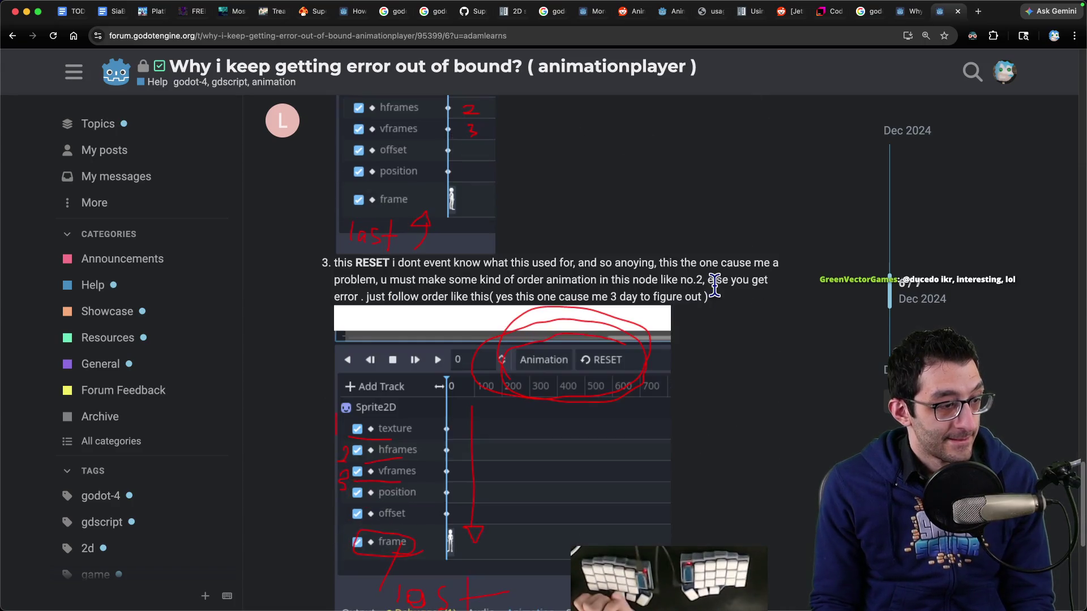
click(348, 583)
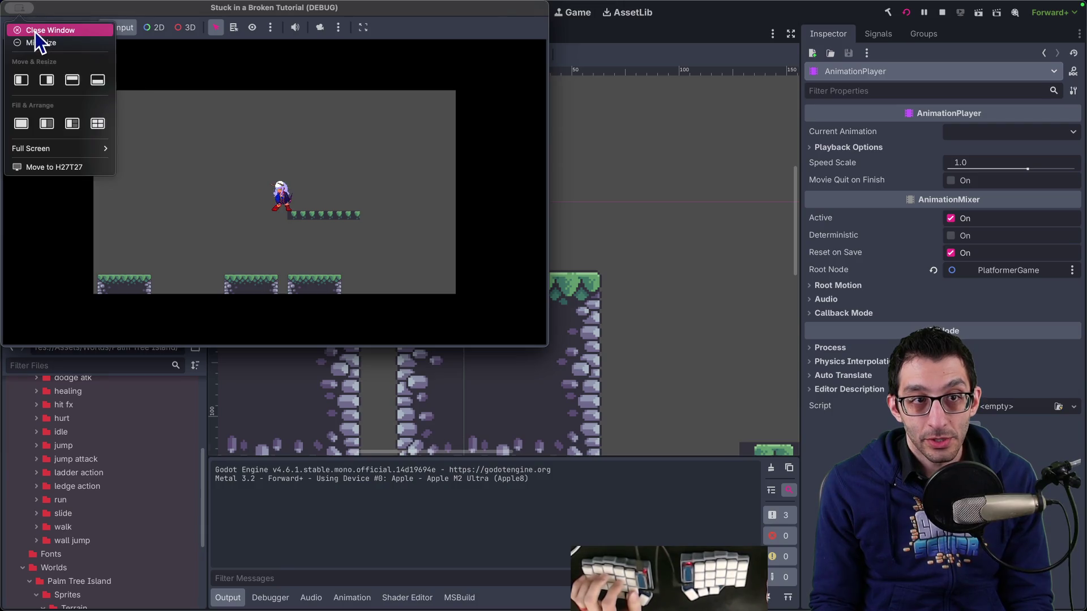
Stop the game, inspect walk's frame keys at 0.0 and 1.2 s, and preview the Sprite2D texture.
key(super+period)
click(94, 172)
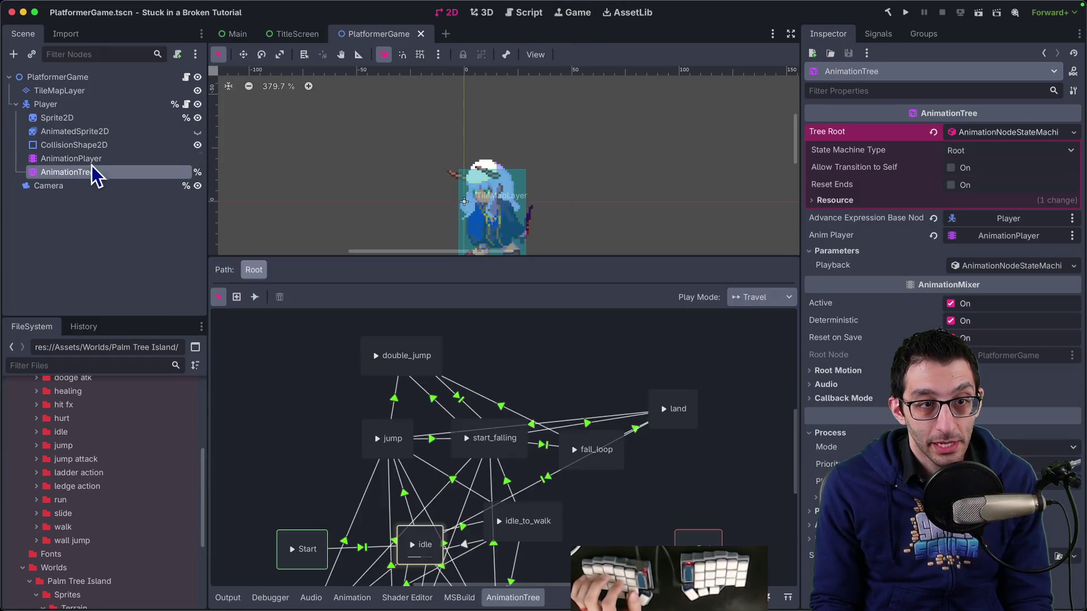
key(Up)
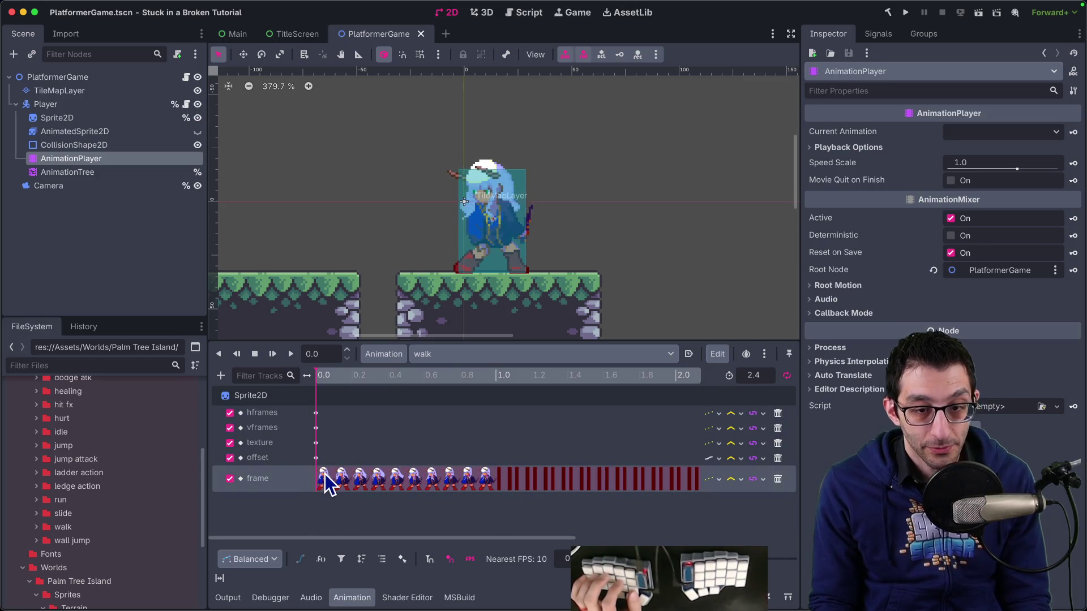
click(325, 479)
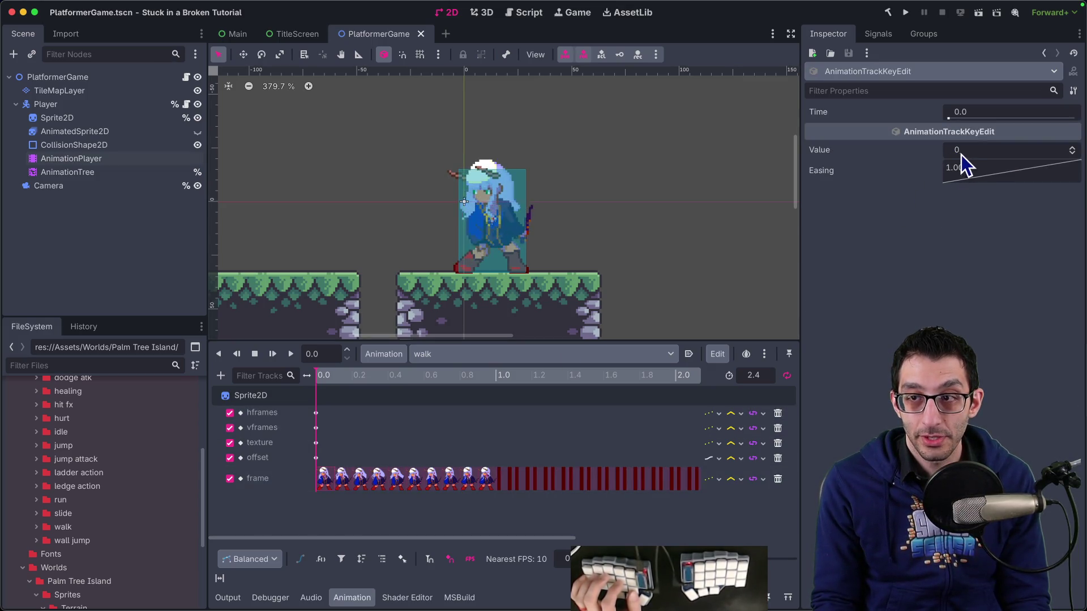
click(535, 476)
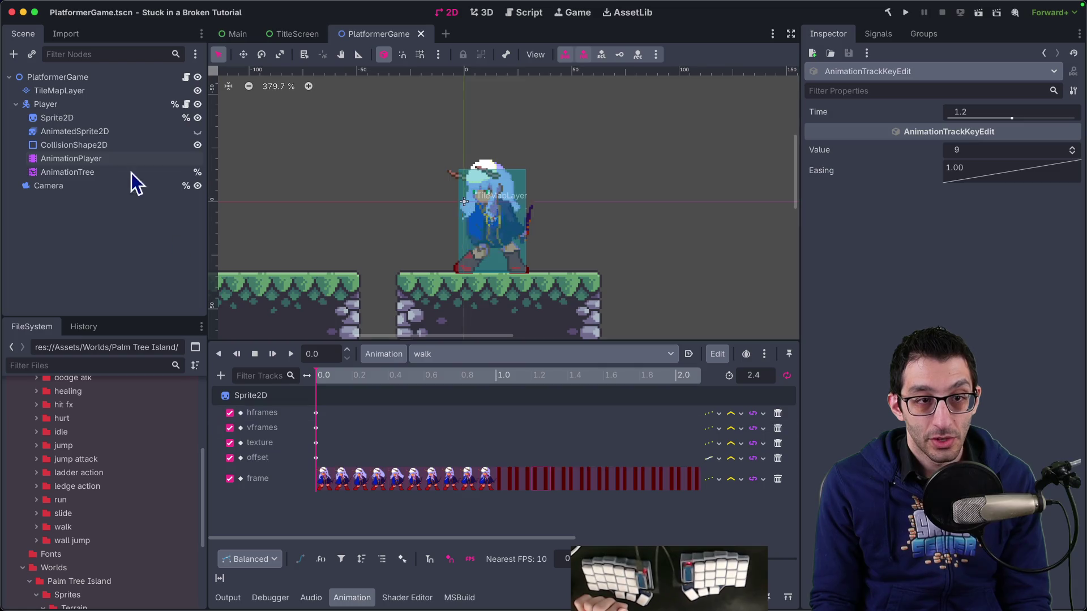
click(108, 117)
click(993, 142)
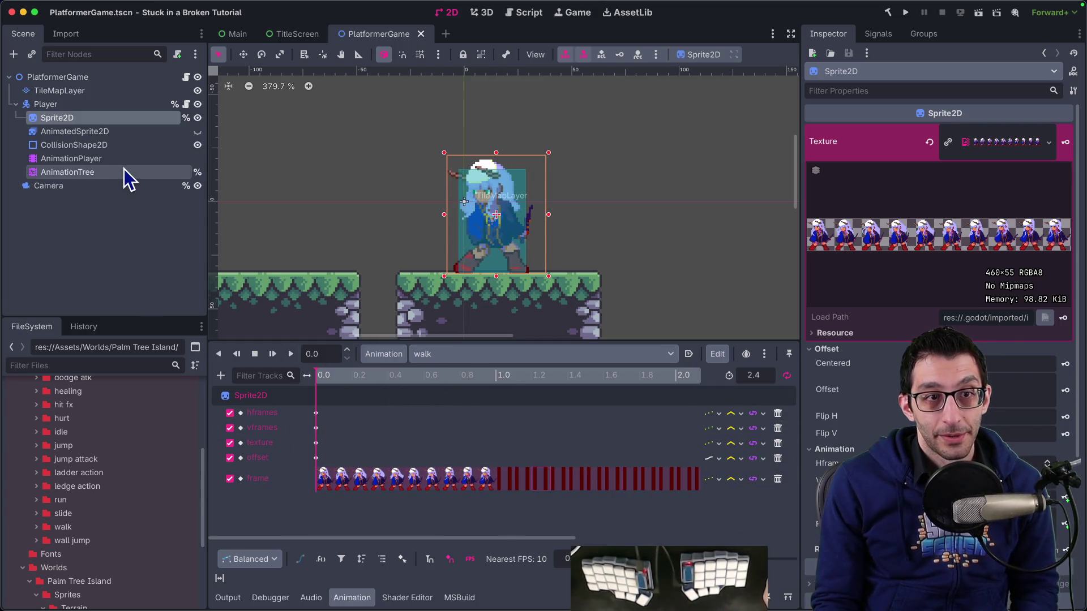
Delete the AnimatedSprite2D node from the Player and save the scene.
click(182, 127)
key(Delete)
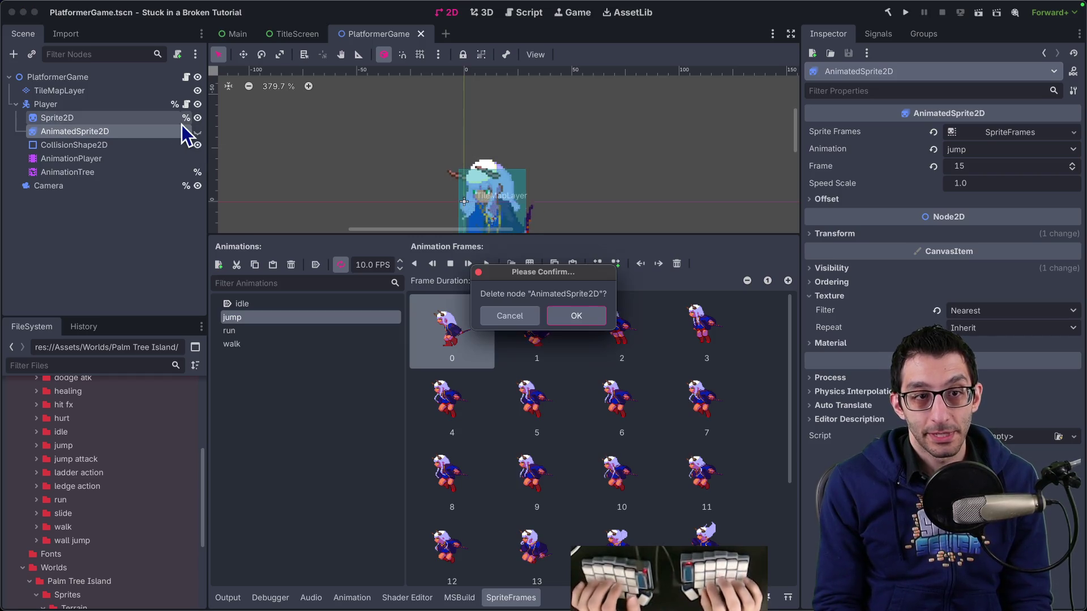
key(Return)
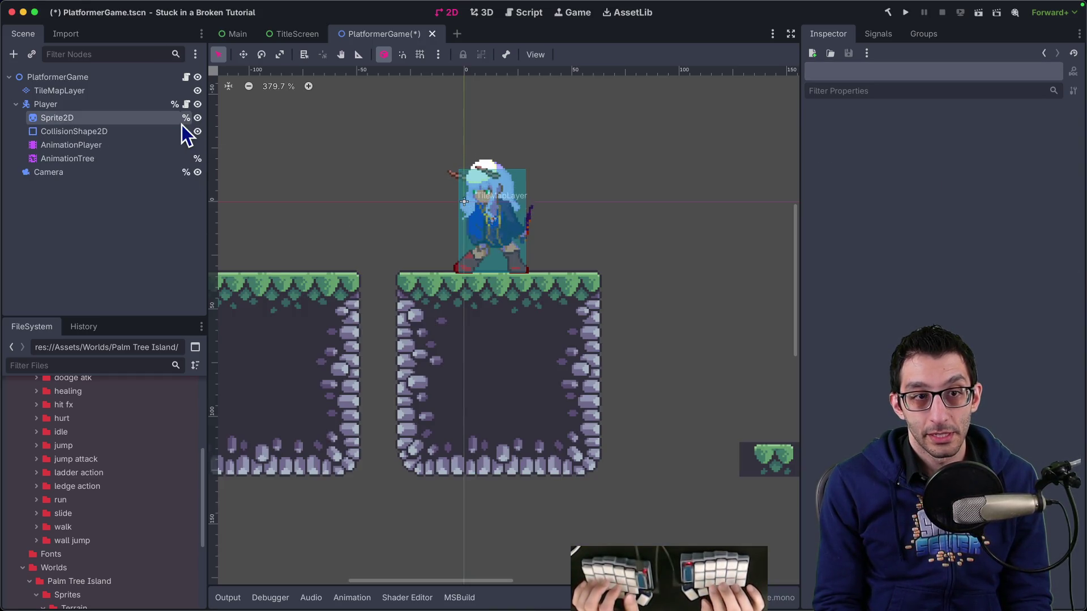
key(ctrl+s)
scroll(606, 280, down, 11)
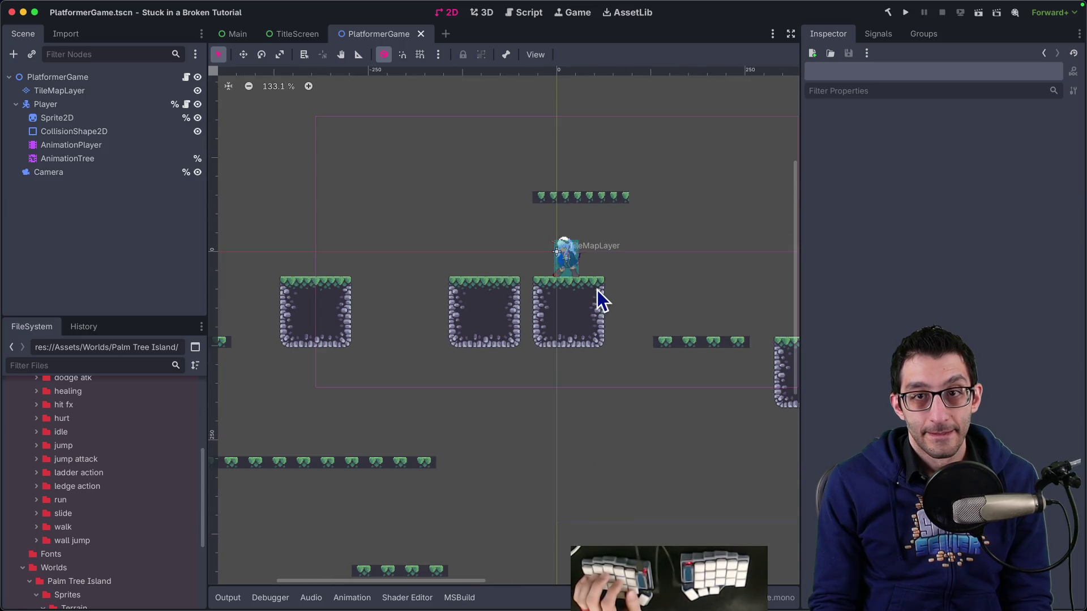
Cycle through Chrome and Finder to bring Rider forward.
key(super+Tab)
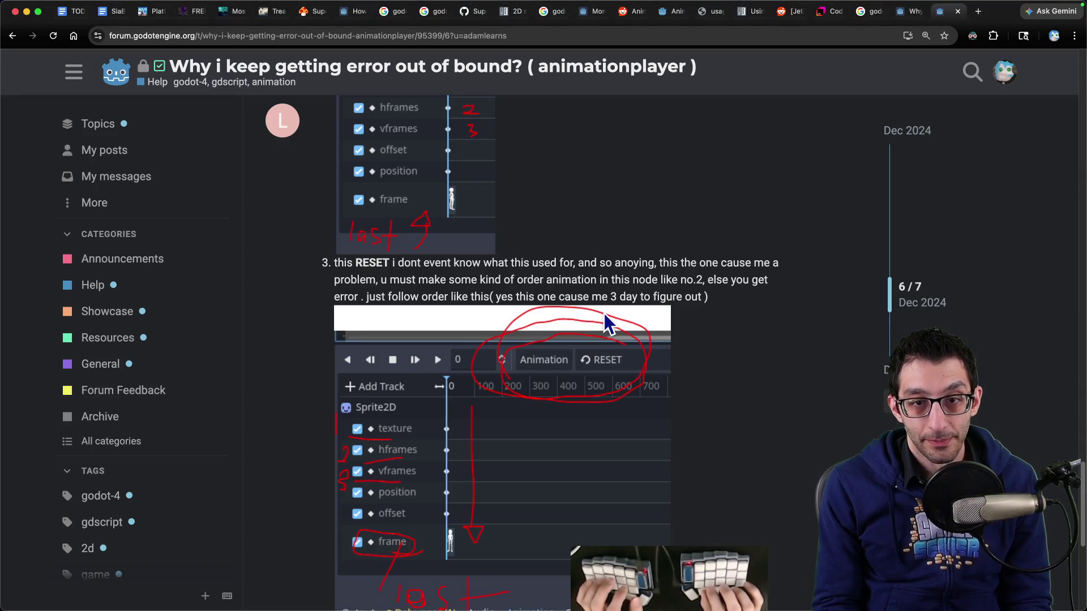
key(super+Tab)
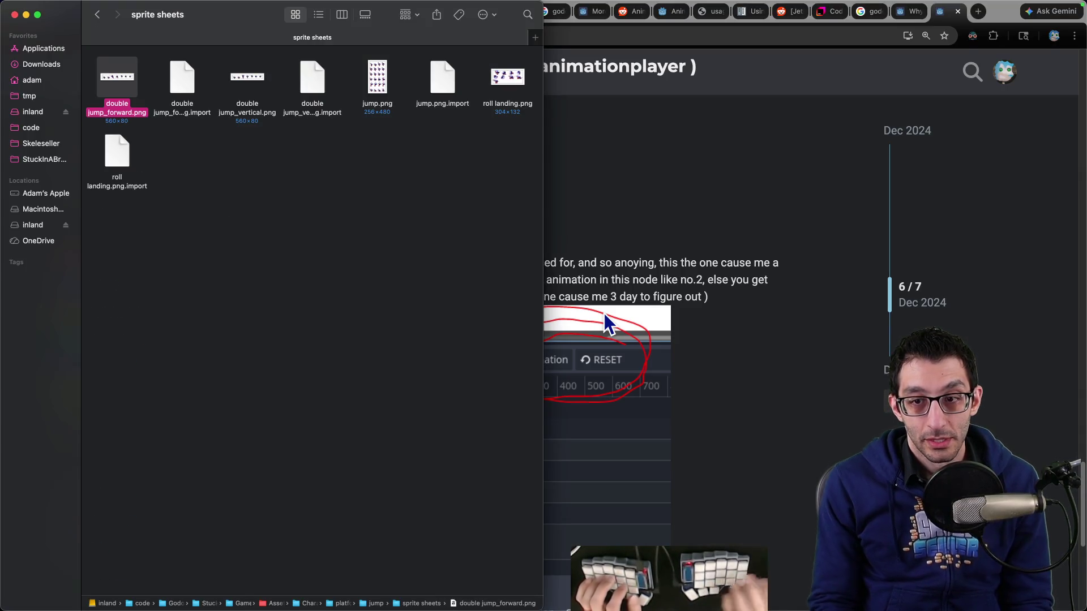
key(super+Tab)
key(super+Tab)
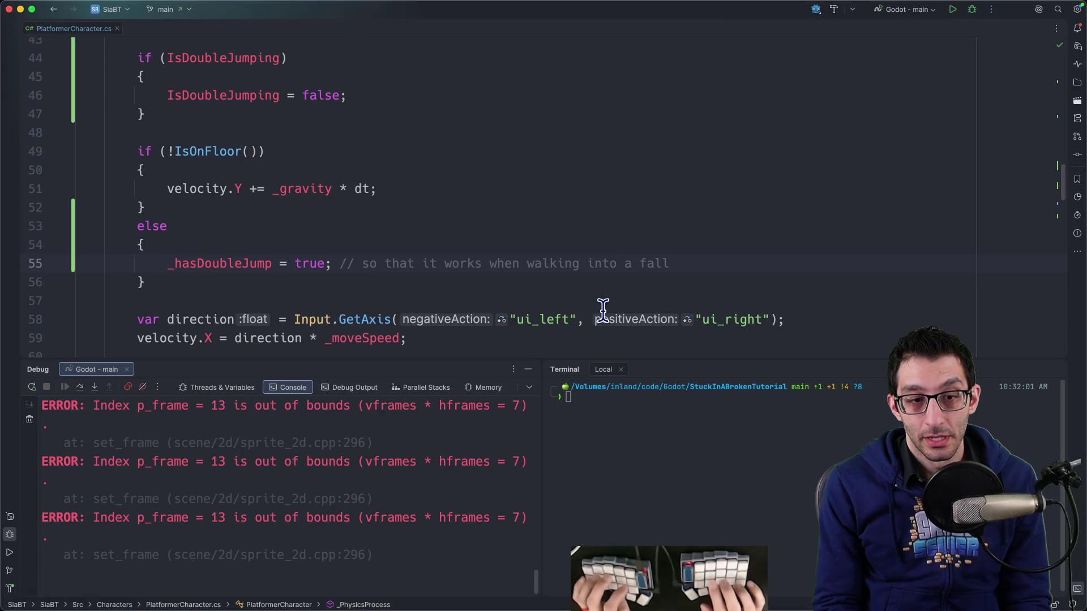
Launch the debug build and test jumps and double jumps moving left and right.
key(ctrl+d)
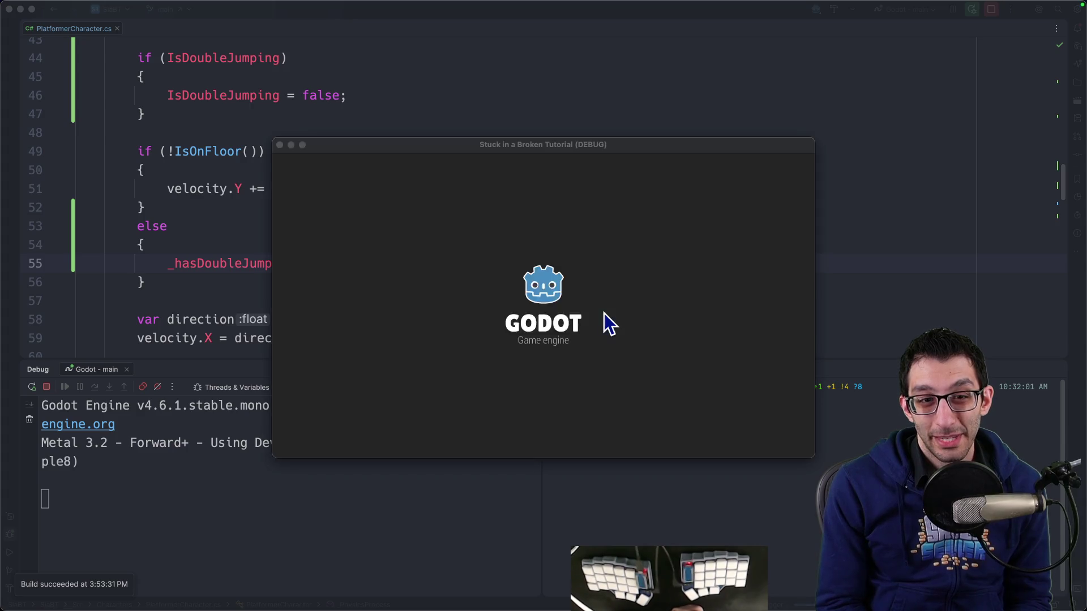
key(Left)
key(space)
key(space)
key(Right)
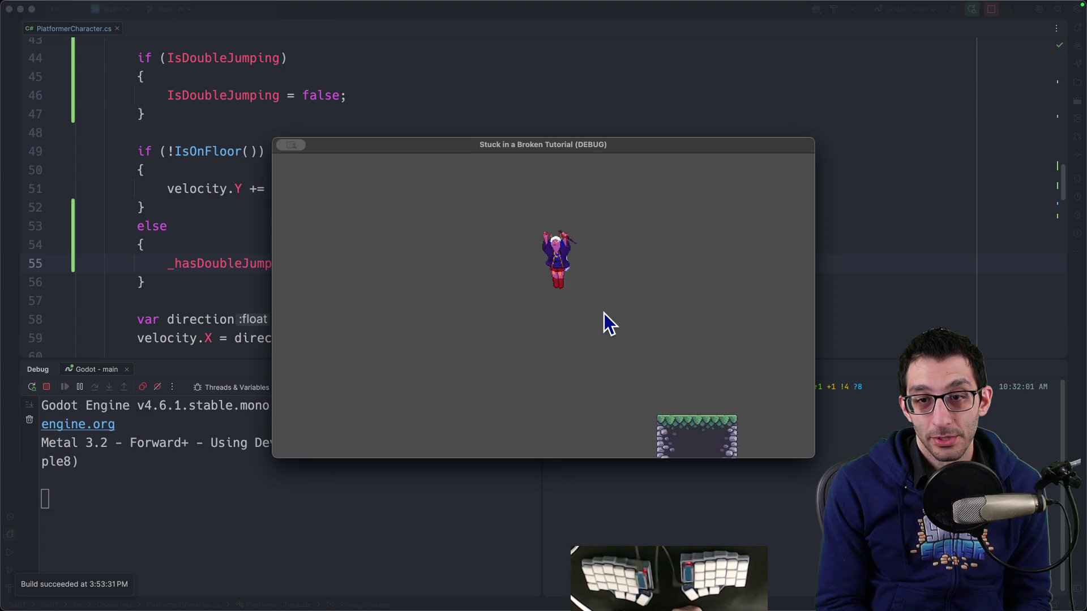
key(space)
key(space)
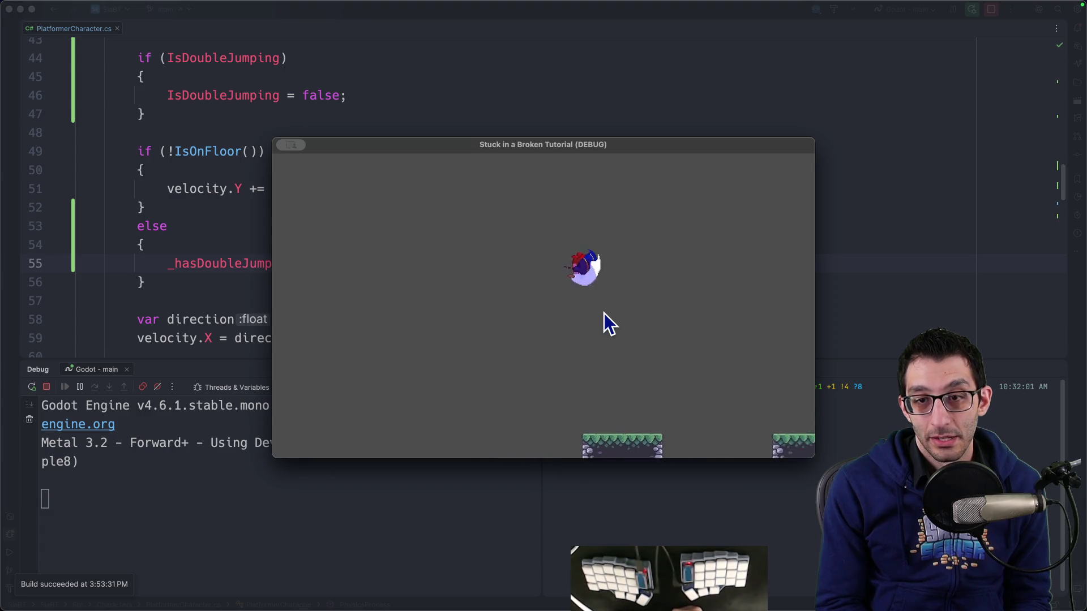
key(space)
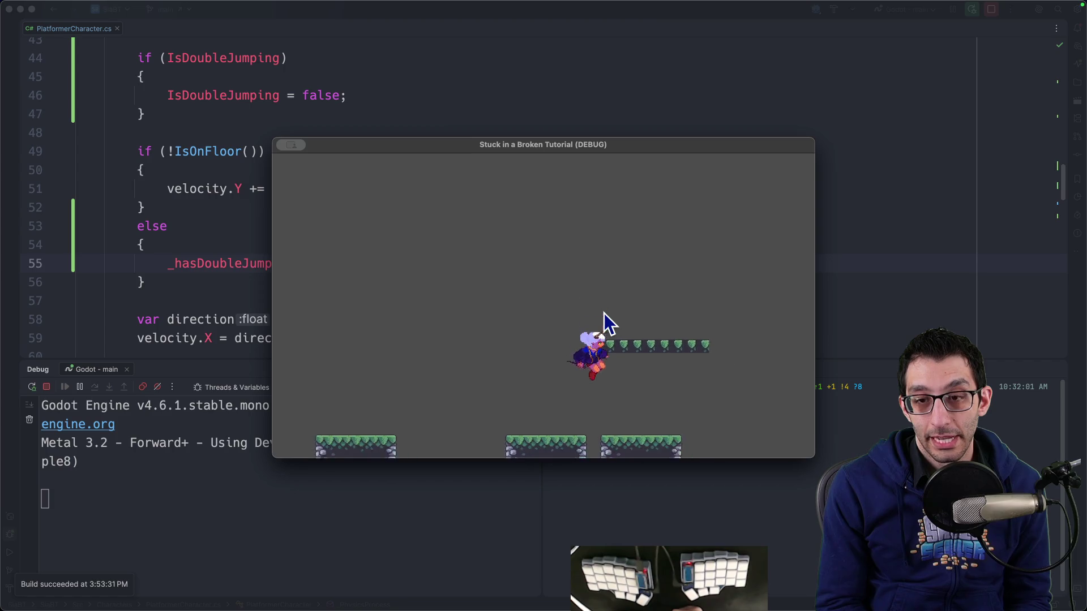
key(space)
key(space)
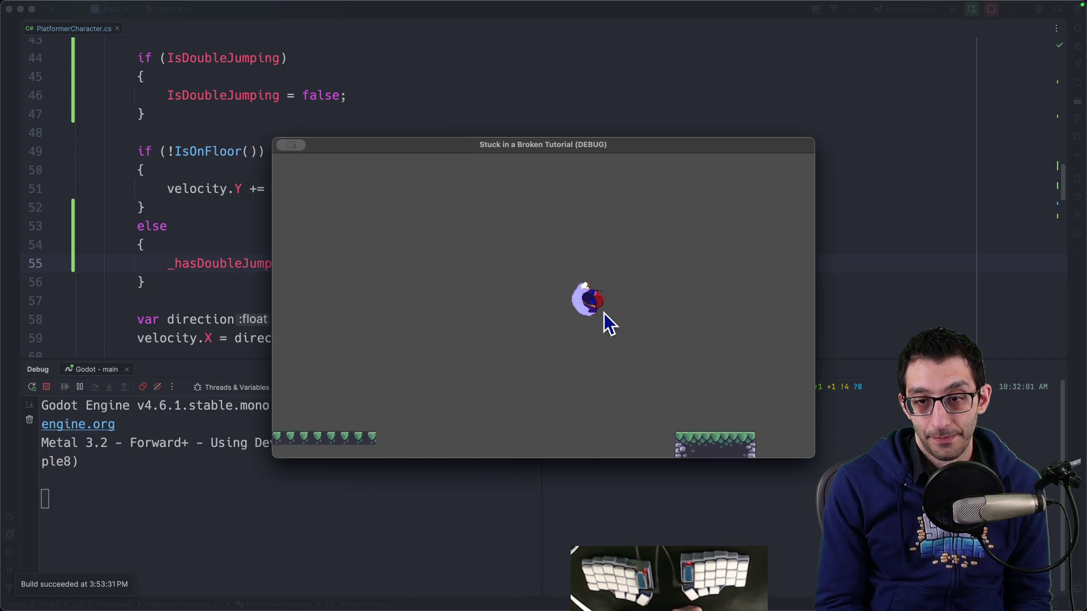
key(space)
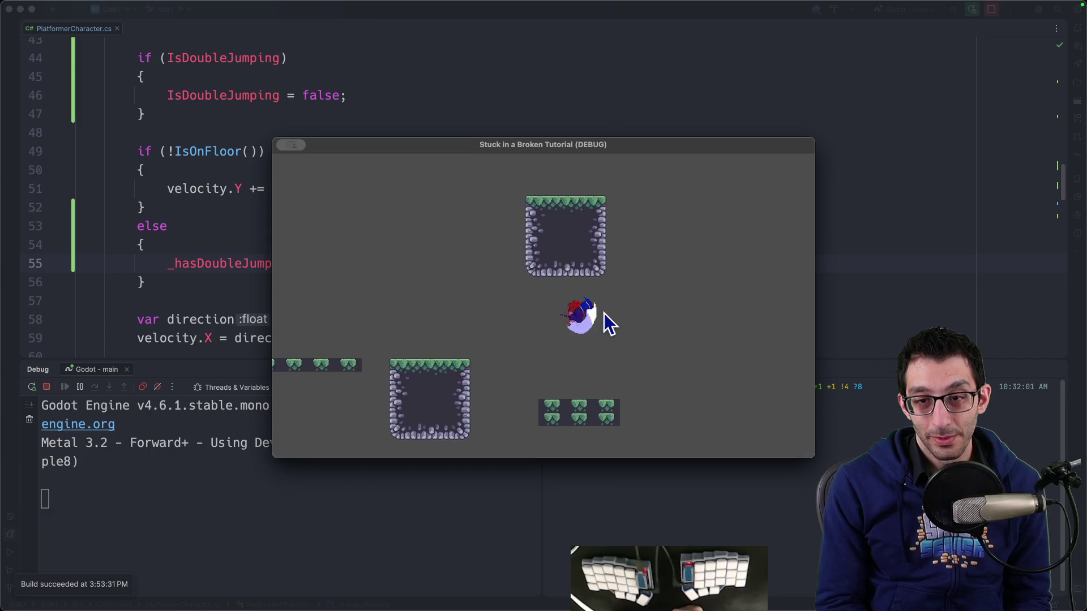
key(space)
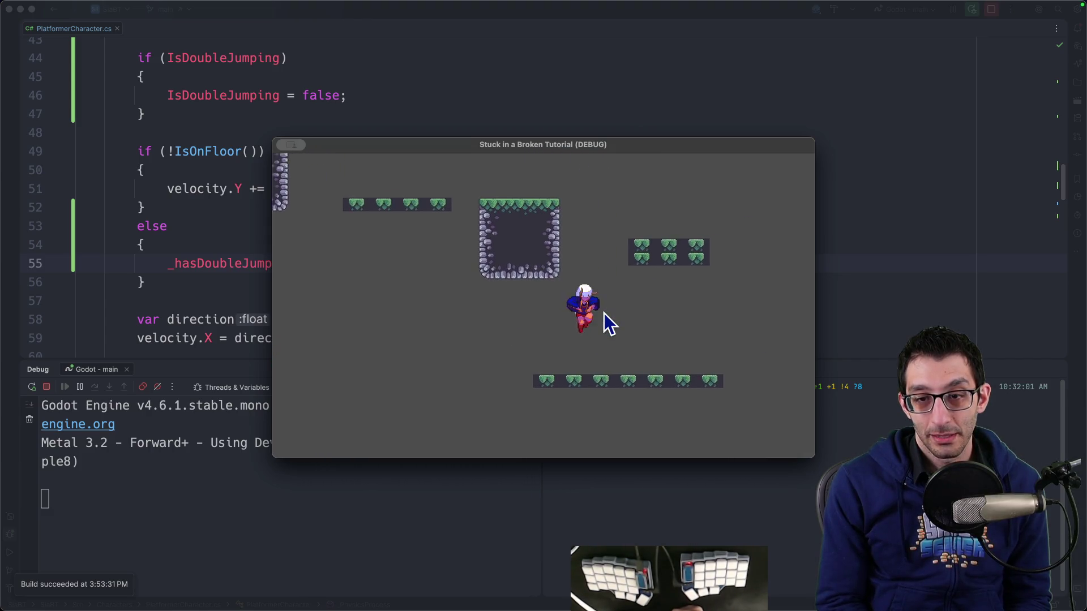
key(space)
key(space)
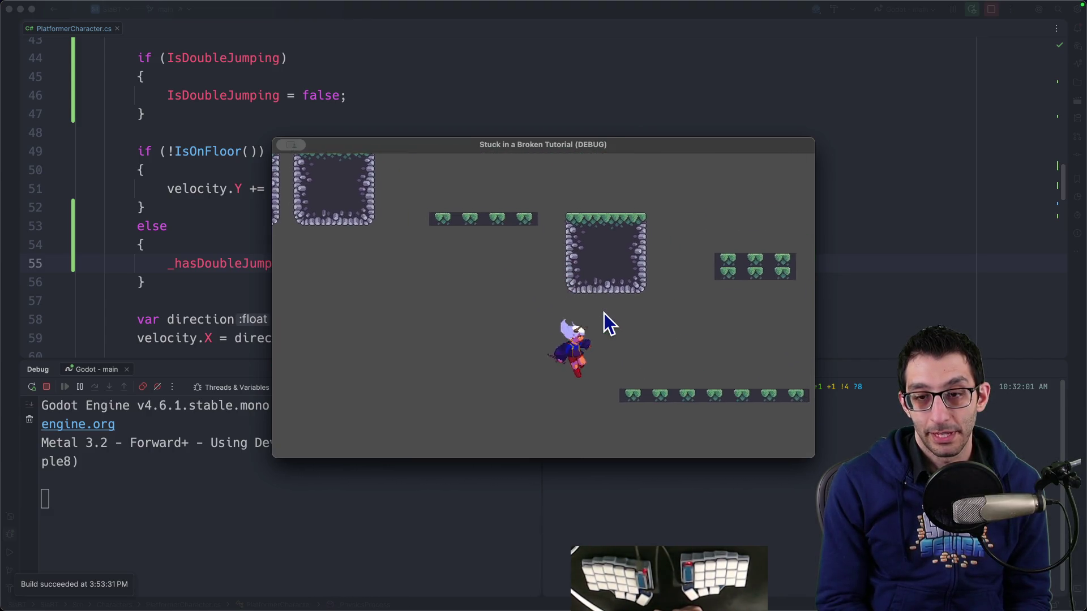
key(space)
key(space)
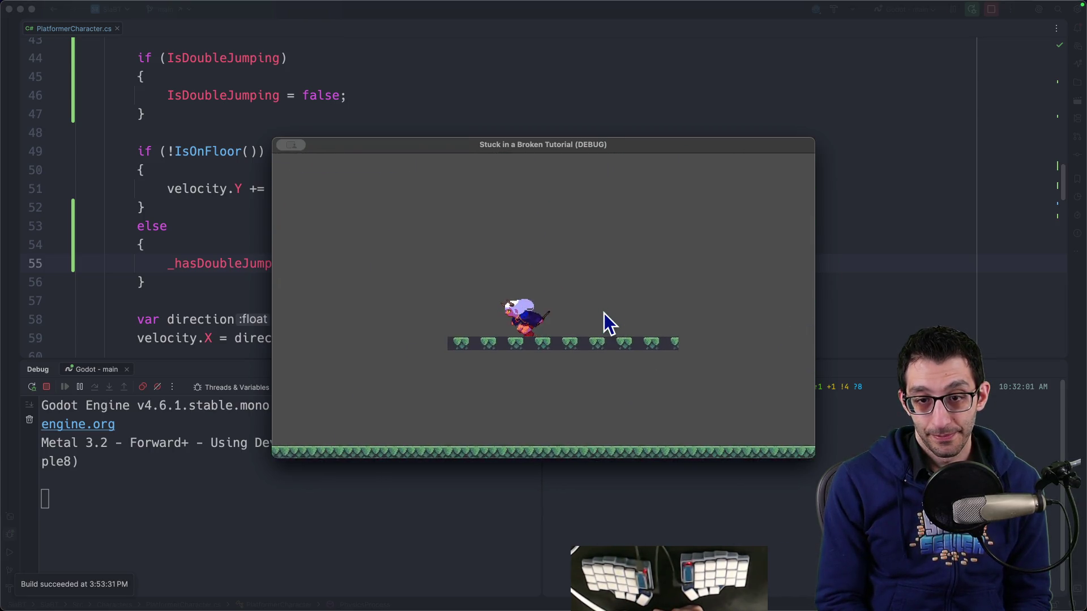
key(space)
key(space)
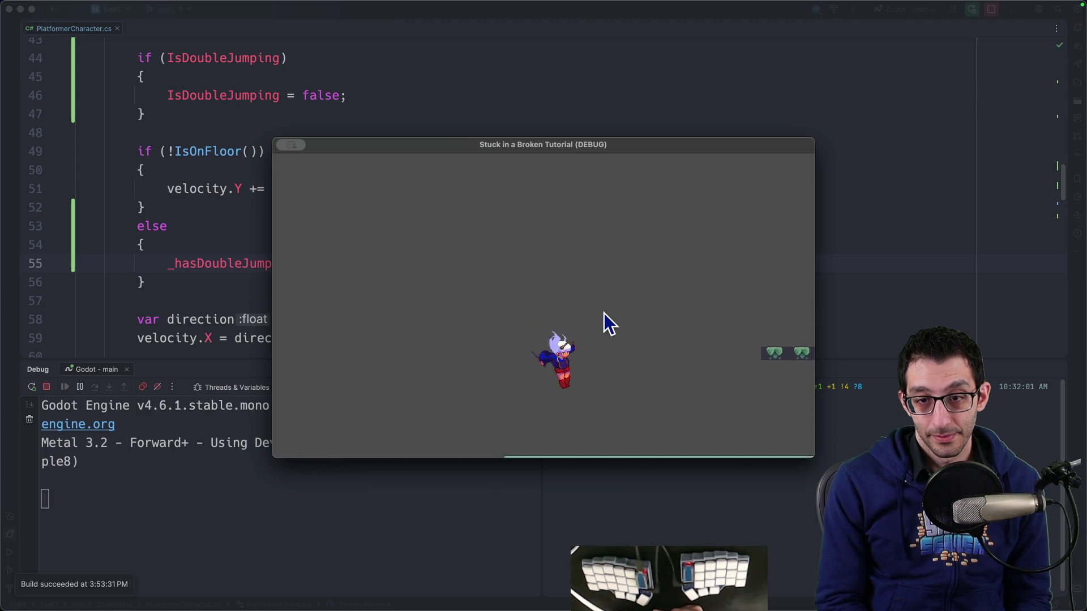
key(Left)
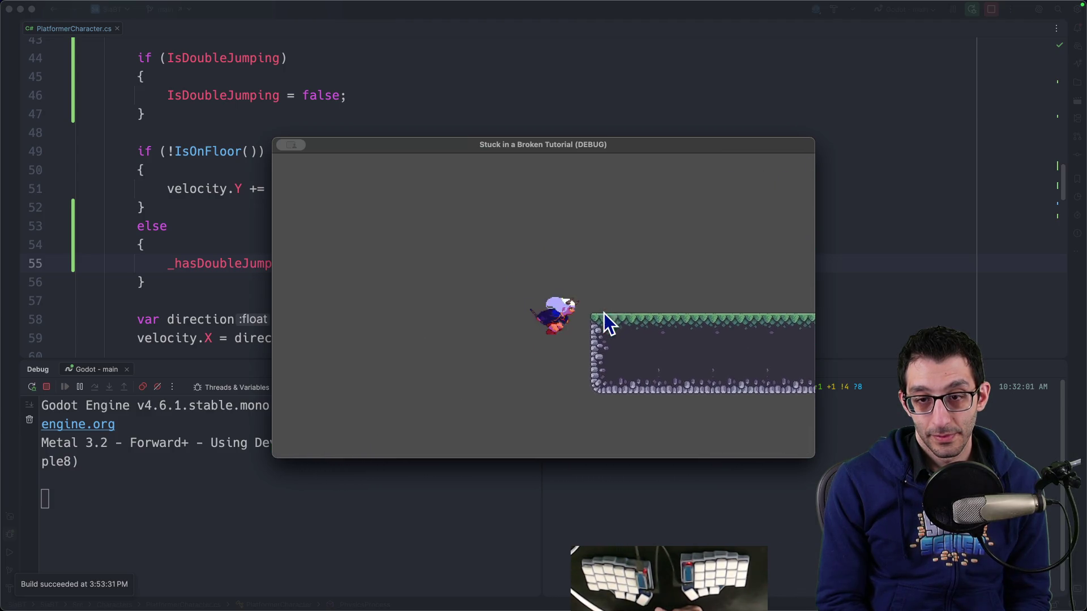
key(space)
key(space)
key(Right)
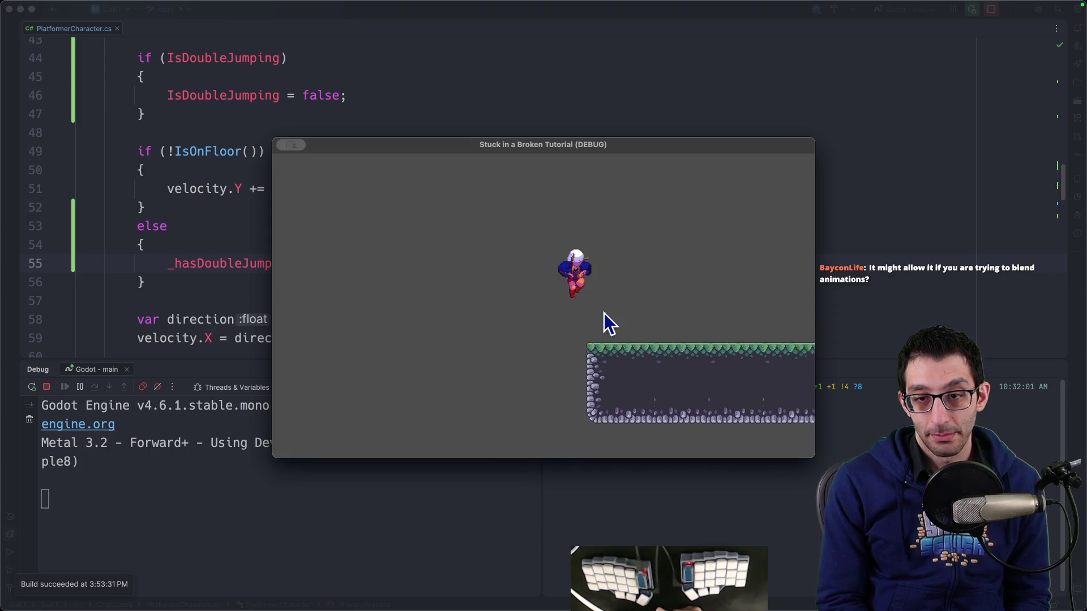
key(Left)
key(space)
key(Right)
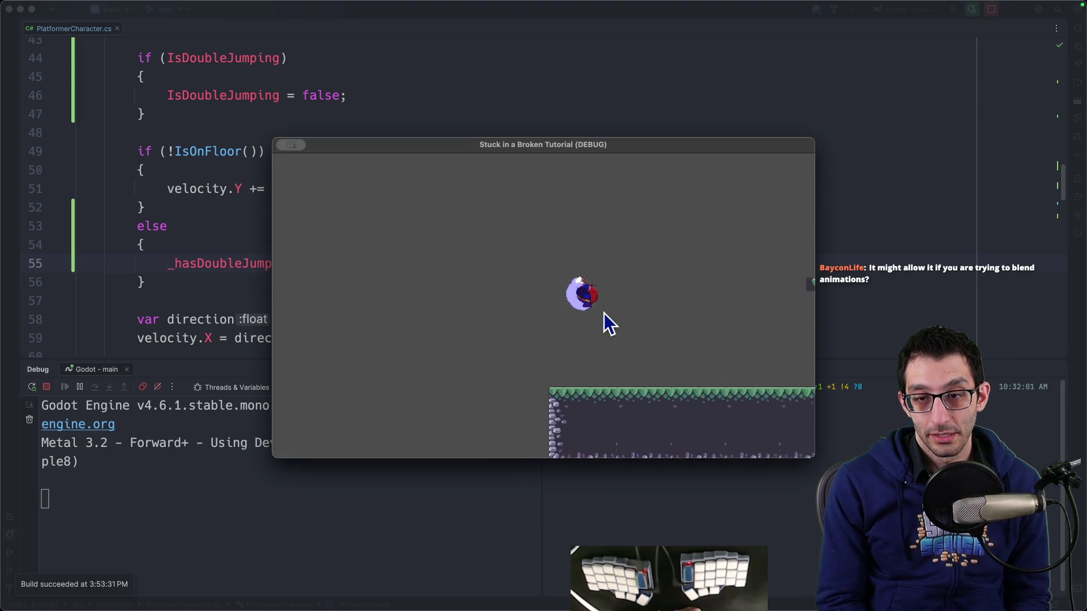
key(Left)
key(space)
key(Right)
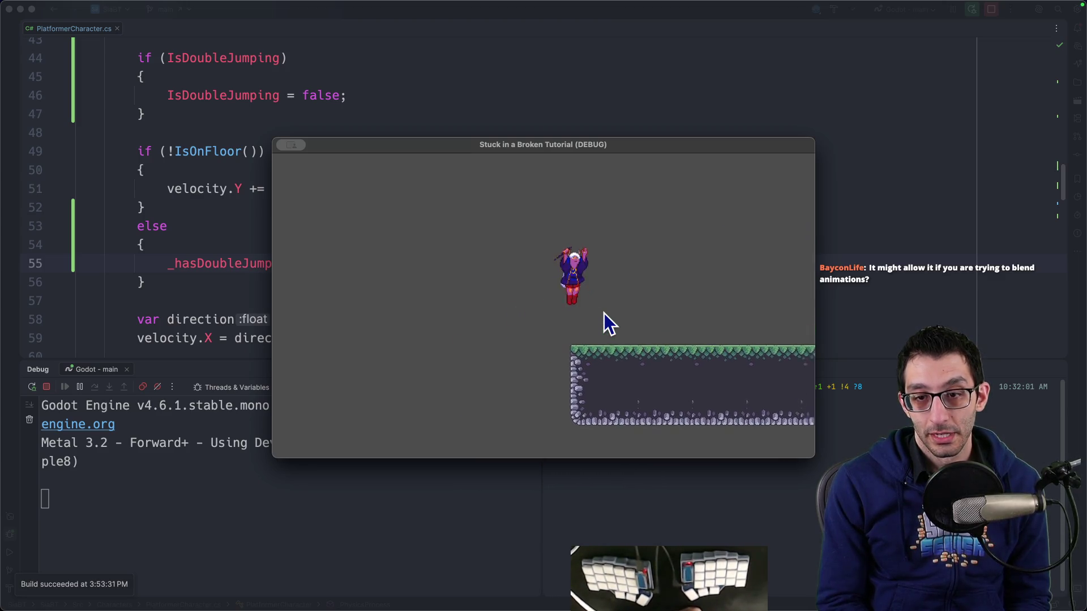
key(space)
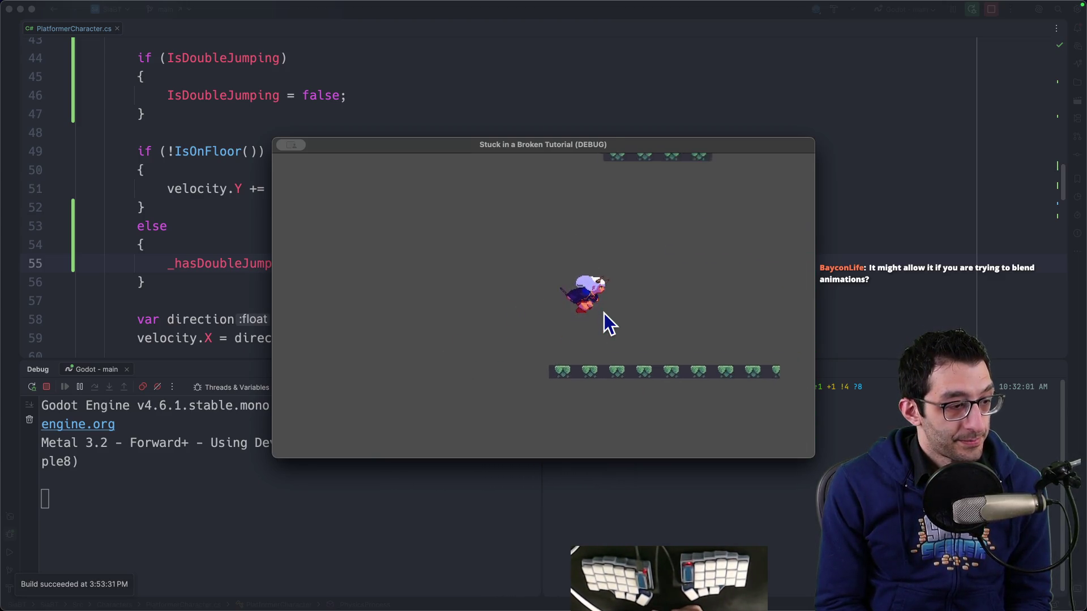
Keep testing spinning double jumps onto higher platforms, then quit the game.
key(Left)
key(space)
key(space)
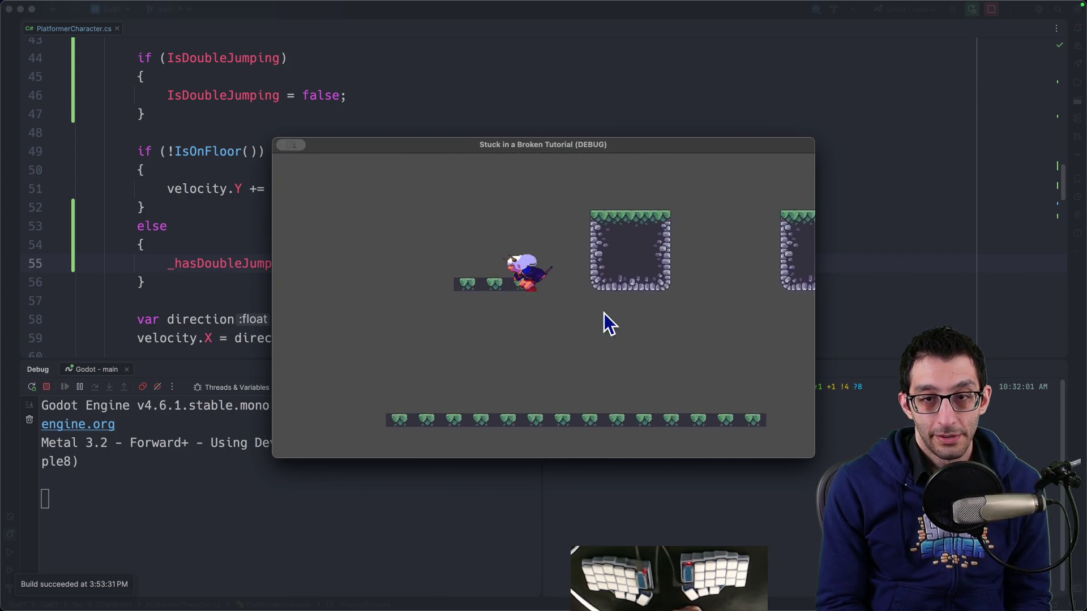
key(Right)
key(space)
key(space)
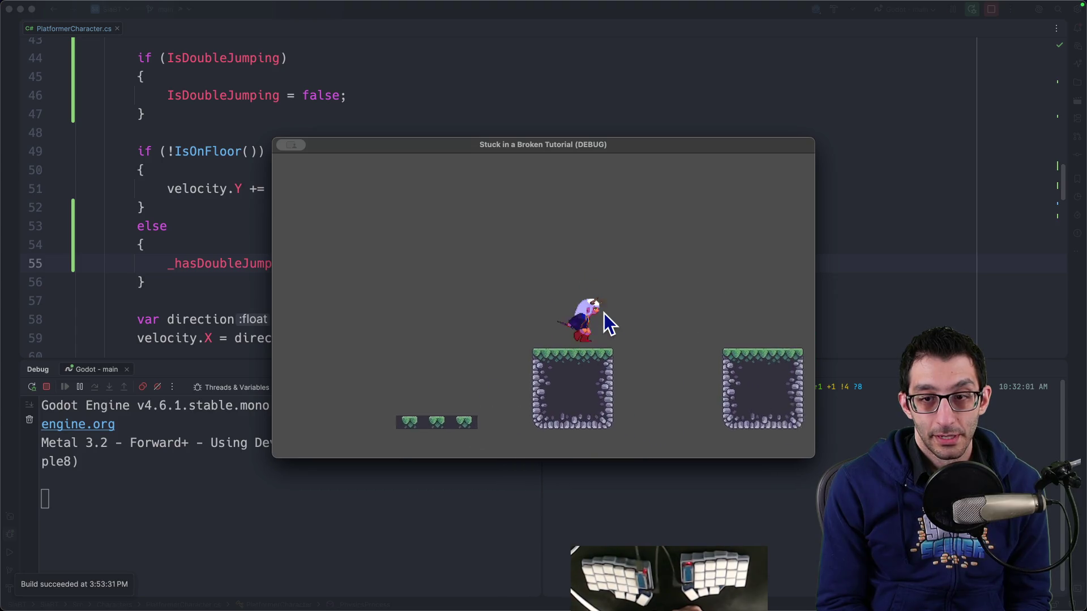
key(space)
key(space)
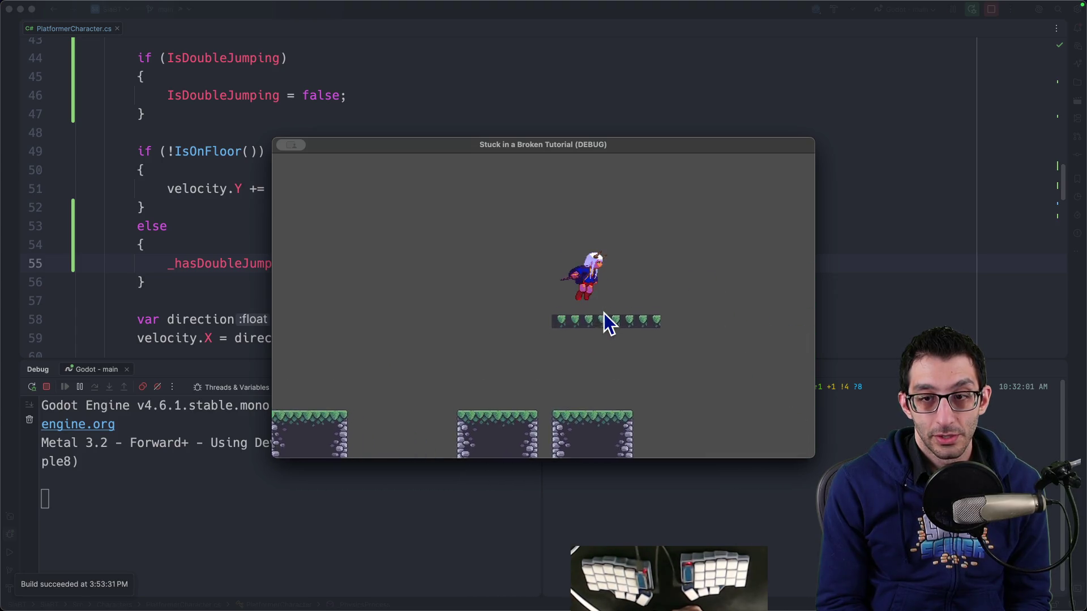
key(space)
key(Right)
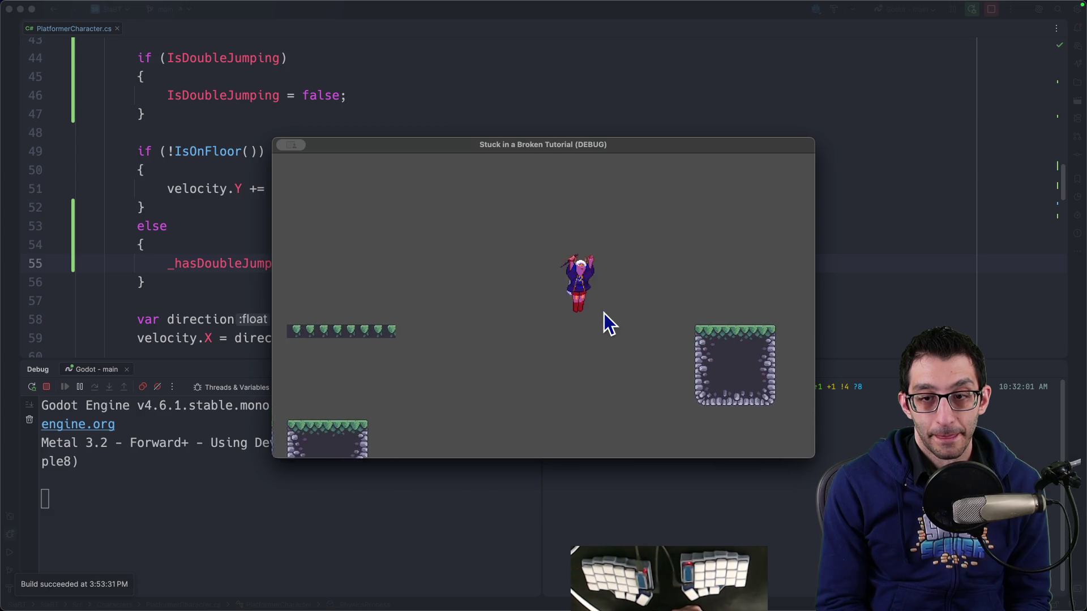
key(Left)
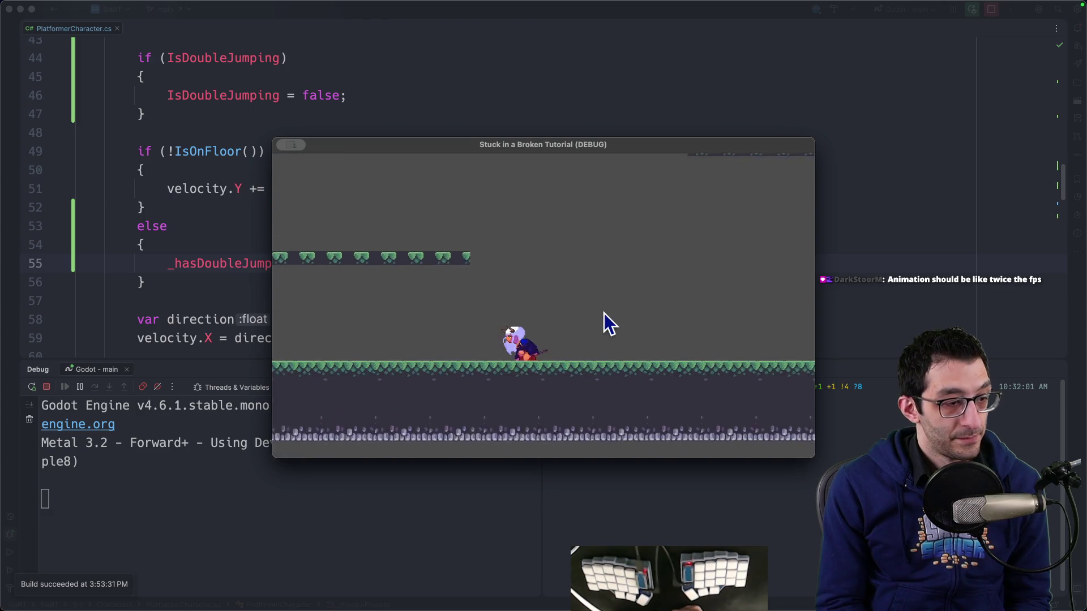
key(space)
key(space)
key(Right)
key(Left)
key(space)
key(space)
key(Right)
key(space)
key(Right)
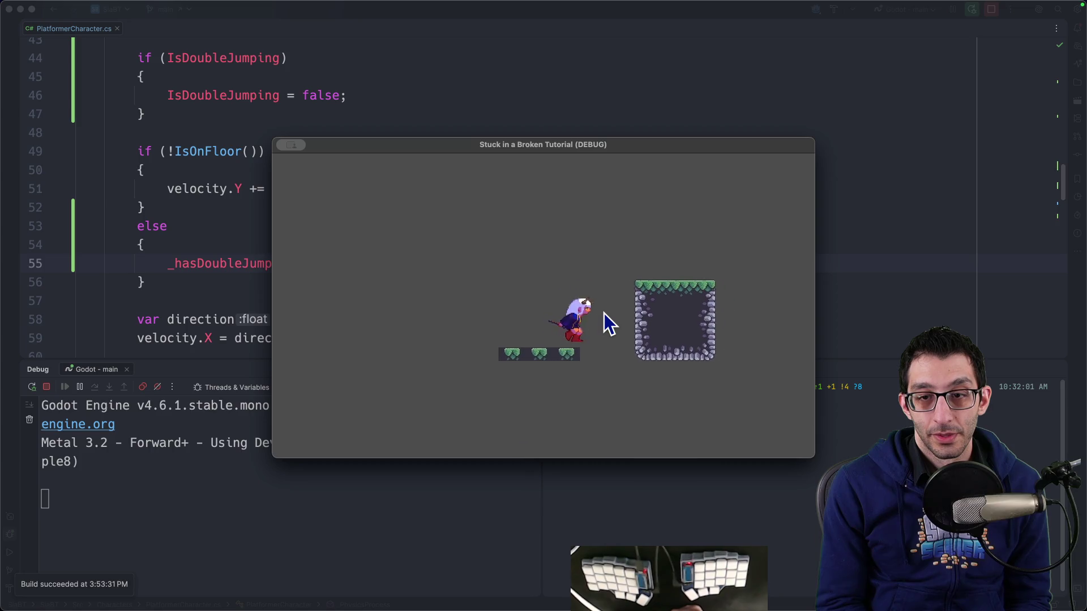
key(space)
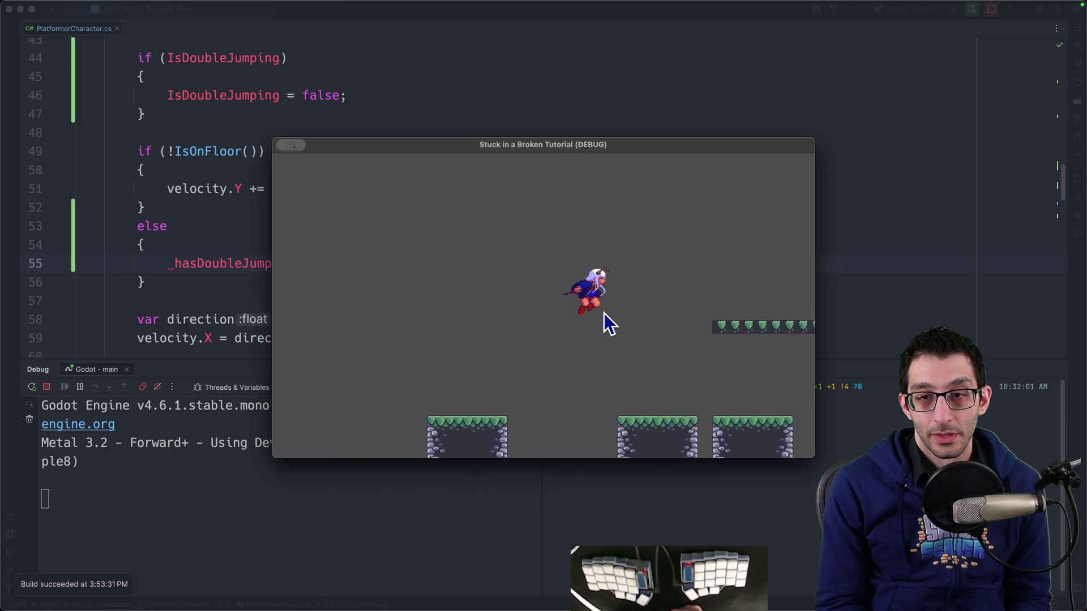
key(Right)
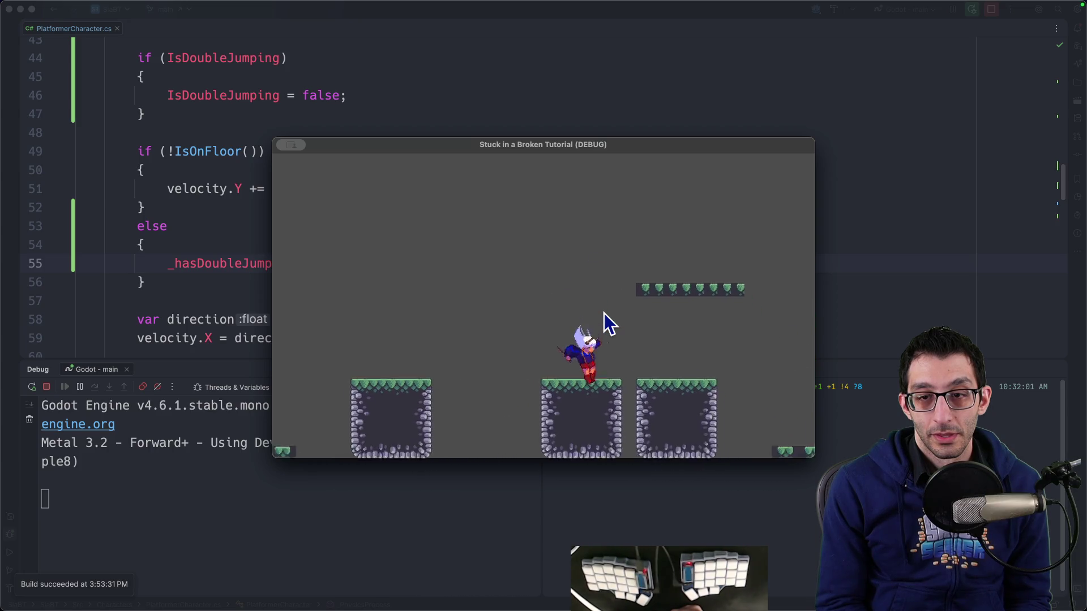
key(space)
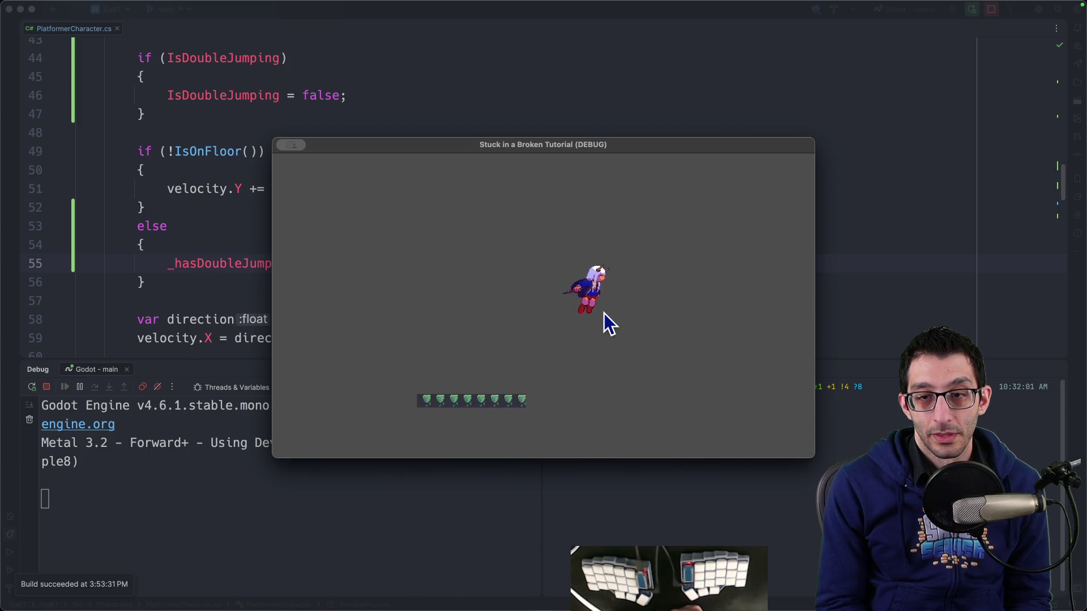
key(Right)
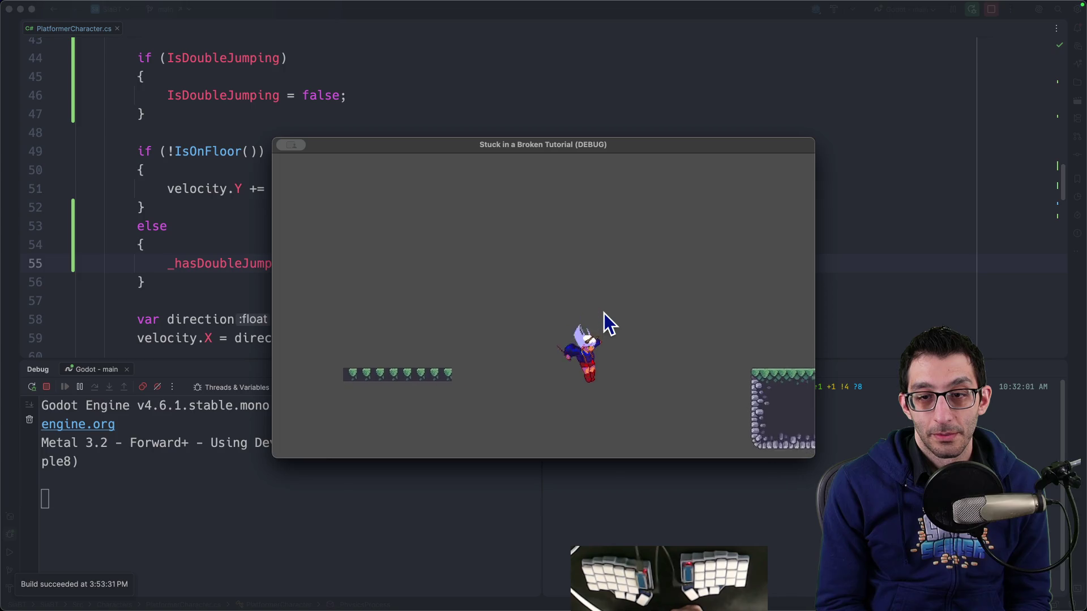
key(Left)
key(Left)
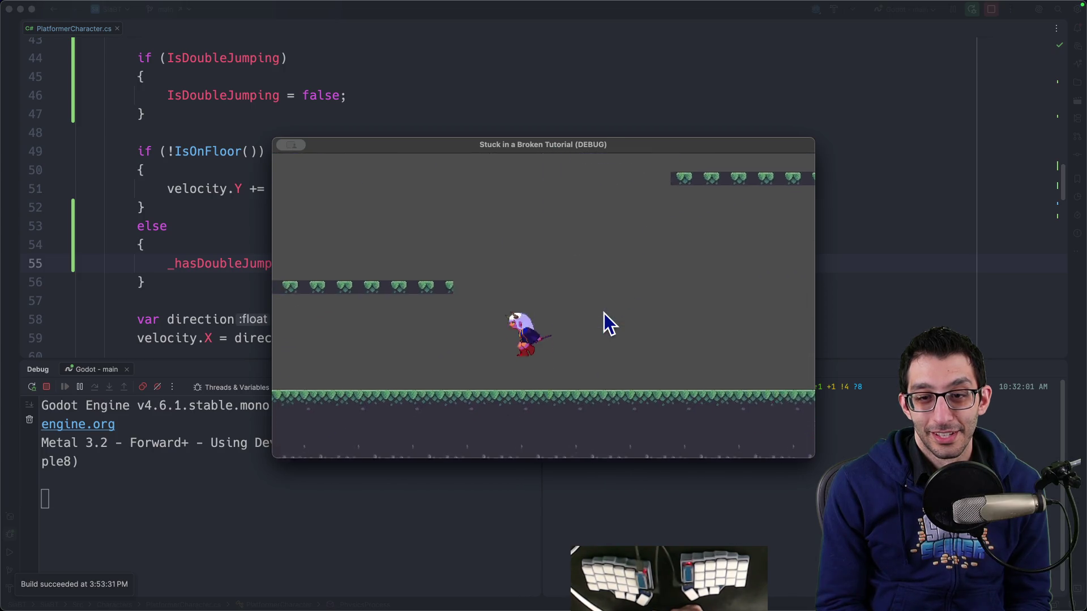
key(space)
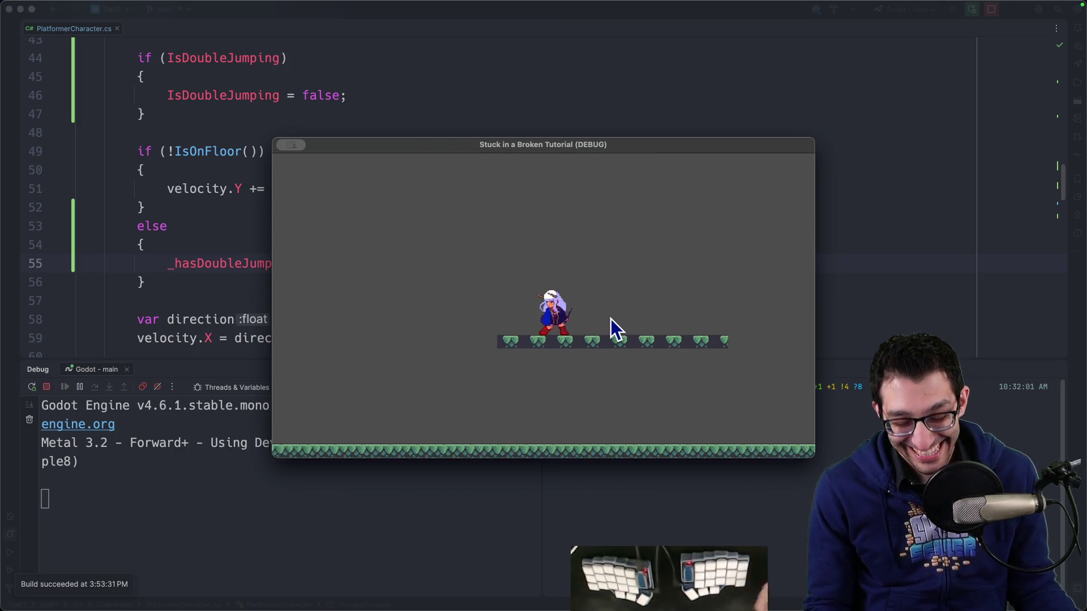
key(super+q)
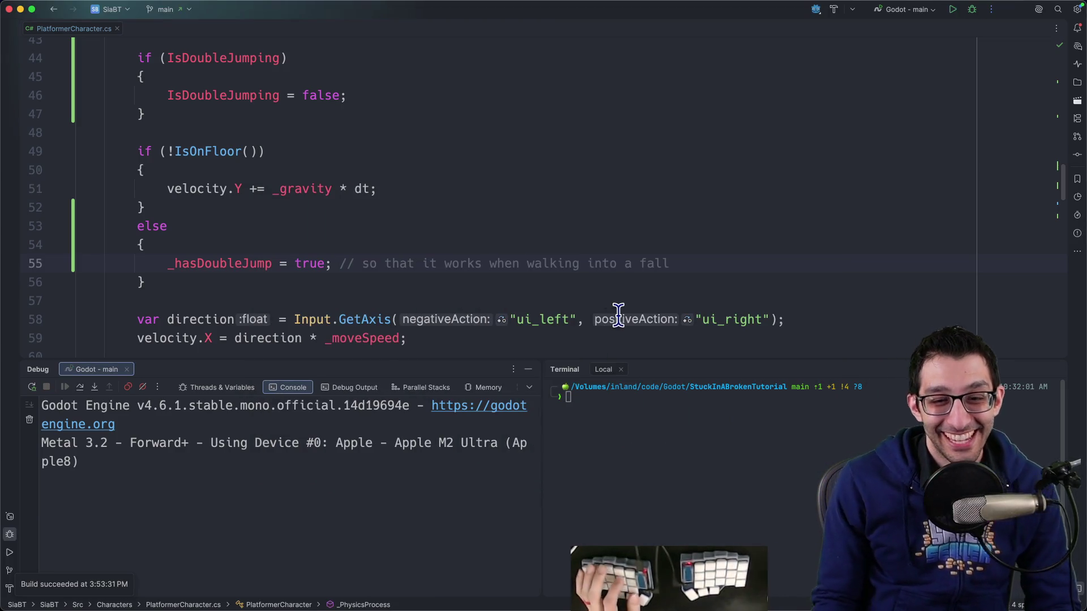
Read the TODO note on upward vs forward double jumps, then go back to Godot.
key(super+Tab)
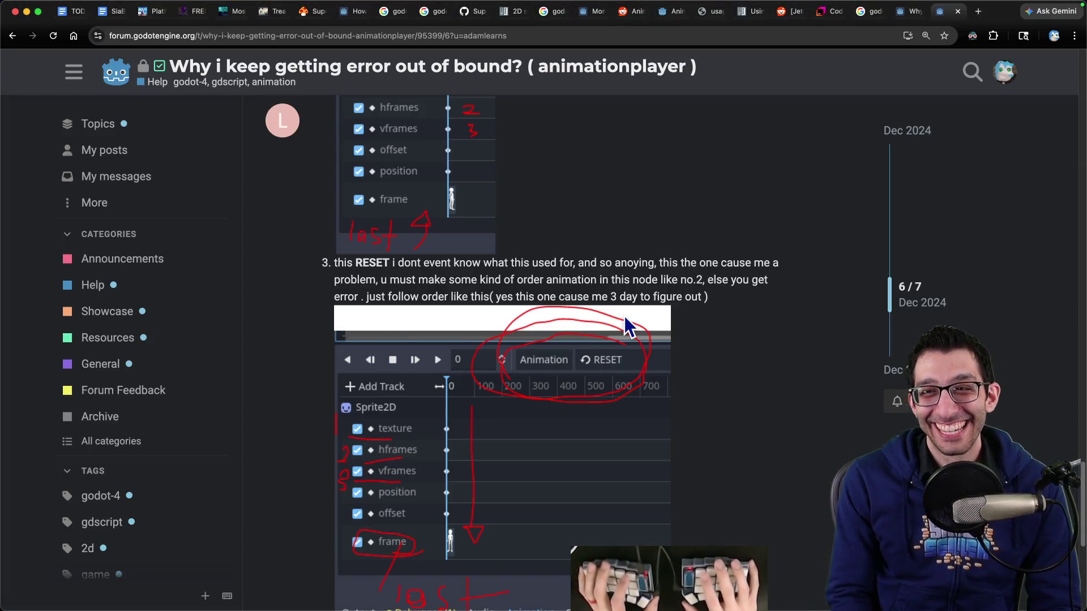
key(super+1)
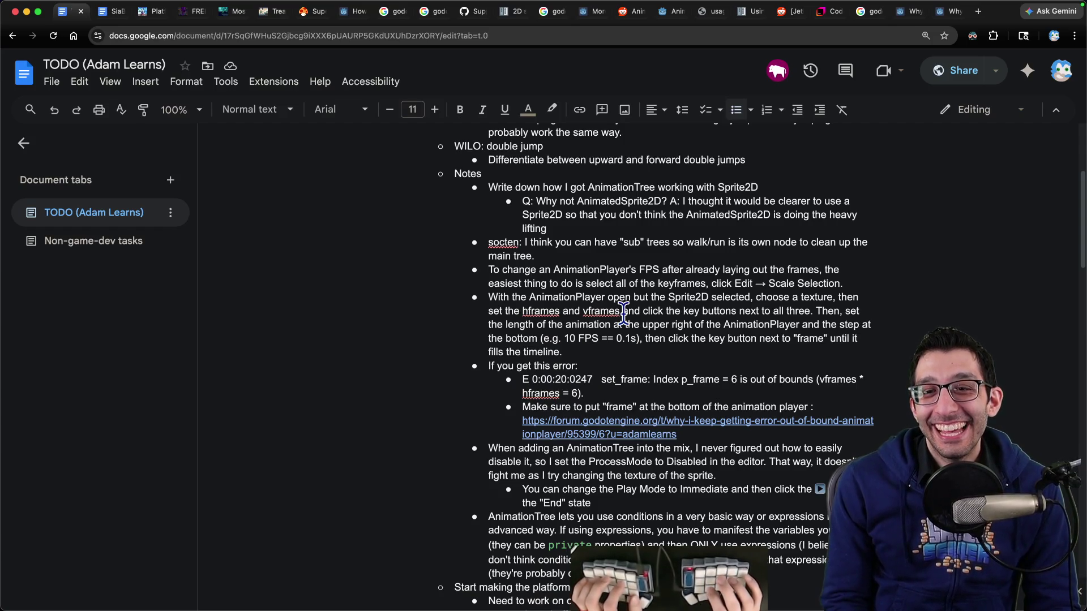
scroll(623, 312, up, 5)
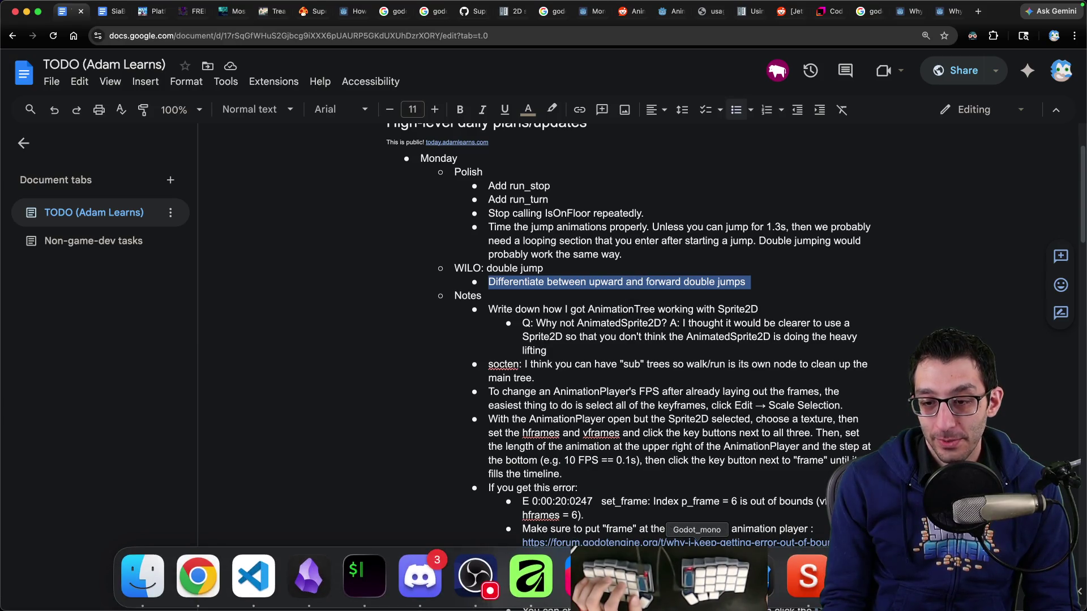
click(641, 594)
click(85, 148)
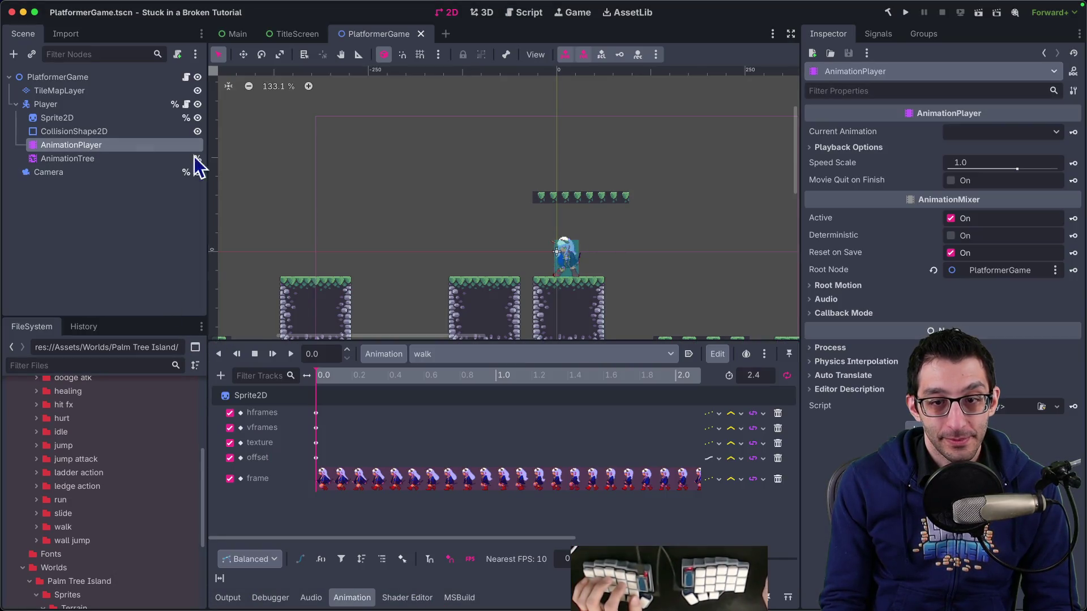
Rename the double_jump animation to double_jump_up and save the scene.
click(467, 356)
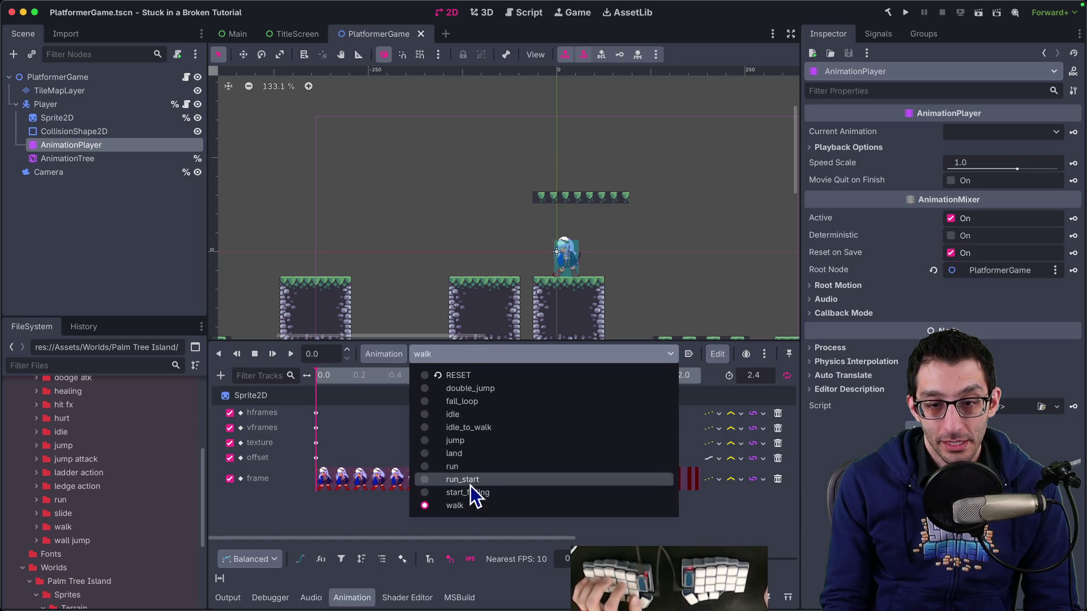
click(483, 389)
click(390, 355)
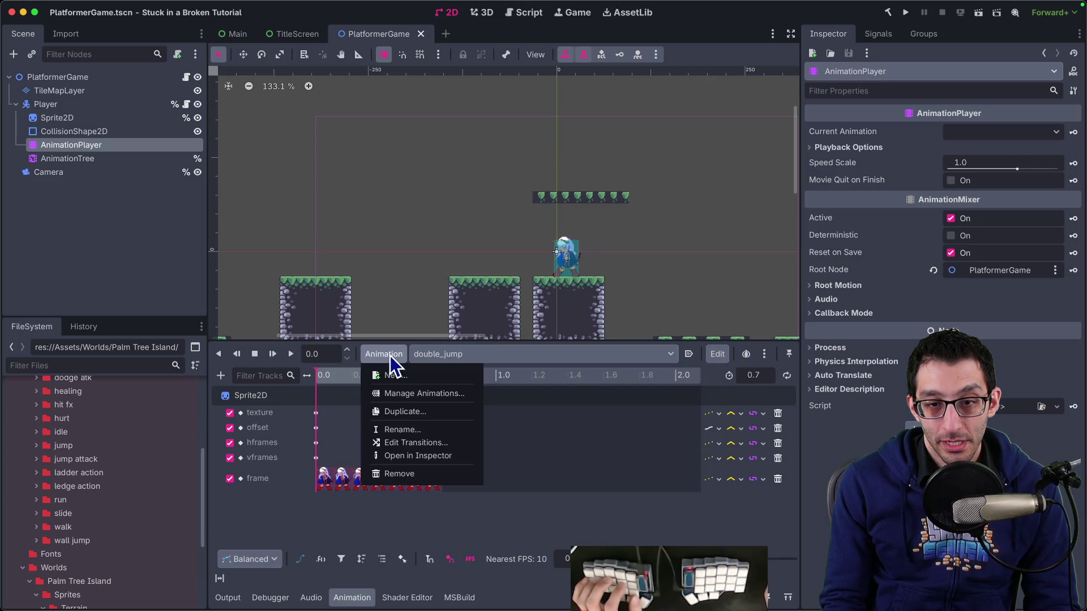
click(411, 427)
key(Right)
text(_up)
key(Return)
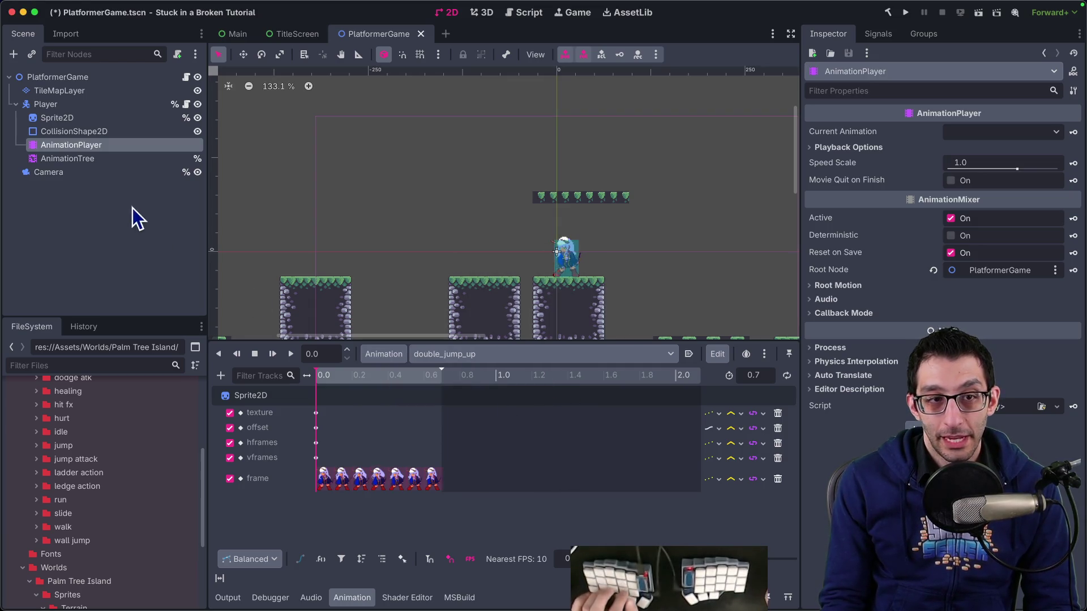
key(ctrl+s)
Rename the AnimationTree's double_jump state node to double_jump_up.
click(101, 162)
double_click(419, 355)
text(_up)
key(Return)
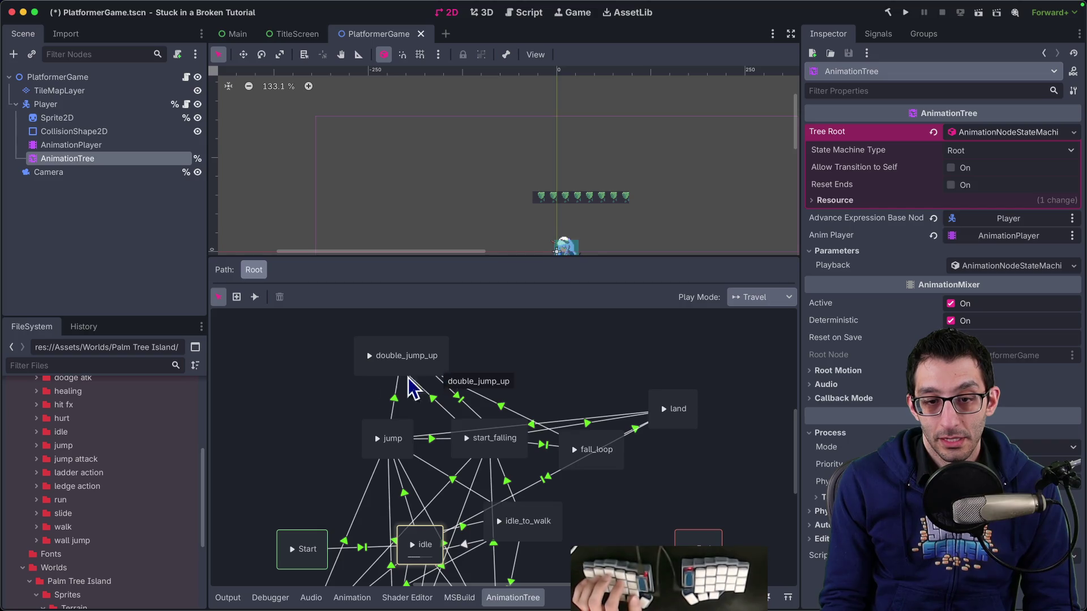
Show the RESET animation in the animation editor and stop playback to reset the sprite pose.
click(108, 146)
click(107, 159)
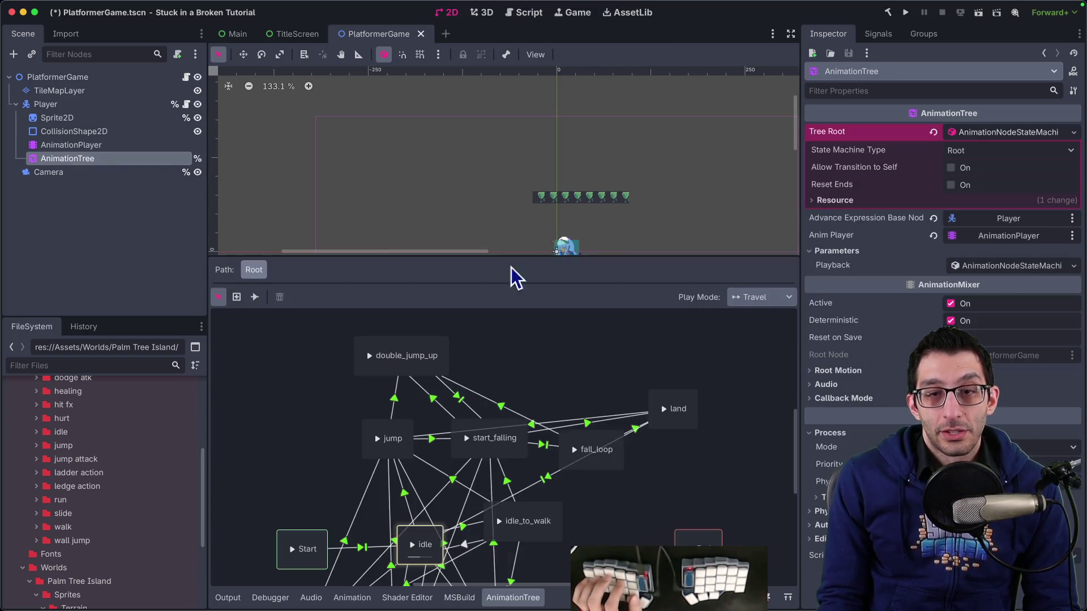
scroll(655, 250, down, 5)
scroll(565, 190, up, 5)
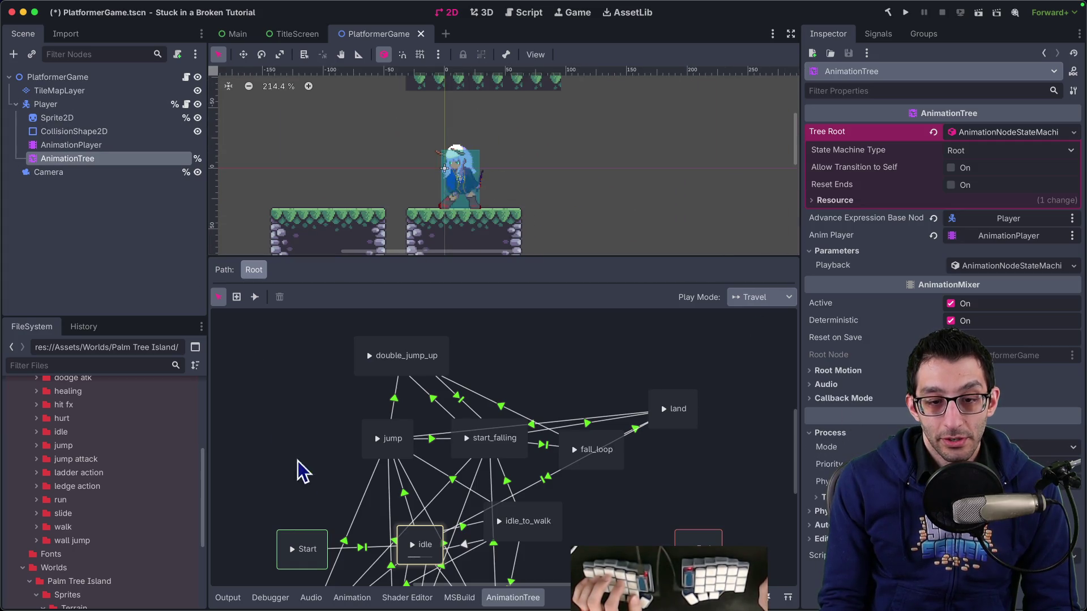
click(351, 598)
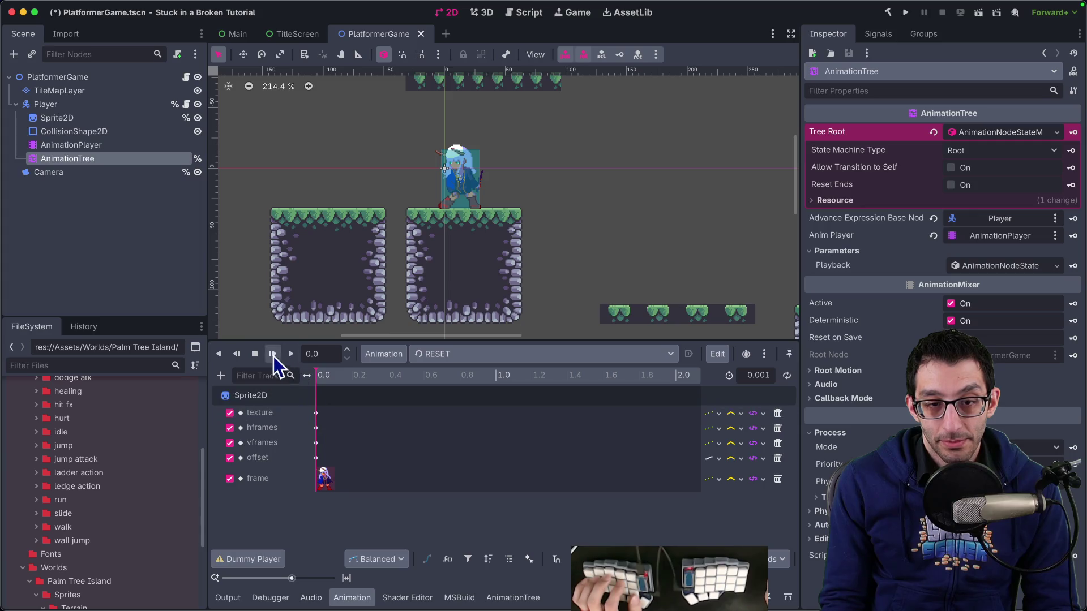
click(255, 353)
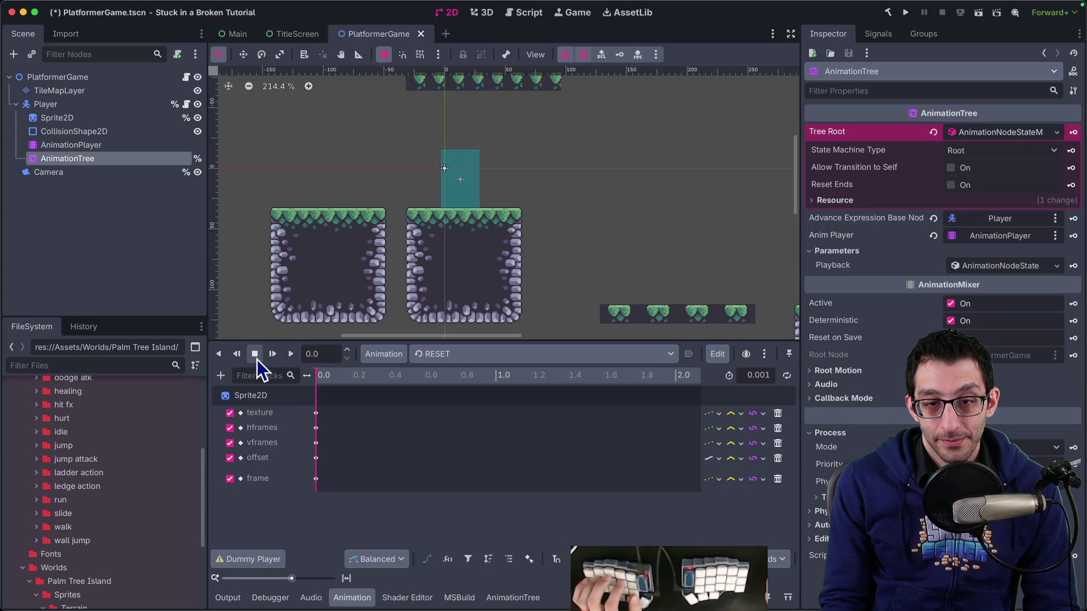
Select the Sprite2D node and bring up its Texture choices in the Inspector.
click(92, 119)
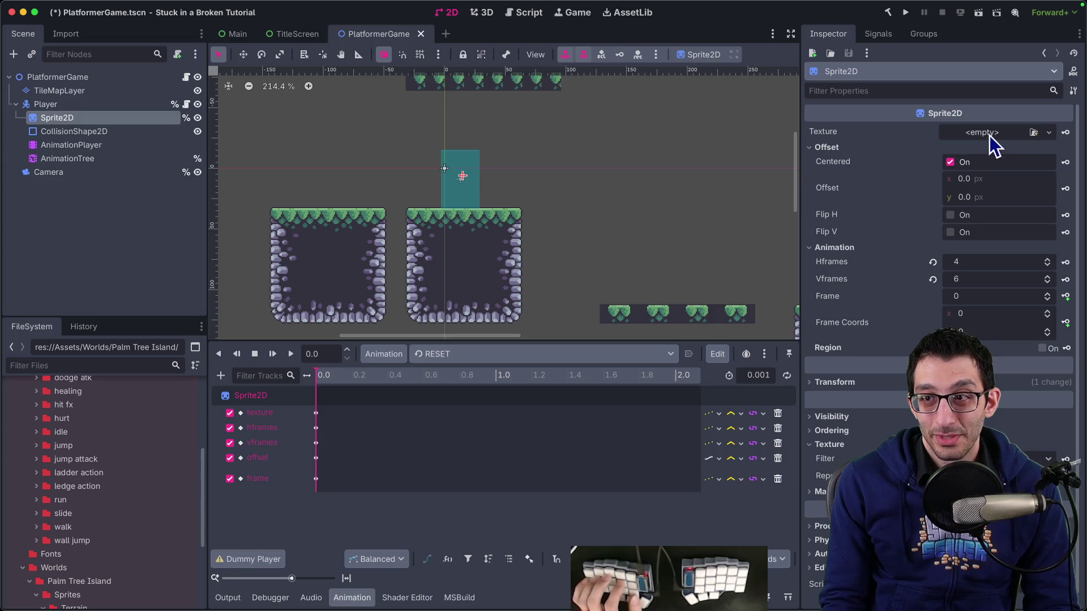
click(990, 134)
click(377, 356)
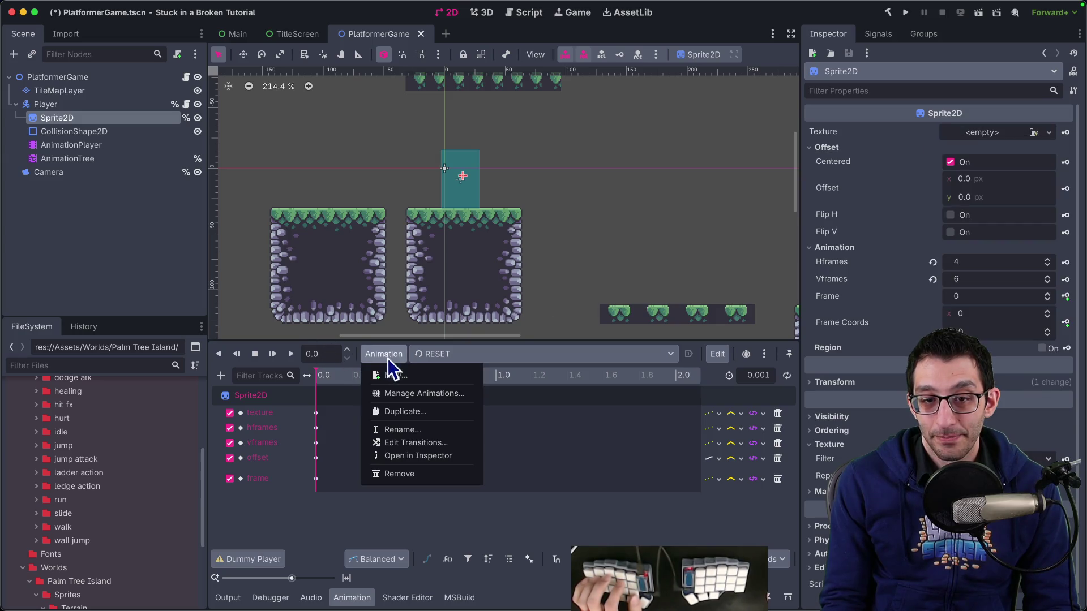
Create a new animation named double_jump_forward.
click(430, 374)
text(doub)
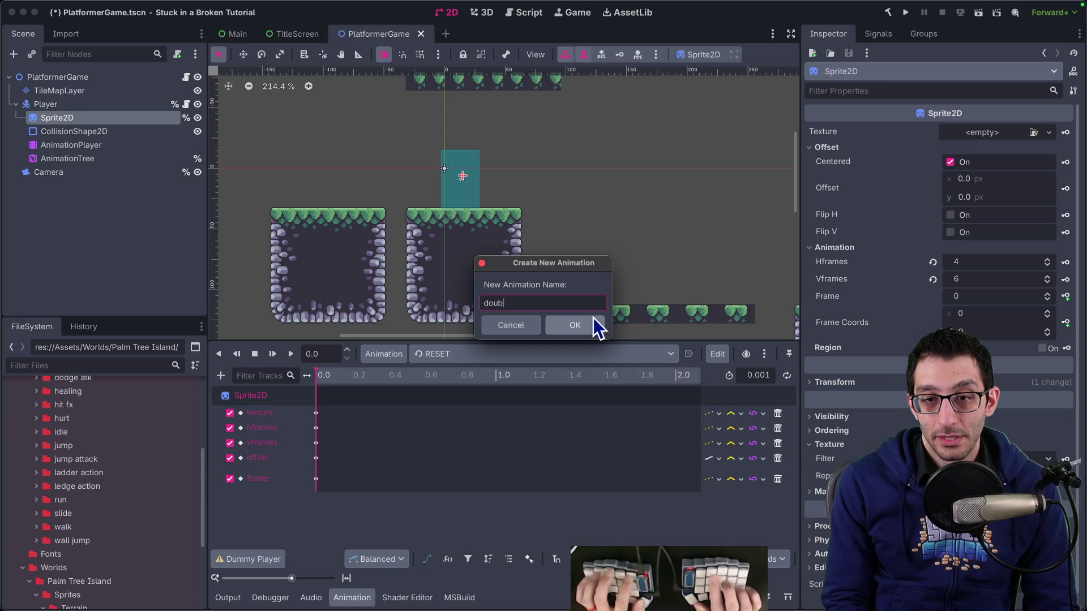
text(le_jump_forward)
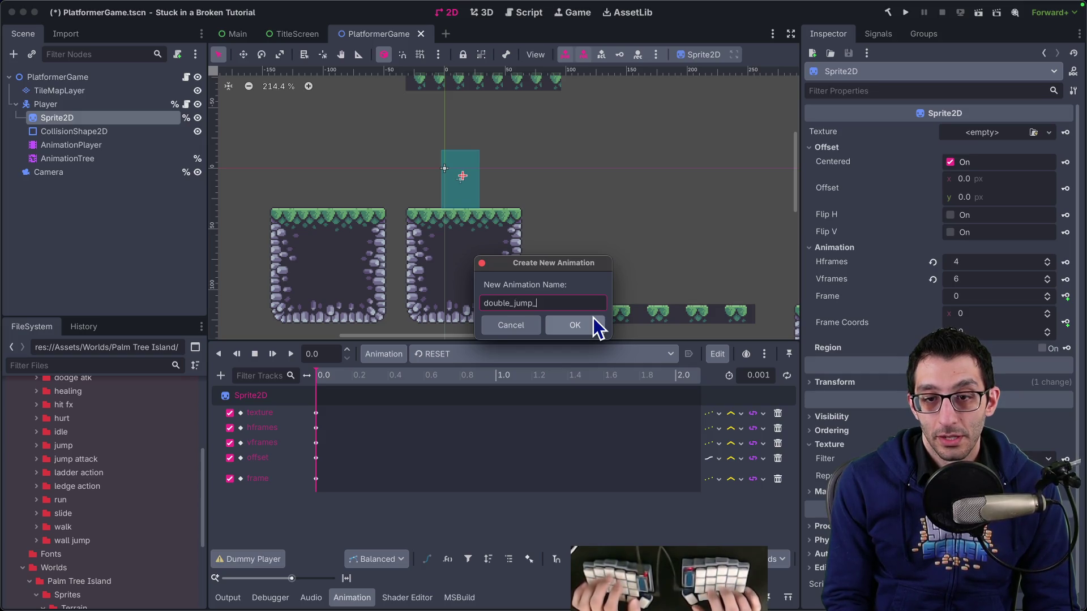
key(Return)
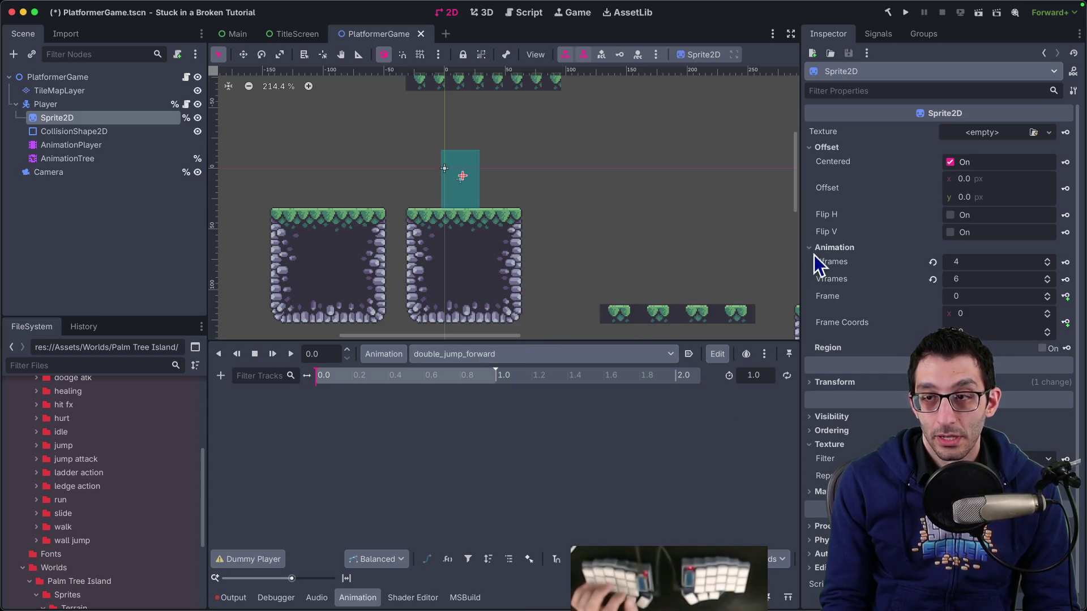
Quick Load the 560×80 double-jump sprite sheet as the Sprite2D texture, filtering by 'dou'.
click(987, 134)
key(Down)
key(Return)
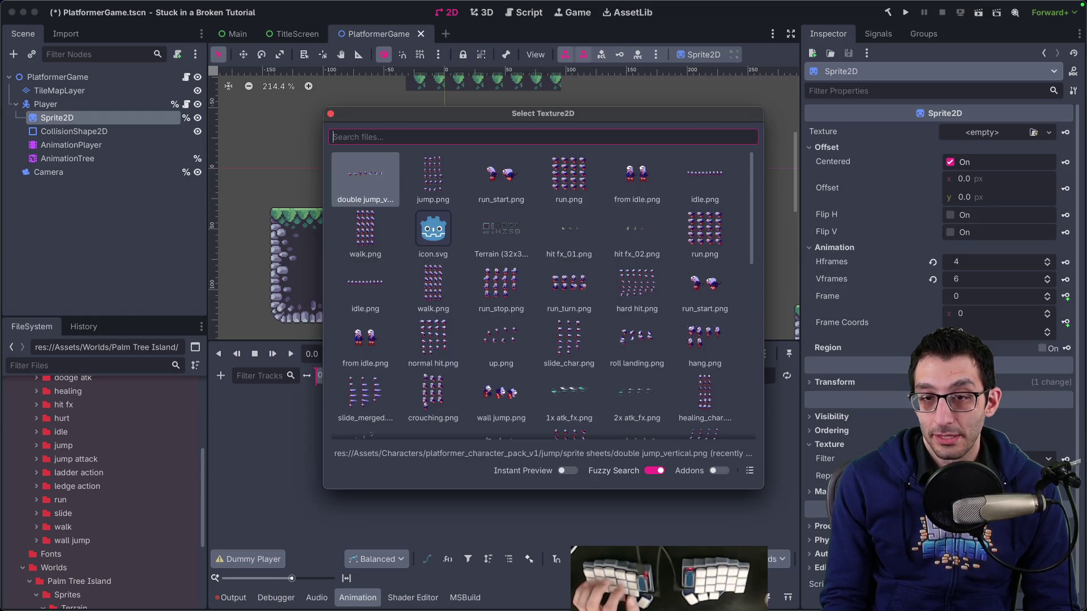
text(dou)
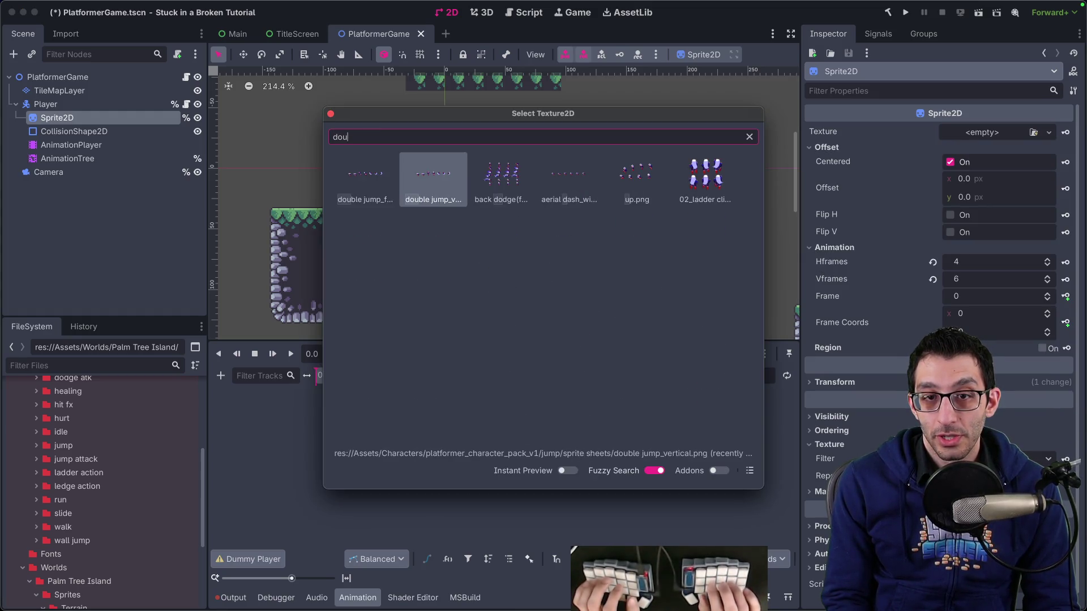
key(Return)
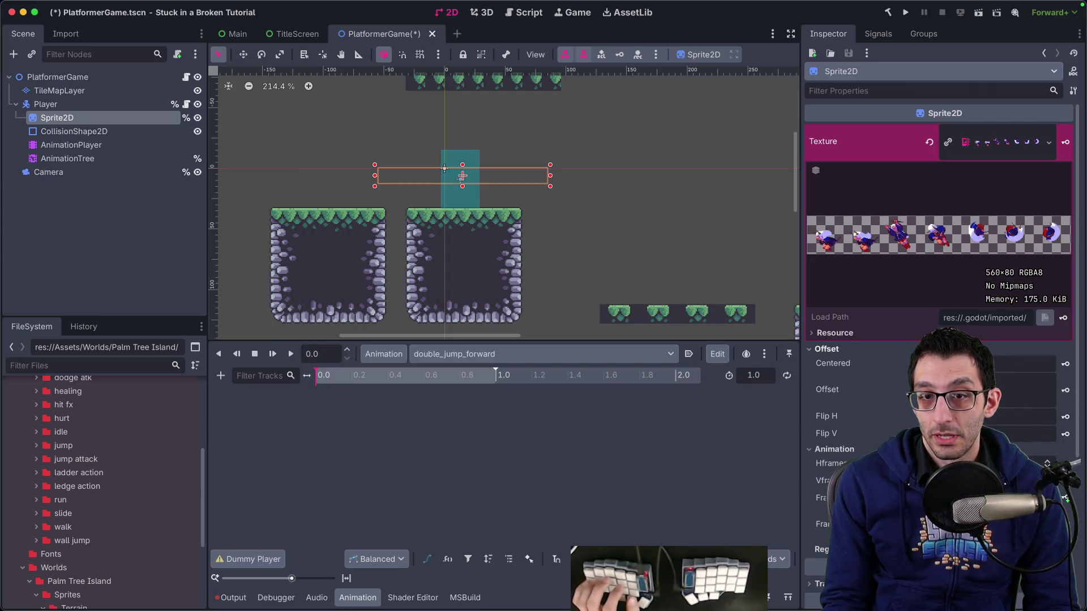
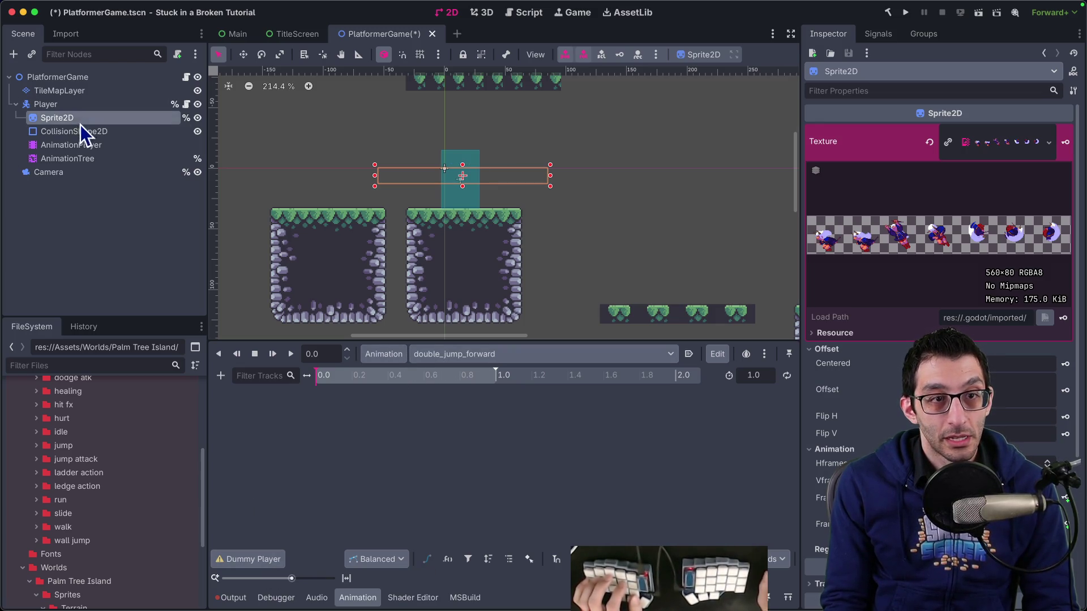
Select the player's Sprite2D and switch the animation editor to the empty double_jump_forward animation.
click(87, 150)
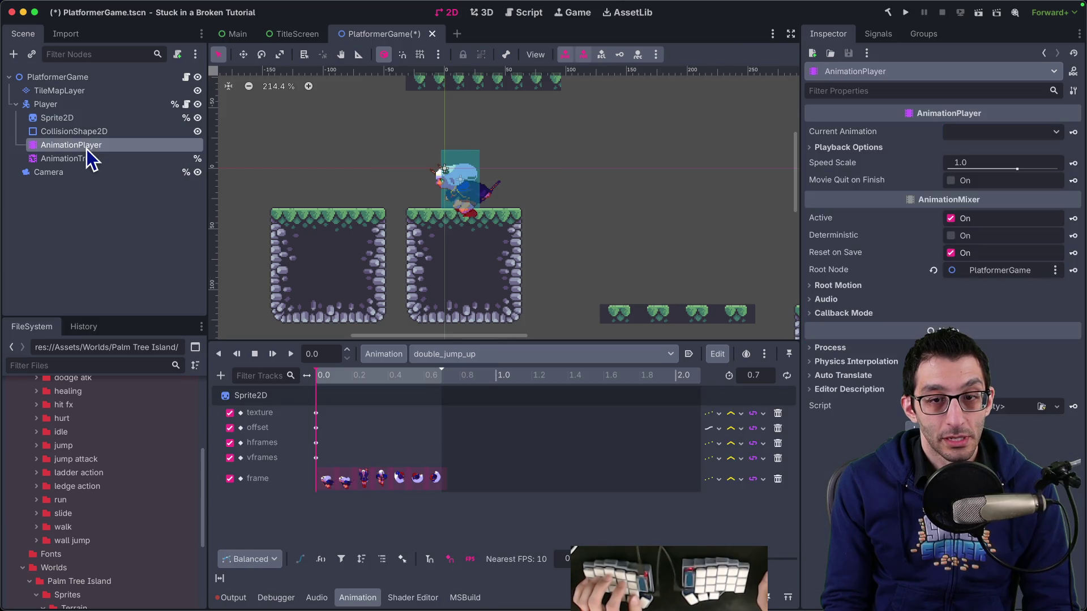
click(85, 118)
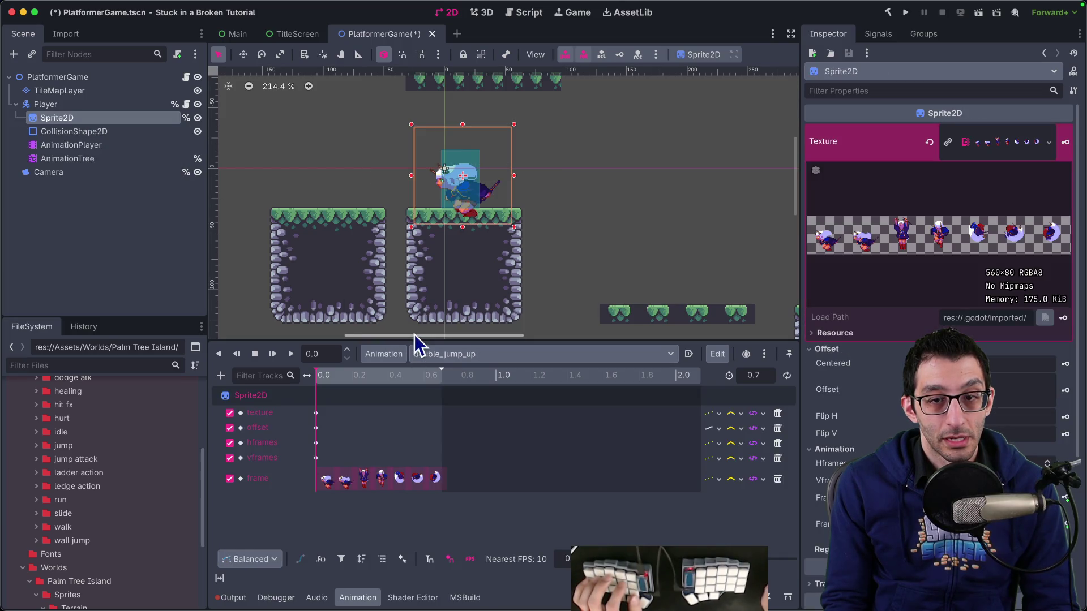
click(395, 357)
click(445, 357)
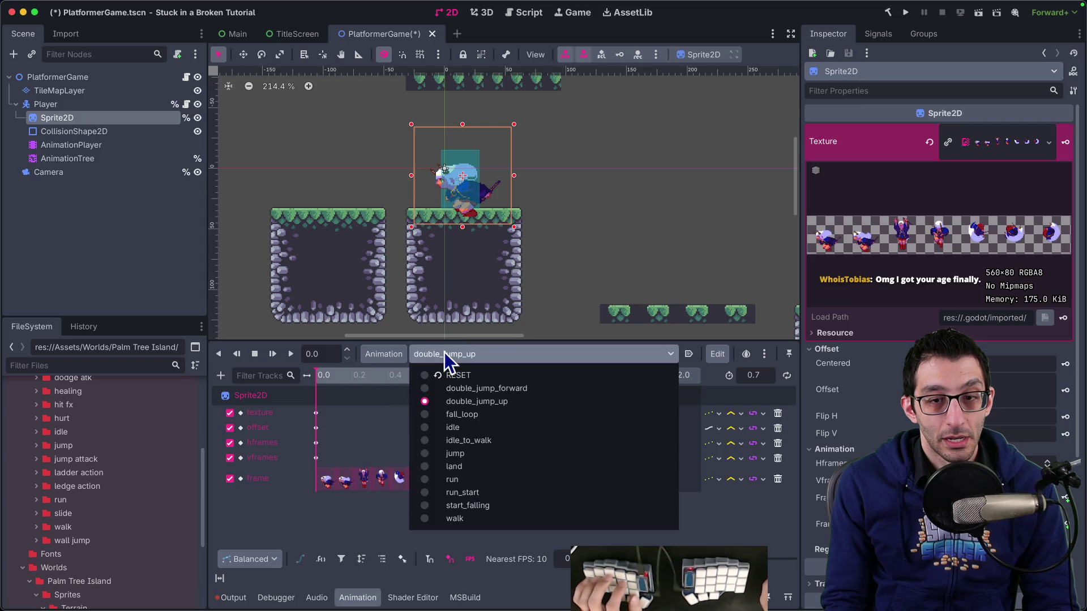
click(457, 388)
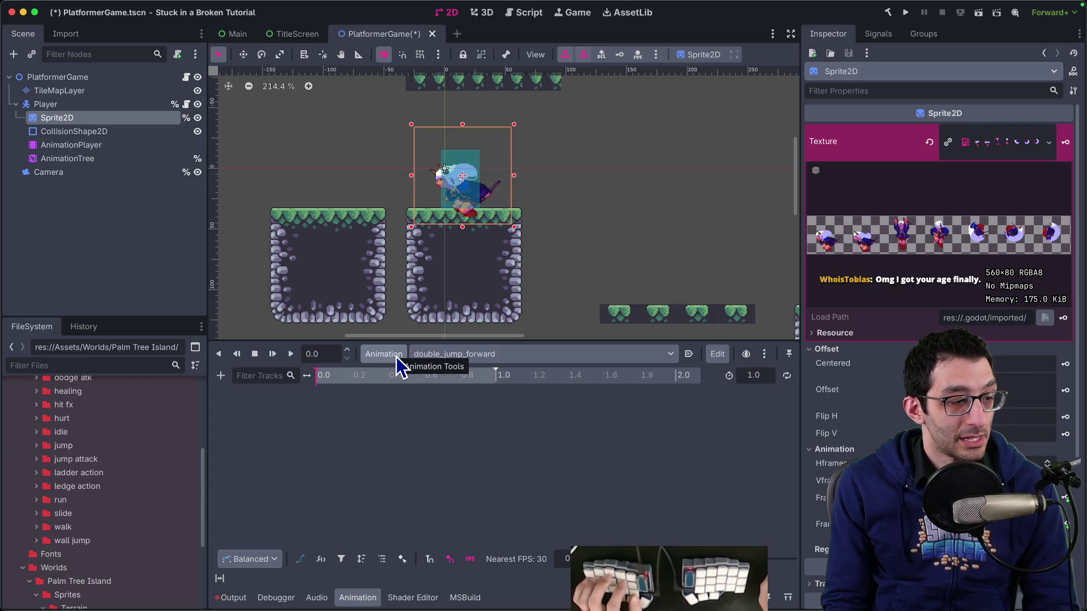
key(super+Tab)
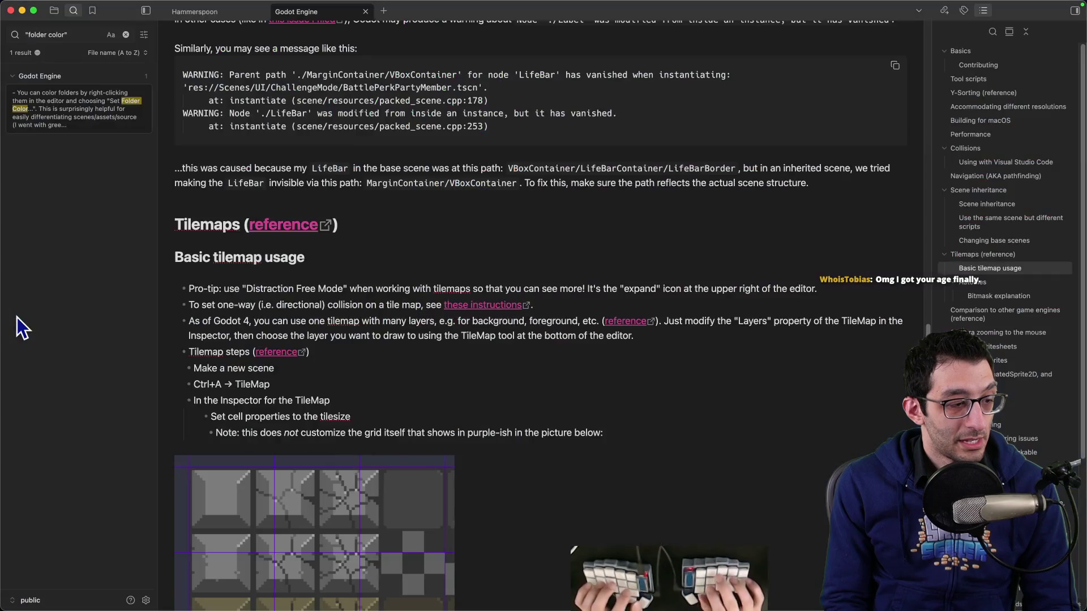
Rewrite the TODO doc's Play Mode bullet: click stop on the dummy AnimationPlayer within AnimationTree.
key(super+Tab)
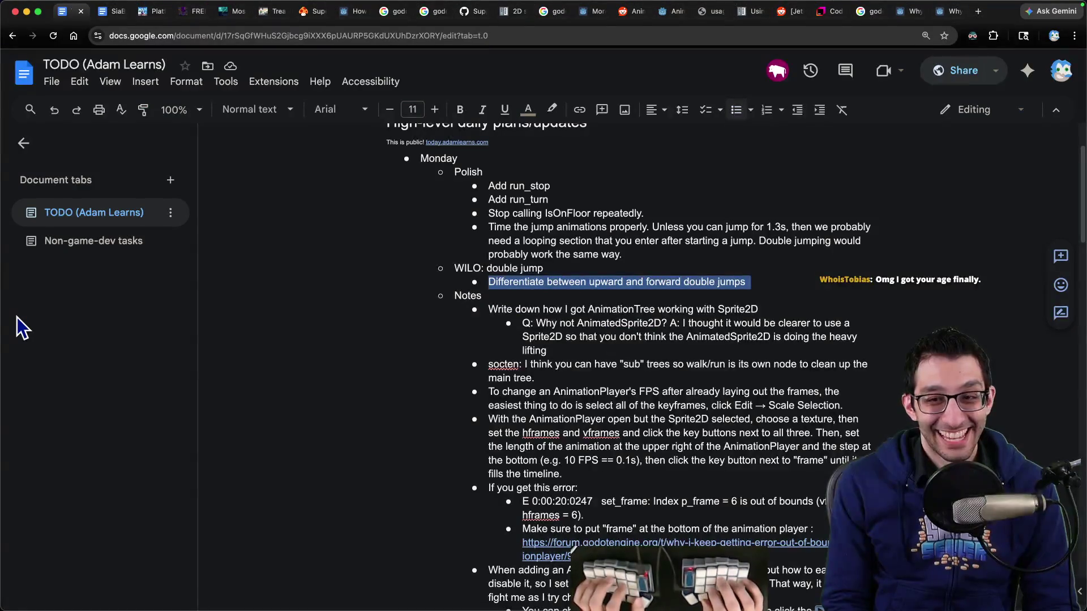
click(751, 391)
scroll(564, 420, down, 5)
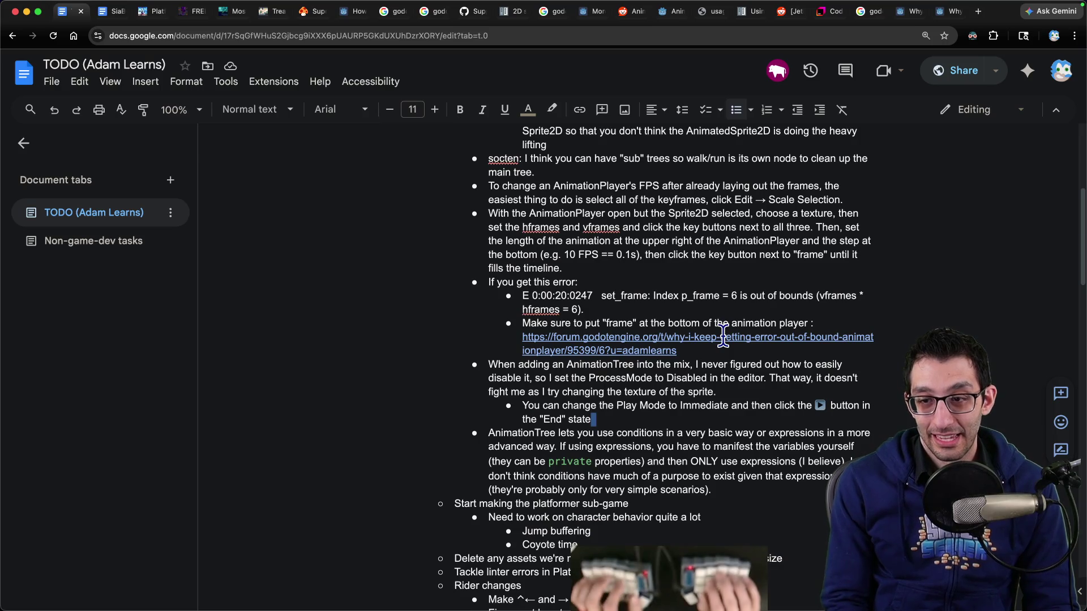
triple_click(601, 420)
text(I think you need to go to the dummy AnimationPlayer from)
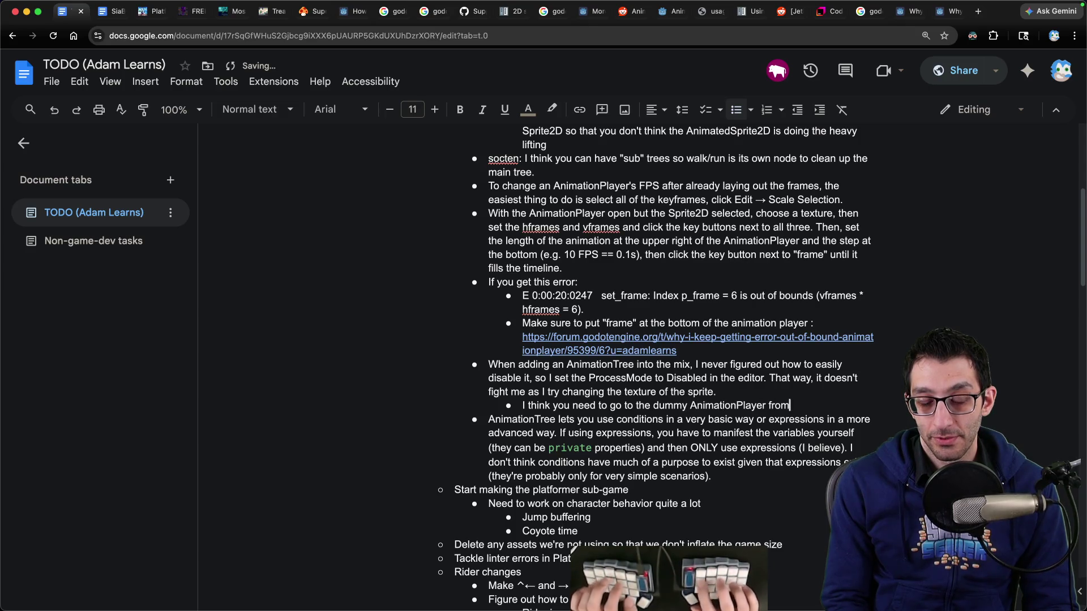
text(onTree and click the stop button on that one.)
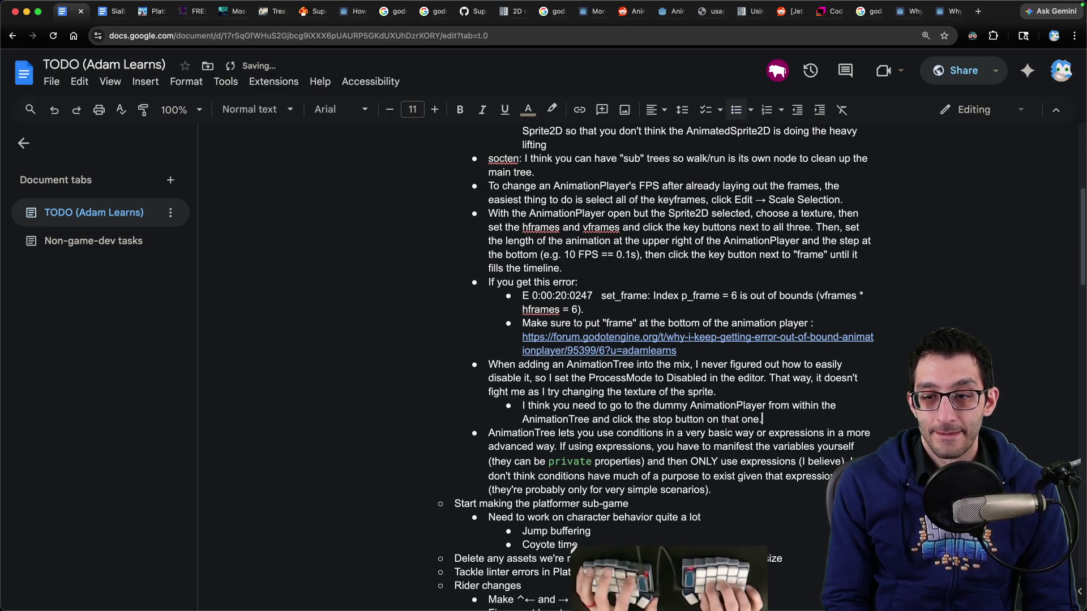
key(super+Tab)
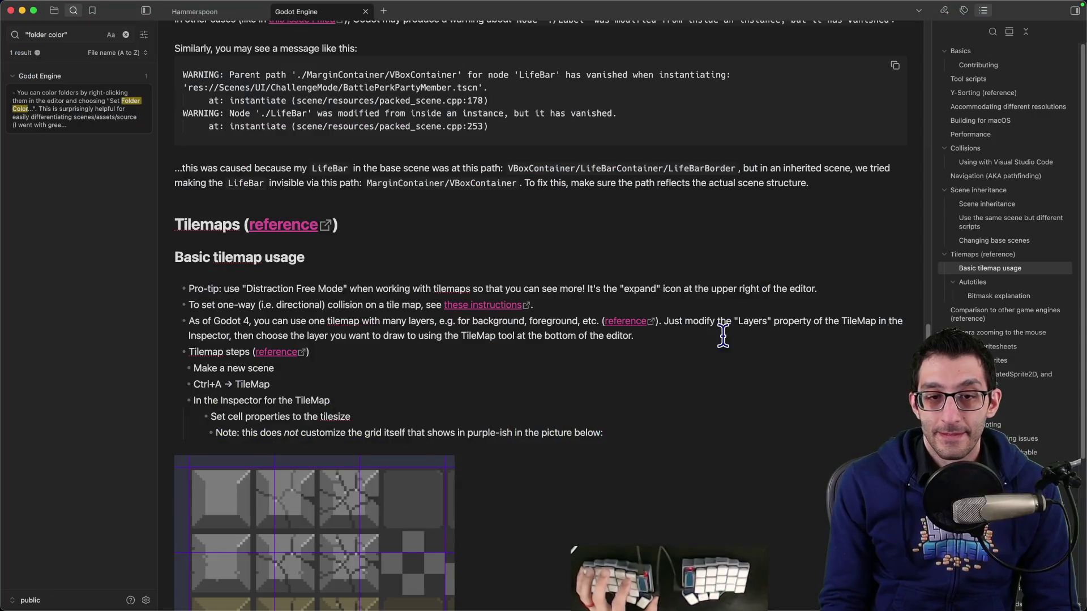
key(super+Tab)
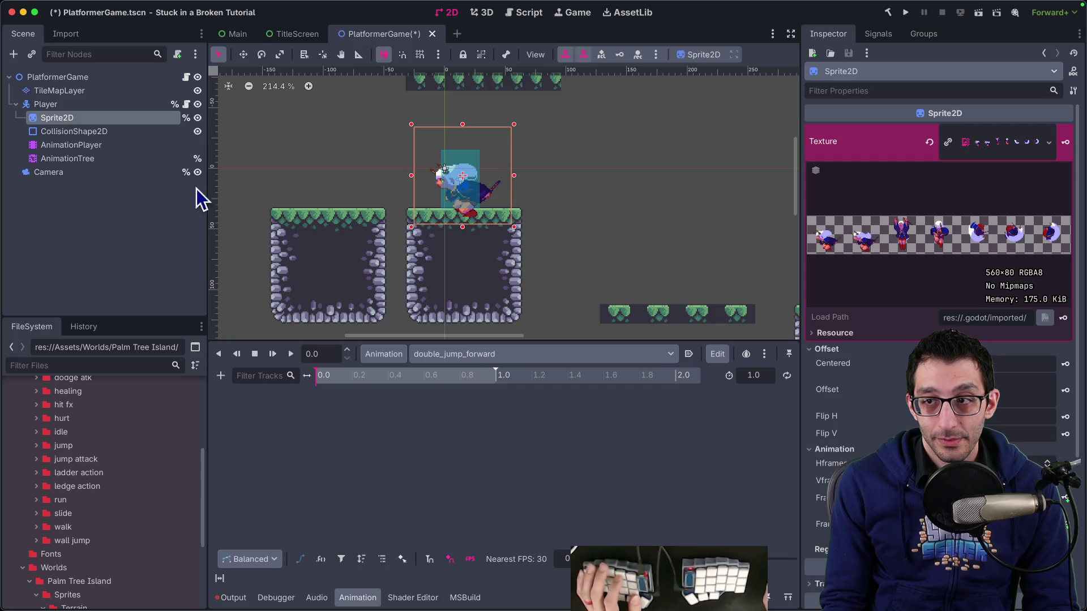
Quick Load double jump_forward.png as the sprite's texture.
right_click(991, 148)
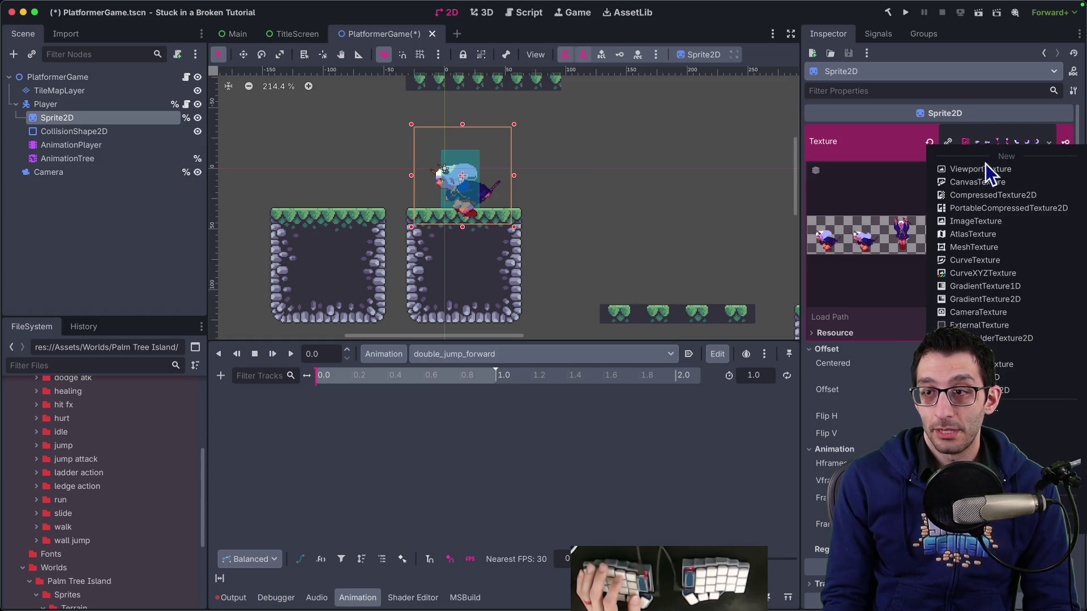
click(1019, 407)
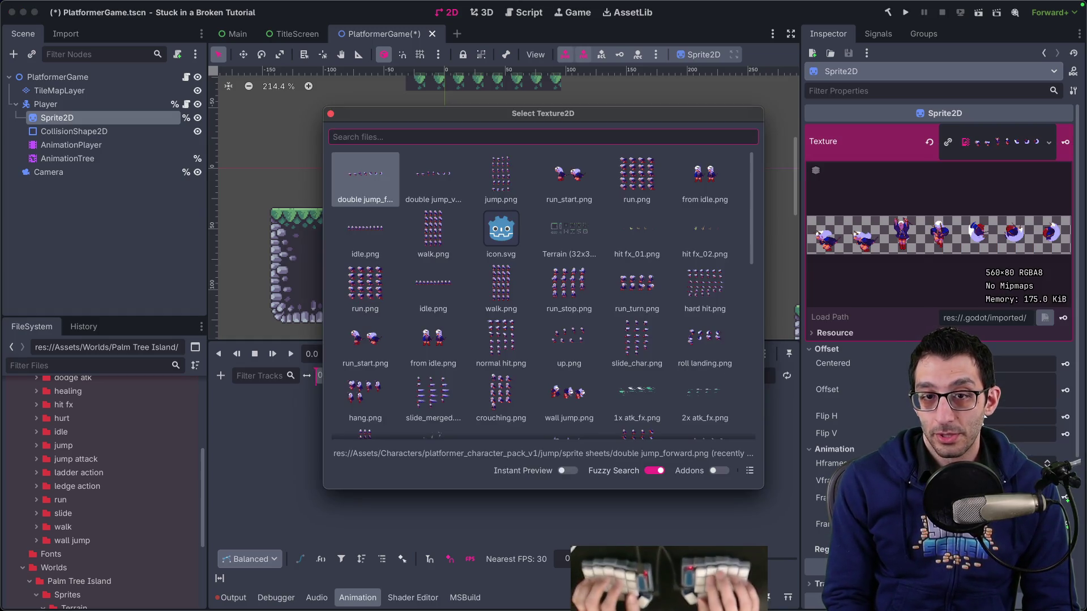
key(Return)
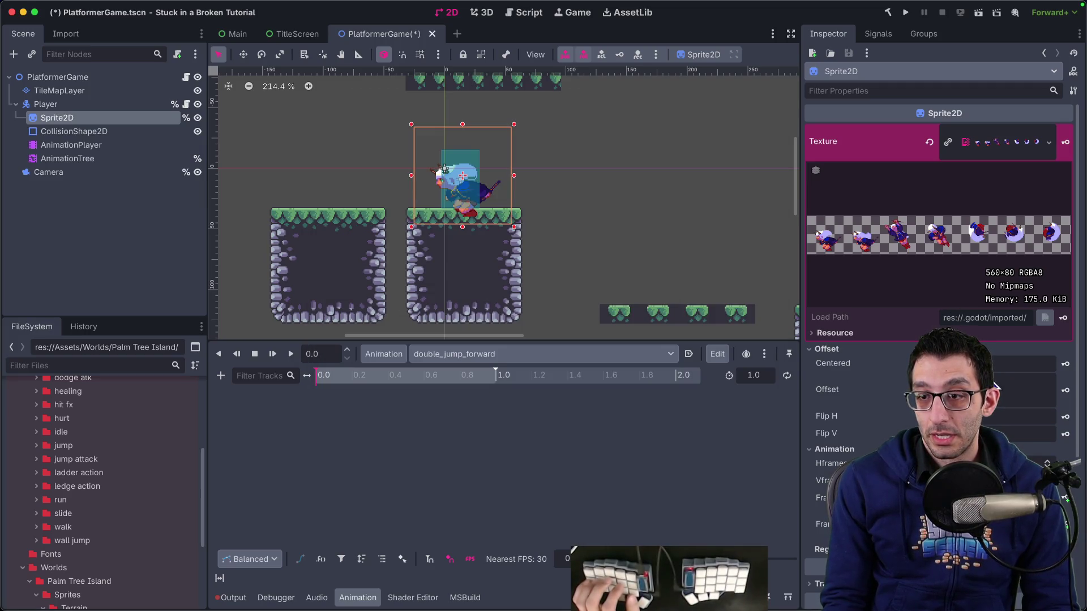
Key the sprite's offset, hframes, vframes and texture at 0.0 in double_jump_forward.
click(1065, 391)
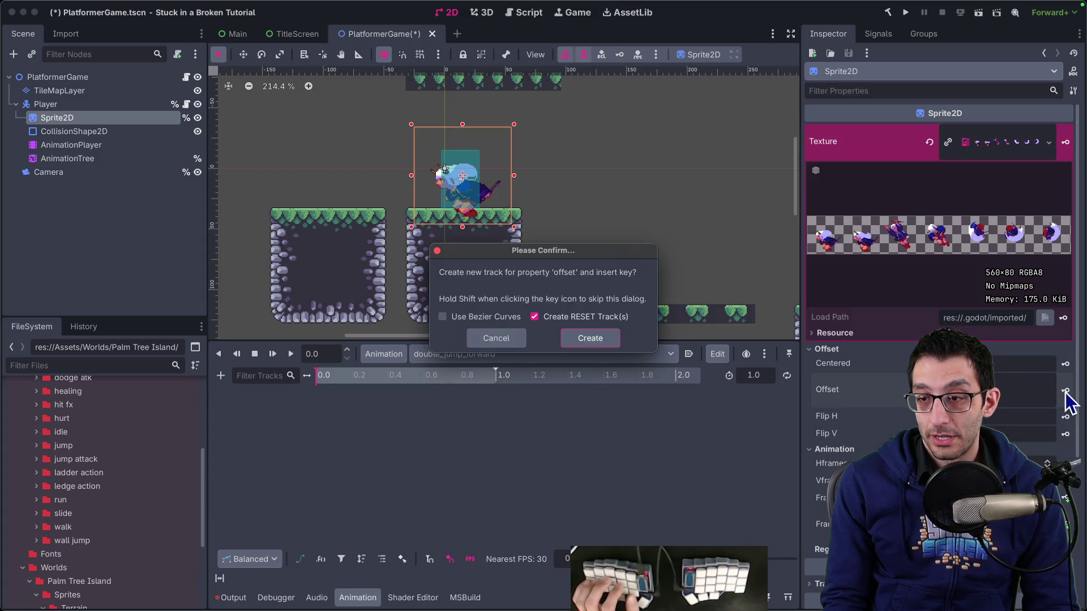
click(580, 340)
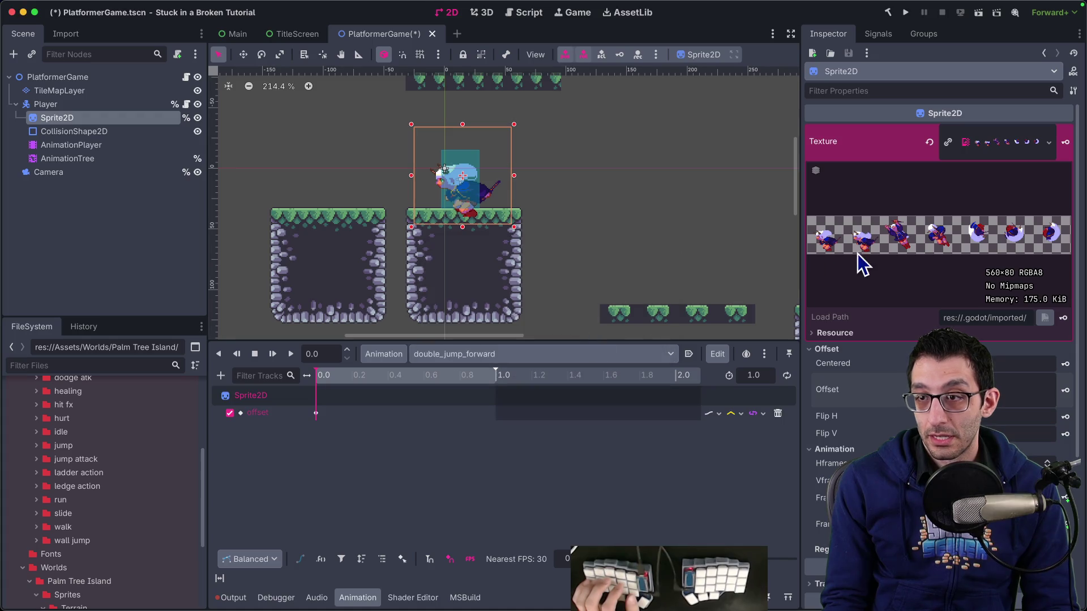
click(1066, 464)
click(589, 340)
click(1067, 482)
click(588, 340)
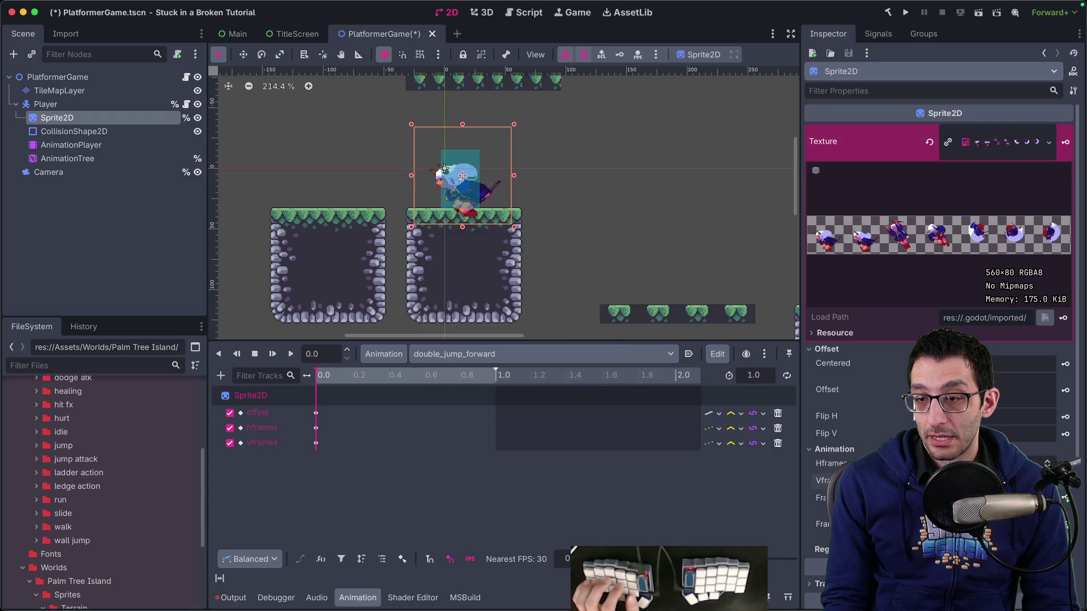
click(1066, 499)
click(589, 341)
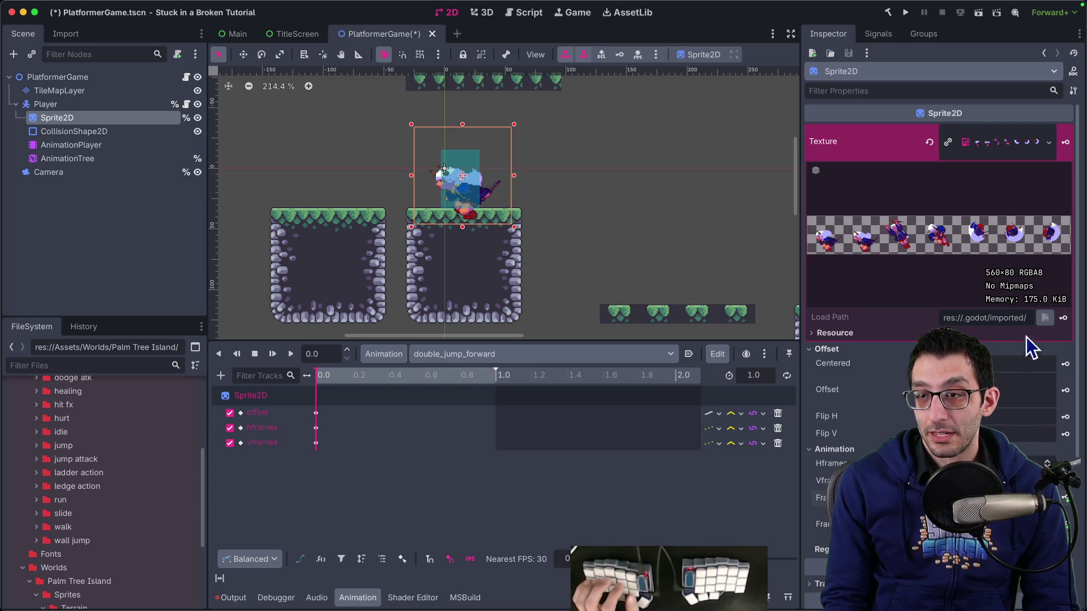
click(1066, 144)
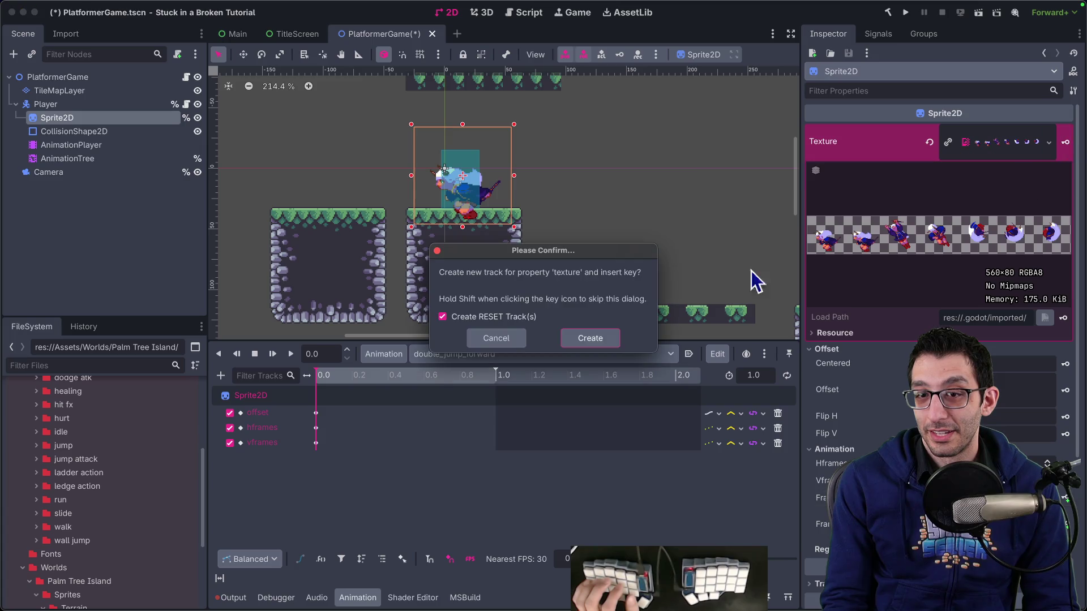
click(589, 337)
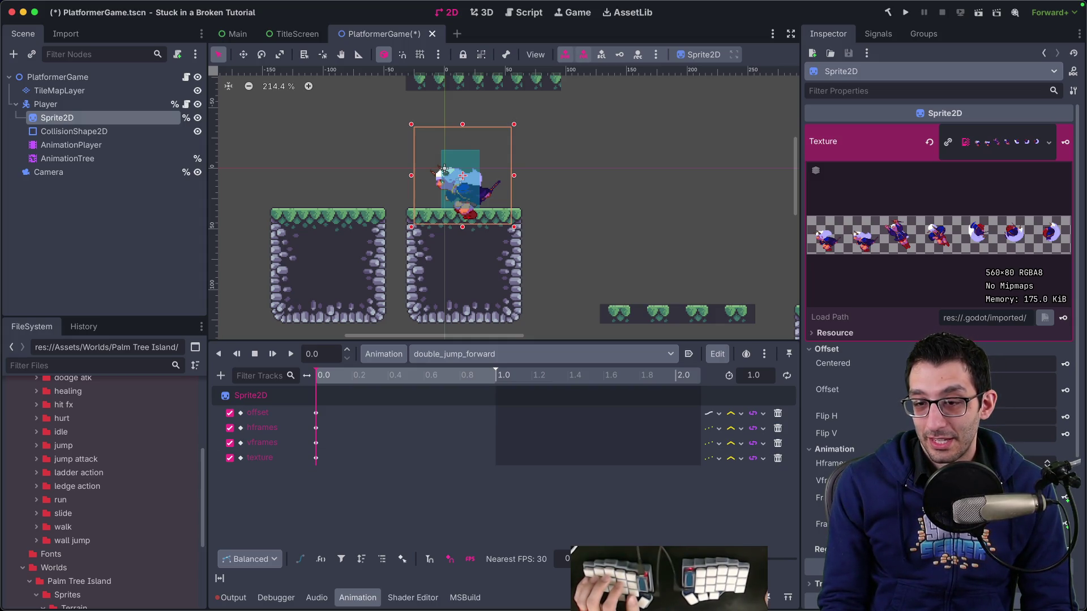
click(770, 376)
Set the animation length to 0.7 seconds with a 10 FPS timeline snap.
text(0.7)
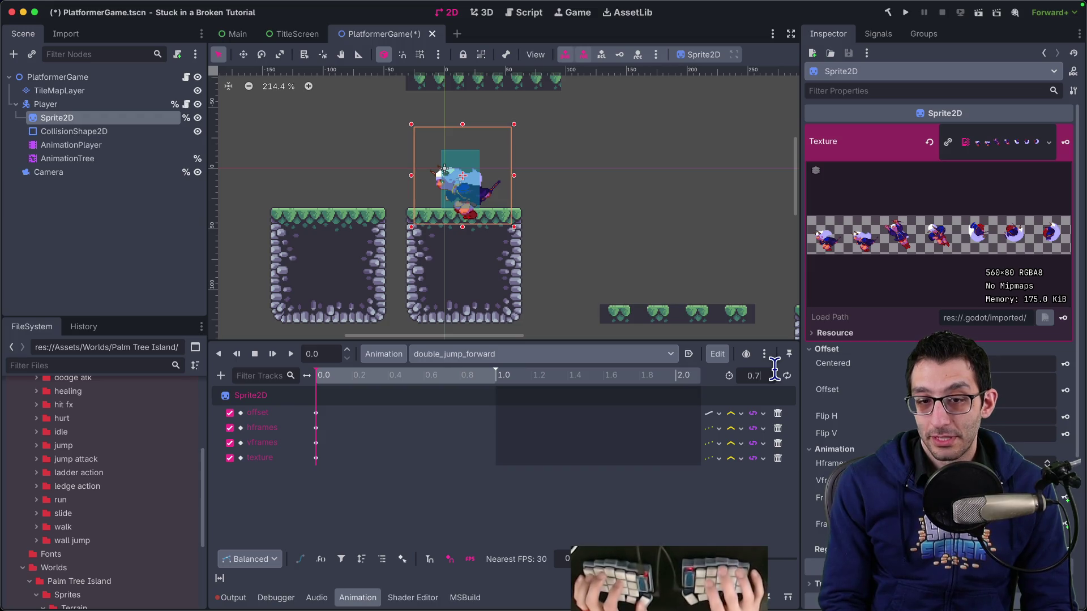
key(Return)
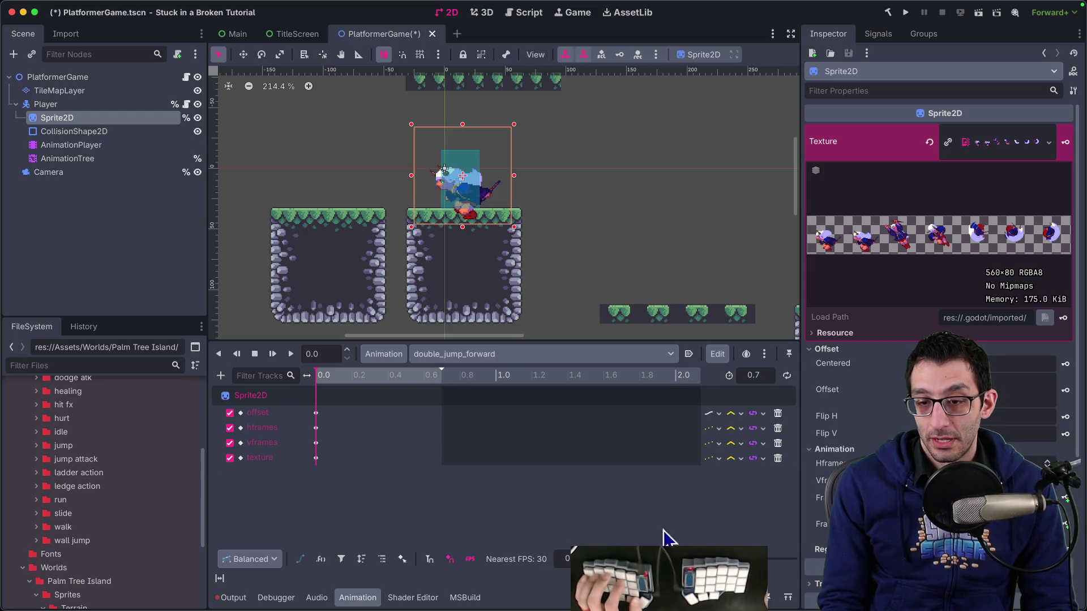
key(Return)
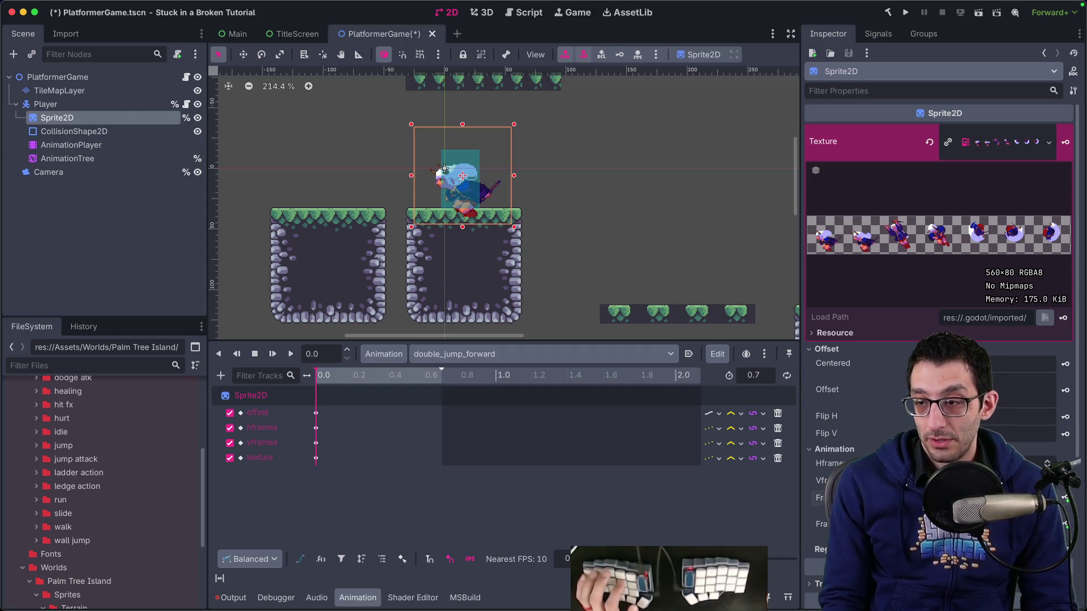
Key the sprite's frames in sequence to fill the timeline with seven keys, and save the scene.
click(1064, 498)
click(591, 338)
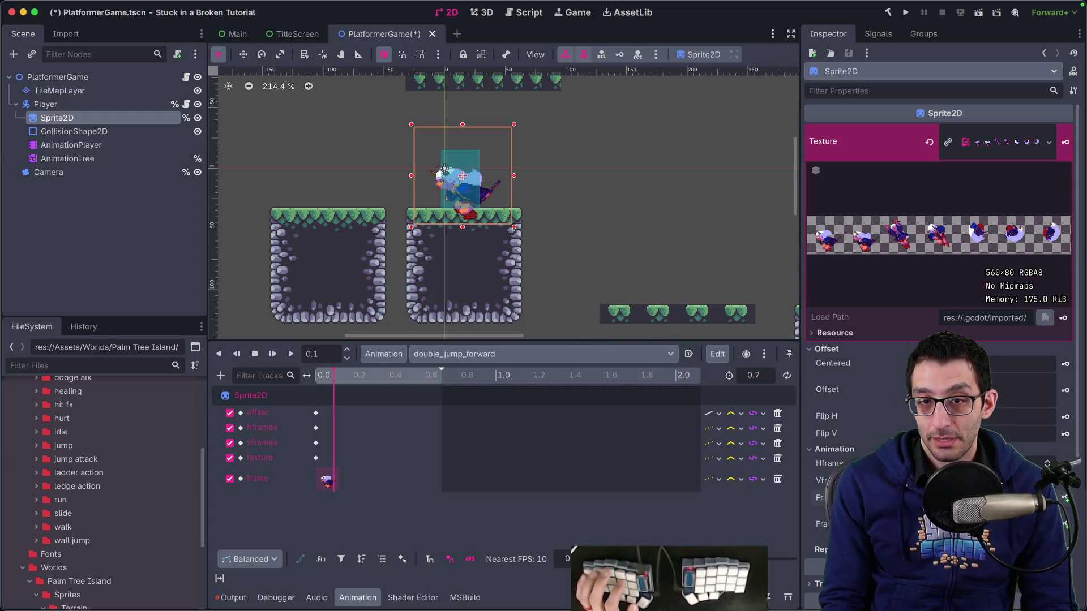
click(1064, 499)
click(1064, 498)
click(1064, 498)
click(1063, 499)
click(1064, 498)
click(1064, 498)
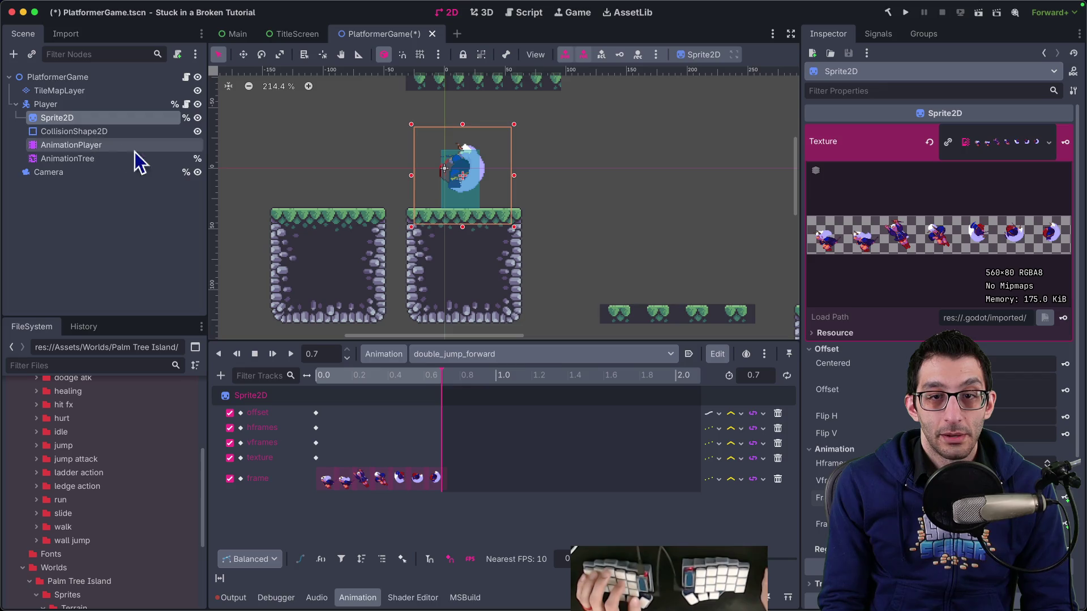
key(super+s)
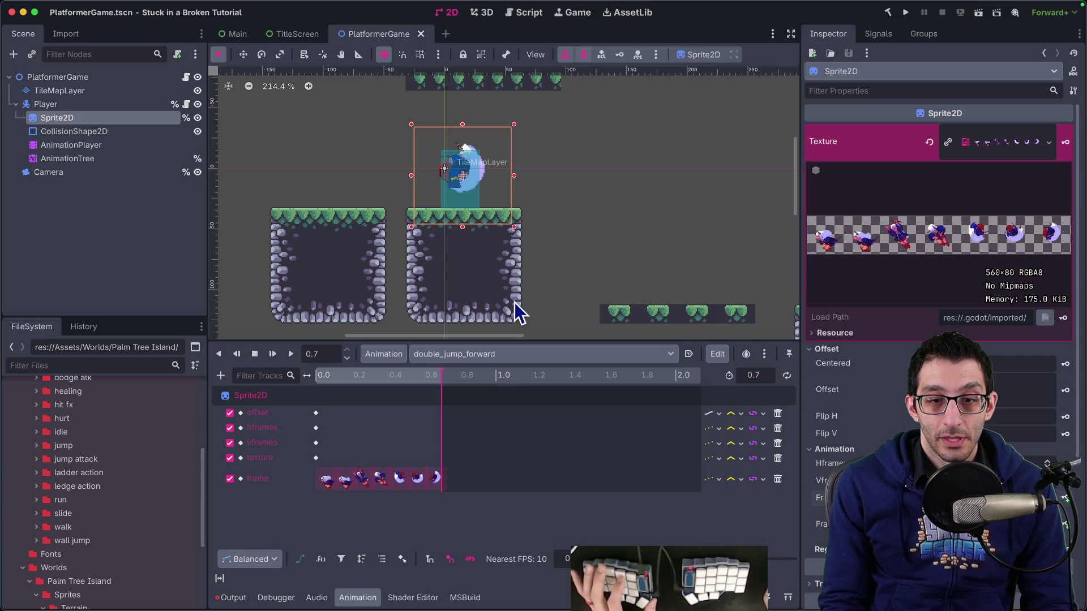
click(102, 145)
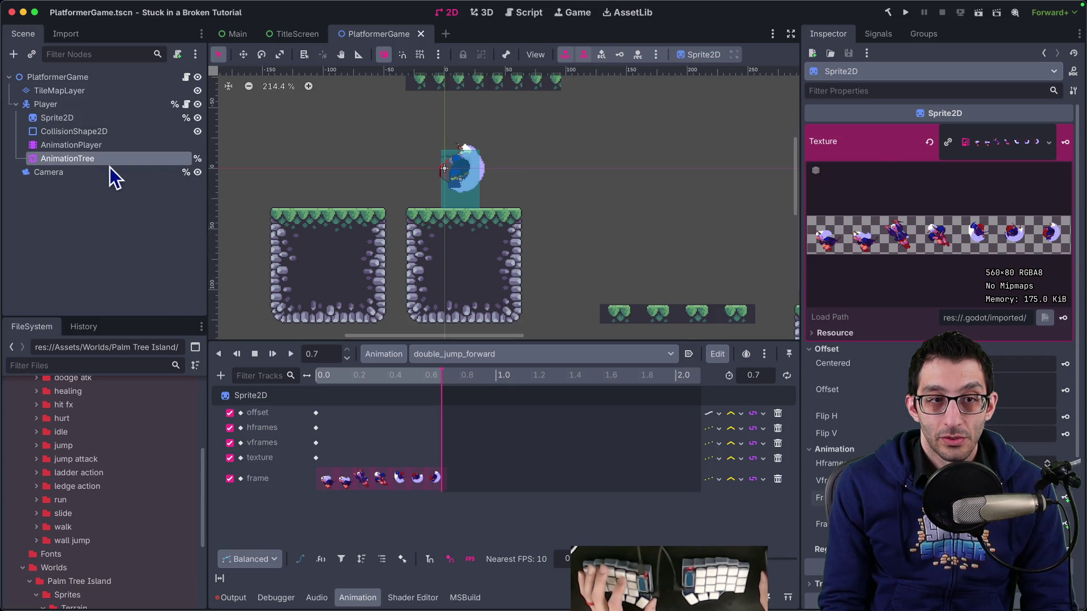
In the AnimationTree graph, move double_jump_up left and add a double_jump_forward state to its right.
click(92, 160)
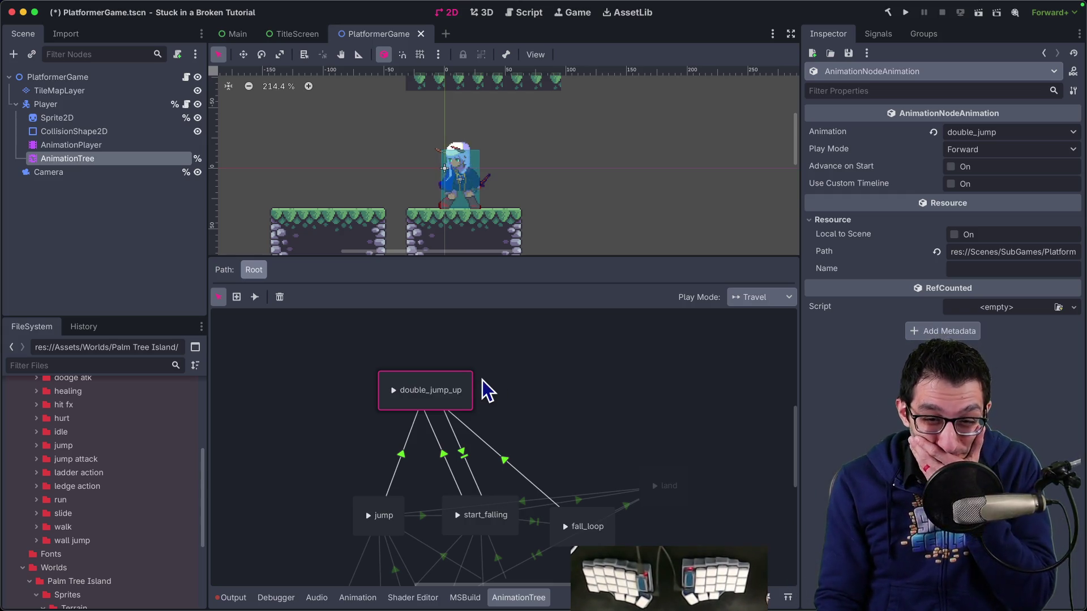
drag(469, 385, 403, 390)
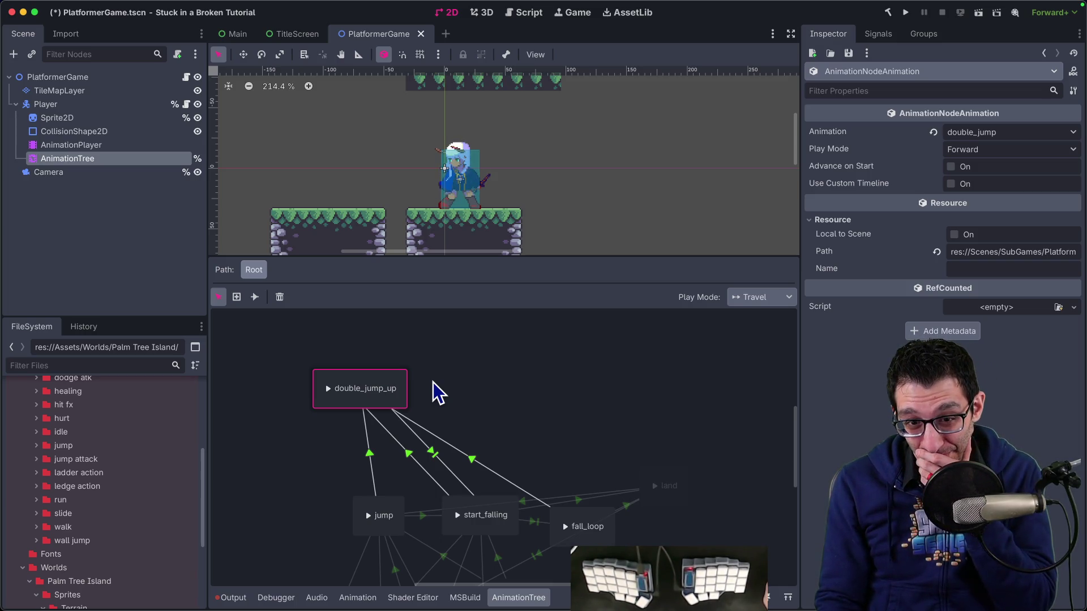
right_click(420, 345)
mouse_move(453, 351)
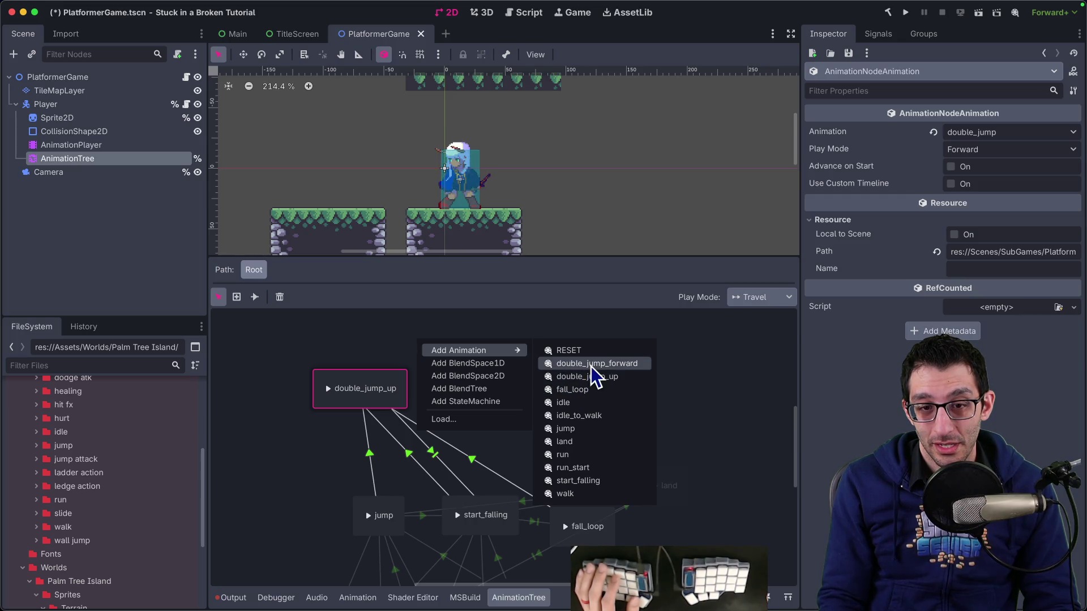
click(591, 366)
drag(464, 367, 543, 393)
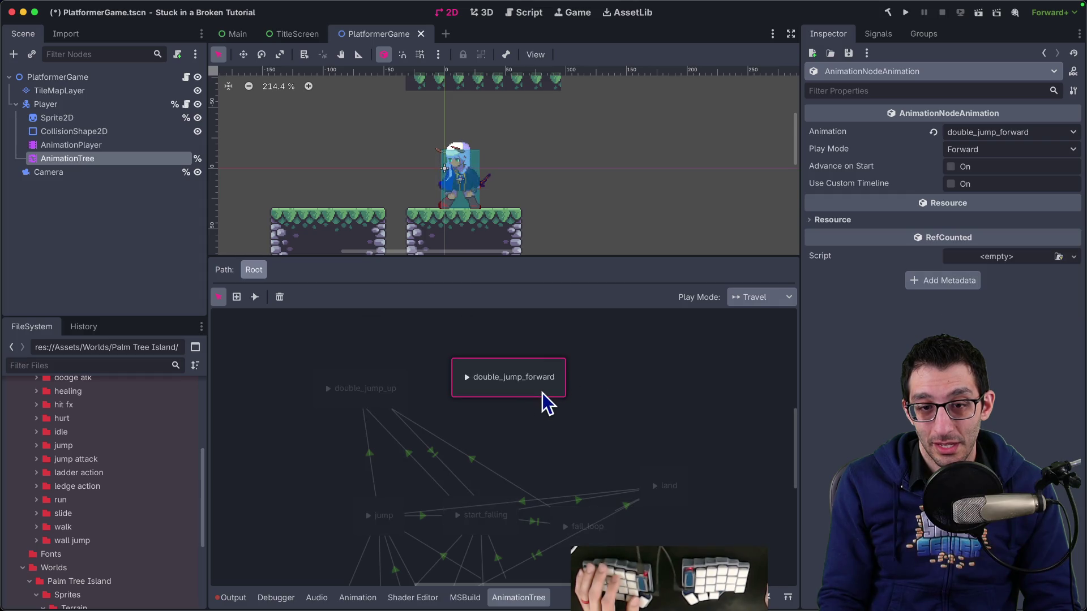
Nudge the double_jump_forward state into place beside double_jump_up.
click(384, 398)
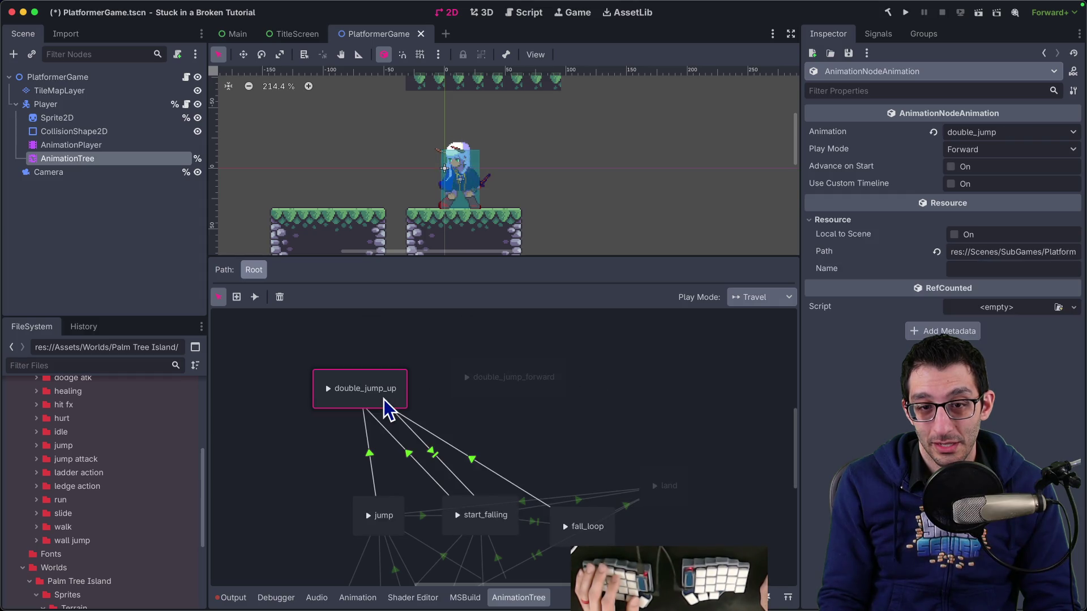
click(463, 398)
drag(467, 392, 474, 396)
right_click(473, 395)
mouse_move(513, 406)
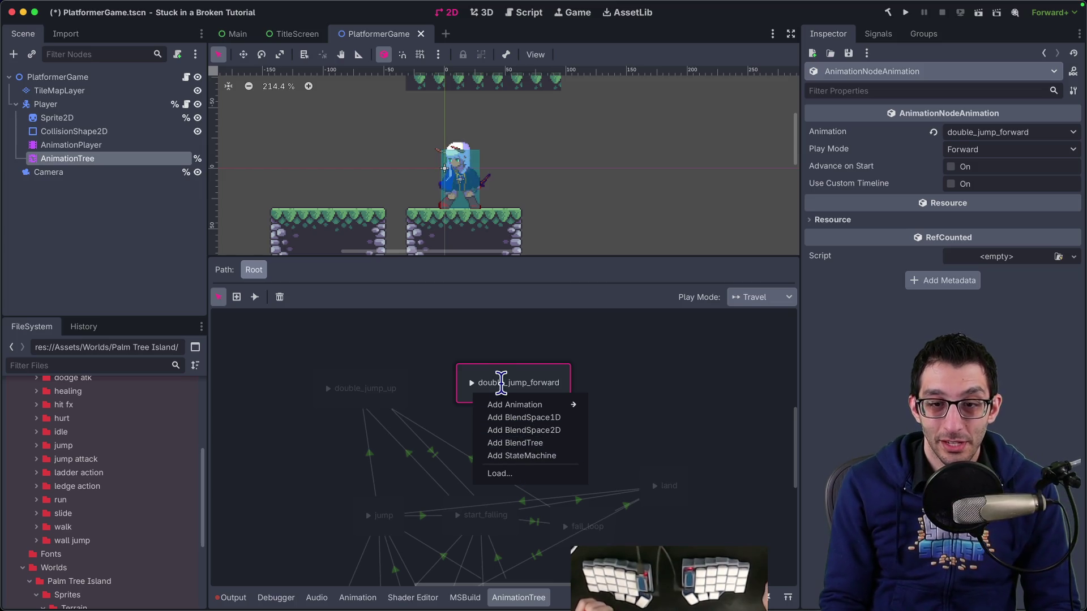
key(Escape)
click(517, 456)
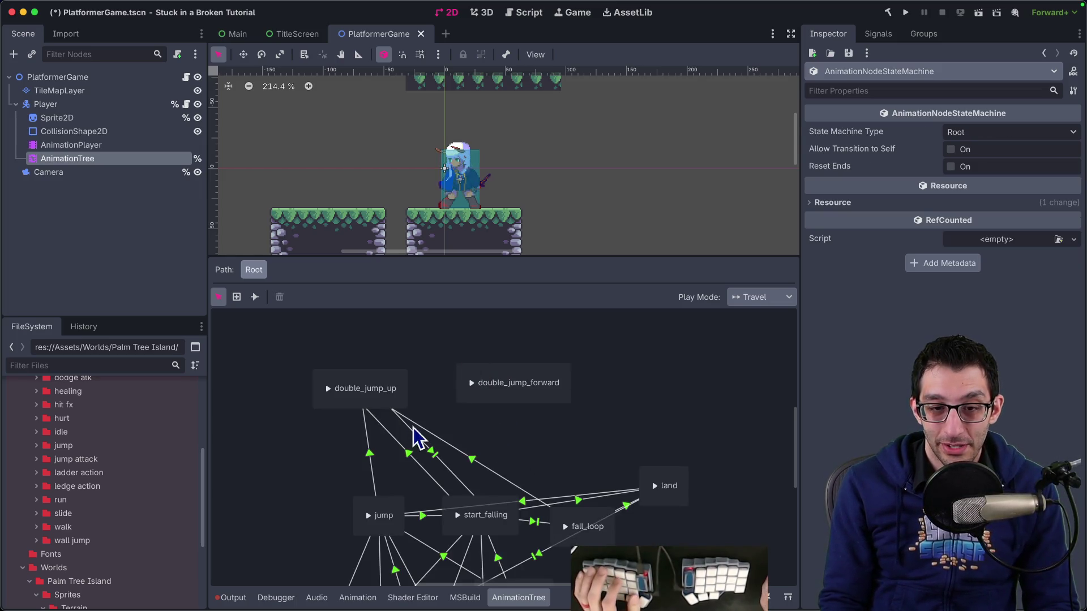
Change the transition expressions into double_jump_up from IsDoubleJumping to IsDoubleJumpingUp.
click(405, 391)
click(371, 454)
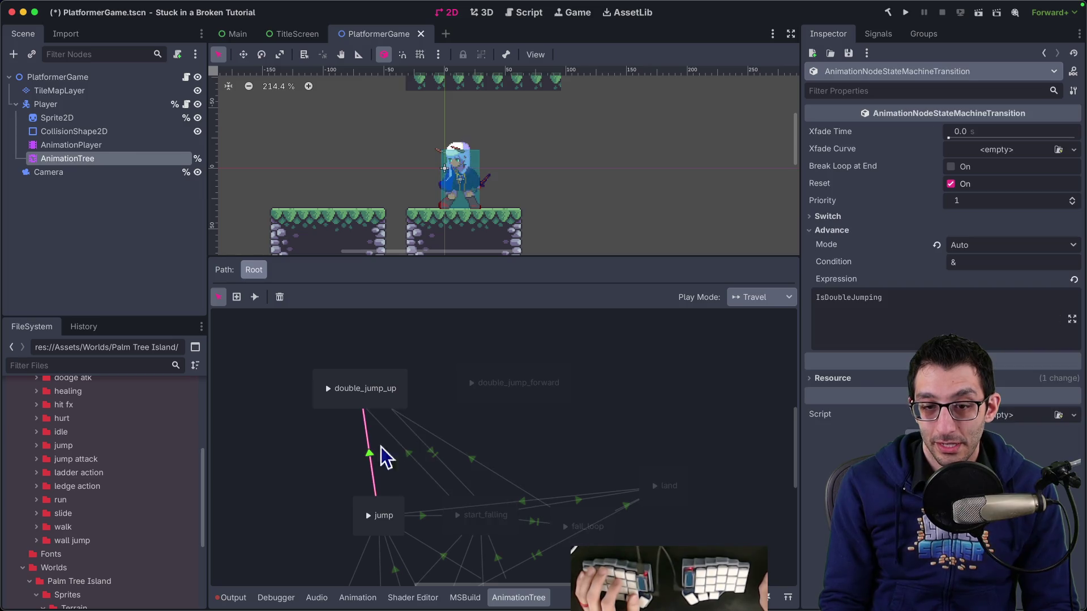
click(956, 307)
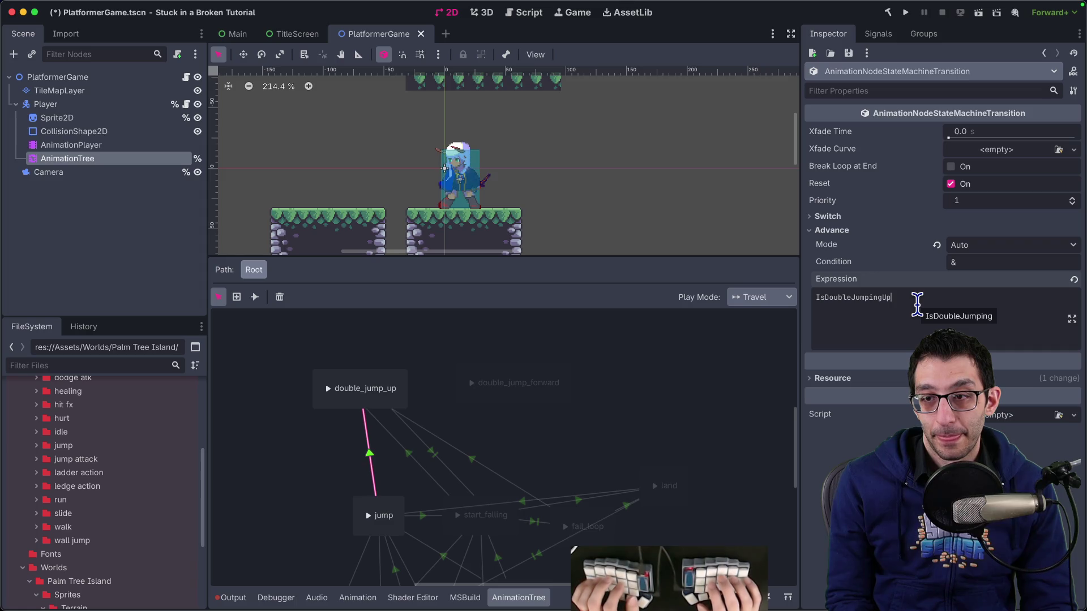
key(super+a)
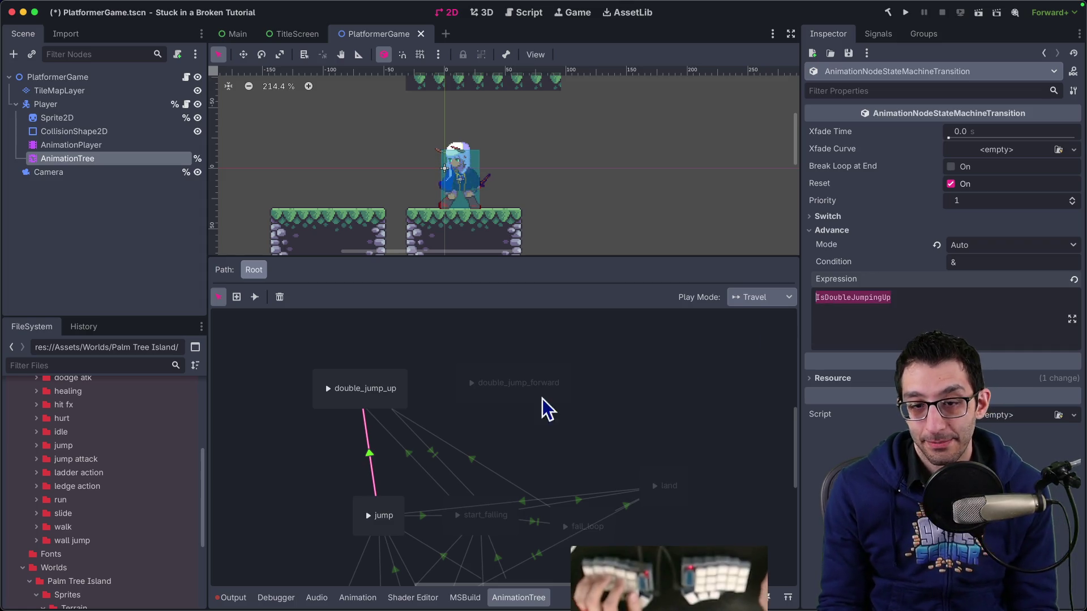
click(412, 455)
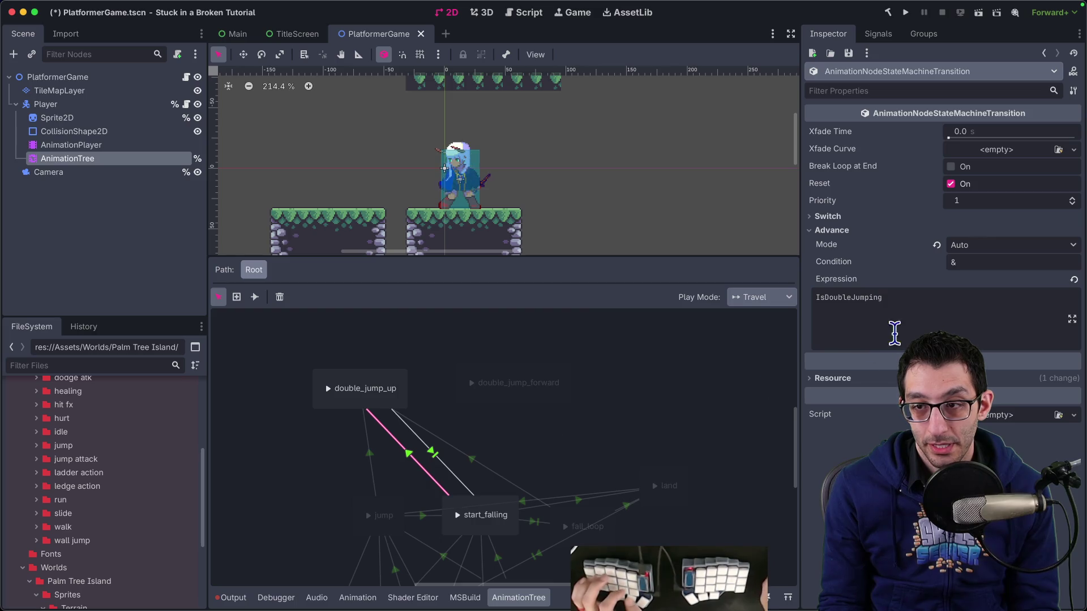
click(476, 462)
click(940, 332)
text(Up)
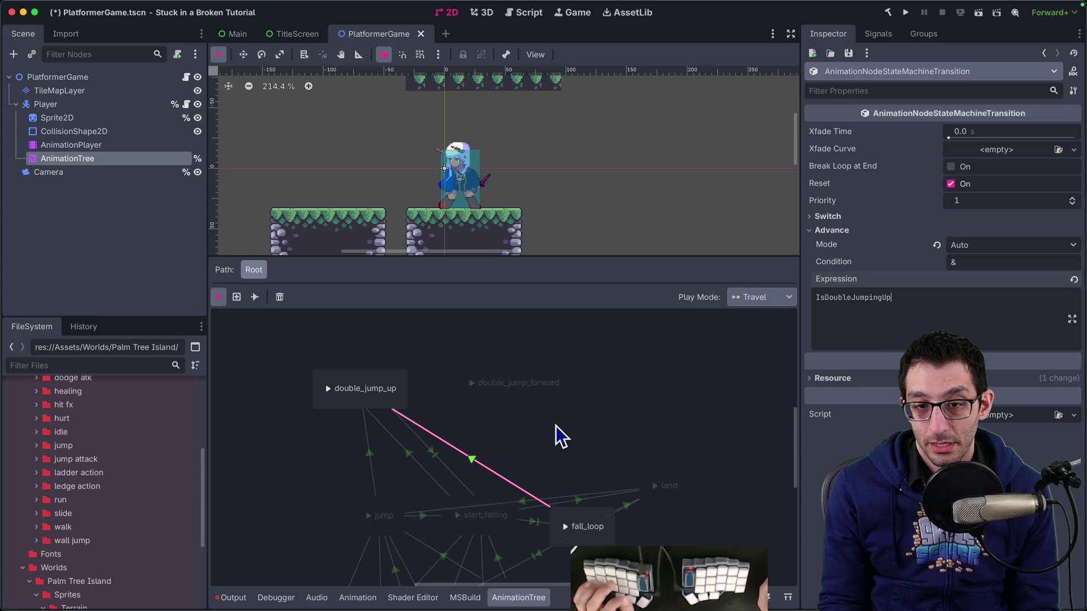
click(453, 453)
click(437, 456)
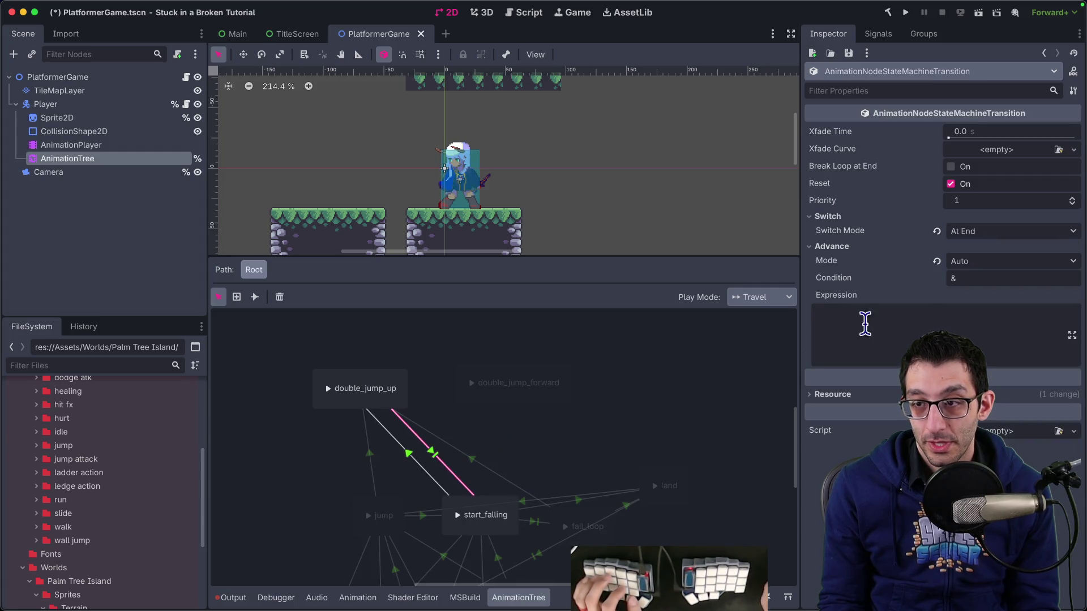
Connect double_jump_forward to start_falling with Auto advance, switching at the animation's end.
drag(529, 391, 543, 383)
click(255, 296)
drag(481, 507, 482, 509)
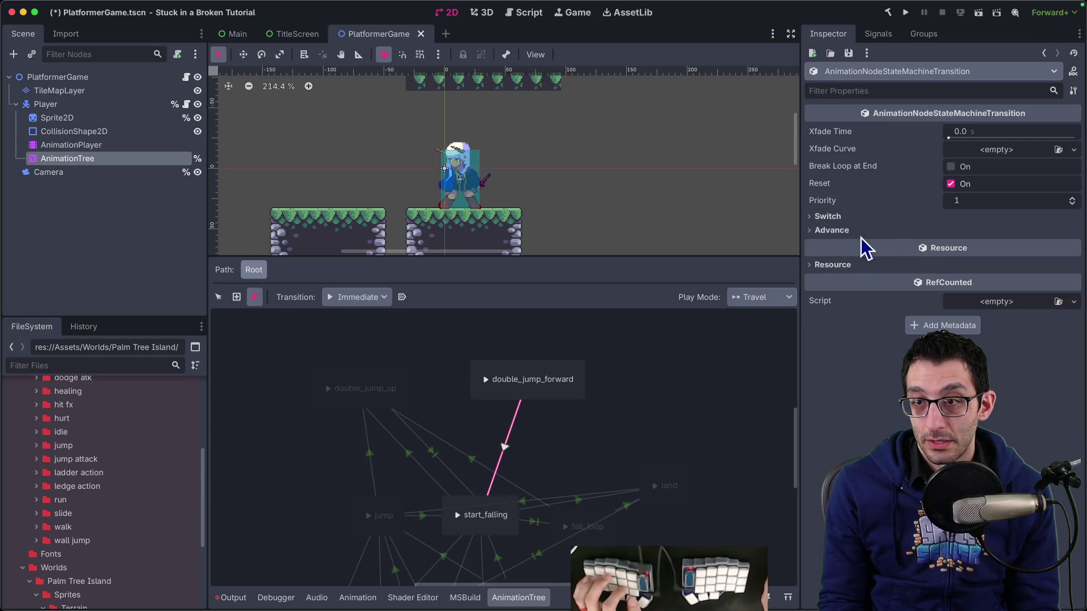
click(868, 219)
click(893, 246)
click(966, 260)
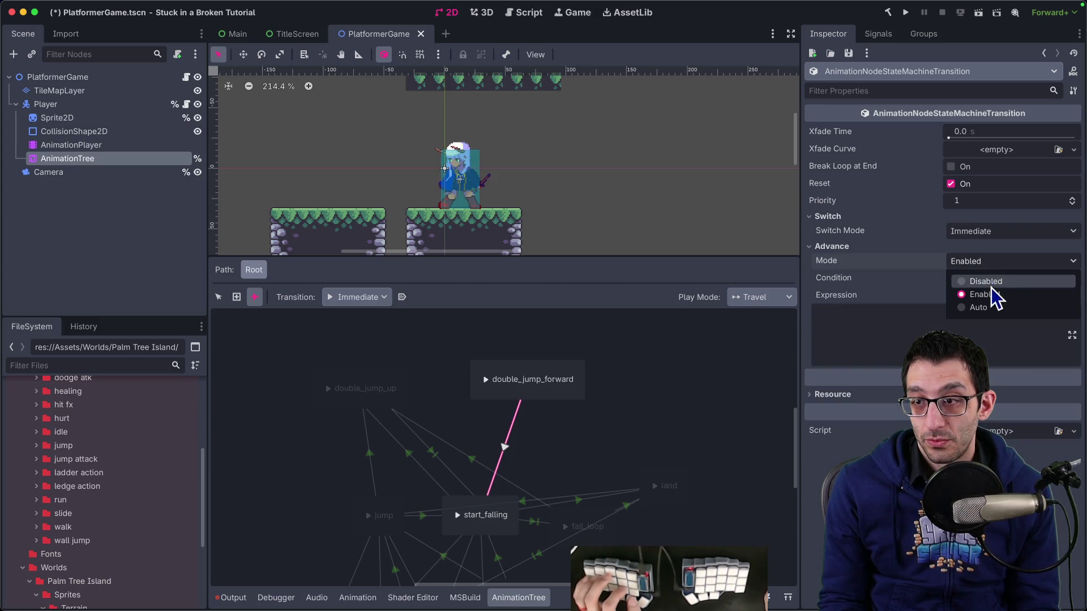
click(990, 231)
click(982, 278)
click(983, 261)
click(978, 297)
scroll(566, 444, down, 4)
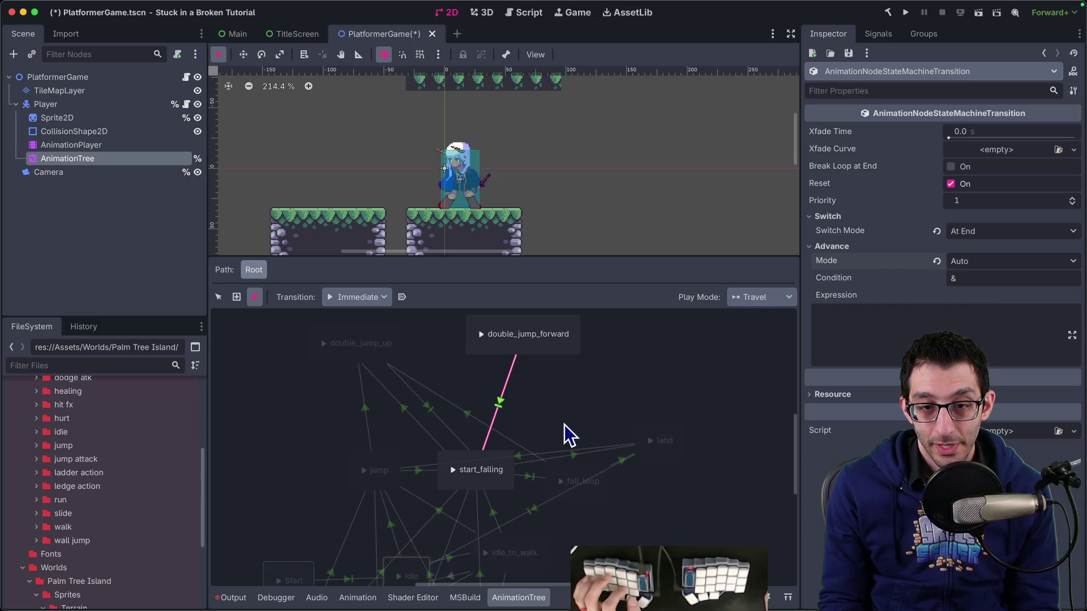
right_click(396, 340)
key(Escape)
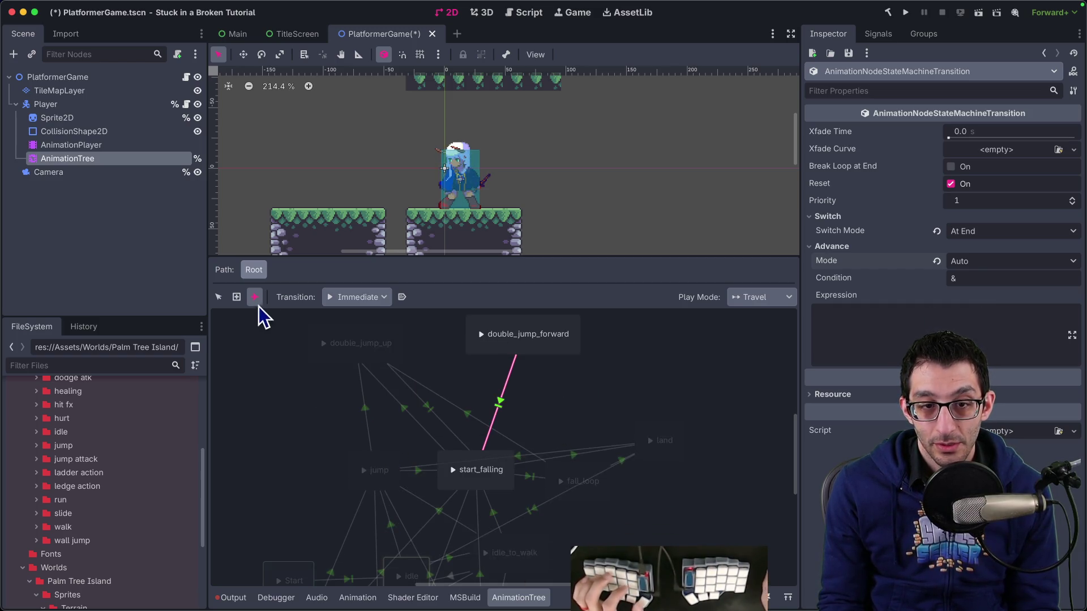
Add transitions from jump, start_falling and fall_loop to double_jump_forward.
click(218, 297)
click(399, 356)
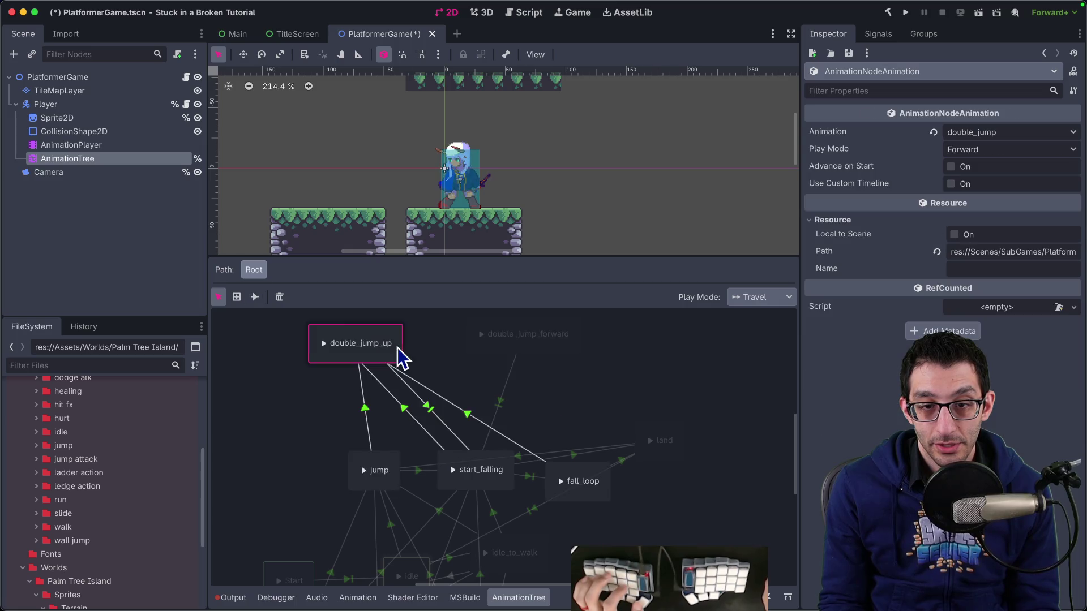
click(253, 300)
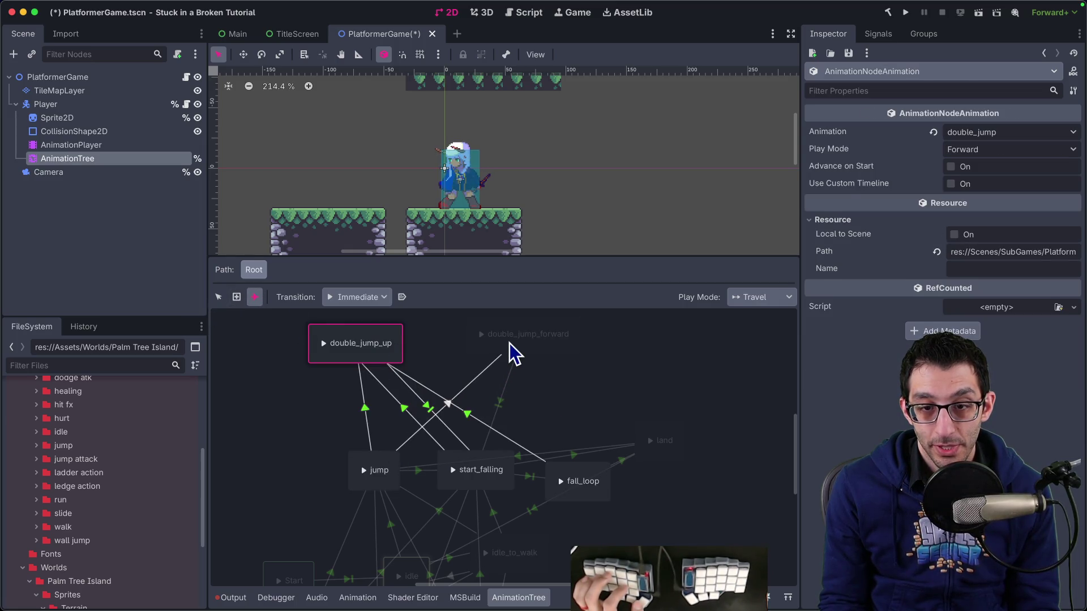
drag(512, 354, 513, 355)
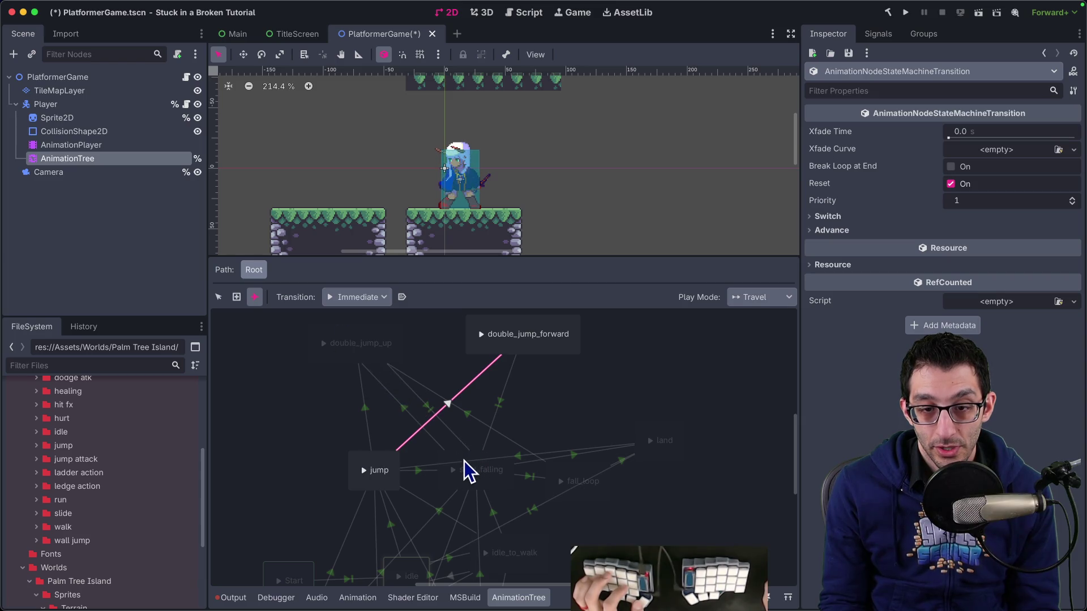
drag(475, 470, 530, 340)
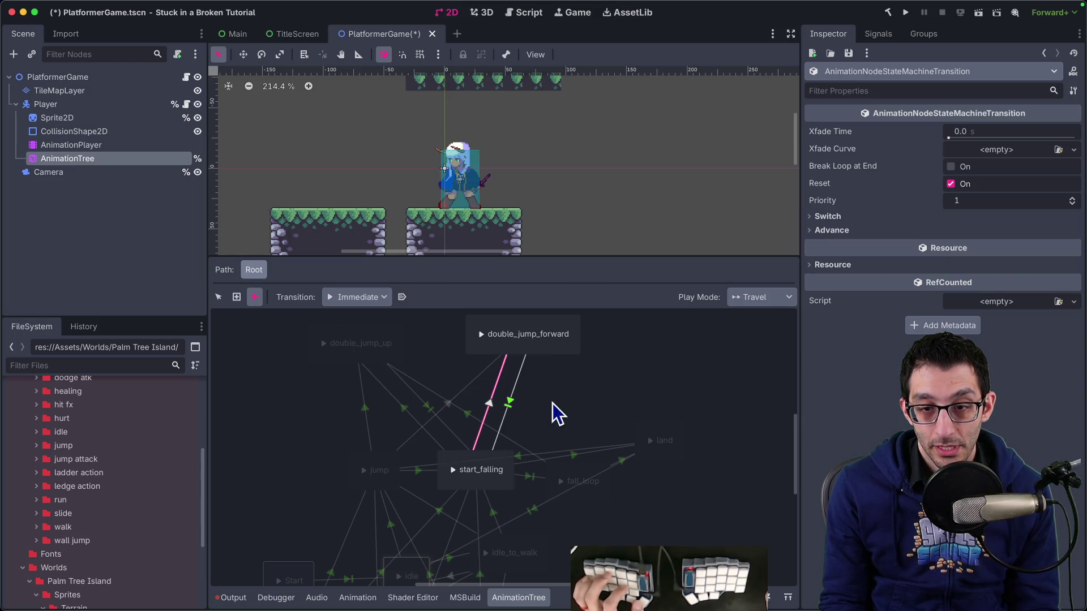
drag(576, 471, 582, 335)
click(218, 297)
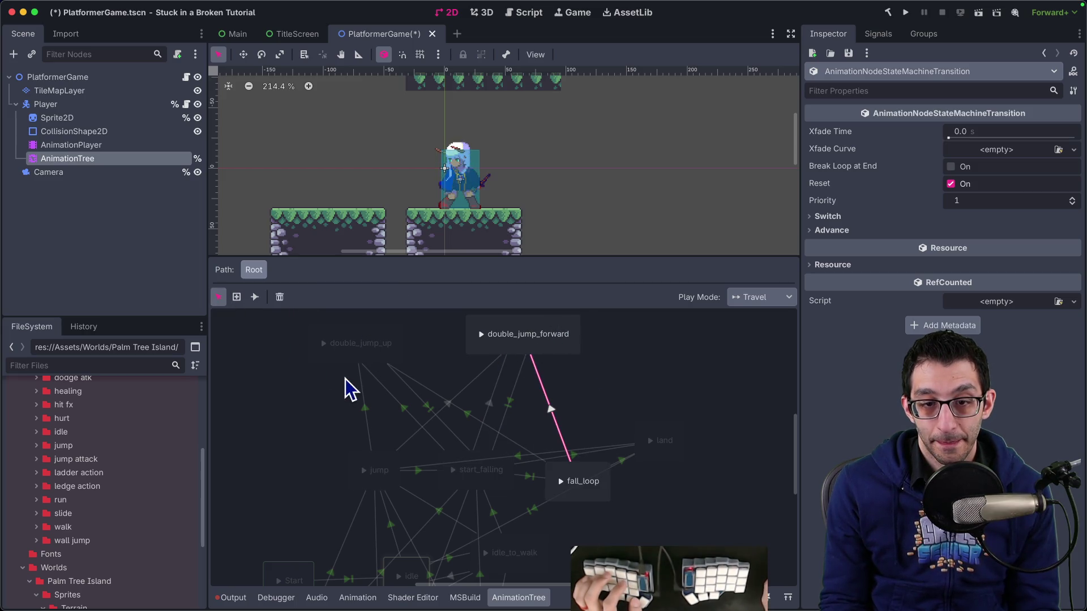
Set the jump to double_jump_forward transition to Auto advance with expression IsDoubleJumpingForward.
click(368, 418)
drag(936, 301, 722, 300)
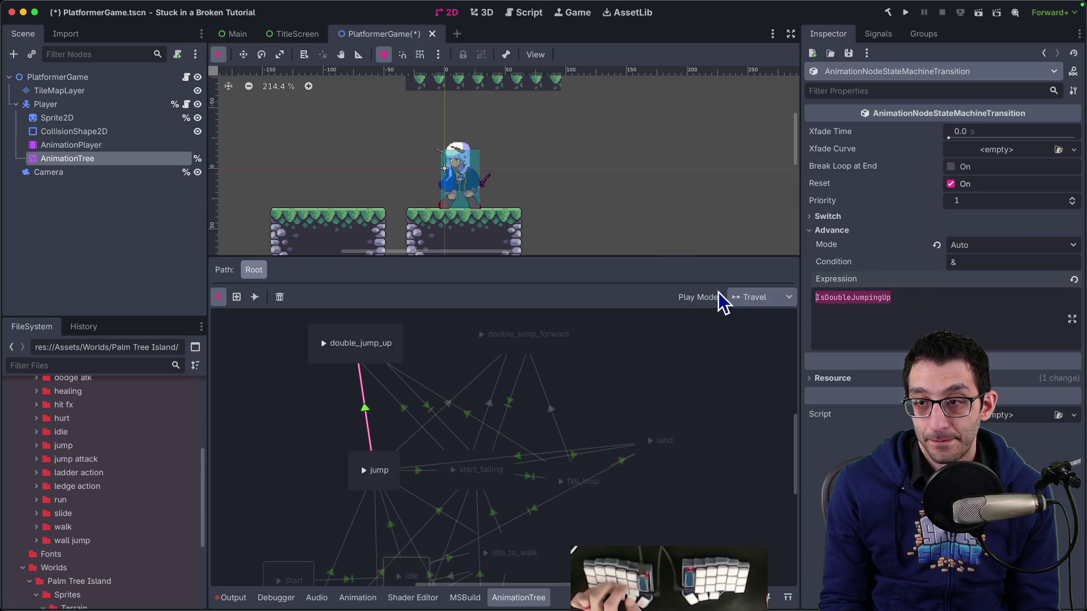
click(447, 404)
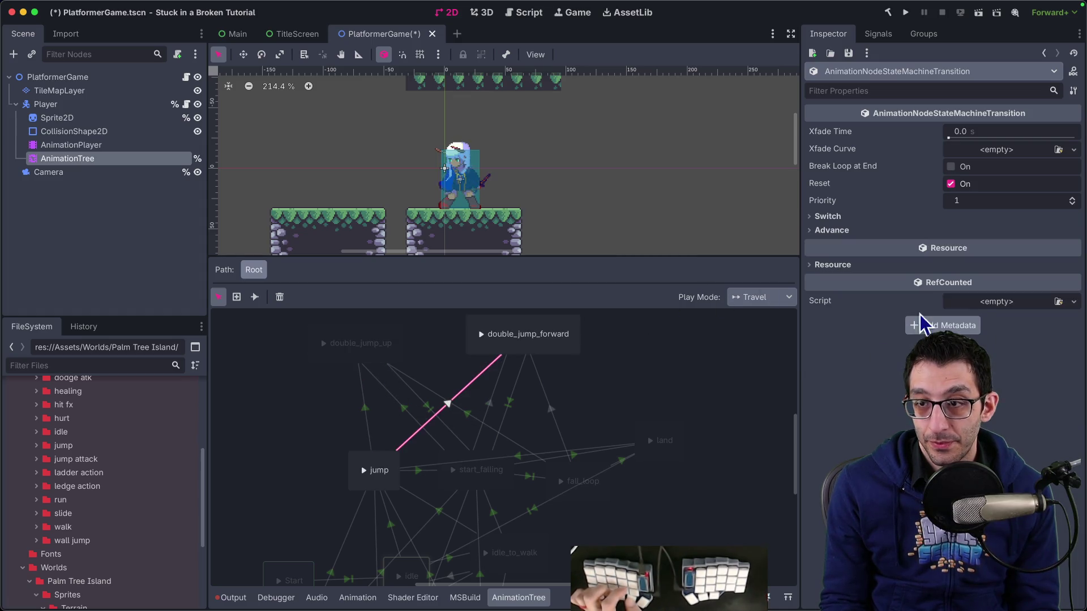
click(917, 265)
click(917, 230)
click(986, 244)
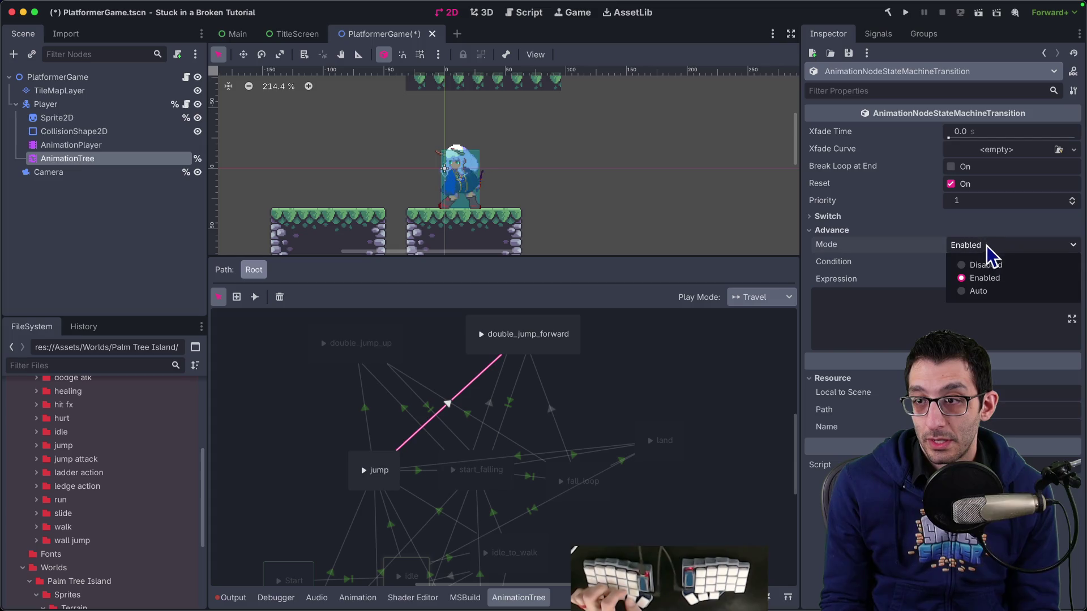
click(988, 291)
click(878, 294)
text(IsDoubleJumpingForwa)
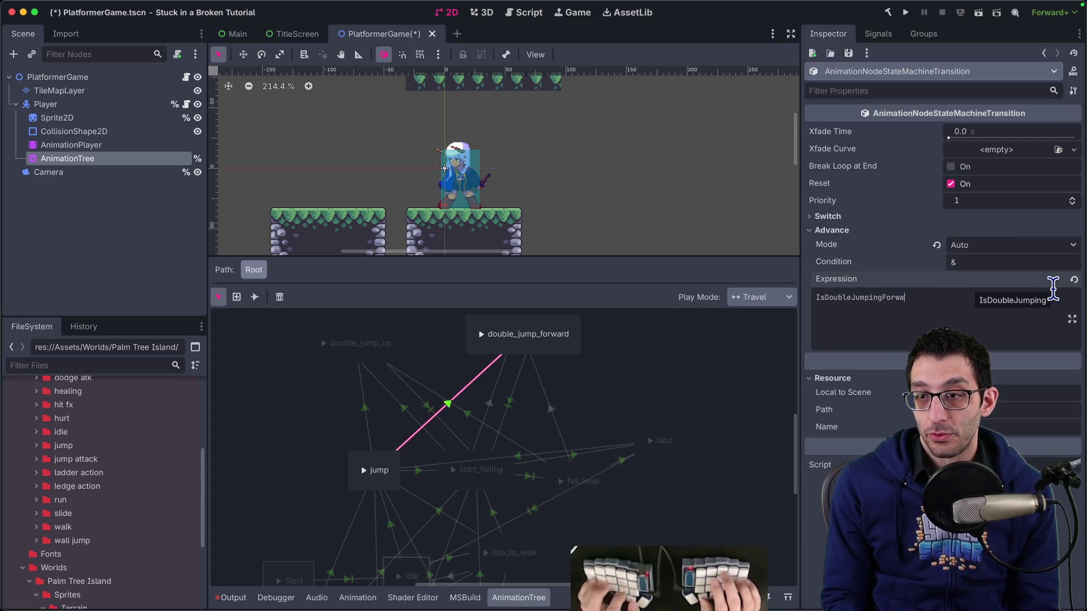
text(rd)
Give the start_falling and fall_loop transitions Auto advance on IsDoubleJumpingForward, and save the scene.
click(507, 405)
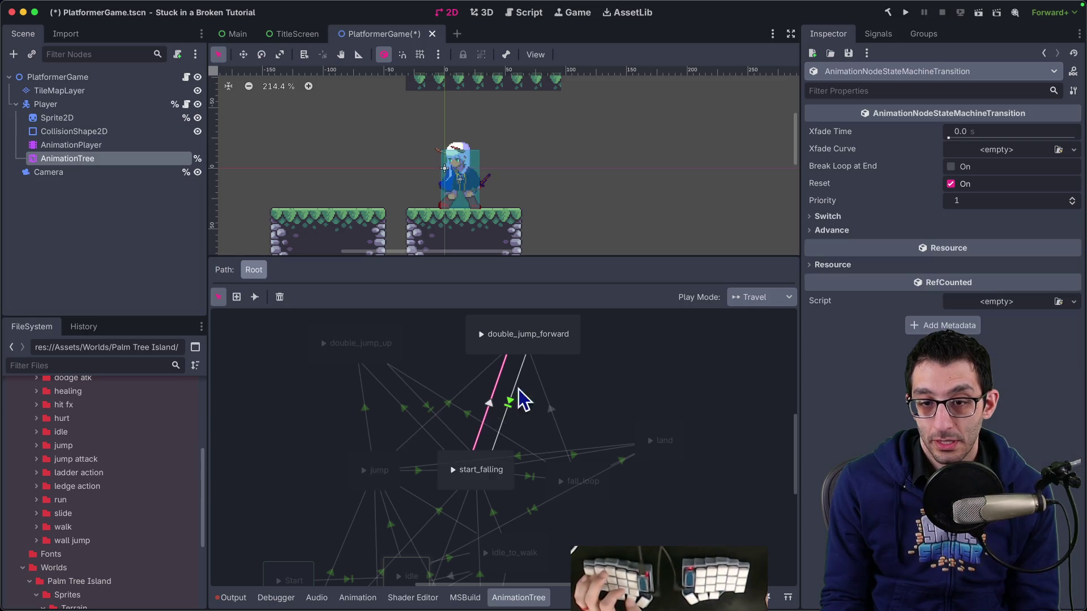
click(961, 229)
click(988, 245)
click(988, 292)
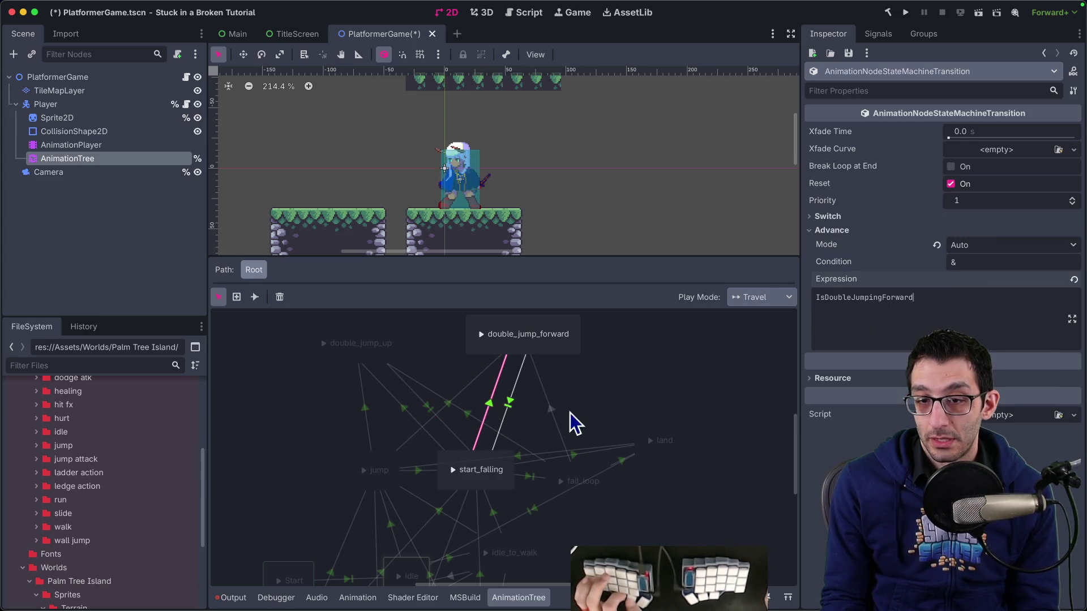
click(552, 422)
click(937, 231)
click(988, 245)
click(981, 294)
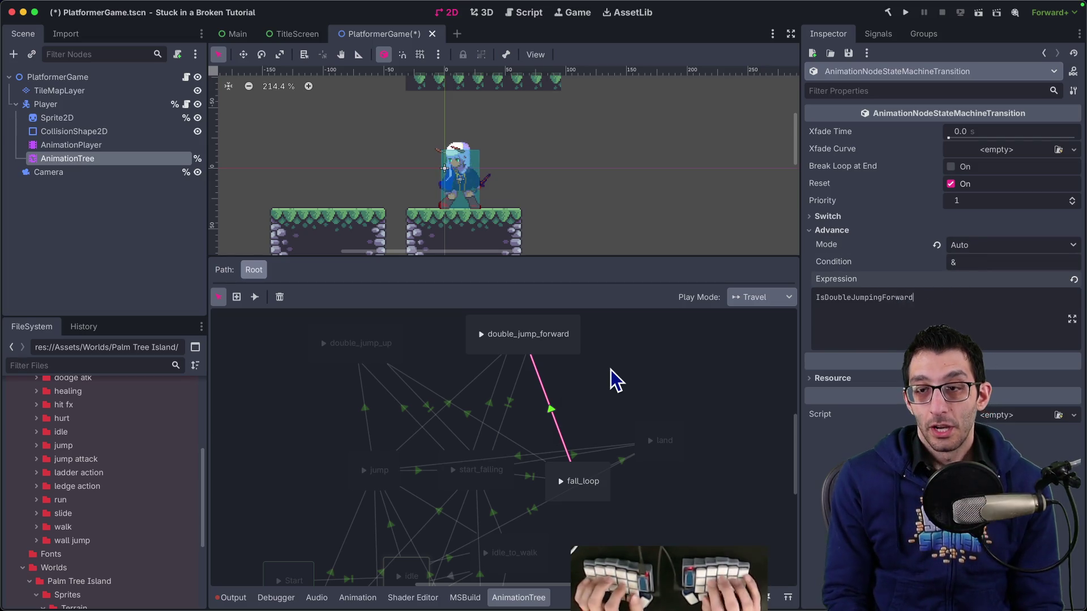
key(ctrl+s)
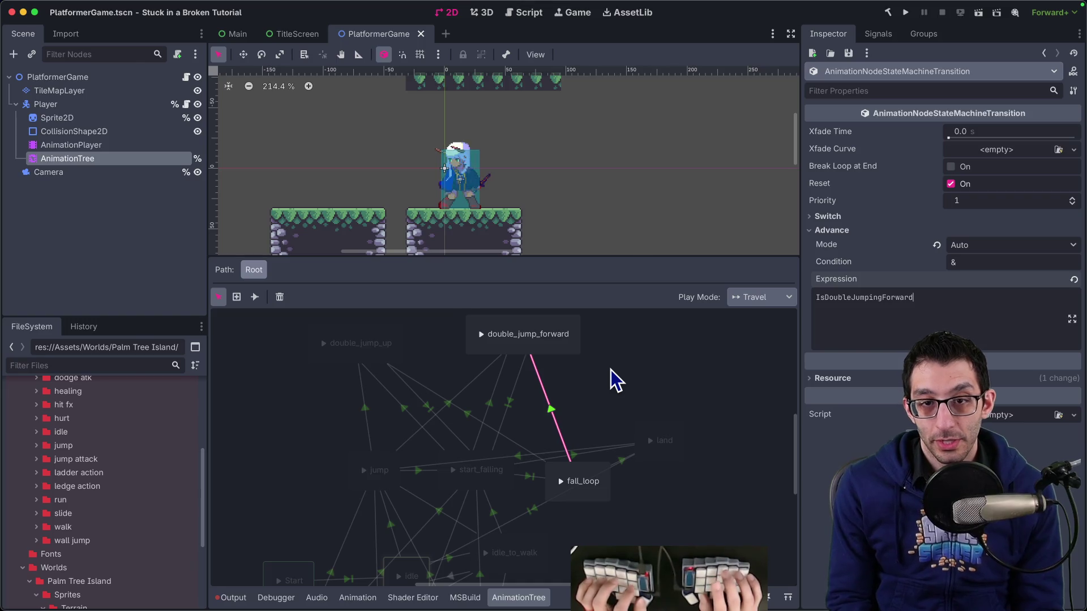
key(super+Tab)
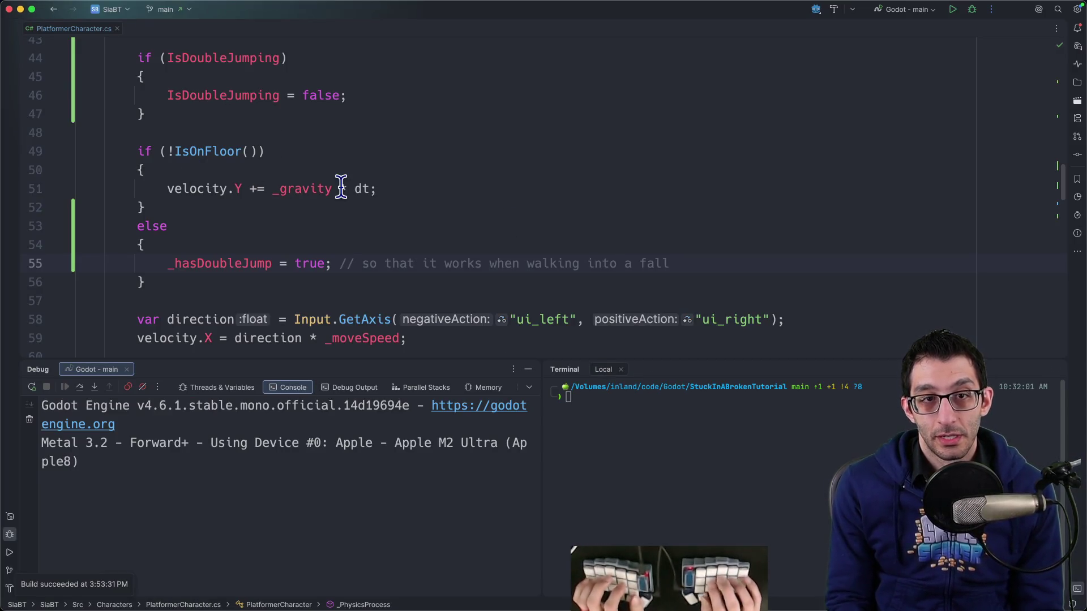
Rename the IsDoubleJumping property to IsDoubleJumpingUp.
click(272, 95)
key(shift+F6)
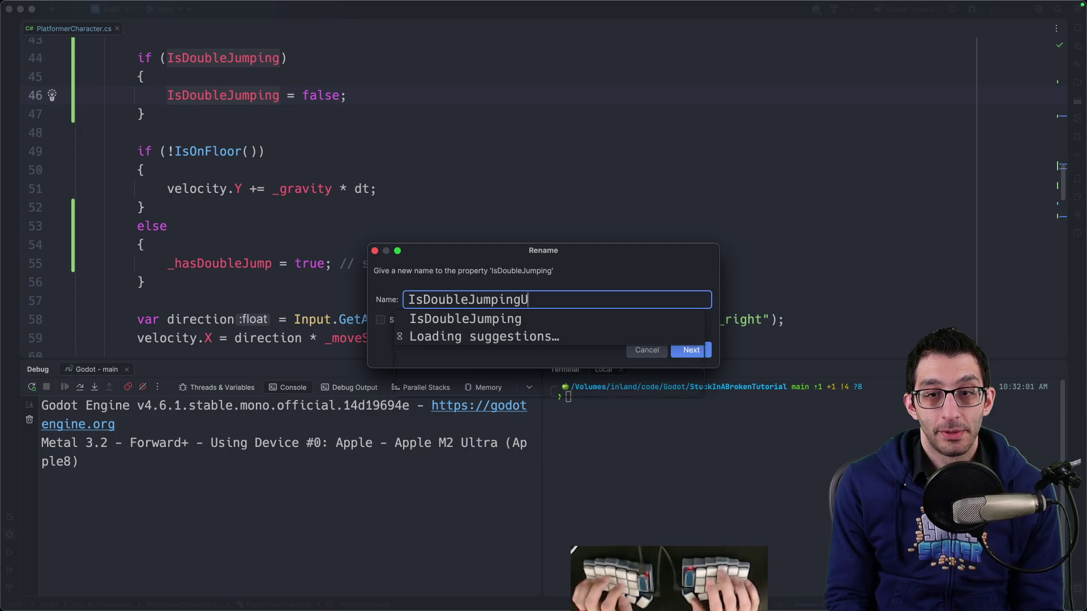
text(Up)
key(Return)
Duplicate the property declaration as a new IsDoubleJumpingForward property.
key(super+b)
key(super+d)
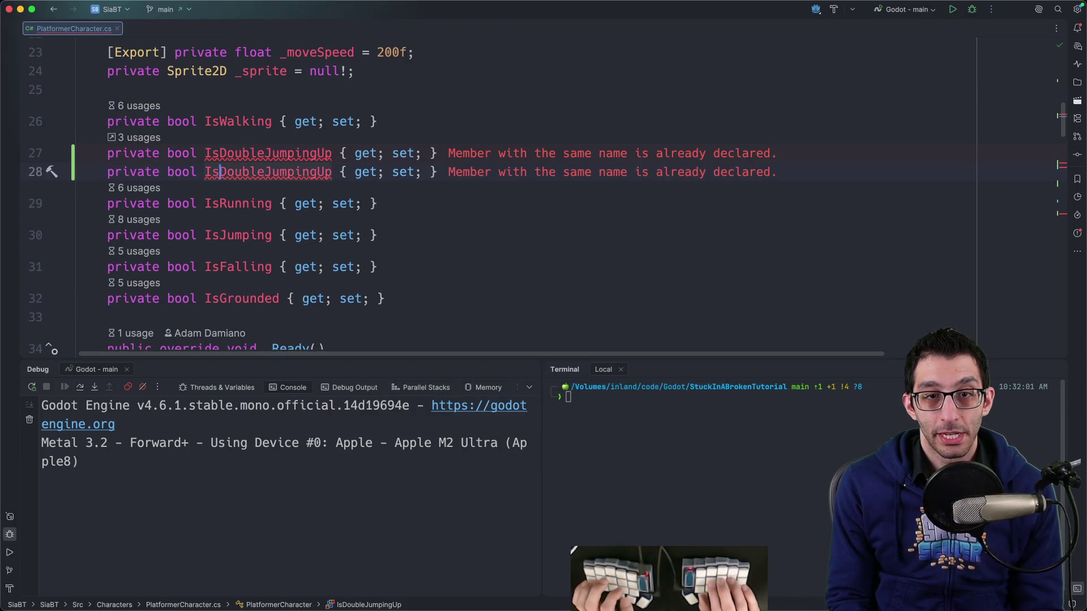
key(BackSpace)
key(BackSpace)
text(Forward)
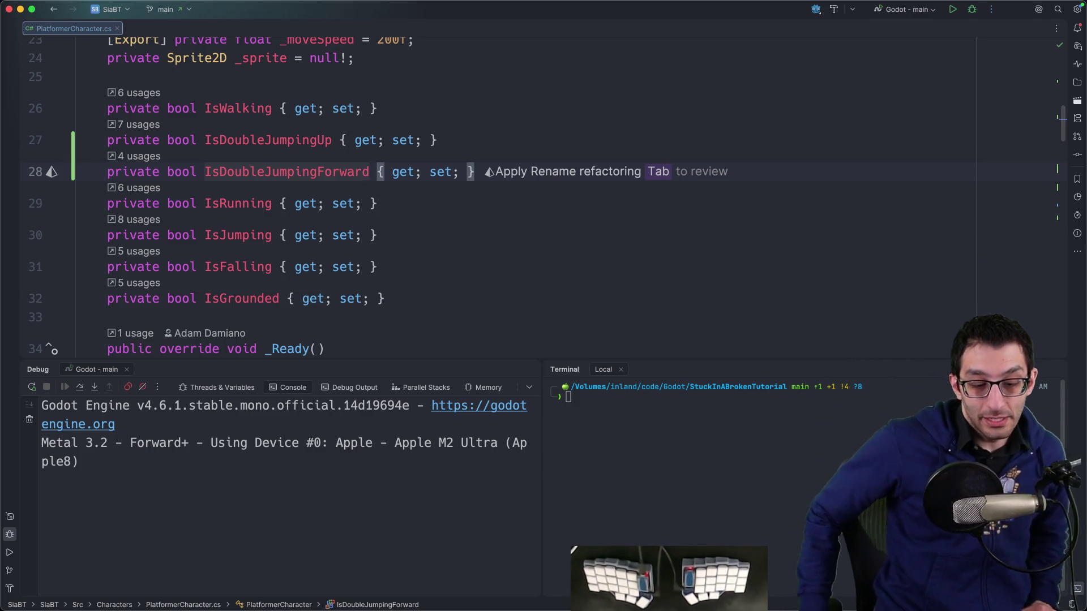
click(205, 172)
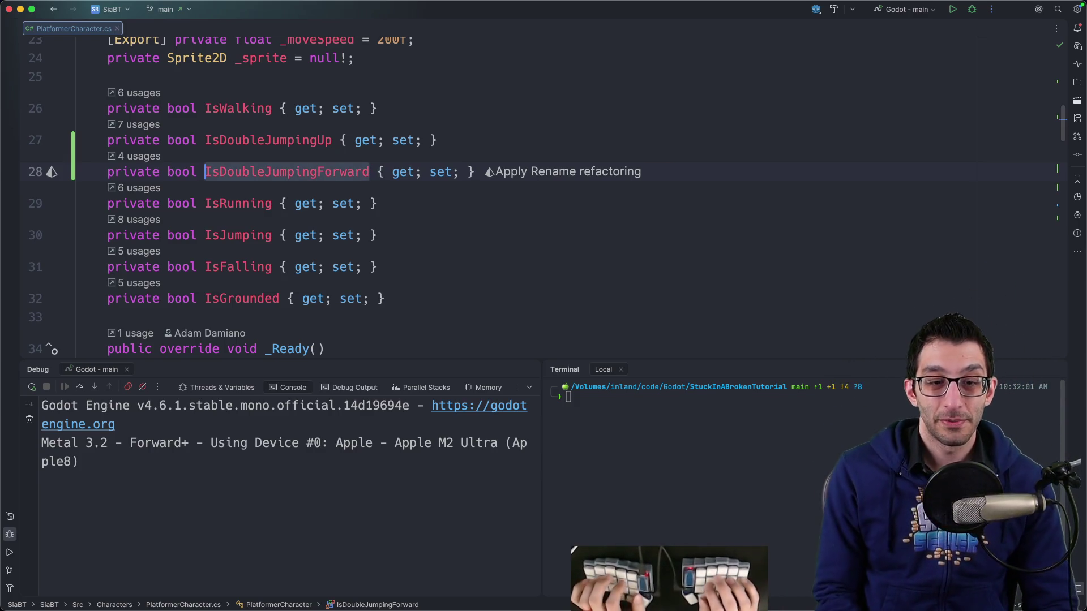
Duplicate the IsDoubleJumpingUp reset block in _PhysicsProcess and rename the copy's flag to IsDoubleJumpingForward.
key(super+shift+F12)
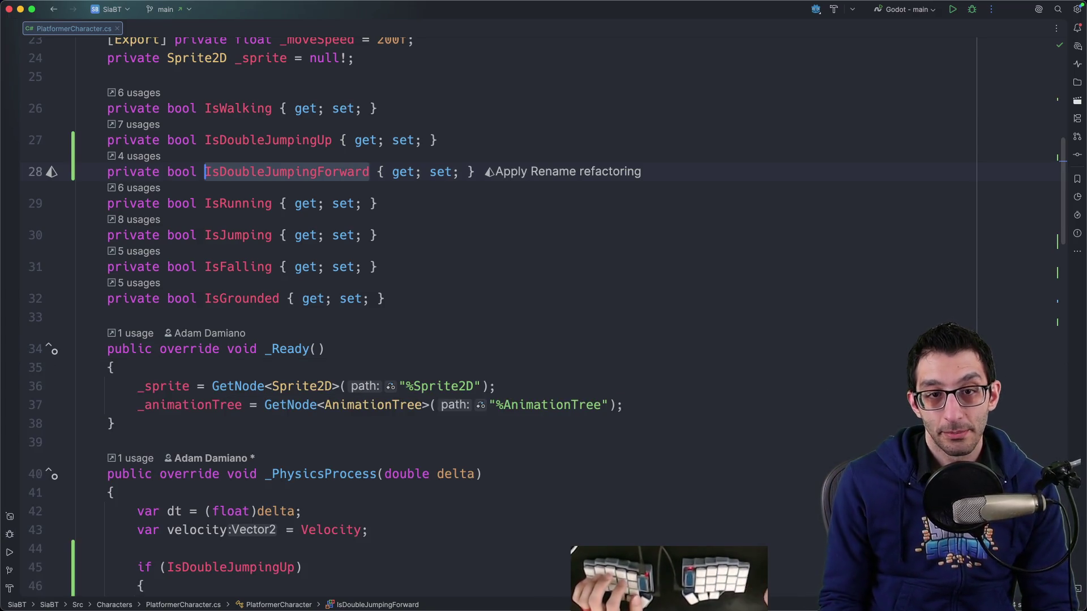
scroll(311, 218, down, 10)
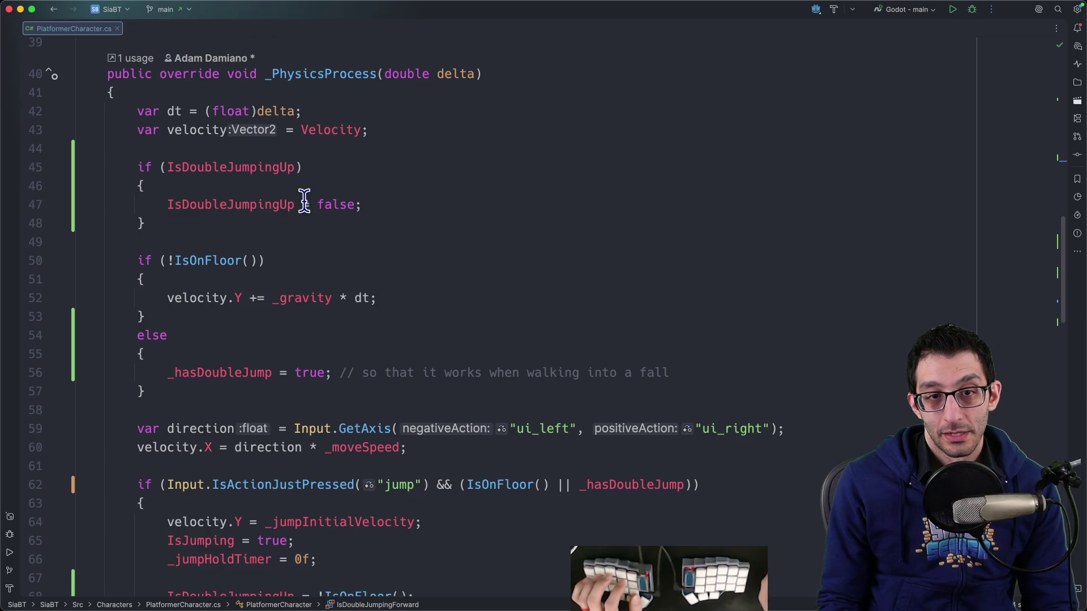
key(alt+Up)
key(alt+Up)
key(alt+Up)
key(super+d)
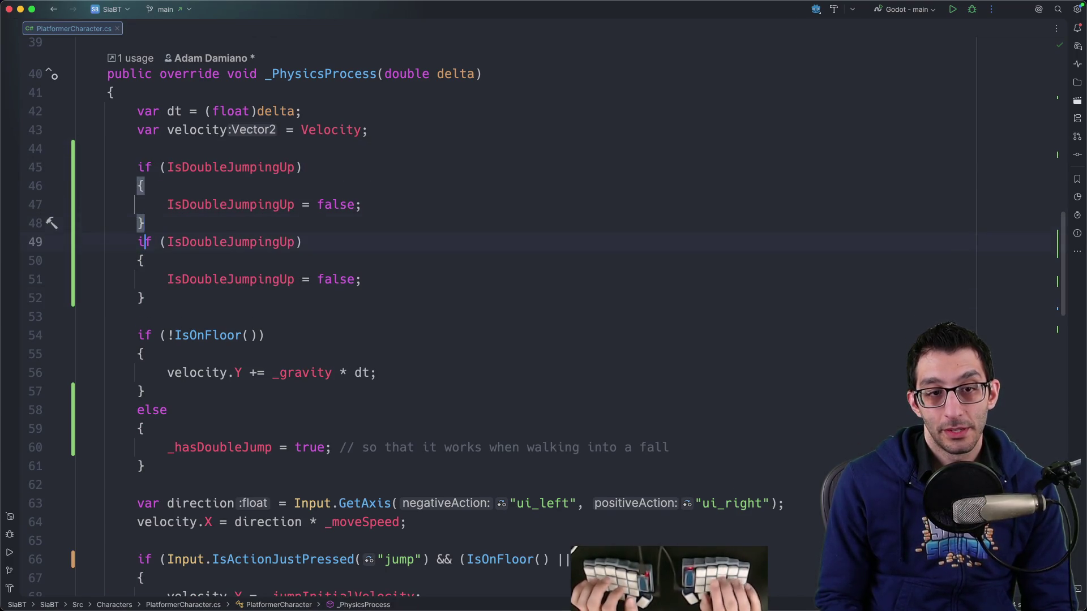
key(alt+Up)
key(ctrl+g)
text(Forward)
key(Escape)
Put a single blank line between the two reset blocks.
key(Up)
key(End)
key(Return)
key(Return)
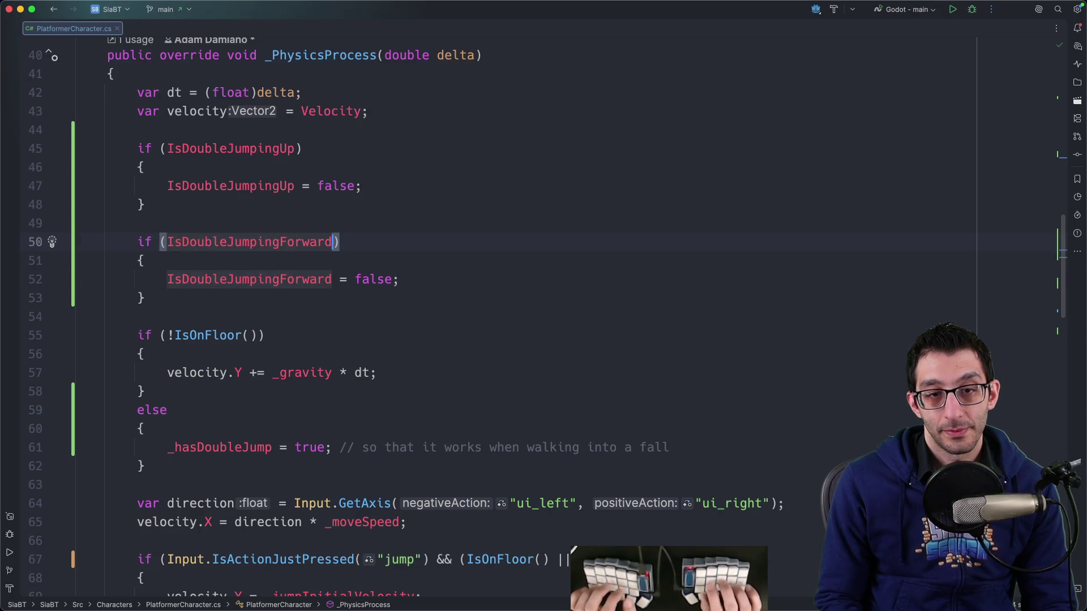
key(BackSpace)
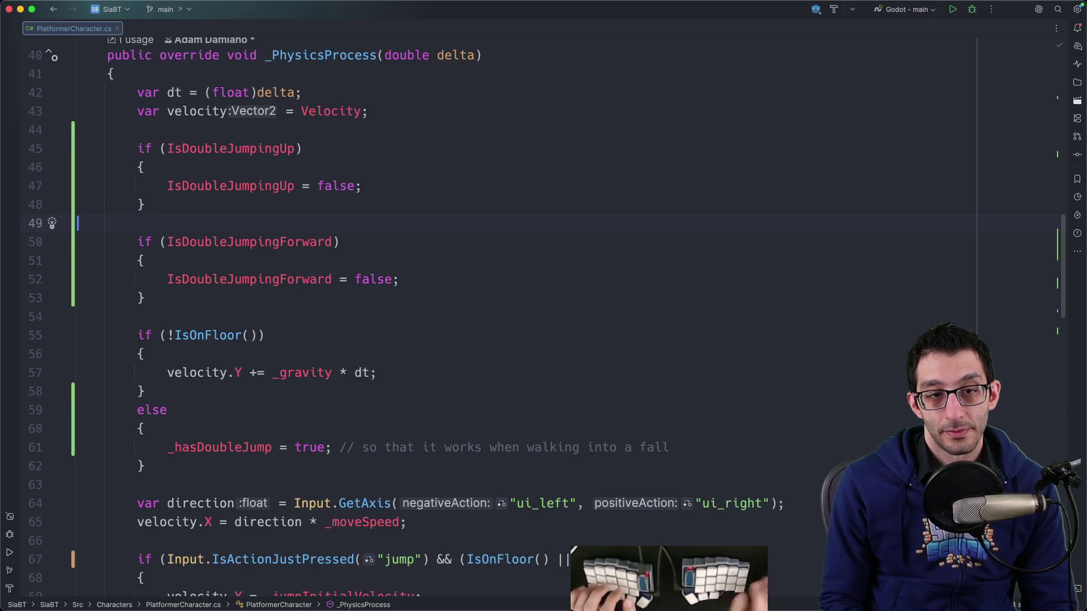
scroll(320, 235, down, 10)
click(265, 284)
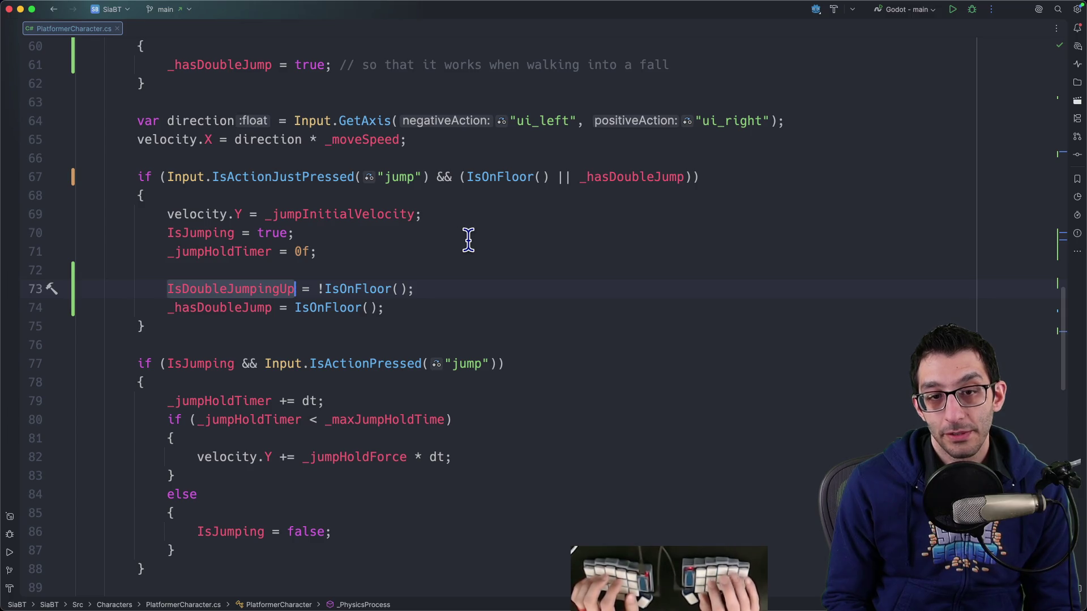
Below line 73, add an if on MathF.Abs(velocity.X) > 0.4 that sets IsDoubleJumpingForward = true.
key(End)
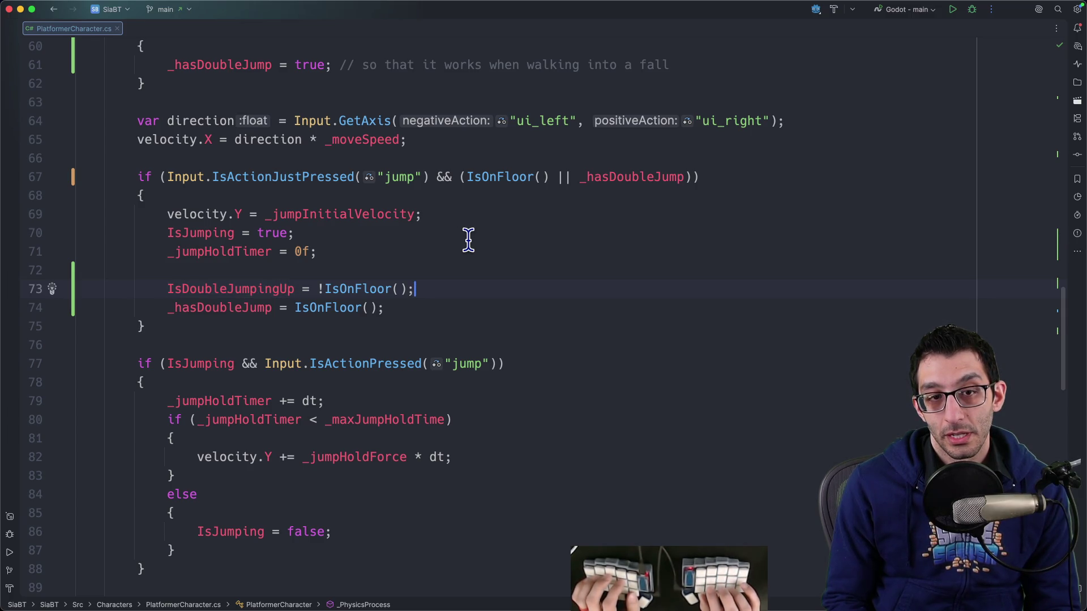
key(Return)
text(if (Mathf)
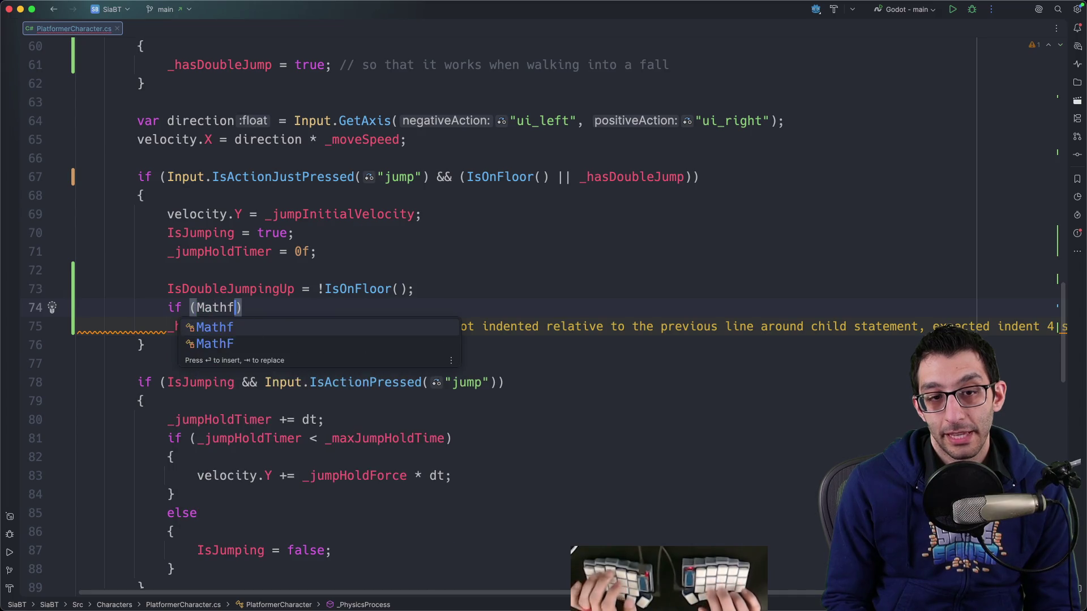
key(BackSpace)
text(F.Abs)
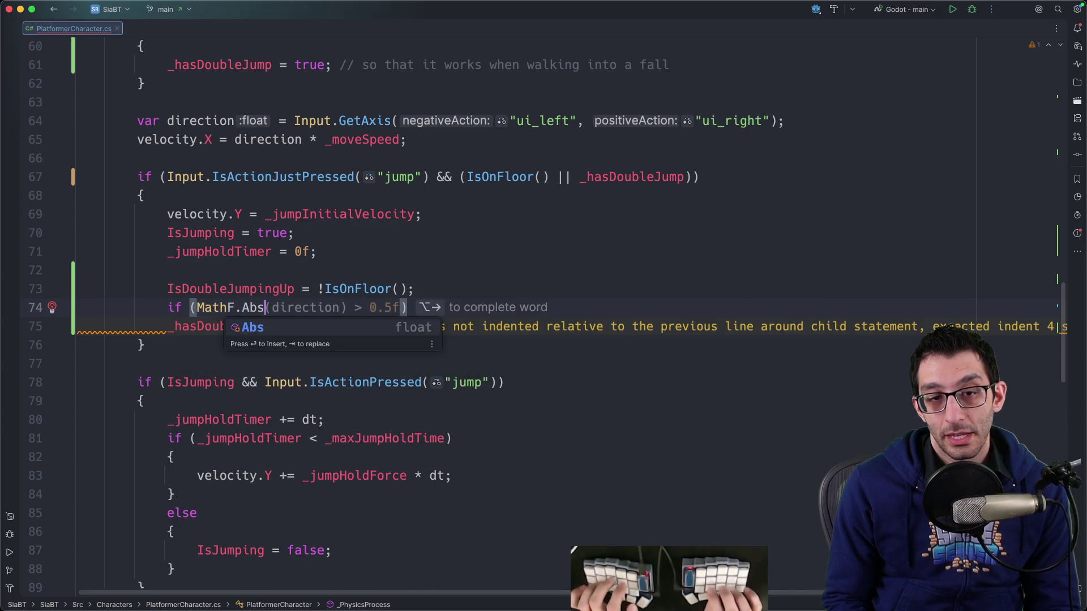
text(()
text(velocity.X)
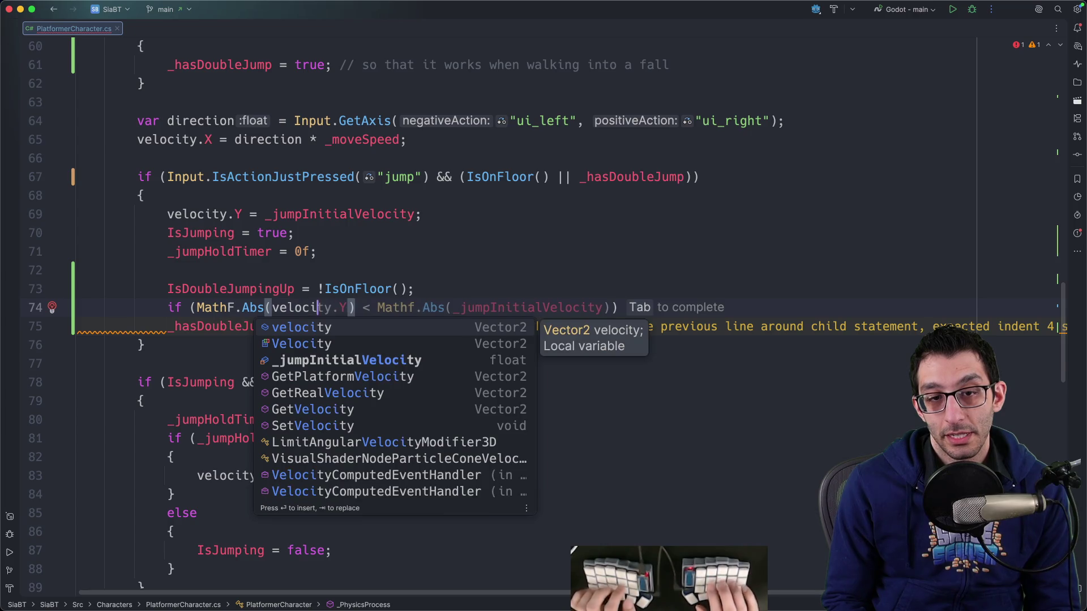
text() > )
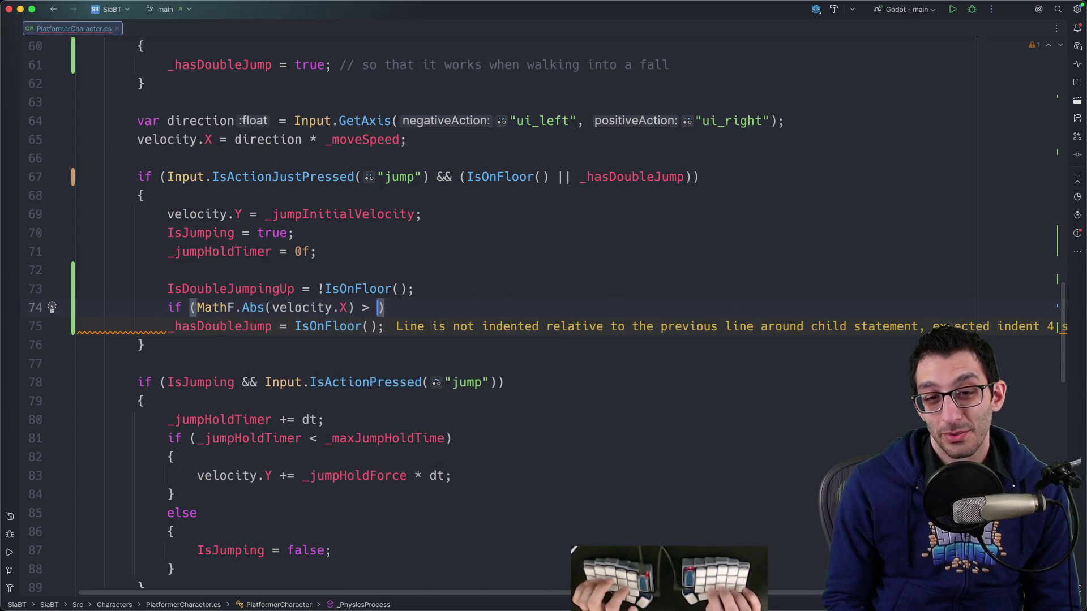
text(0.4)
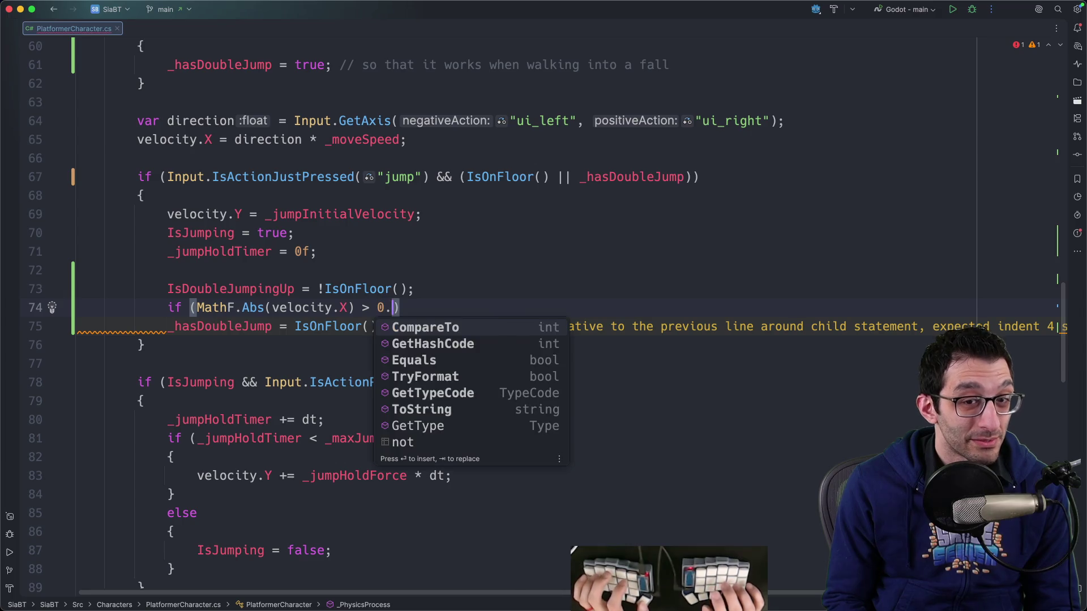
text({)
key(Return)
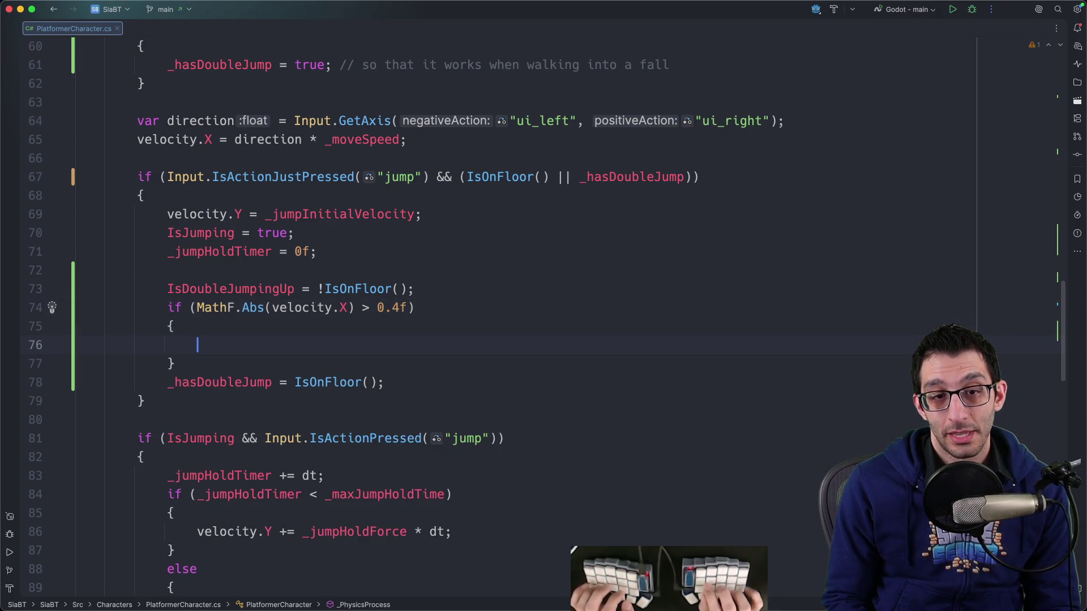
text(IsDoubleJumpingForward = true;)
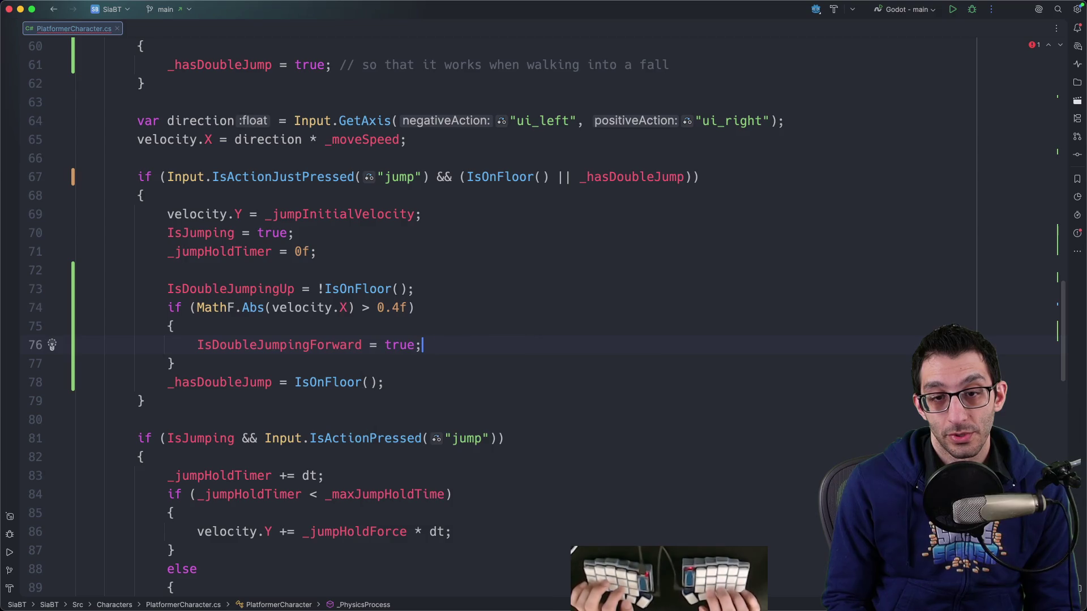
Prefix the new condition with IsDoubleJumpingUp &&.
key(alt+Up)
key(super+c)
key(Down)
key(alt+Right)
key(super+v)
text(&&)
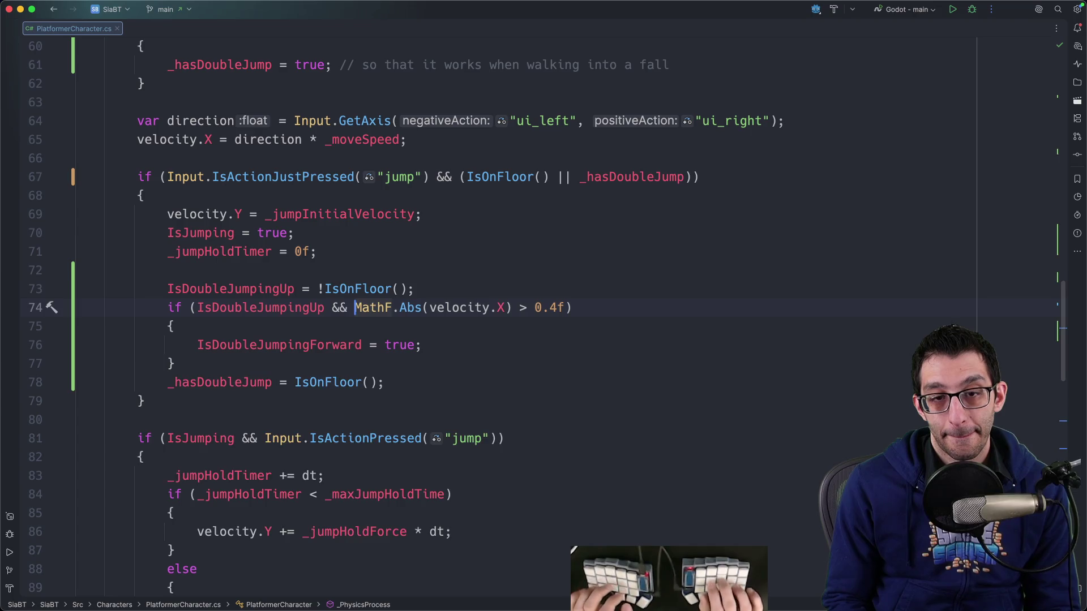
Step through the occurrences of IsDoubleJumpingUp with Cmd+G, finishing at the file's end.
click(355, 289)
double_click(192, 290)
key(super+g)
scroll(299, 255, down, 3)
key(super+g)
key(shift+super+g)
key(shift+super+g)
key(shift+super+g)
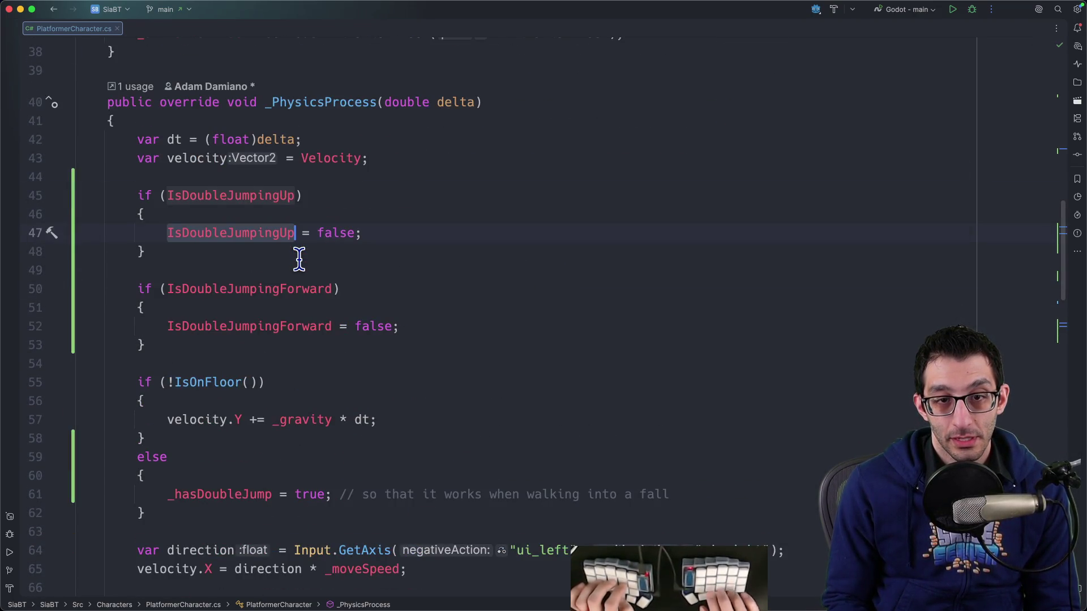
key(super+g)
key(super+g)
key(super+g)
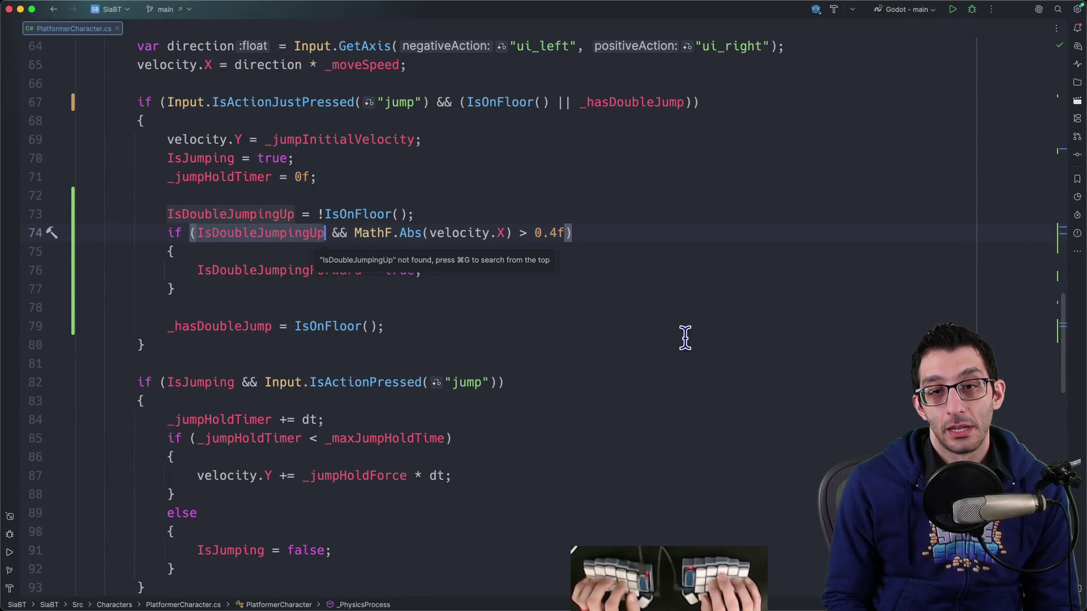
key(super+g)
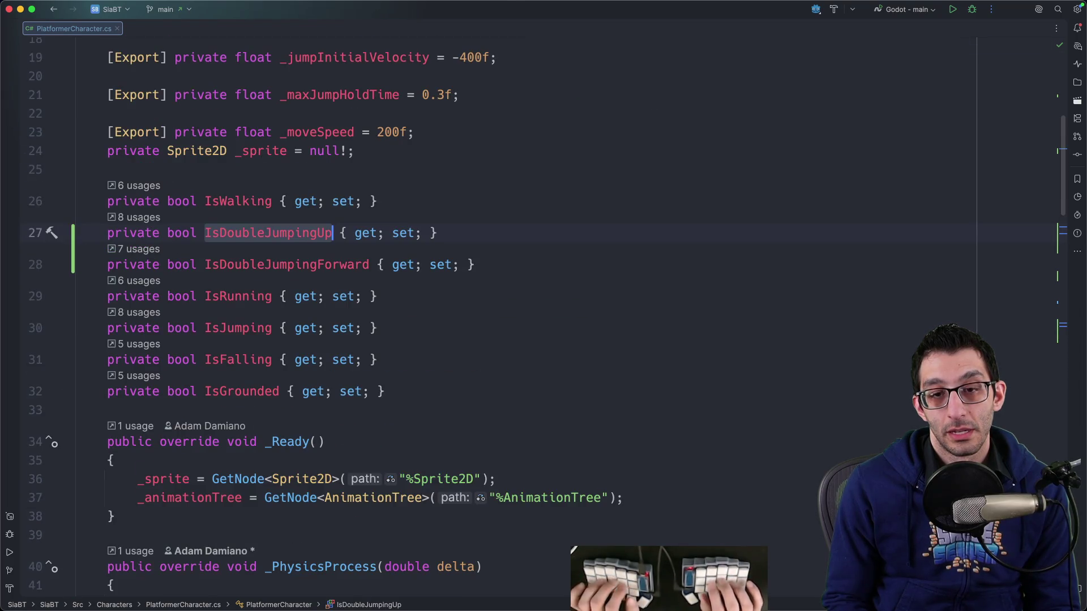
key(super+End)
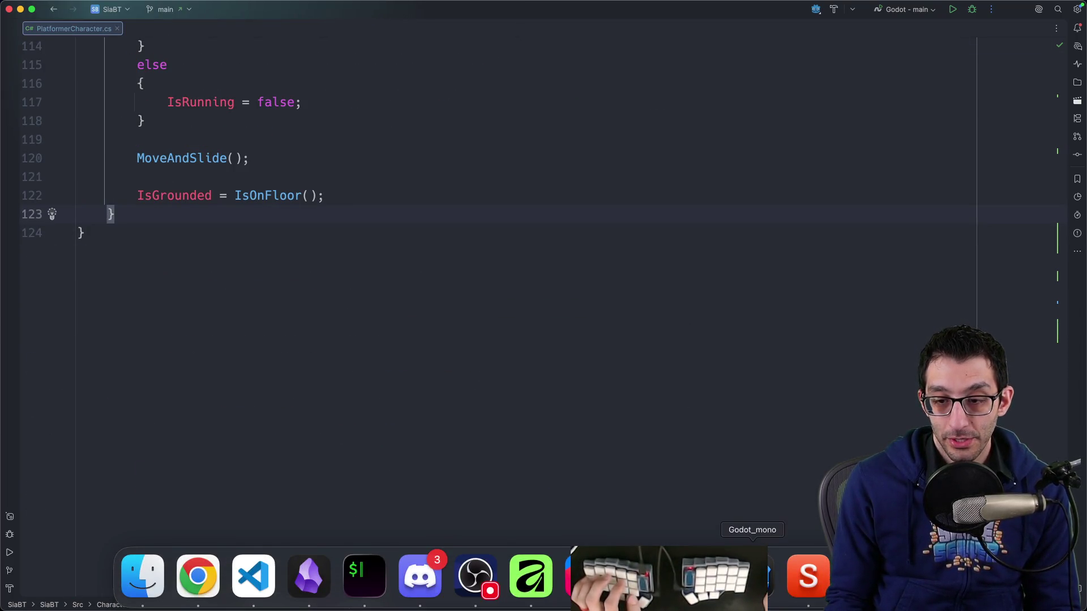
In Godot, set the selected double_jump_forward transition's Priority to 0.
click(784, 599)
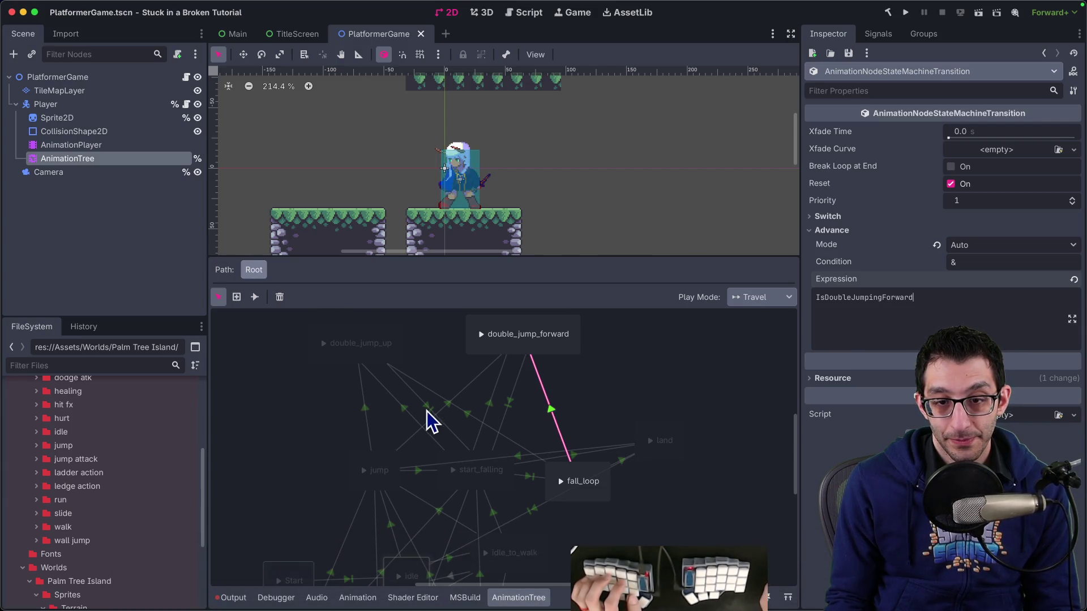
click(971, 202)
text(0)
key(Return)
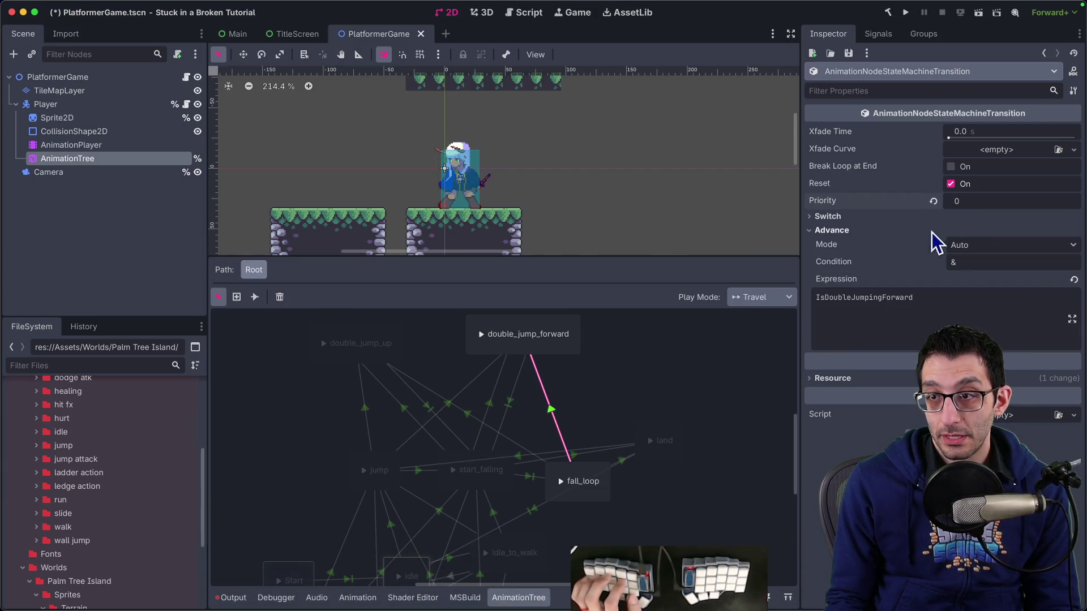
Set the start_falling to double_jump_forward transition's Priority to 0 and run the game.
click(448, 405)
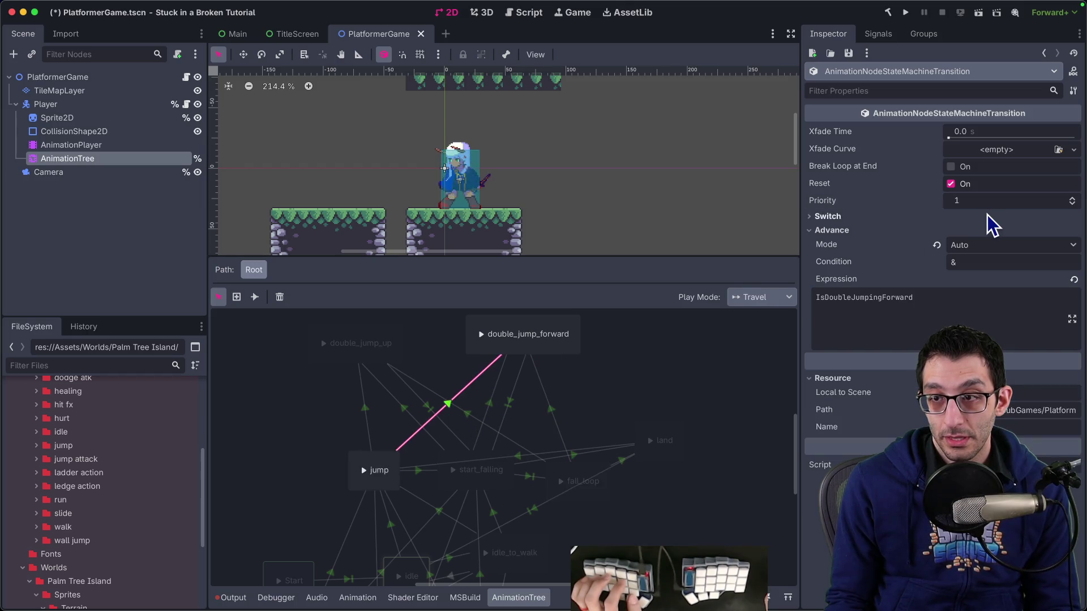
click(487, 416)
click(958, 201)
text(0)
key(Return)
click(906, 12)
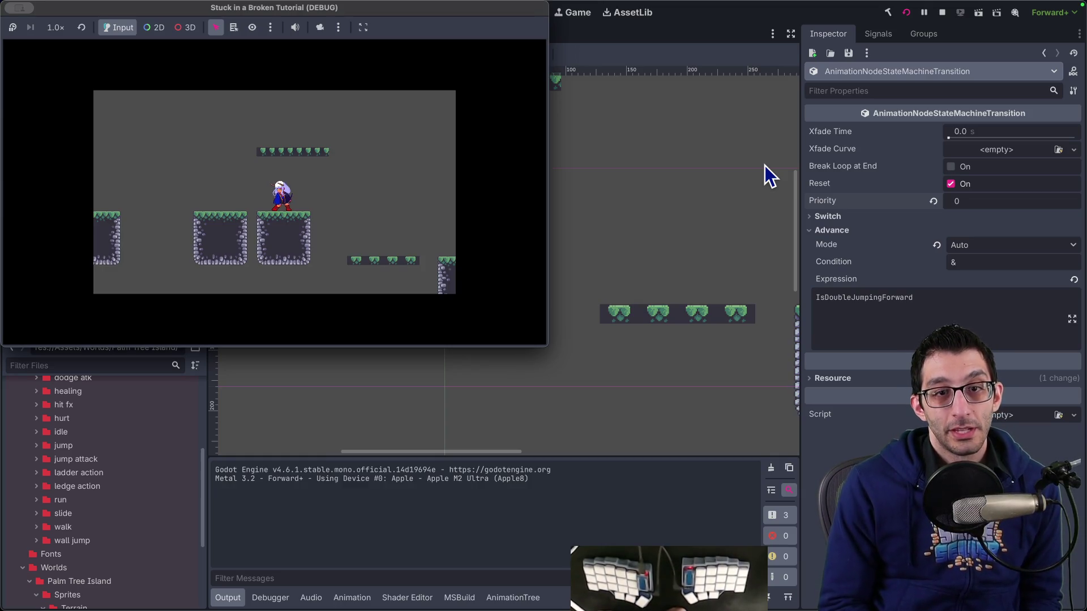
Jump and double-jump repeatedly with Space between platforms, both moving and standing still.
key(space)
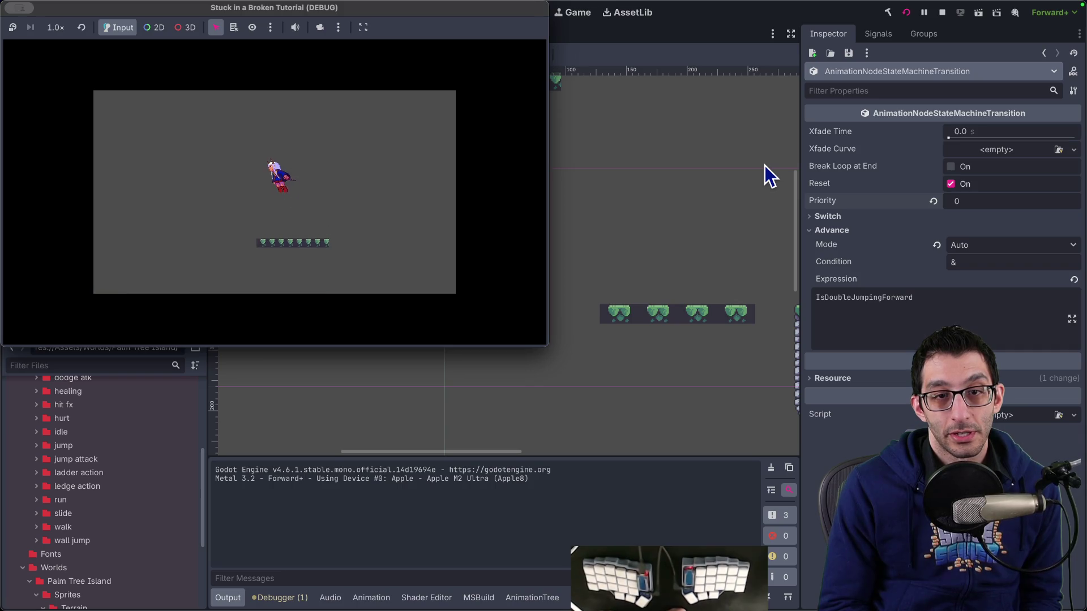
key(space)
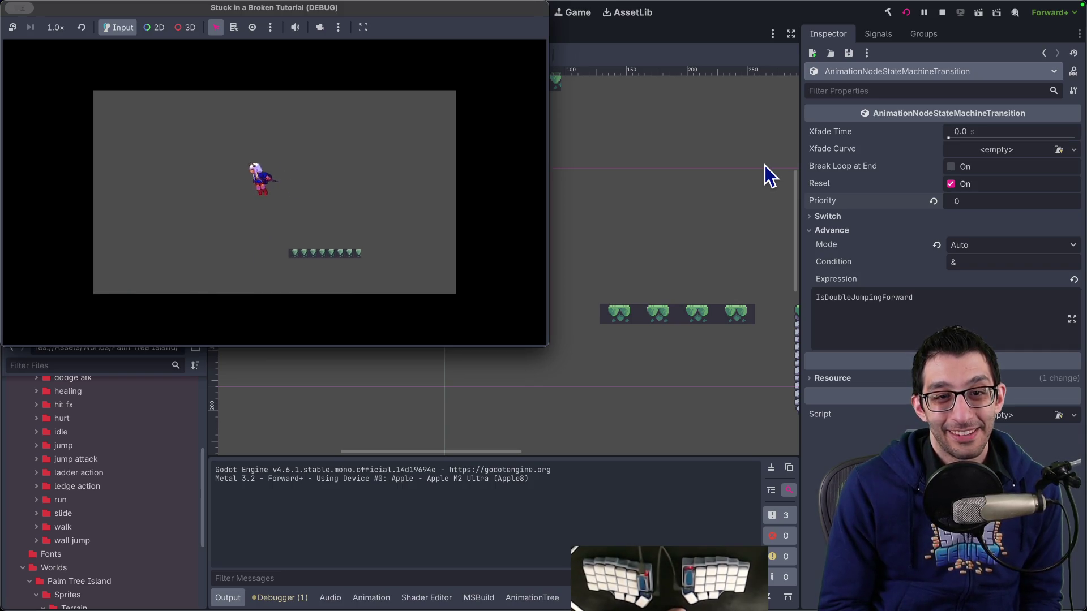
key(space)
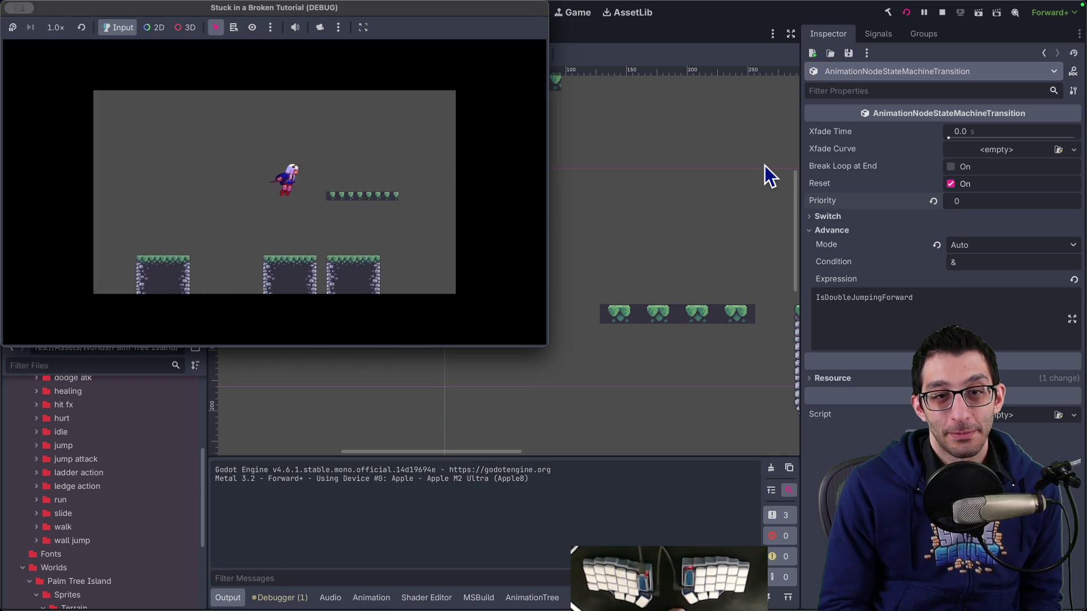
key(space)
key(space)
key(space)
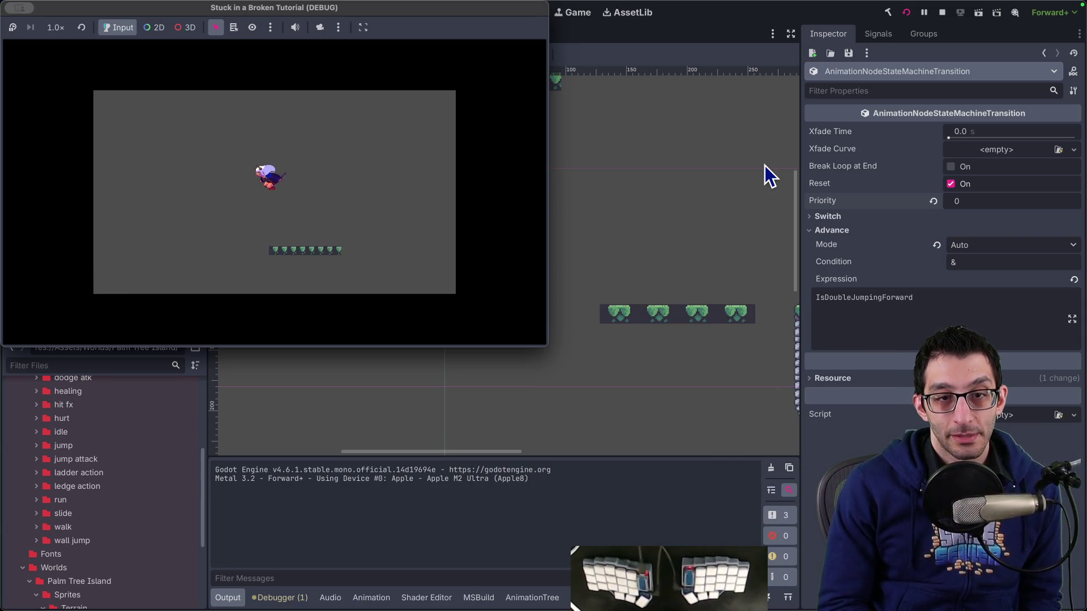
key(space)
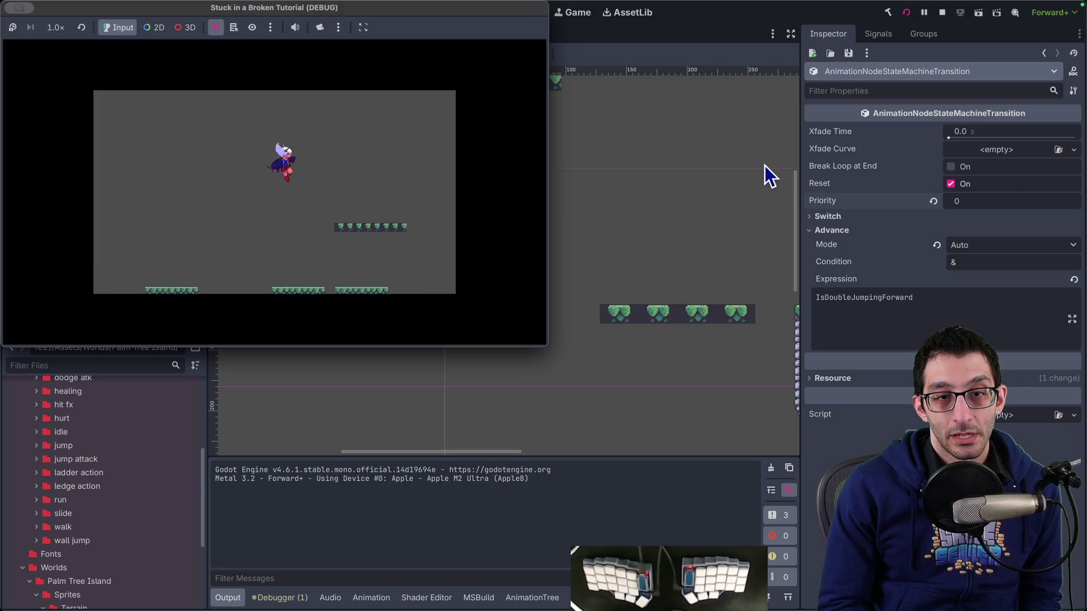
key(space)
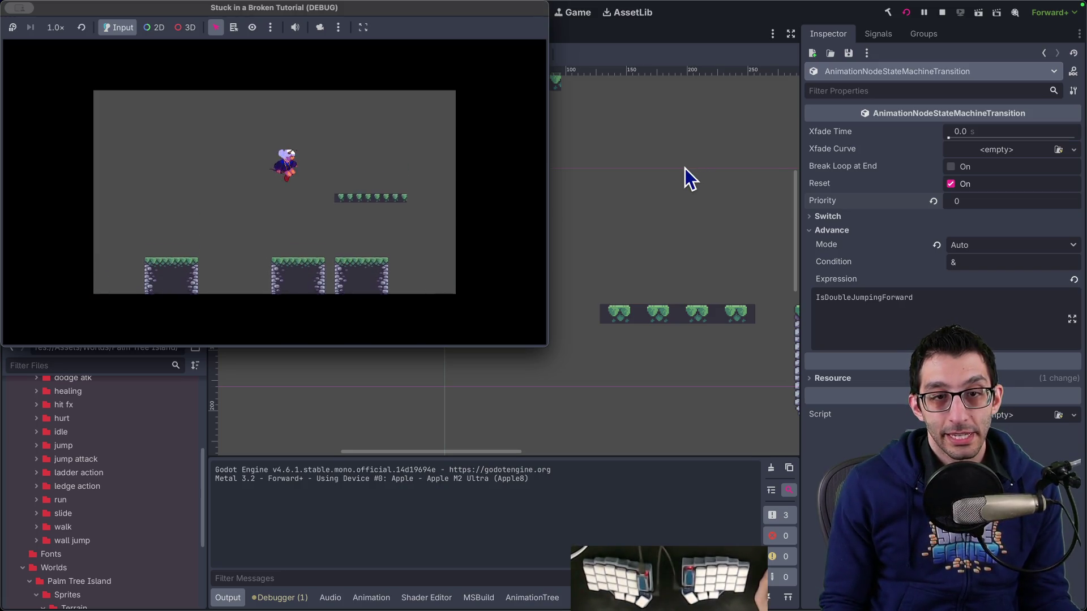
Stop the game, inspect the jump→double_jump_up transition's IsDoubleJumpingUp expression, then return to Rider.
click(942, 12)
click(116, 146)
click(114, 159)
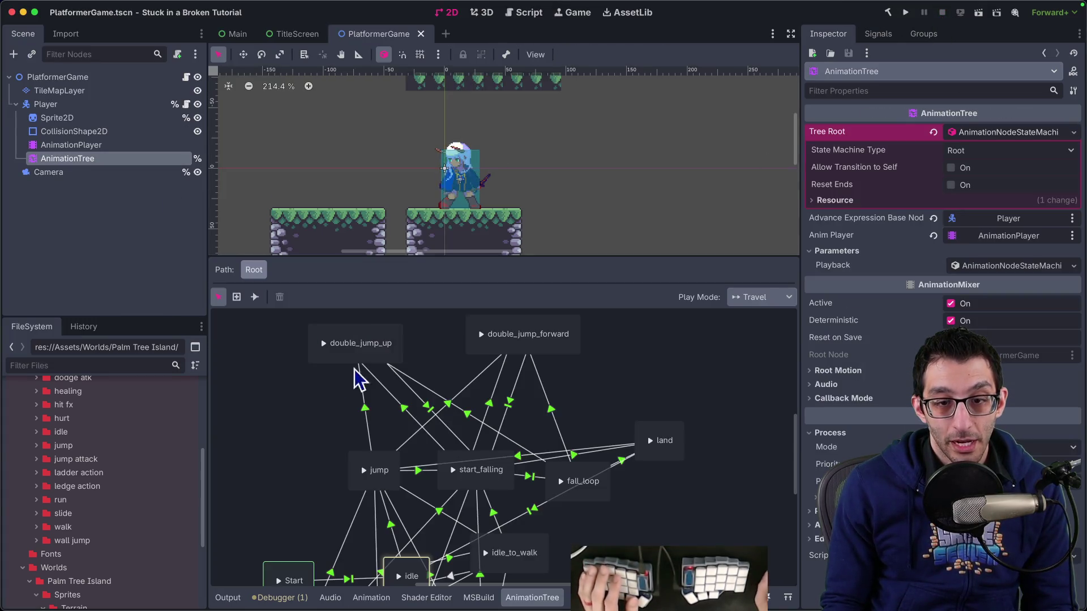
click(366, 412)
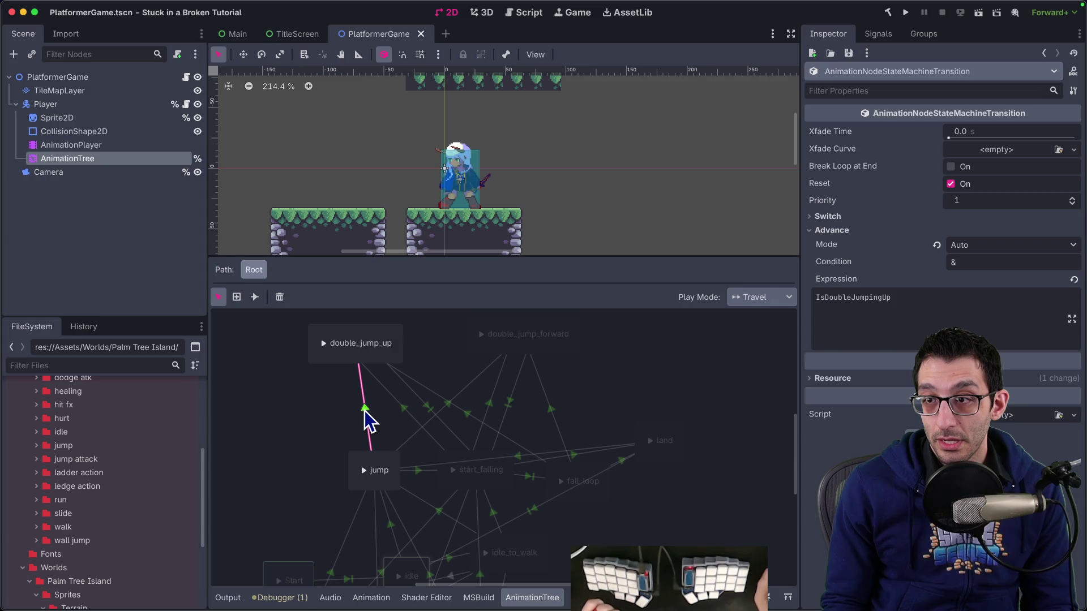
key(super+Tab)
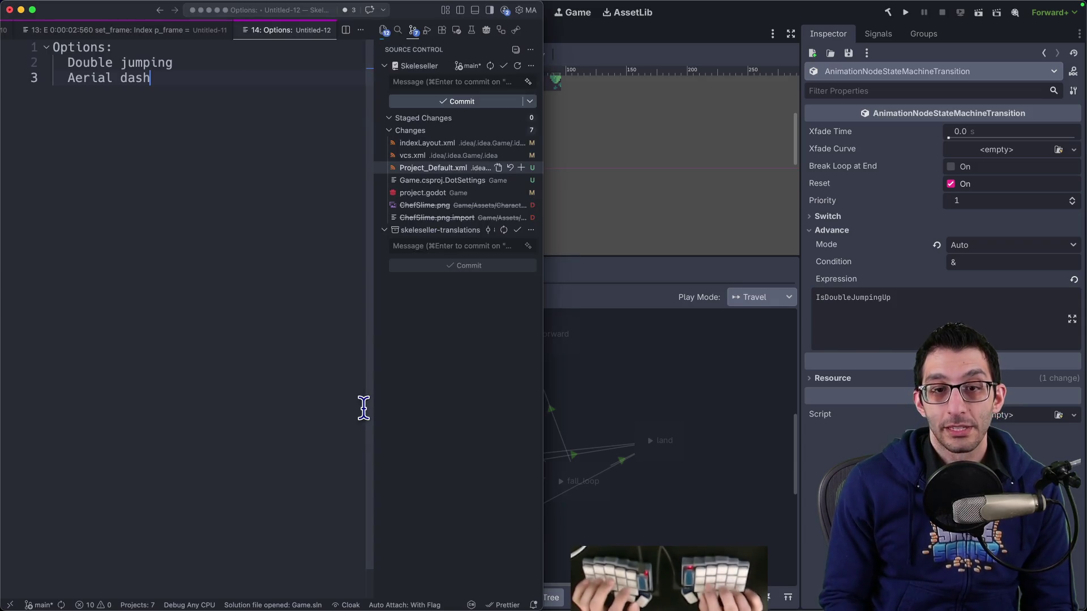
key(super+Tab)
scroll(373, 376, up, 10)
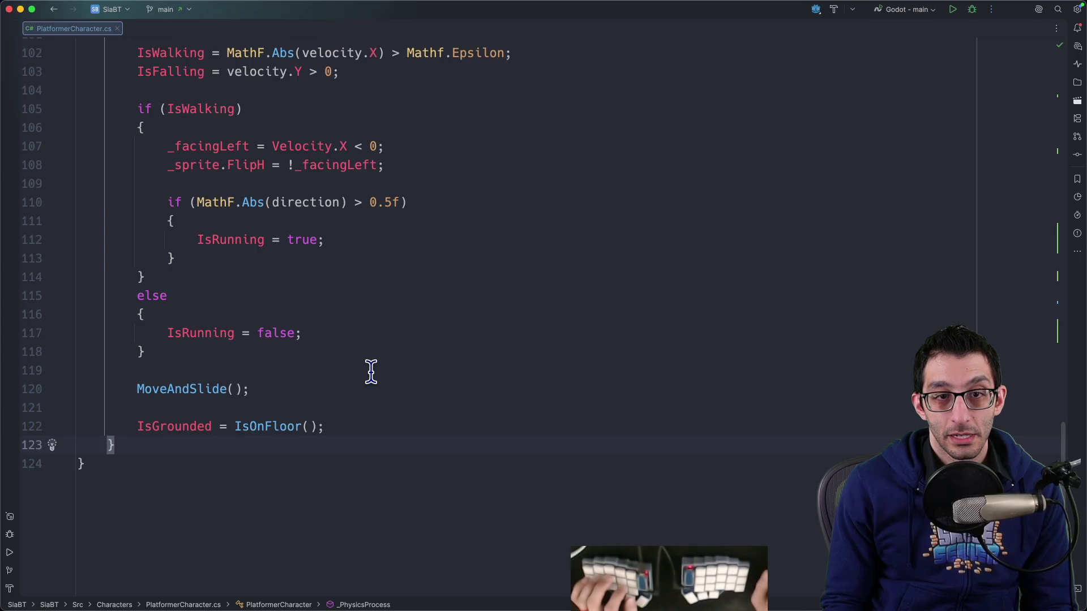
Review the code around line 73, briefly adding then undoing an IsDoubleJumpingForward line.
scroll(371, 371, up, 8)
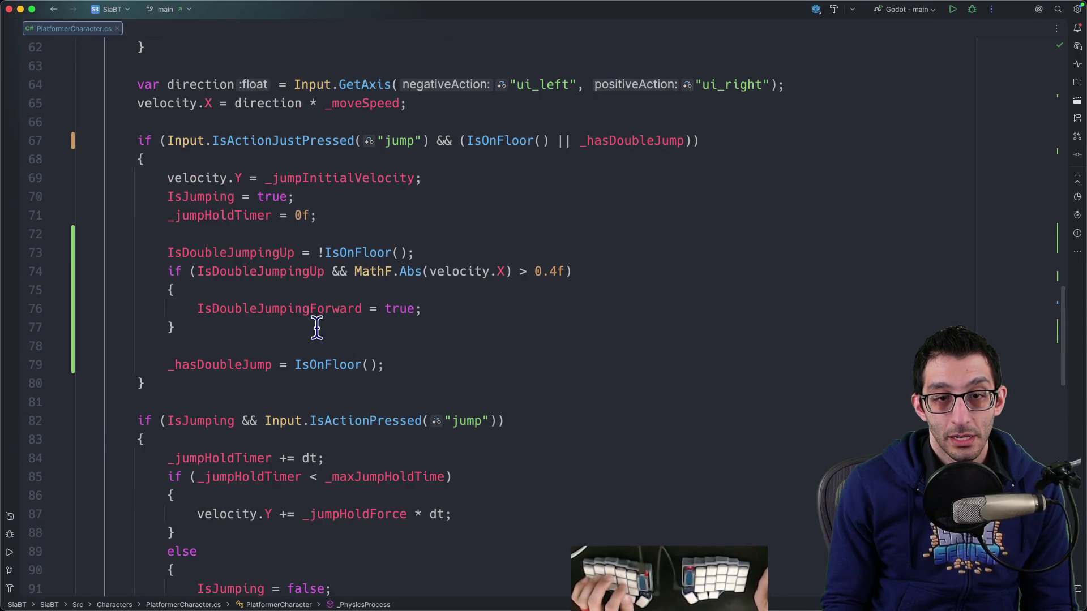
mouse_move(383, 253)
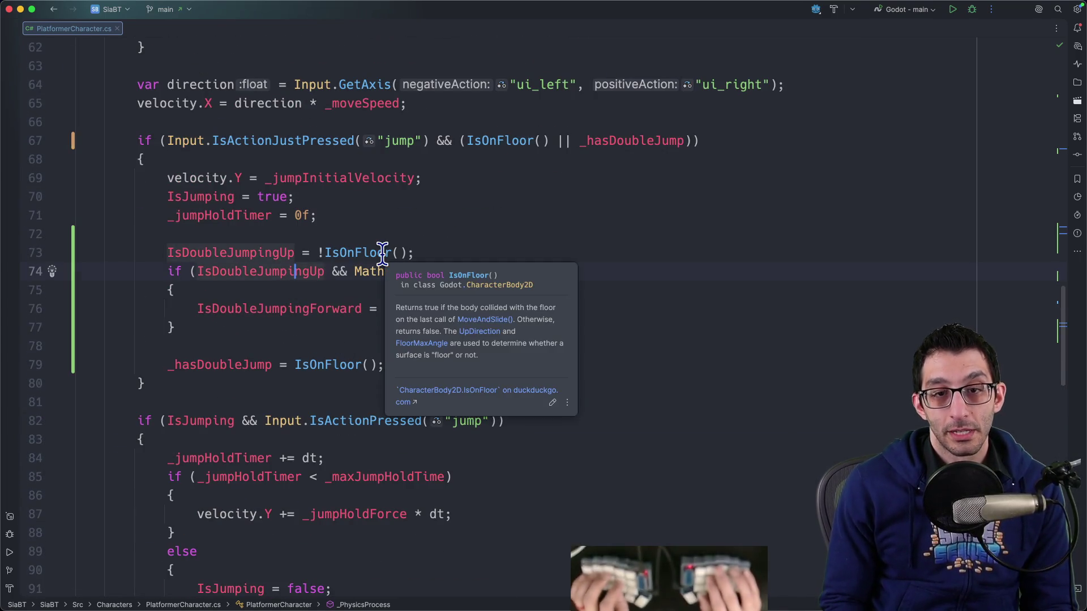
key(Up)
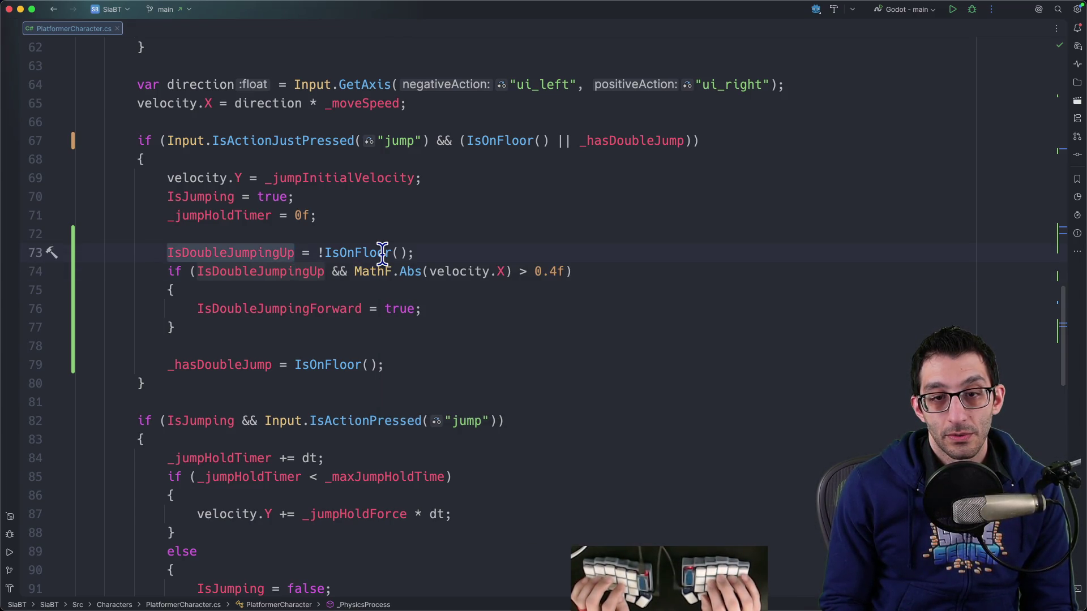
key(Down)
key(Down)
key(Down)
key(Up)
key(Up)
key(Up)
key(shift+Return)
text(IsDoubleJumpingForward)
key(super+z)
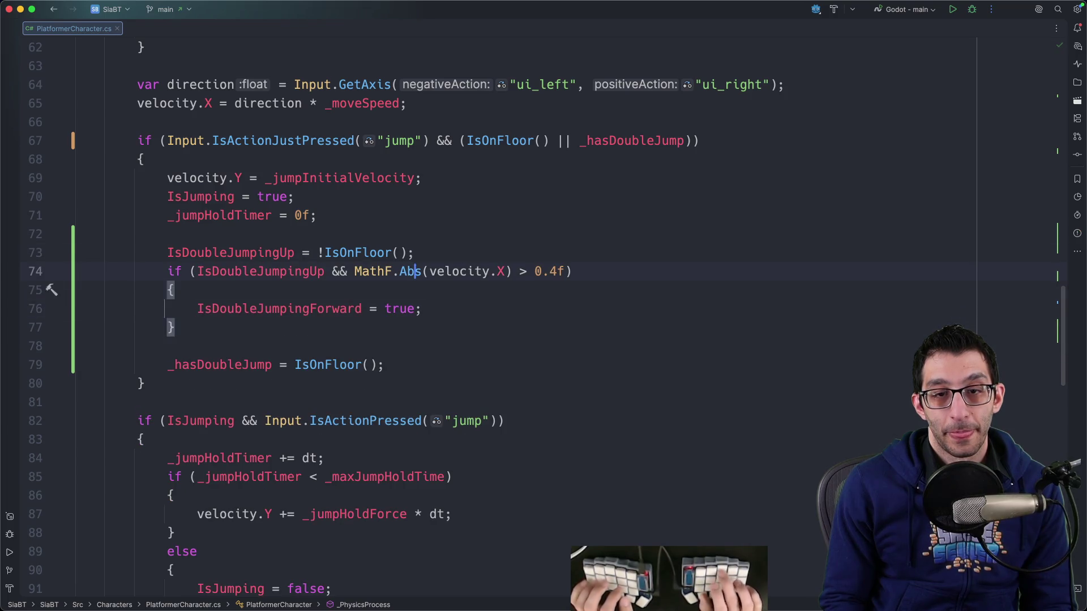
Replace true with MathF.Abs(velocity.X) > 0.4f and remove that check from the if condition.
key(alt+Up)
key(super+c)
key(Down)
key(Down)
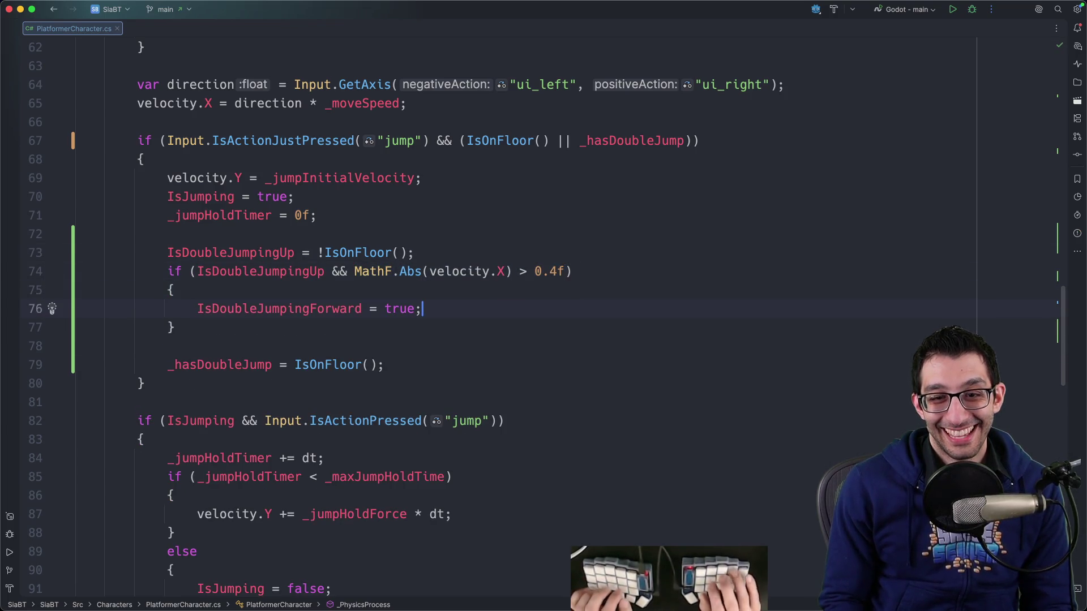
key(alt+shift+Left)
key(super+v)
key(Up)
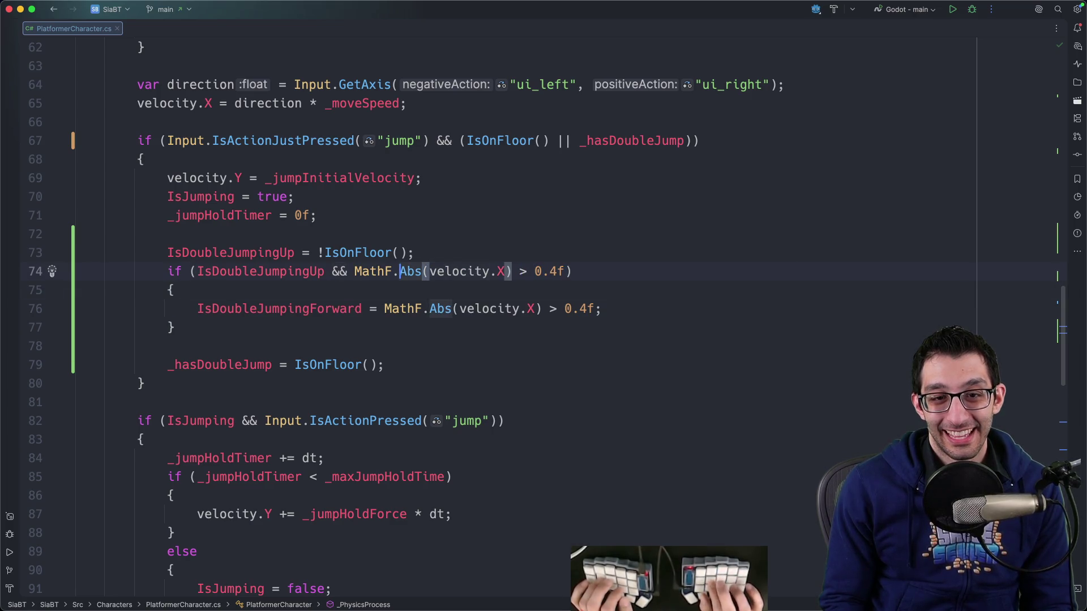
key(alt+Up)
key(BackSpace)
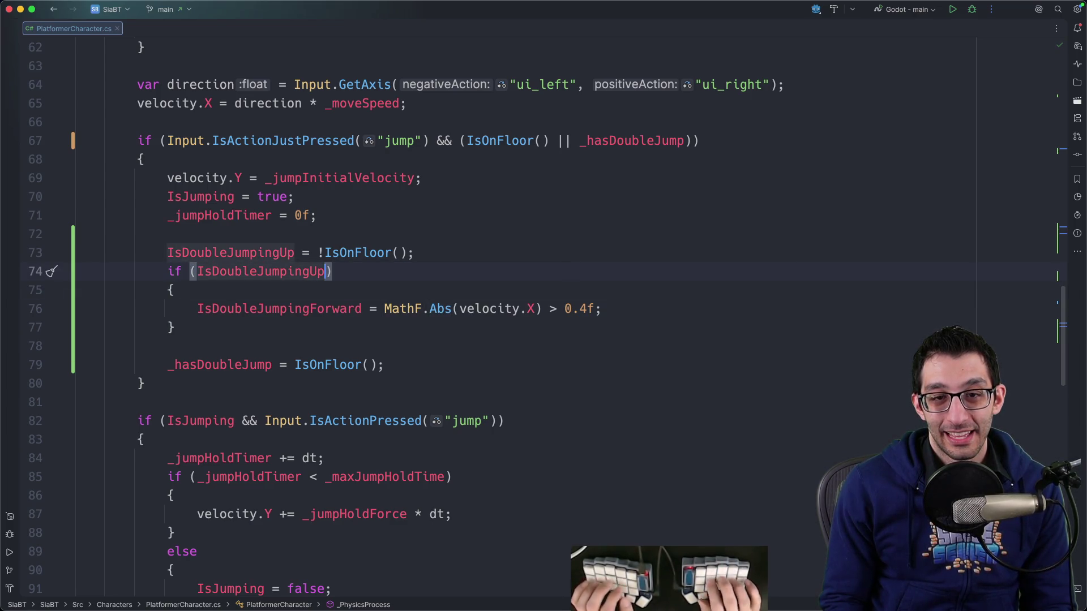
key(Down)
key(Down)
Look over the edited double-jump block and switch back to Godot.
scroll(374, 249, up, 5)
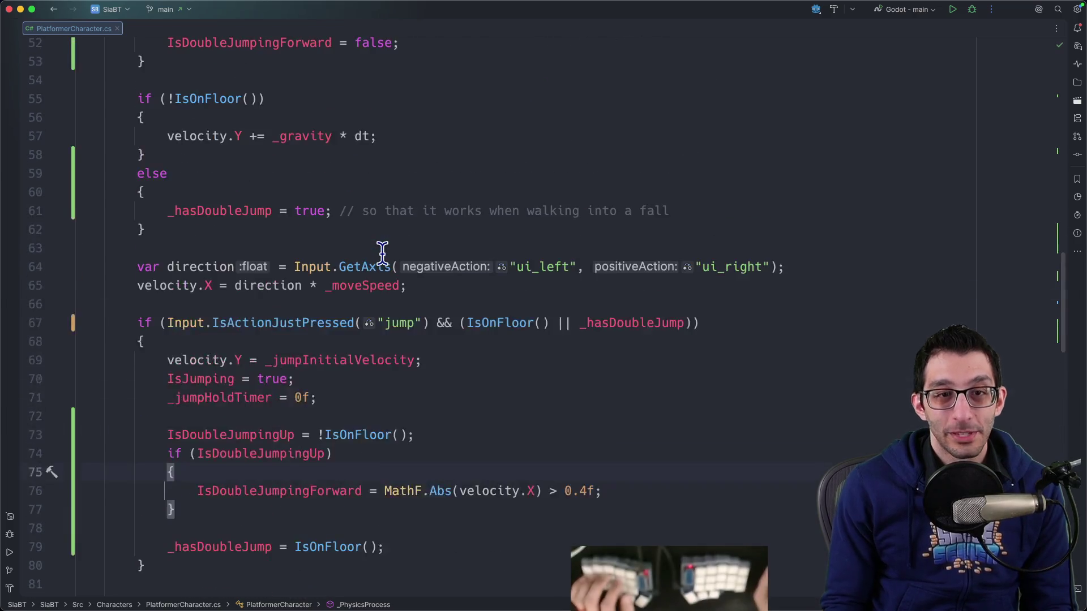
scroll(456, 364, down, 5)
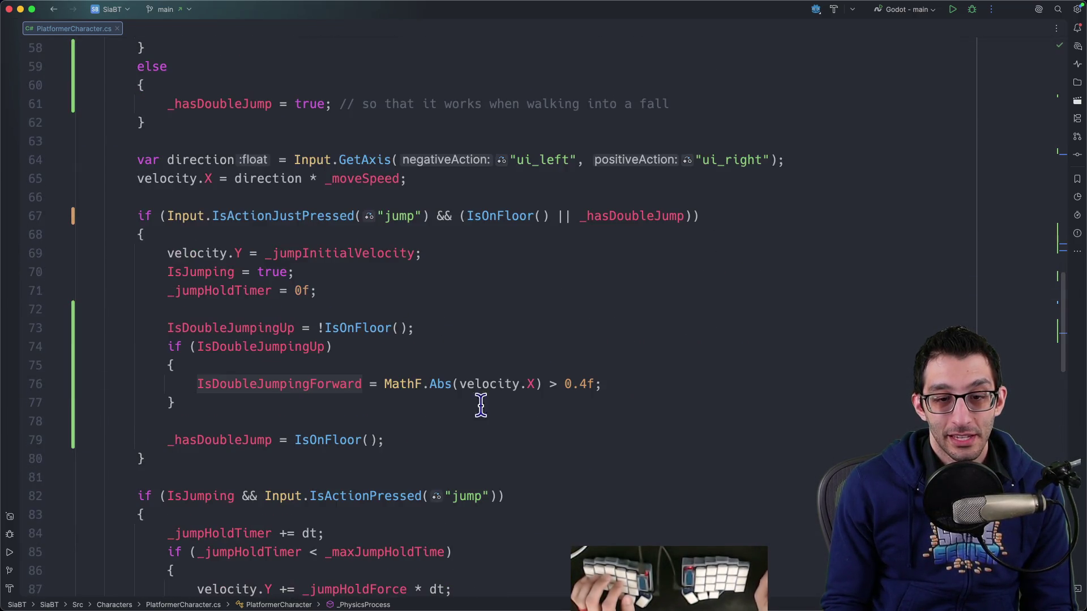
mouse_move(770, 601)
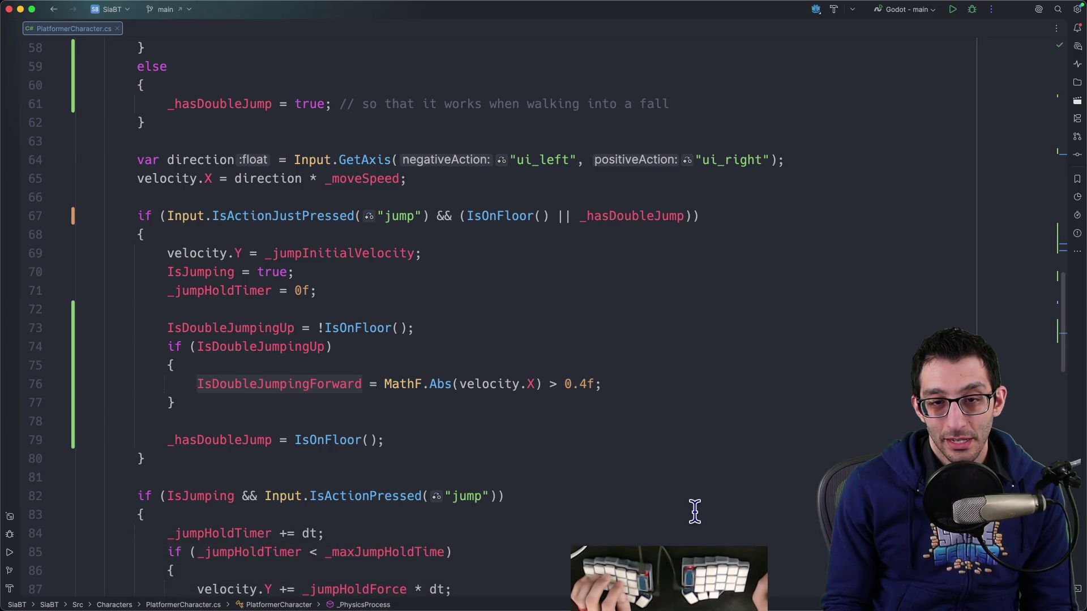
click(730, 598)
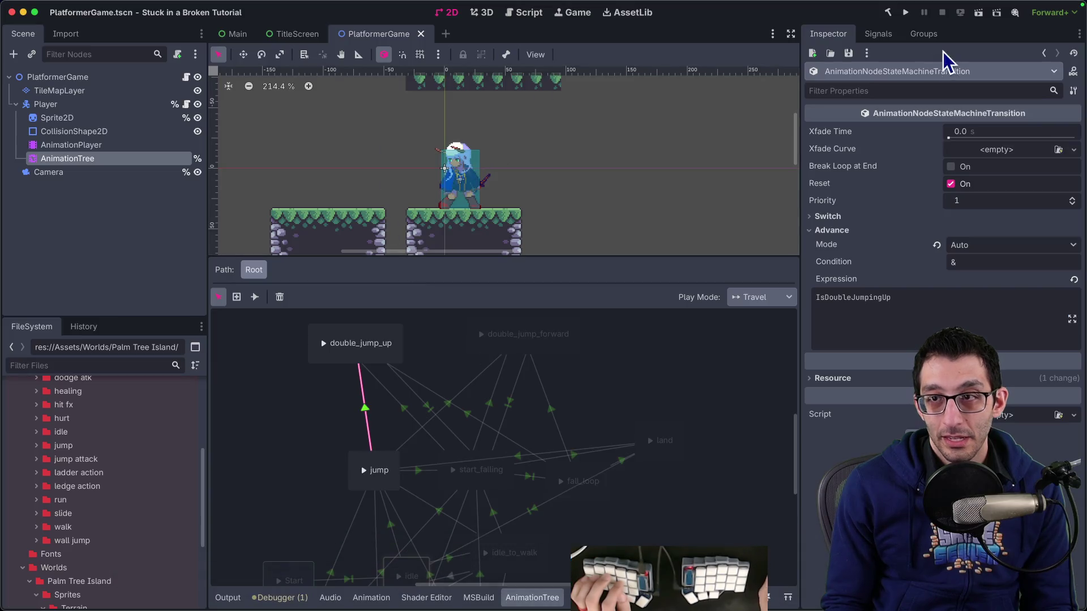
Run the game, jump once, then copy the looped-transition error from the Debugger.
click(906, 13)
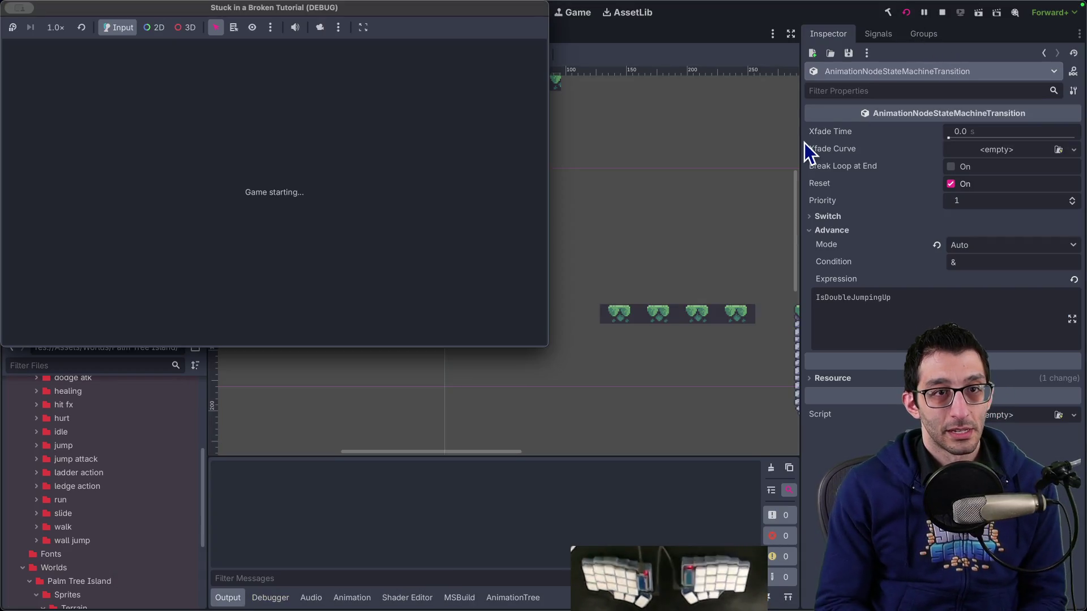
key(space)
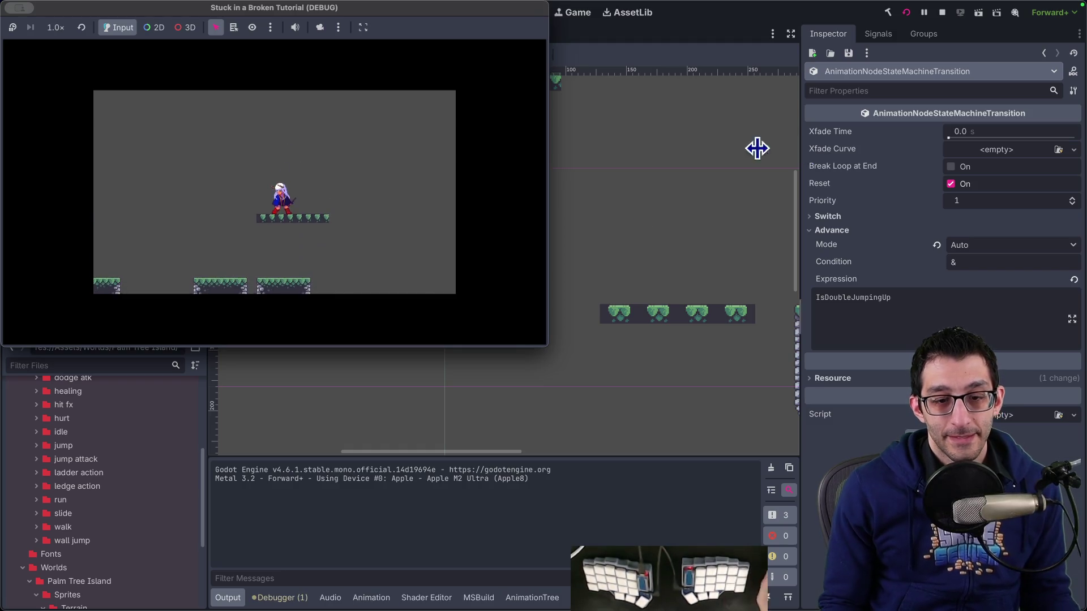
click(288, 597)
right_click(344, 513)
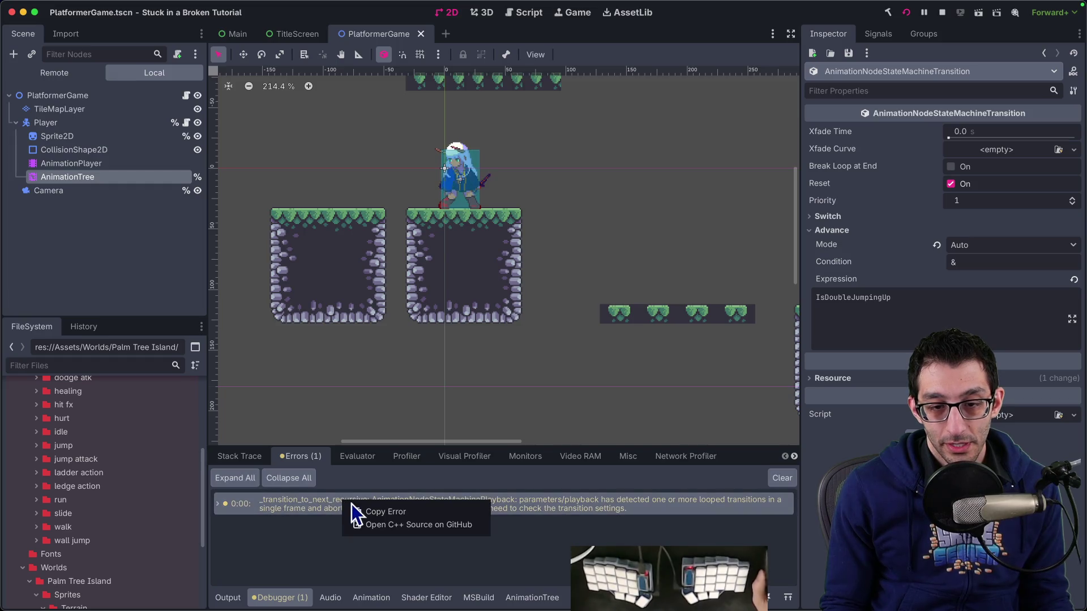
click(363, 511)
Paste the copied error into a new untitled note in the code editor.
key(super+Tab)
key(super+n)
key(super+v)
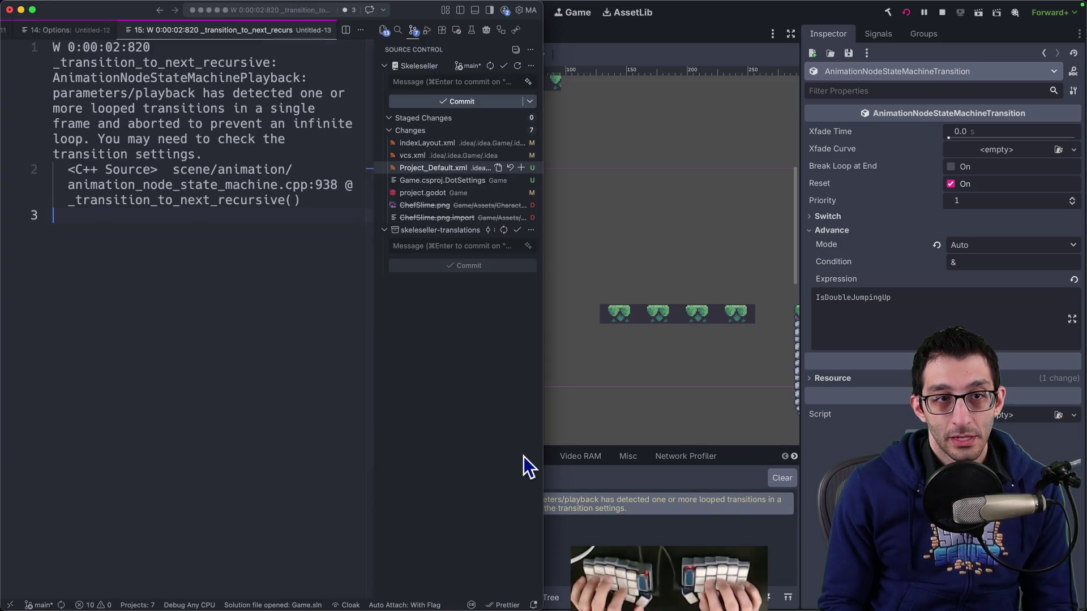
Maximize the VS Code window holding the pasted error, then return to Godot.
key(ctrl+alt+Return)
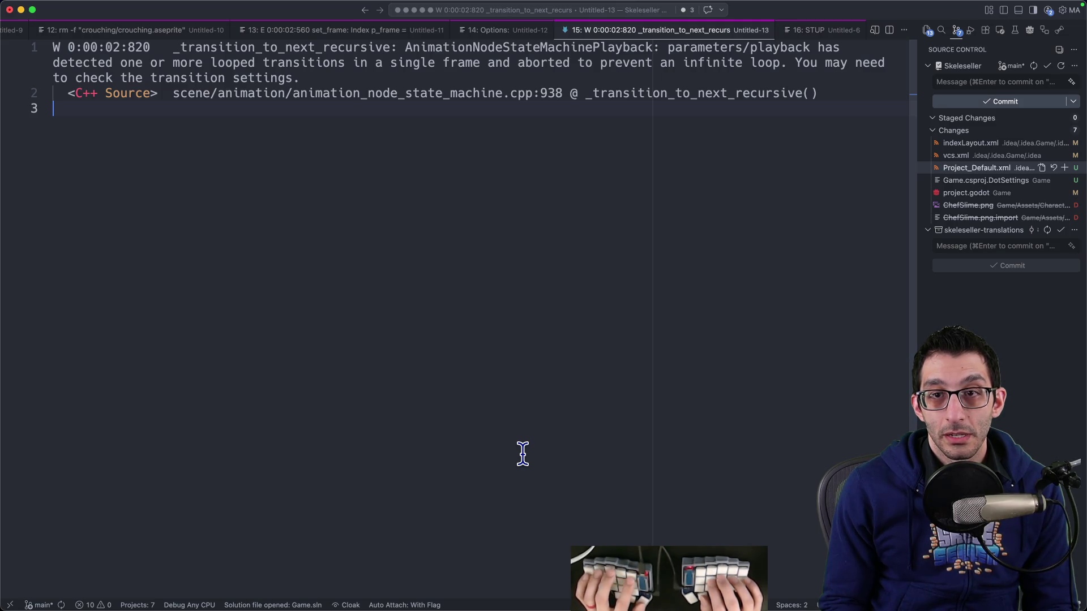
click(752, 576)
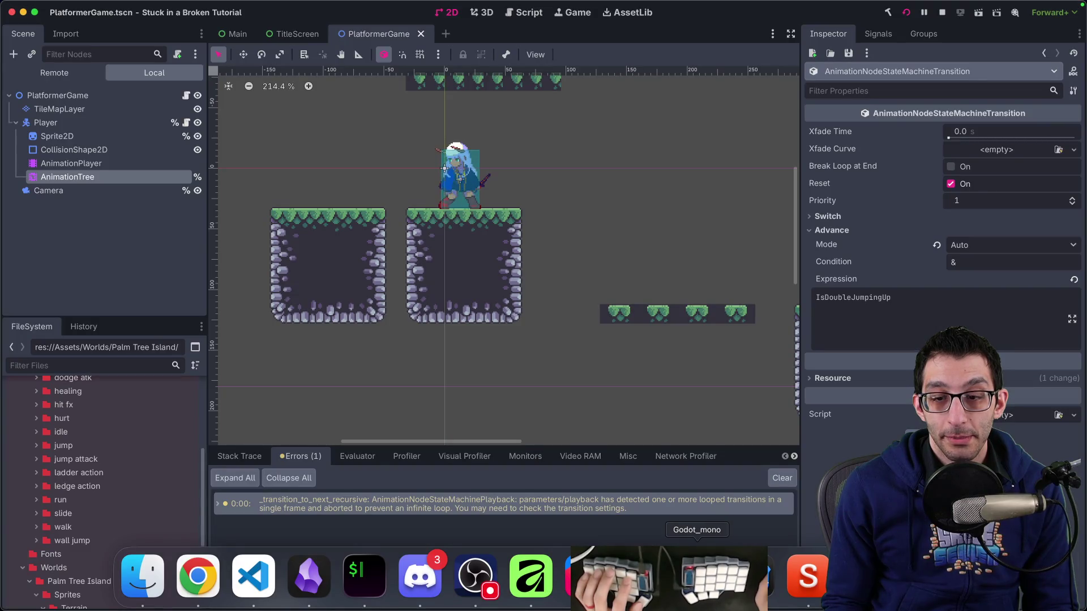
Open the AnimationTree and read the Expression of each transition around double_jump_up, ending with fall_loop's.
click(100, 178)
click(101, 178)
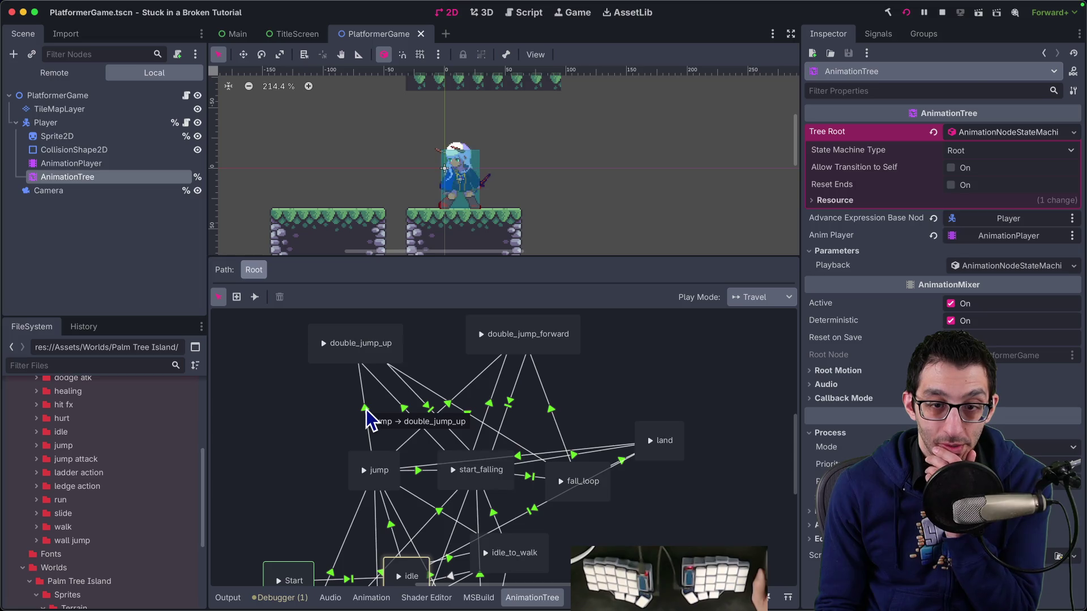
click(389, 358)
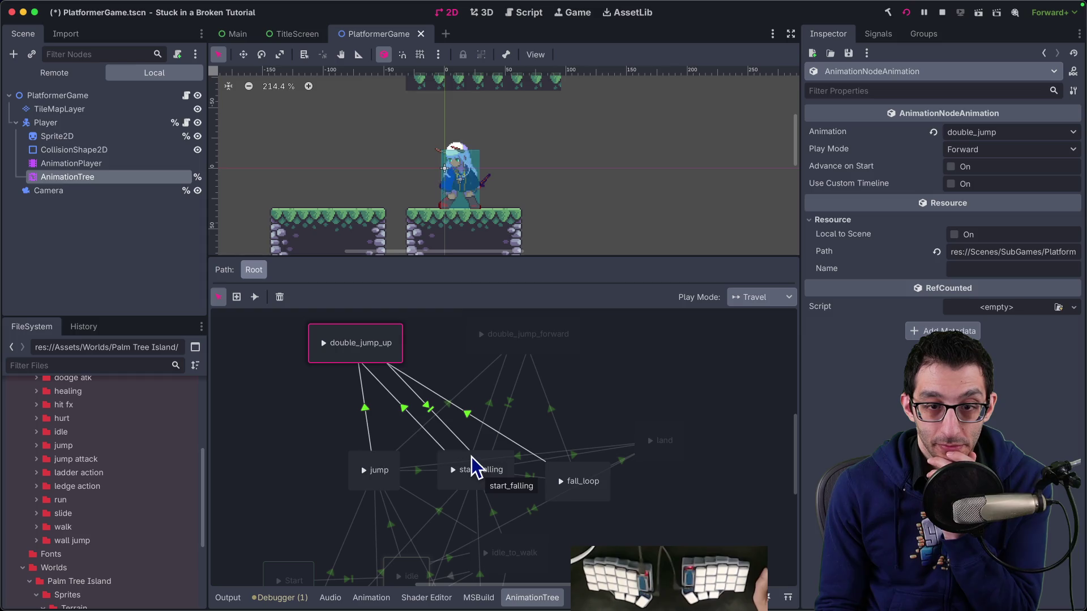
click(432, 408)
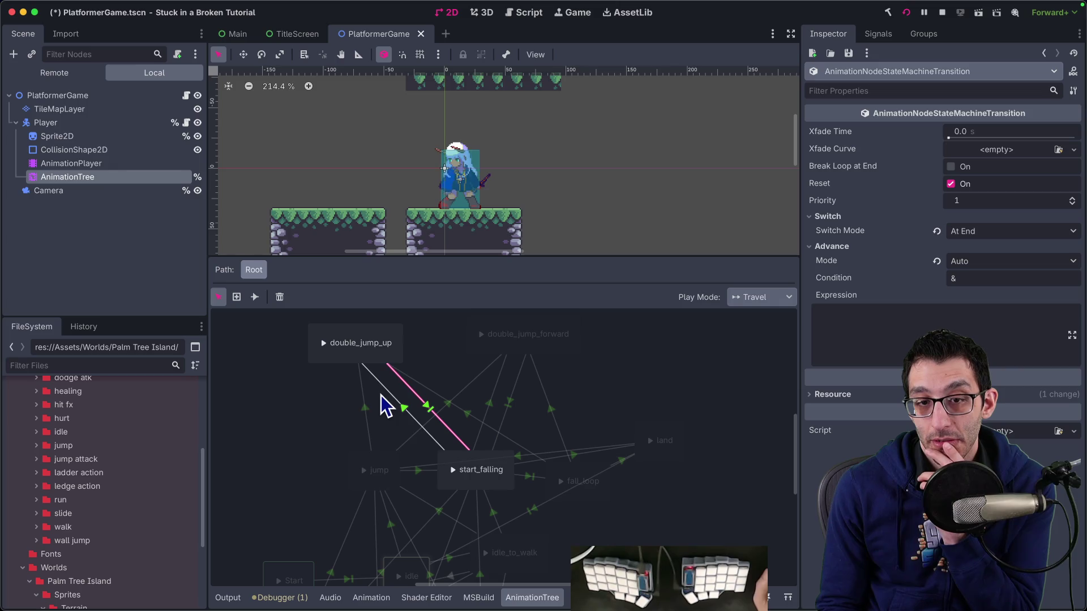
click(368, 410)
click(402, 409)
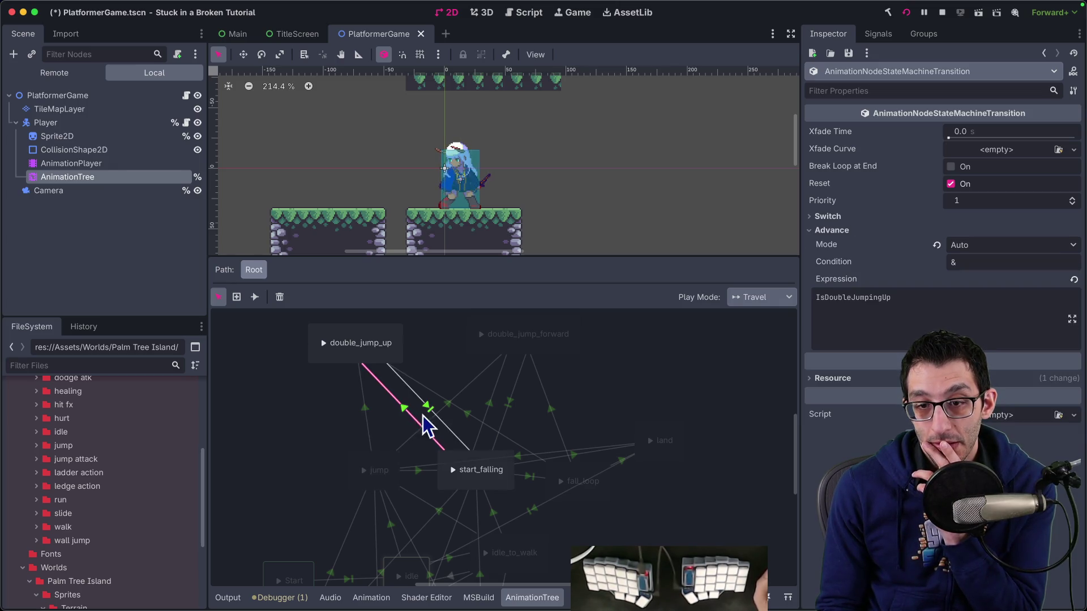
click(450, 406)
click(467, 416)
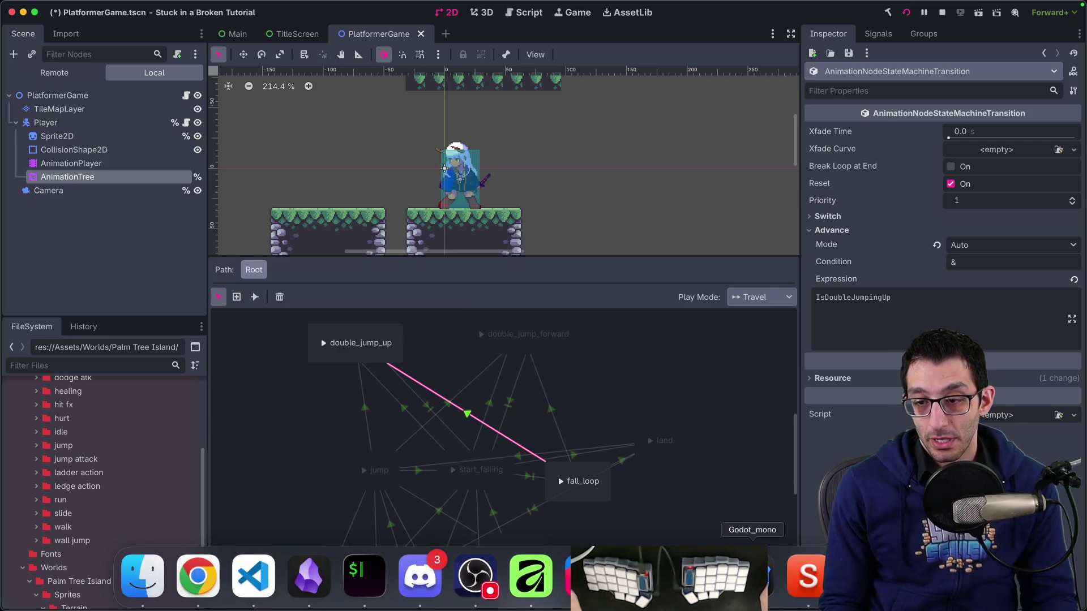
Run with F5, jump and double jump, stop with F8, then select double_jump_up and AnimationPlayer.
key(F5)
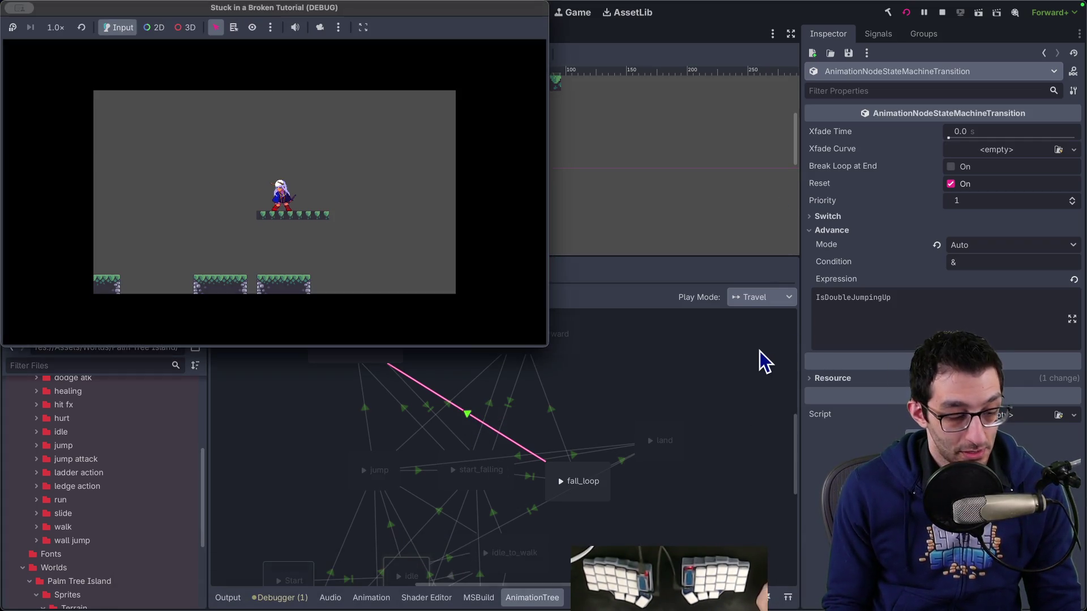
key(space)
key(space)
key(space)
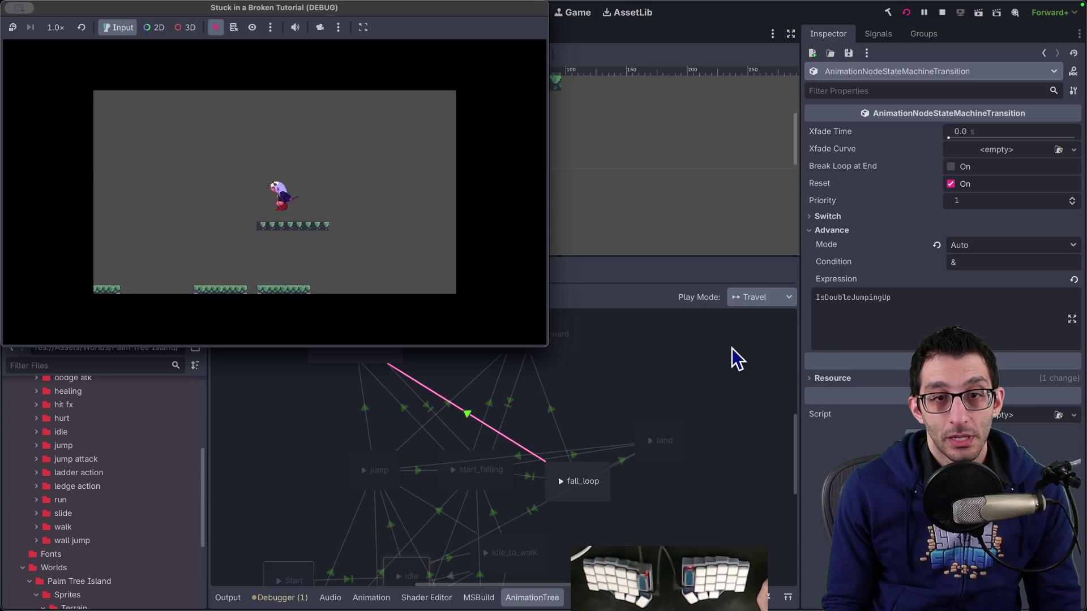
key(space)
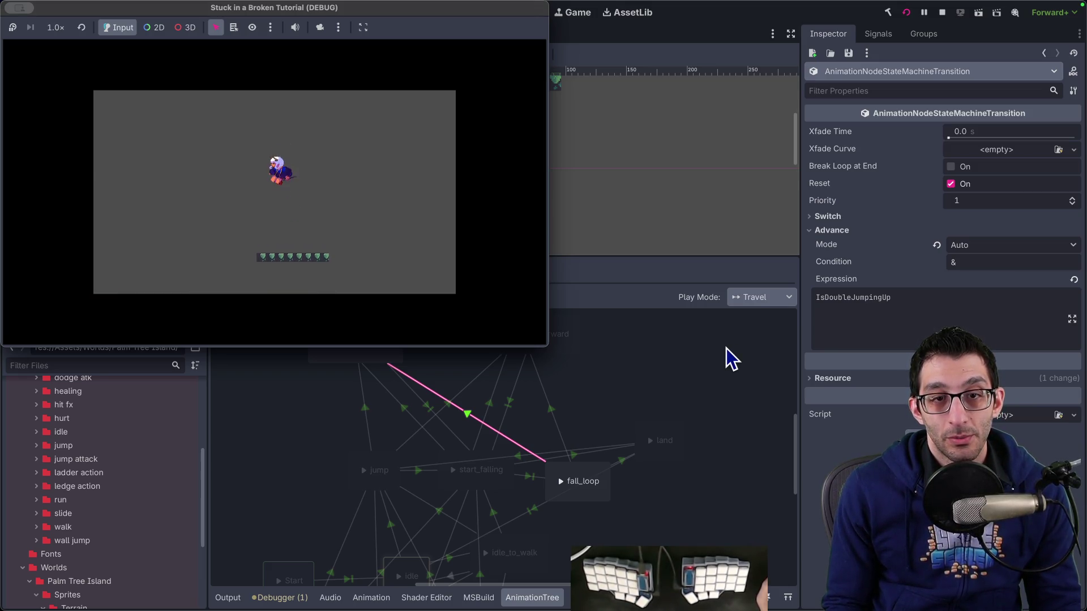
key(F8)
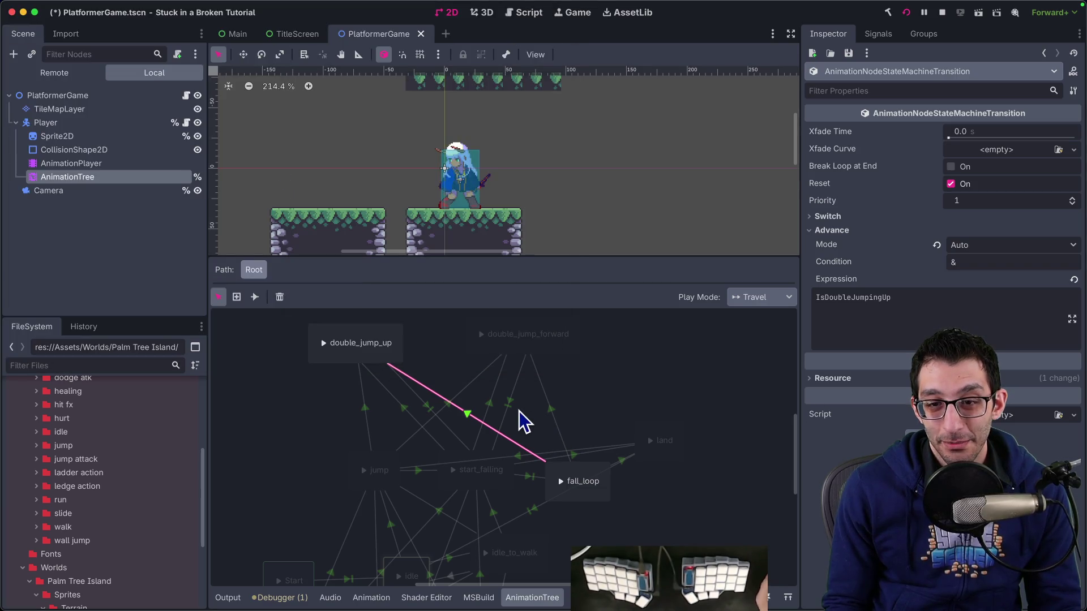
click(389, 352)
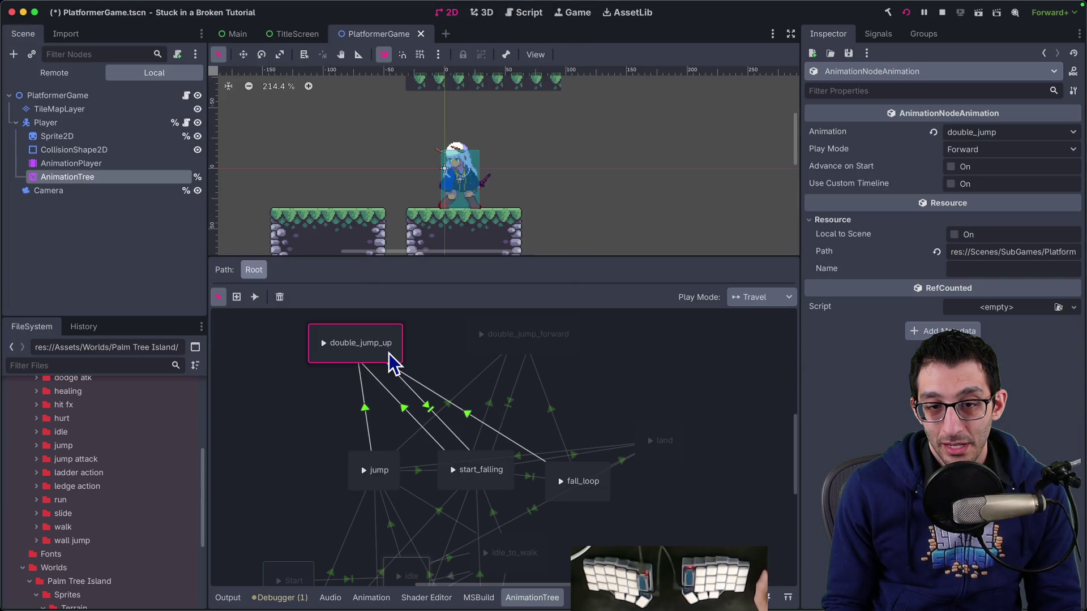
click(131, 164)
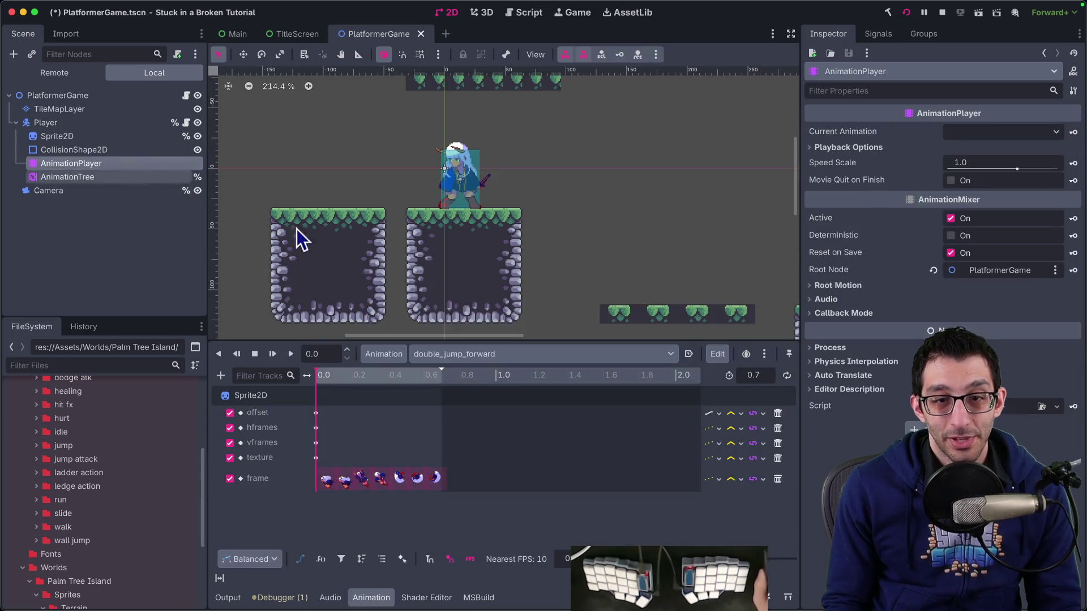
Load double_jump_up from the Animation dropdown to review its frames, then reopen the AnimationTree and switch to Rider.
click(496, 354)
click(485, 401)
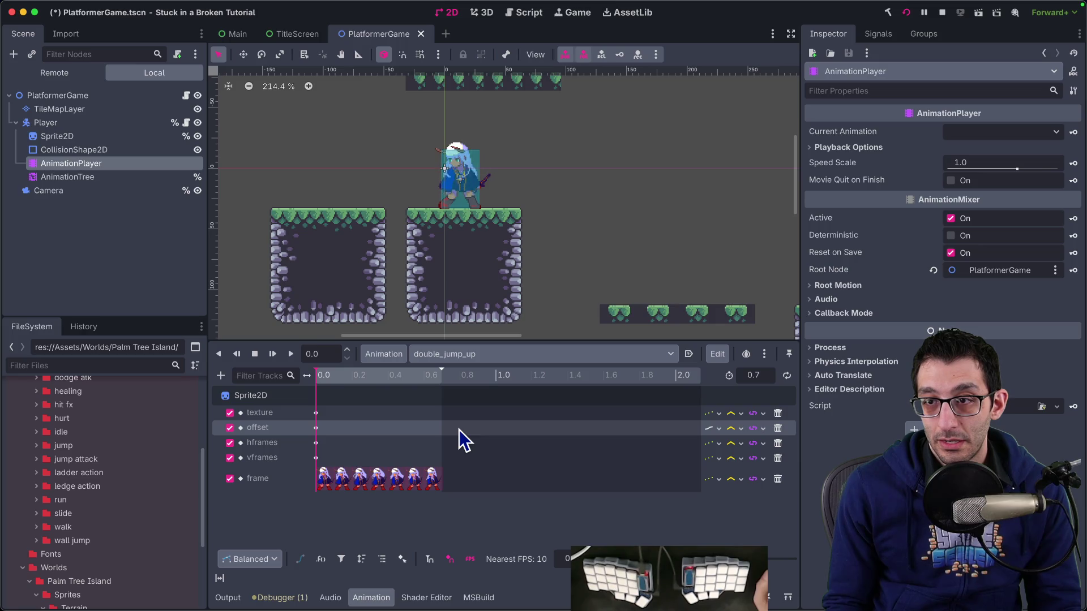
click(90, 177)
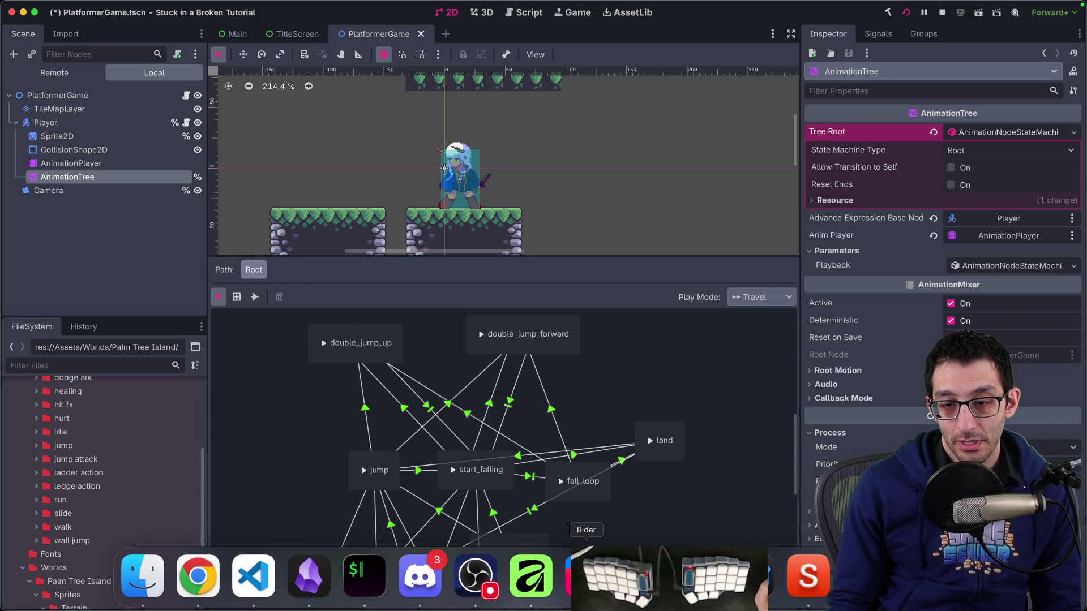
click(585, 578)
Comment out the IsDoubleJumpingForward assignment in PlatformerCharacter.cs.
scroll(365, 271, up, 2)
scroll(277, 354, down, 3)
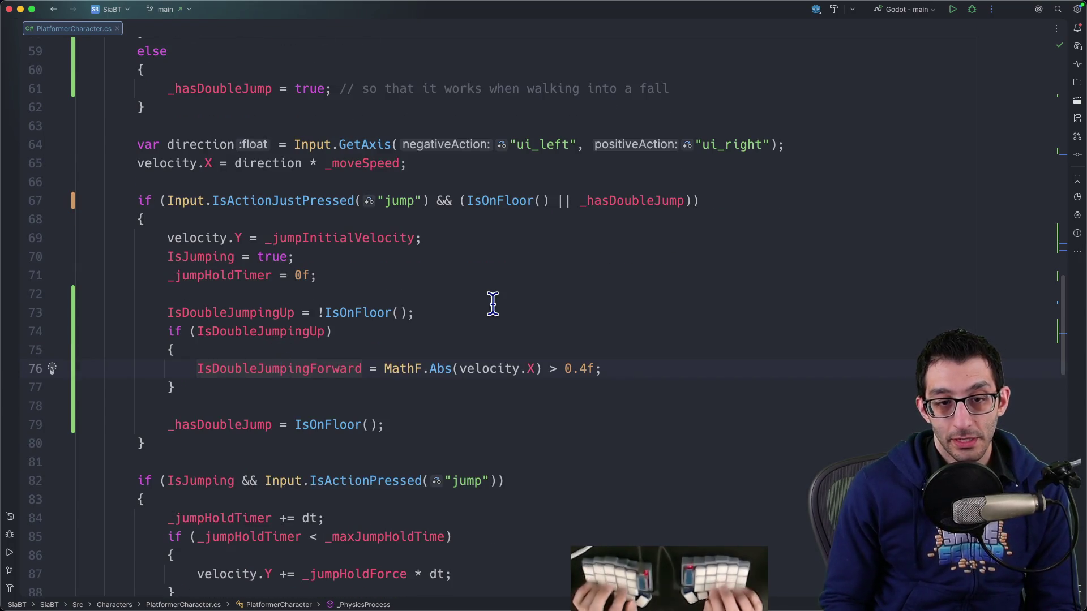
key(super+slash)
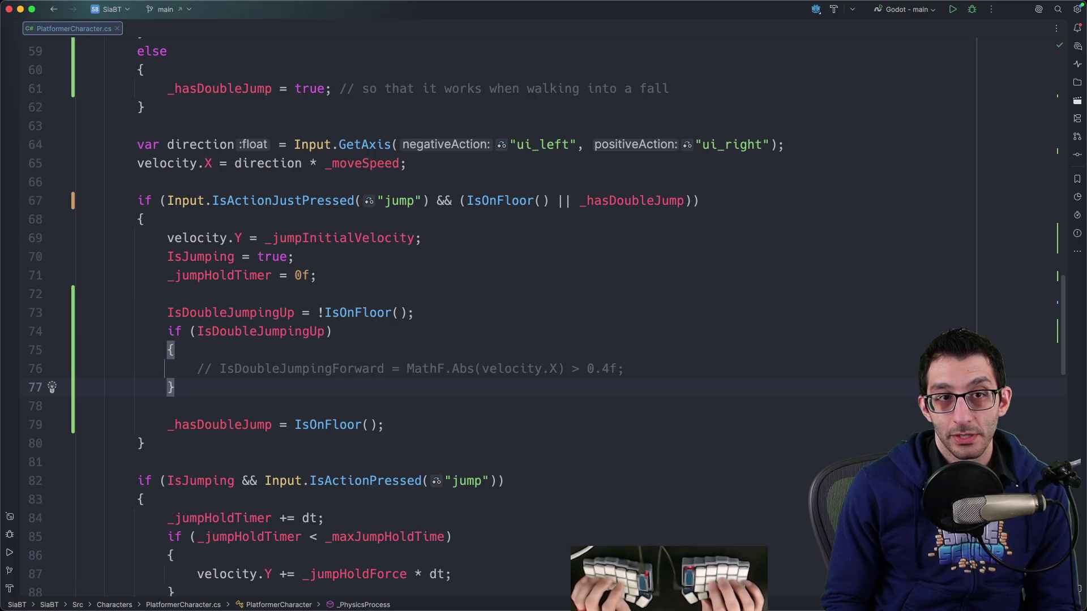
Debug-run the game, jump once, then stop it and return to Godot.
key(ctrl+d)
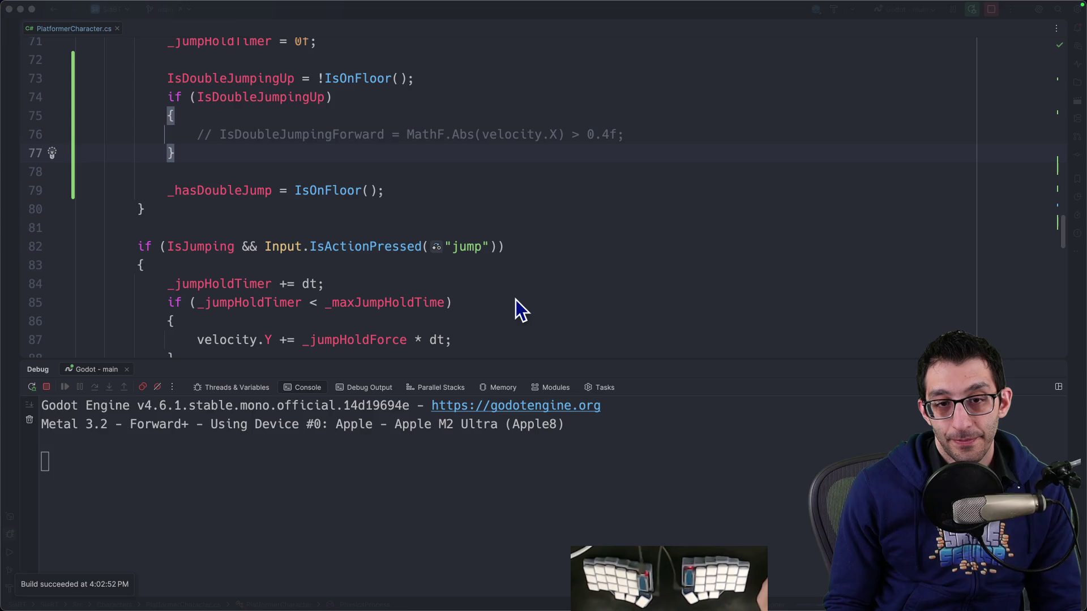
key(space)
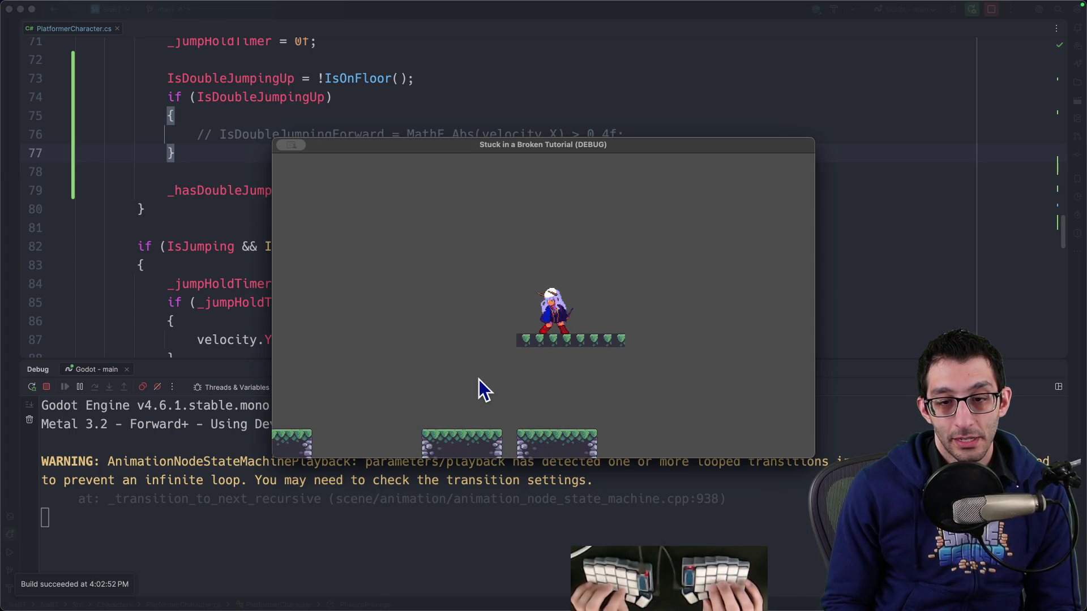
key(super+q)
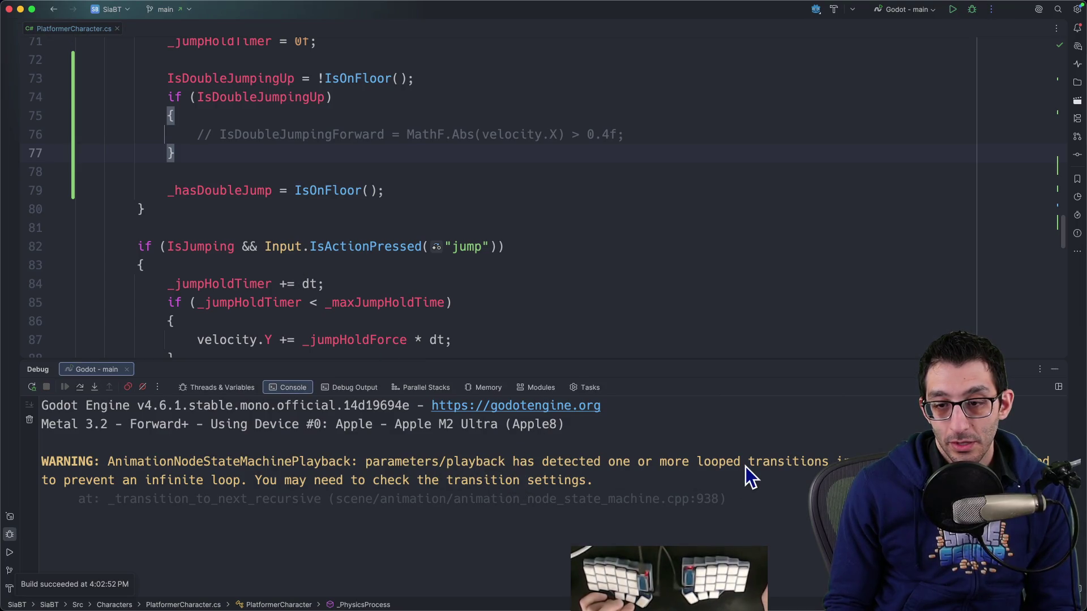
click(752, 577)
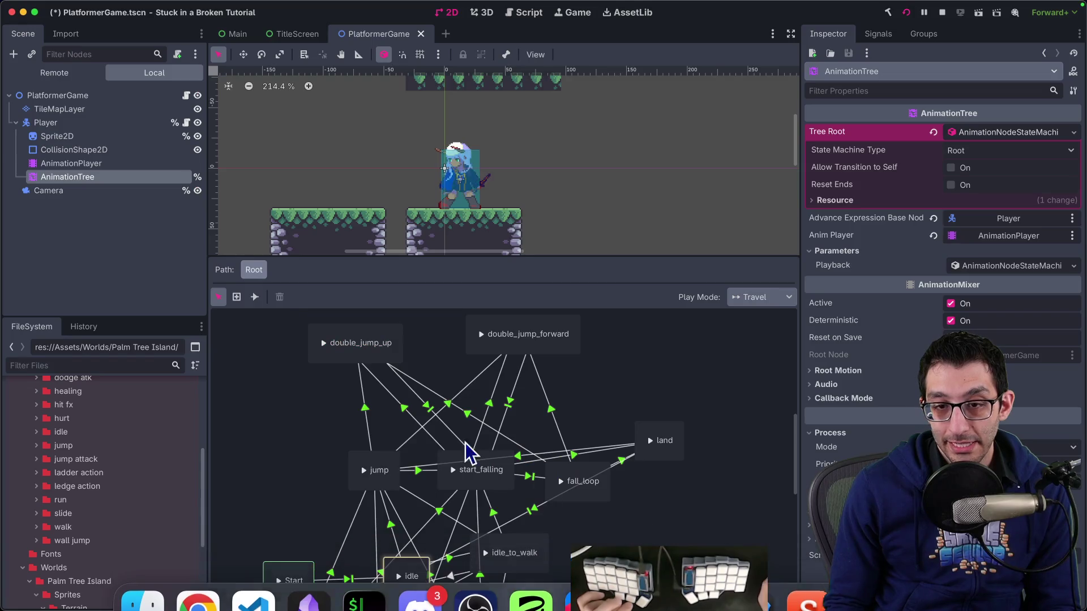
Preview the double_jump_forward animation in the player's AnimationPlayer.
click(90, 163)
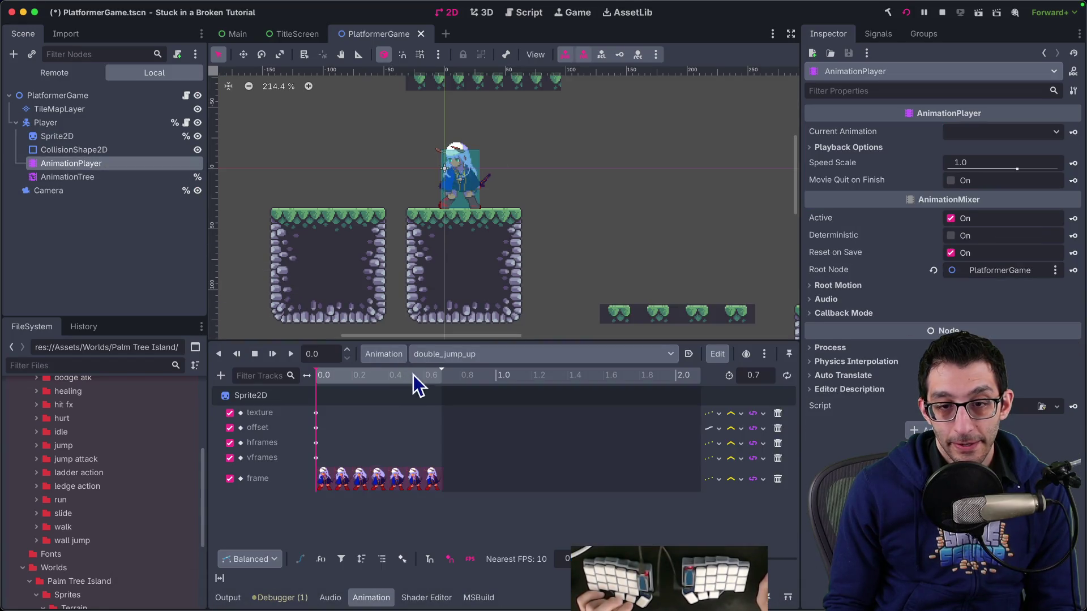
click(476, 359)
click(490, 393)
click(497, 357)
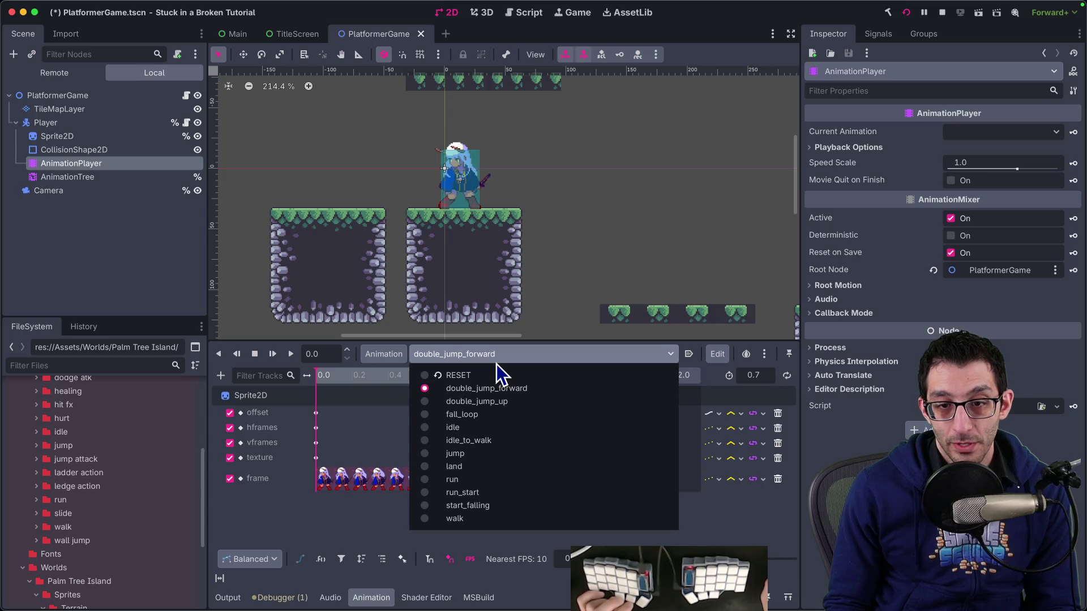
click(491, 351)
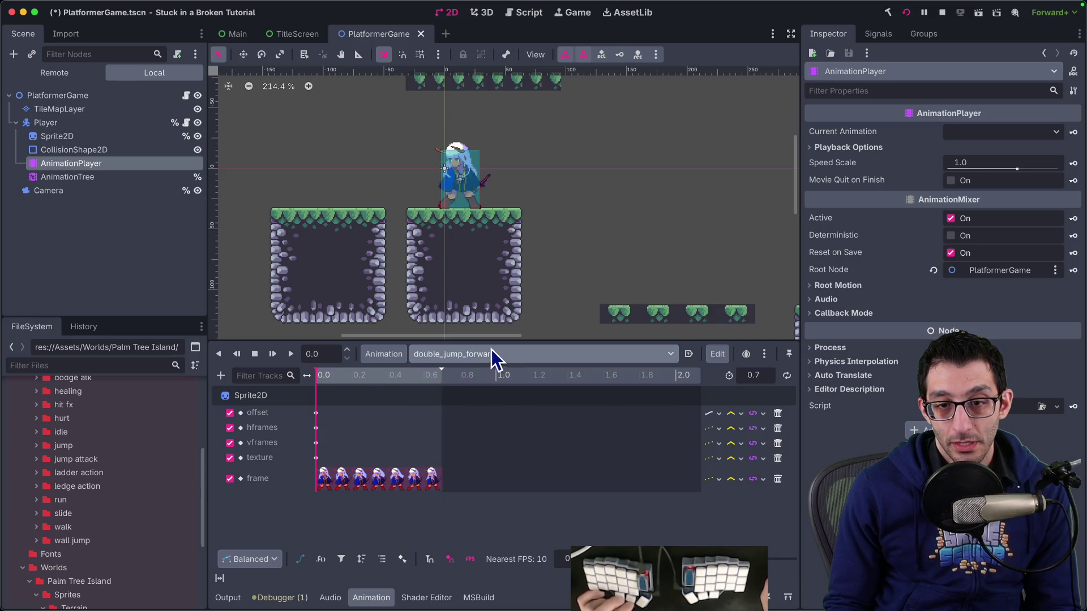
key(super+Tab)
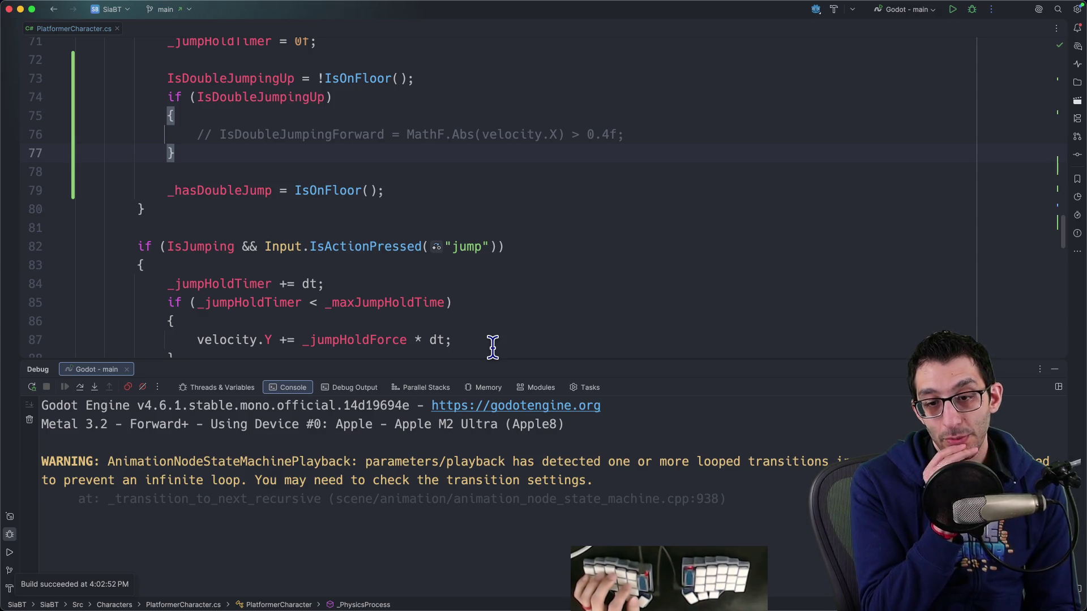
click(753, 581)
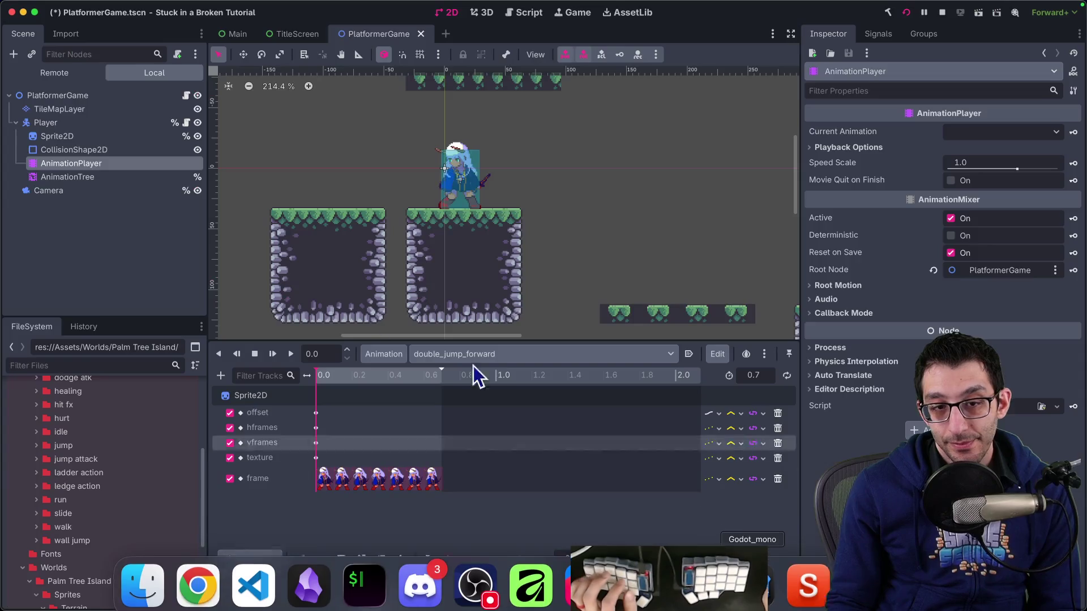
Re-enable the IsDoubleJumpingForward = MathF.Abs(velocity.X) > 0.4f line in Rider.
click(94, 176)
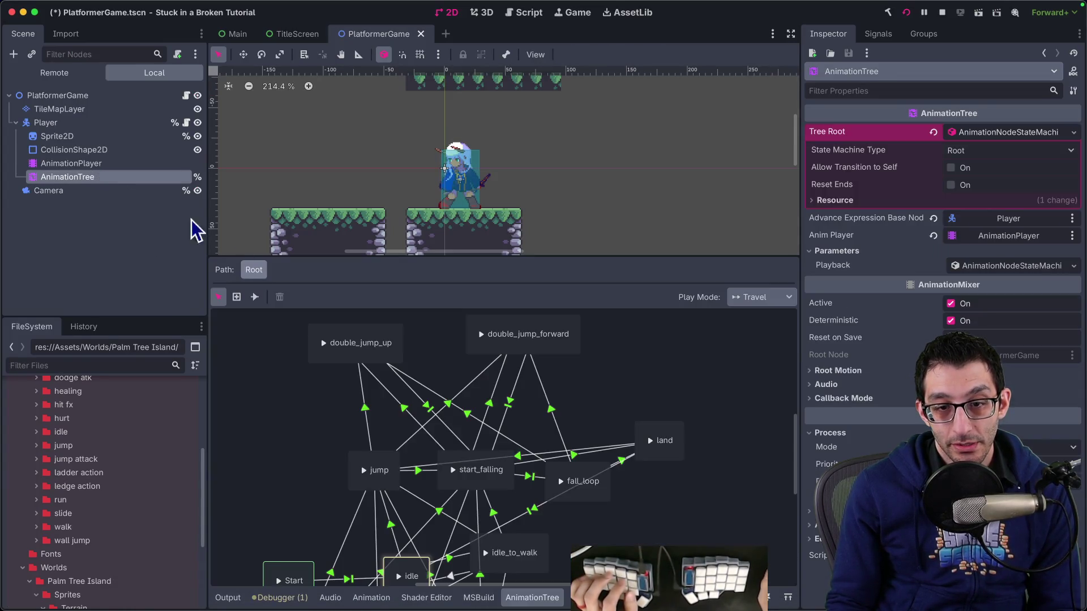
key(super+Tab)
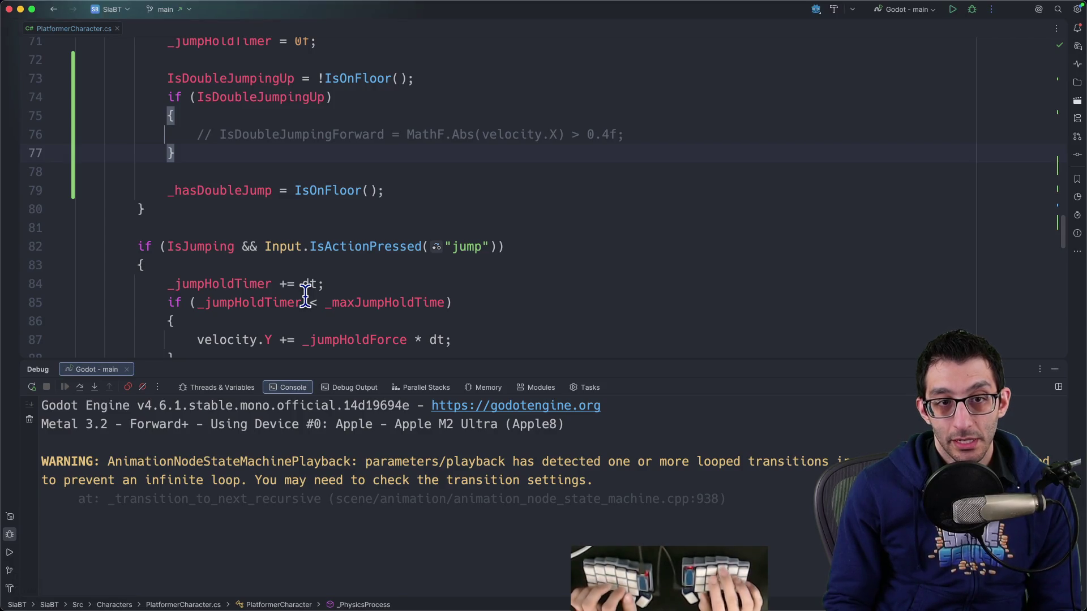
click(554, 135)
key(super+slash)
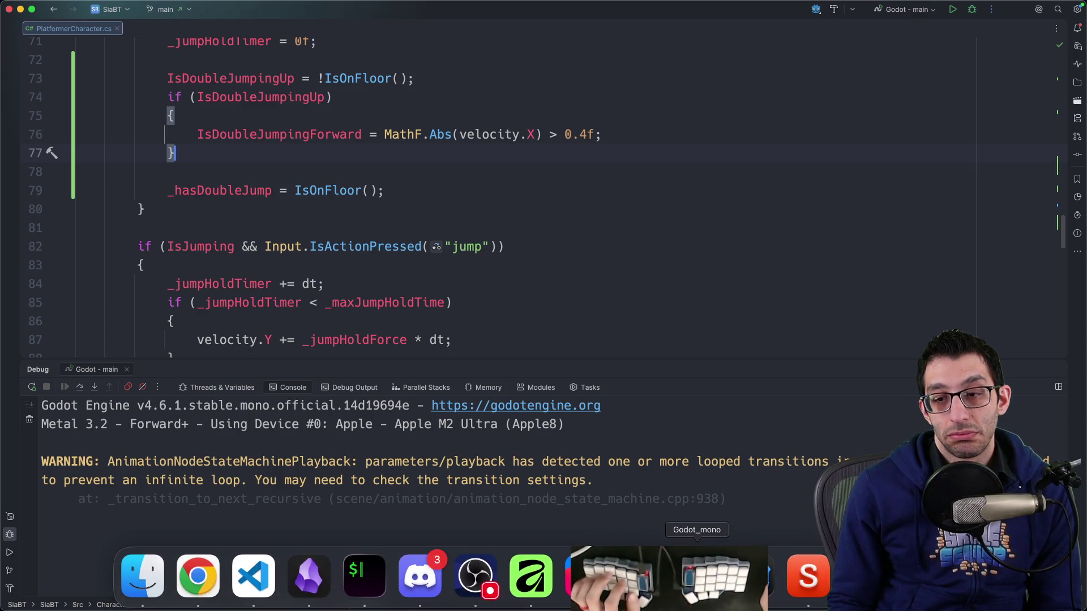
click(697, 574)
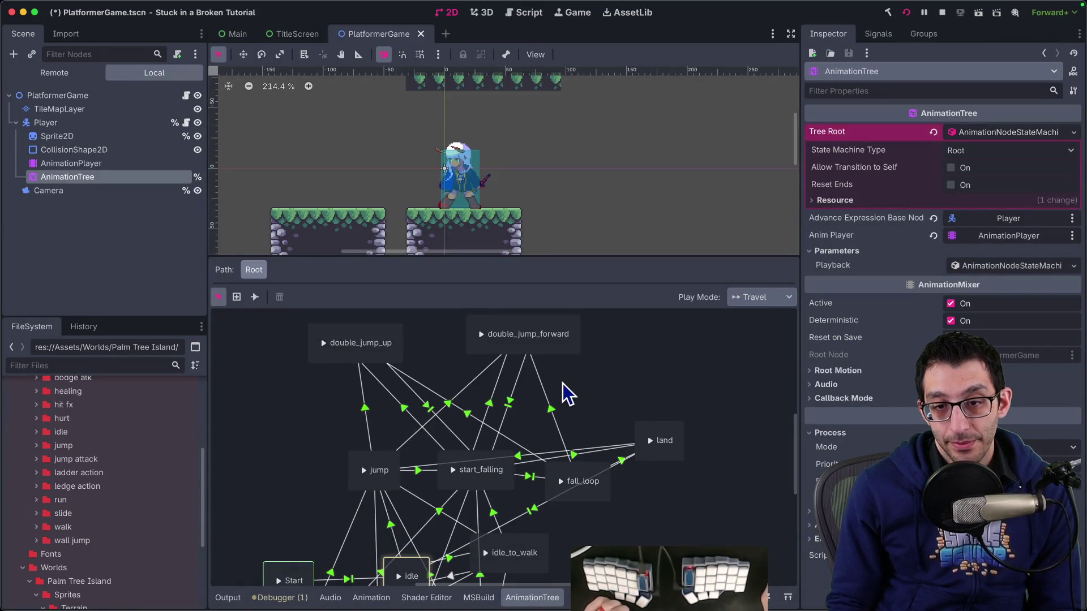
click(537, 348)
click(388, 457)
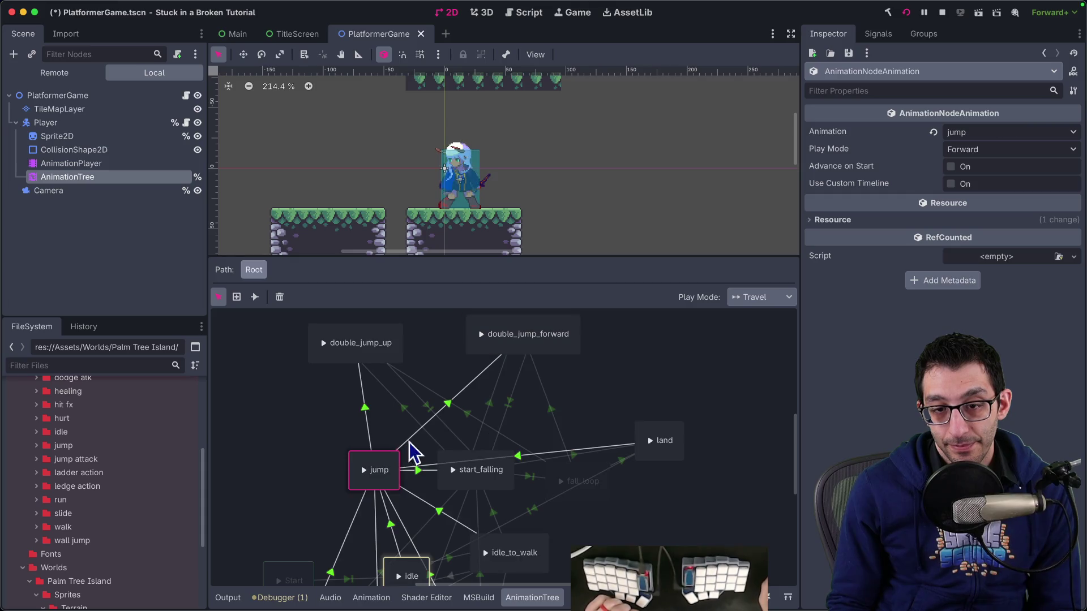
click(449, 406)
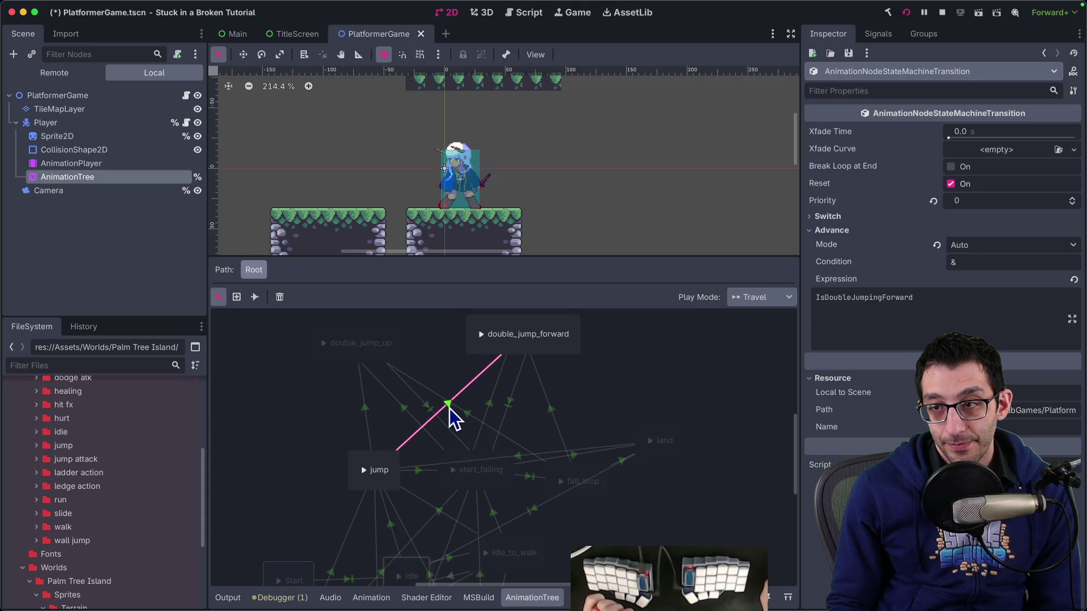
click(366, 407)
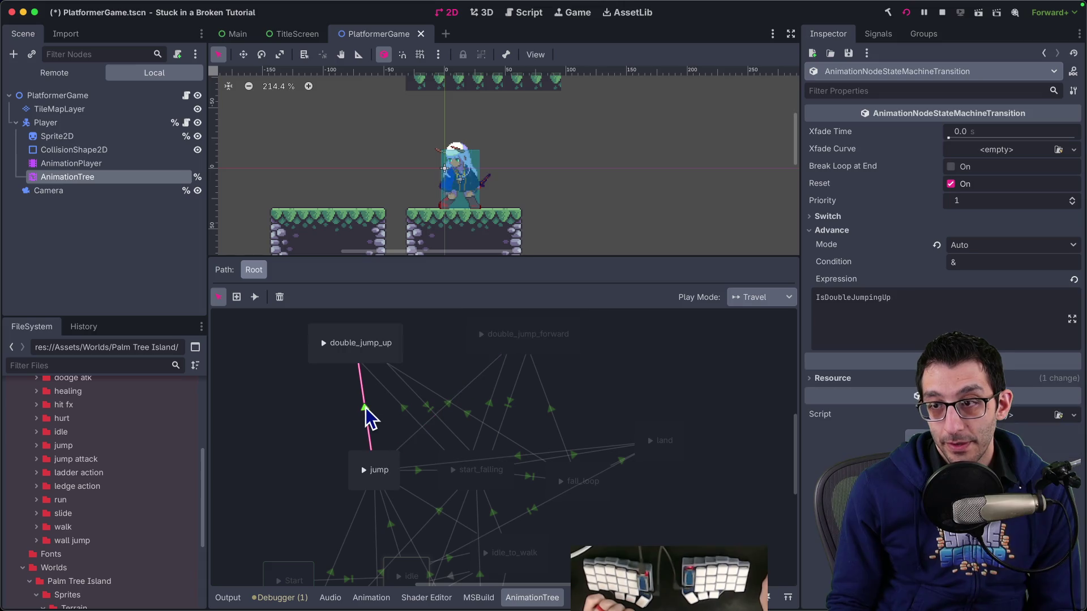
click(453, 406)
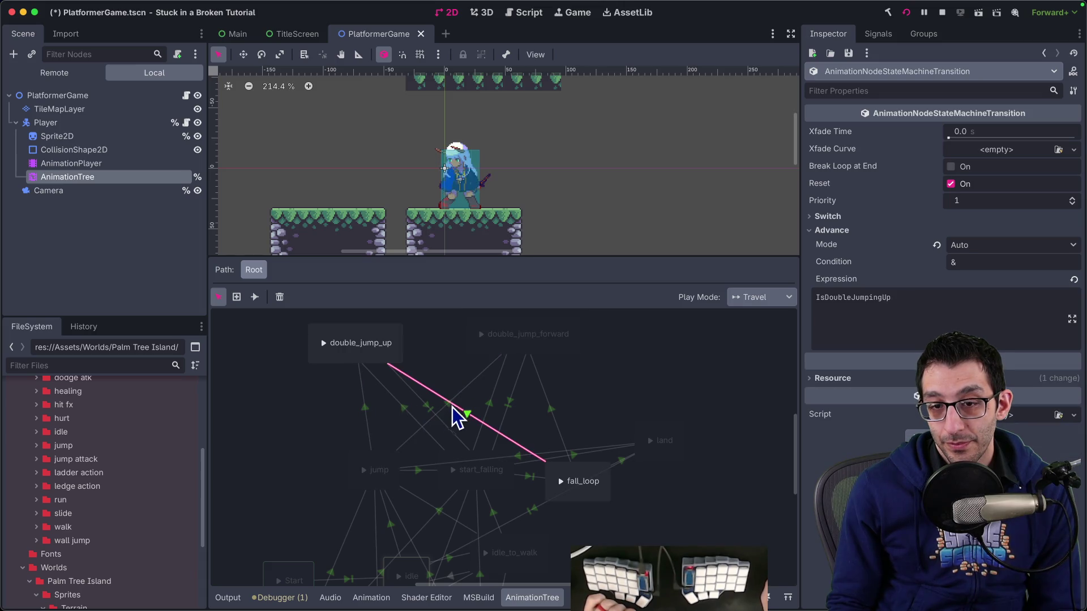
click(450, 408)
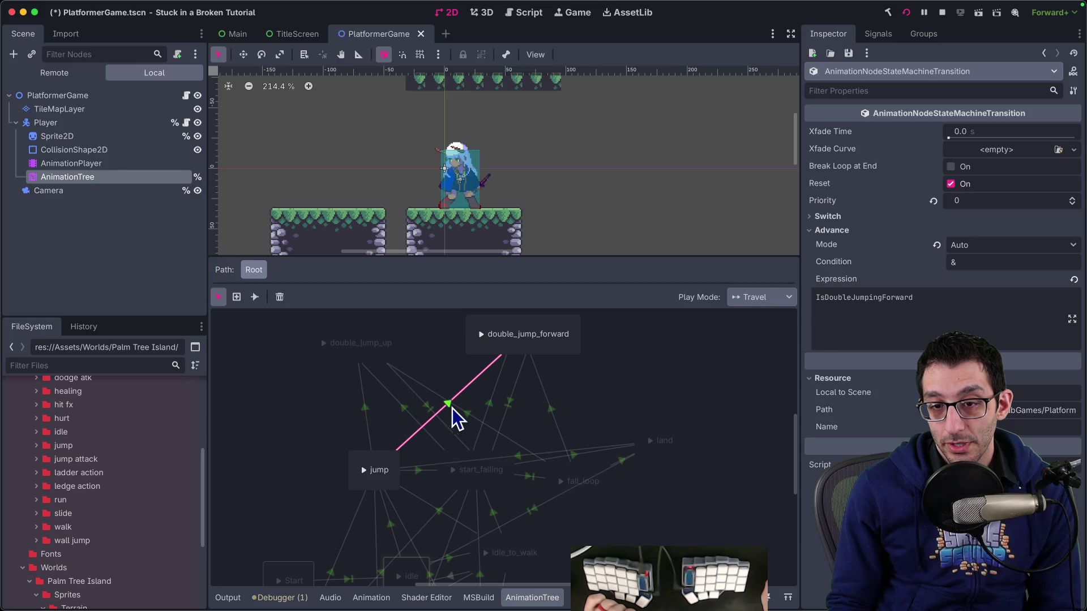
click(491, 407)
click(551, 410)
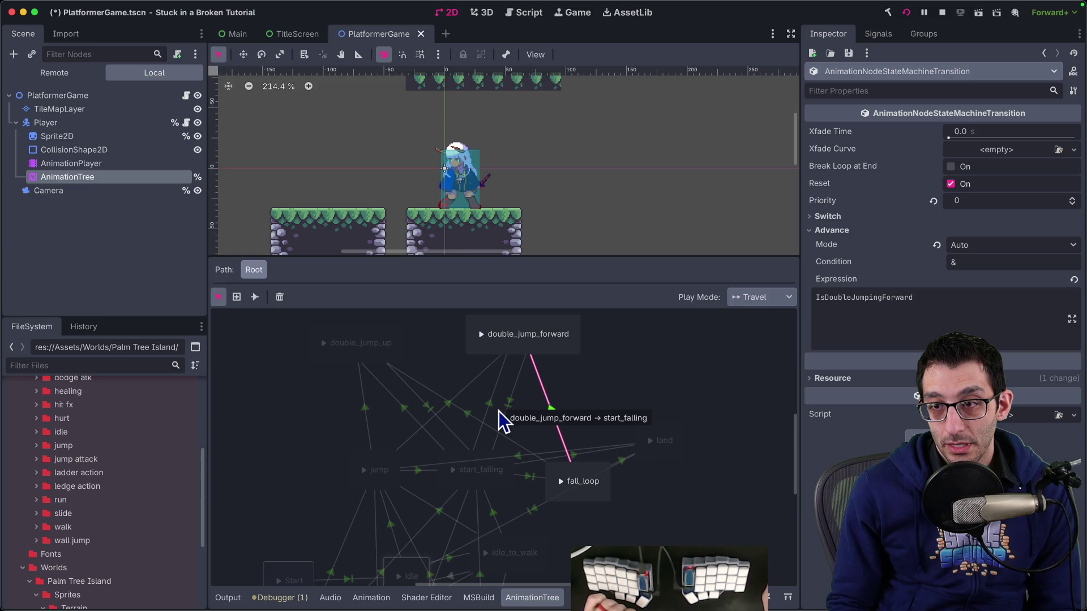
click(515, 349)
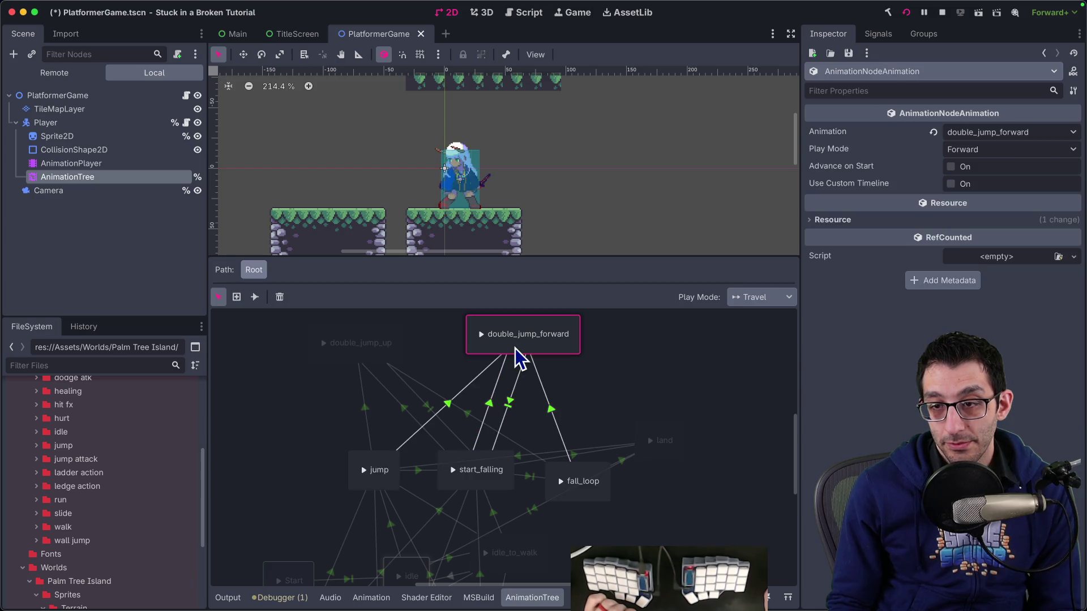
click(510, 399)
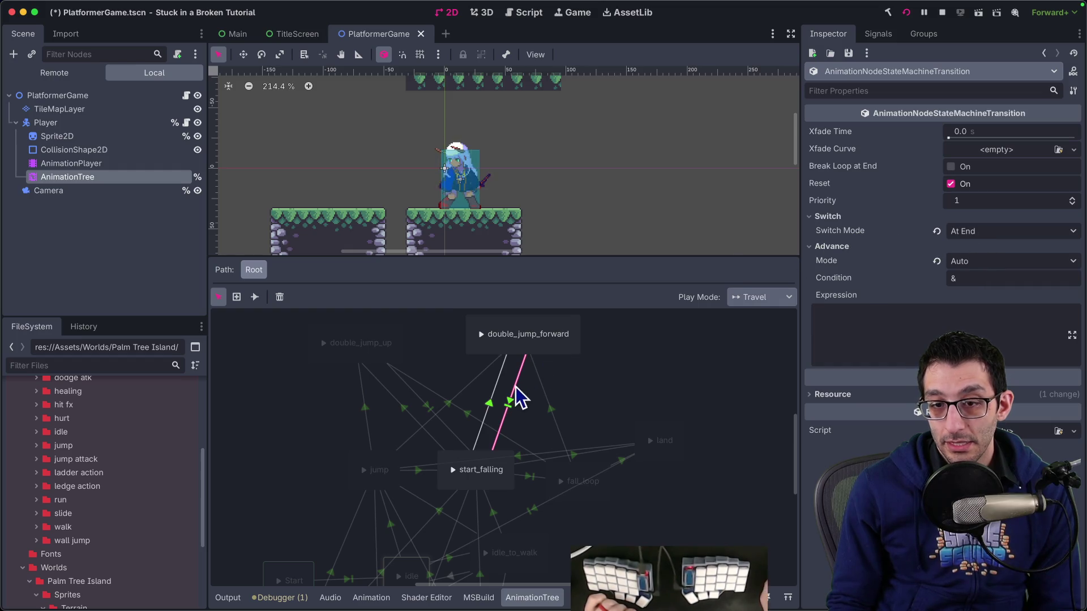
click(430, 410)
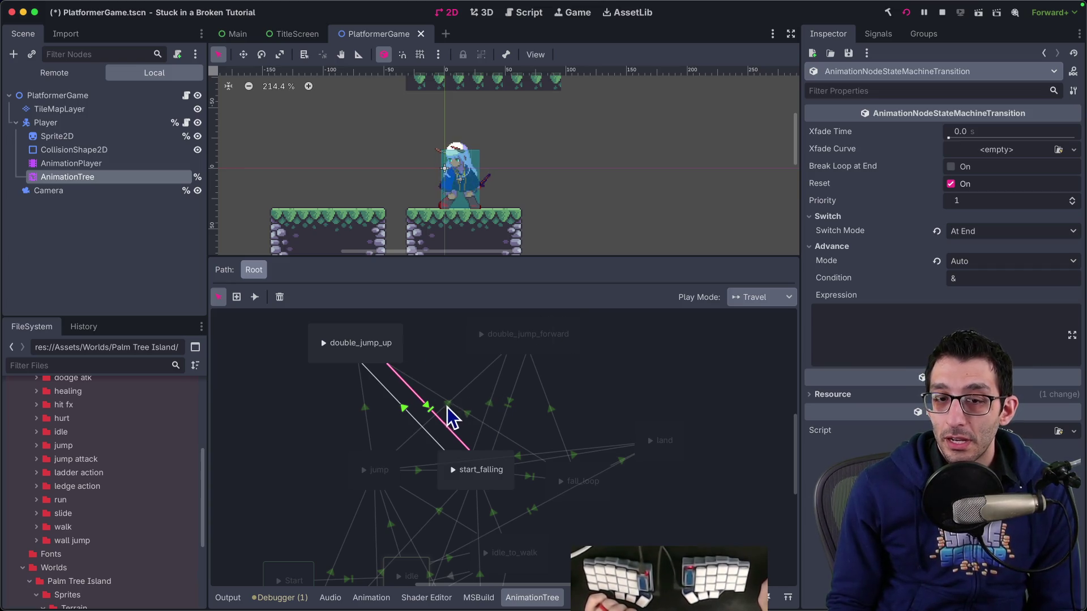
click(491, 405)
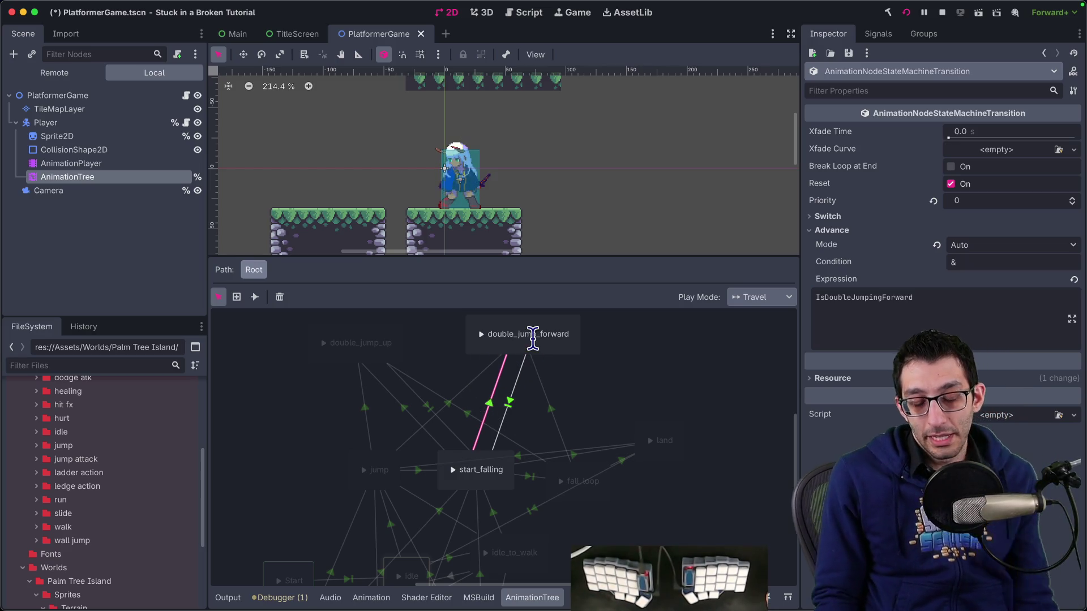
click(417, 471)
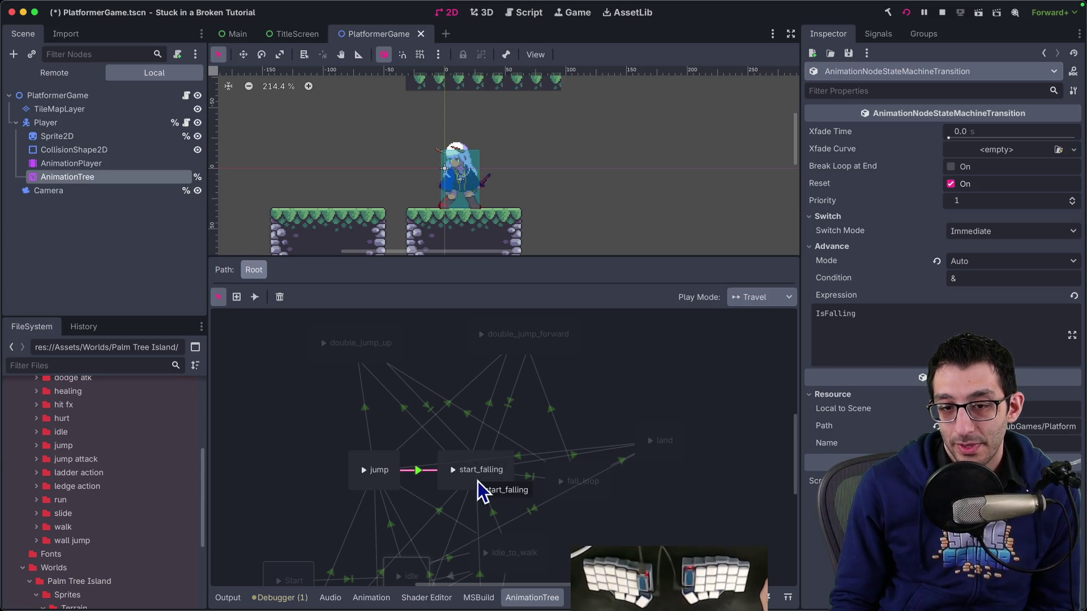
mouse_move(753, 603)
key(super+b)
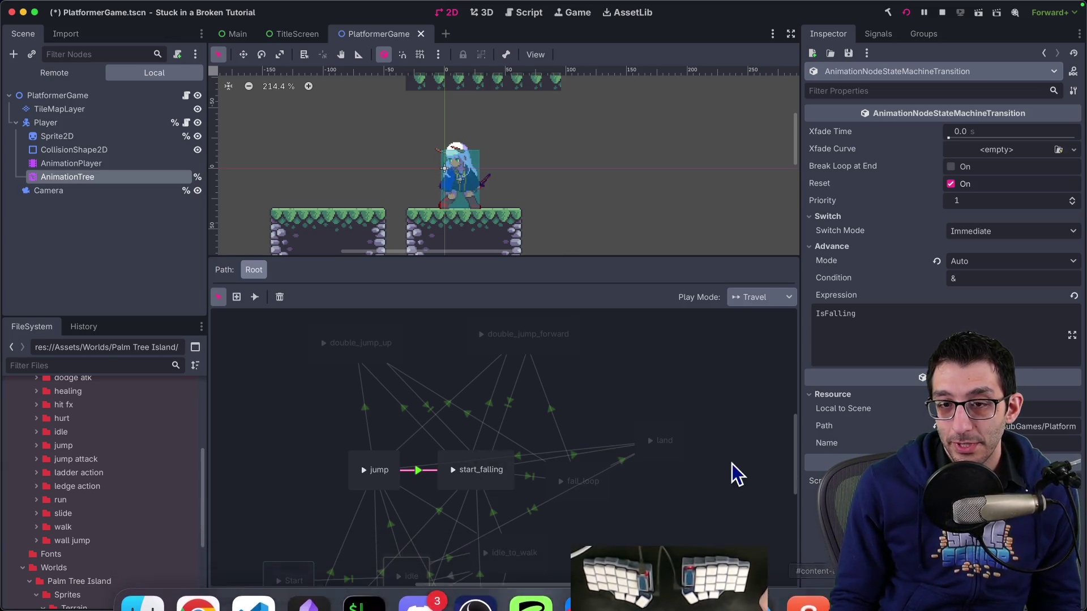
Play-test jumps and double jumps, including a forward double jump moving left, then close the game.
key(space)
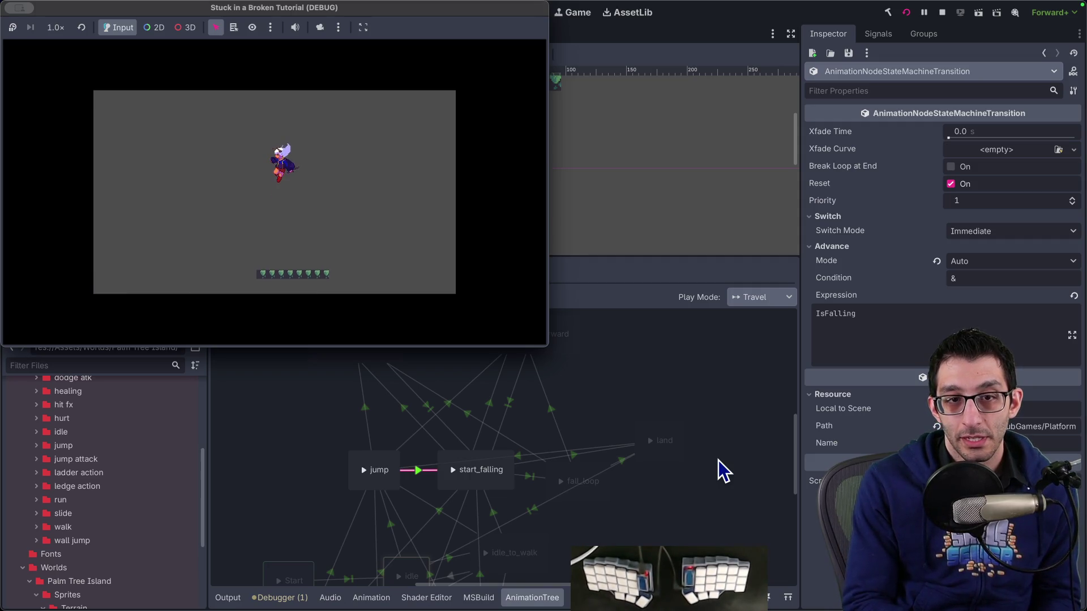
key(space)
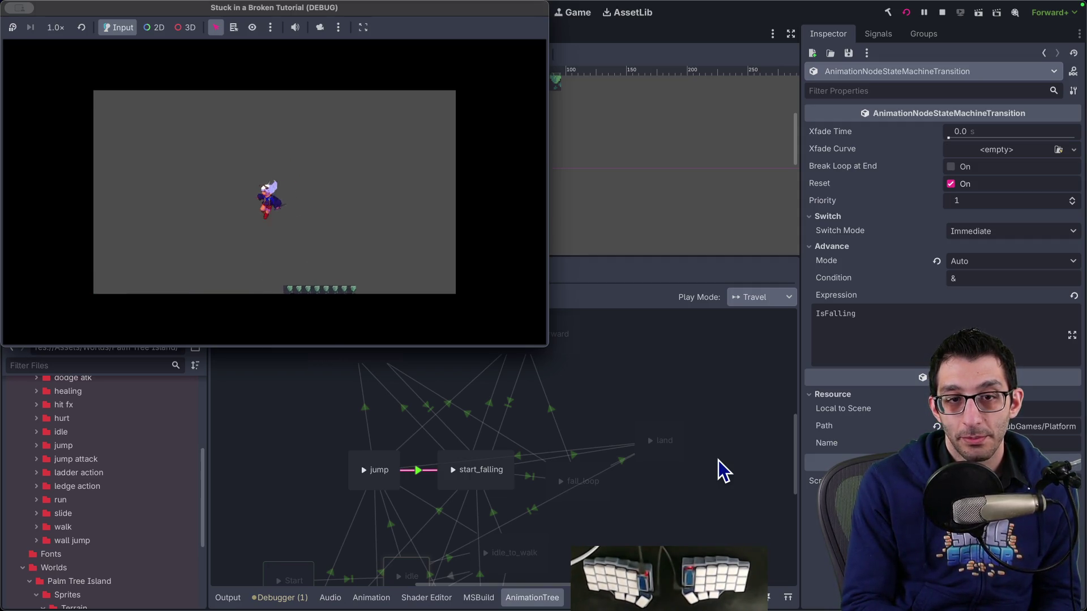
key(space)
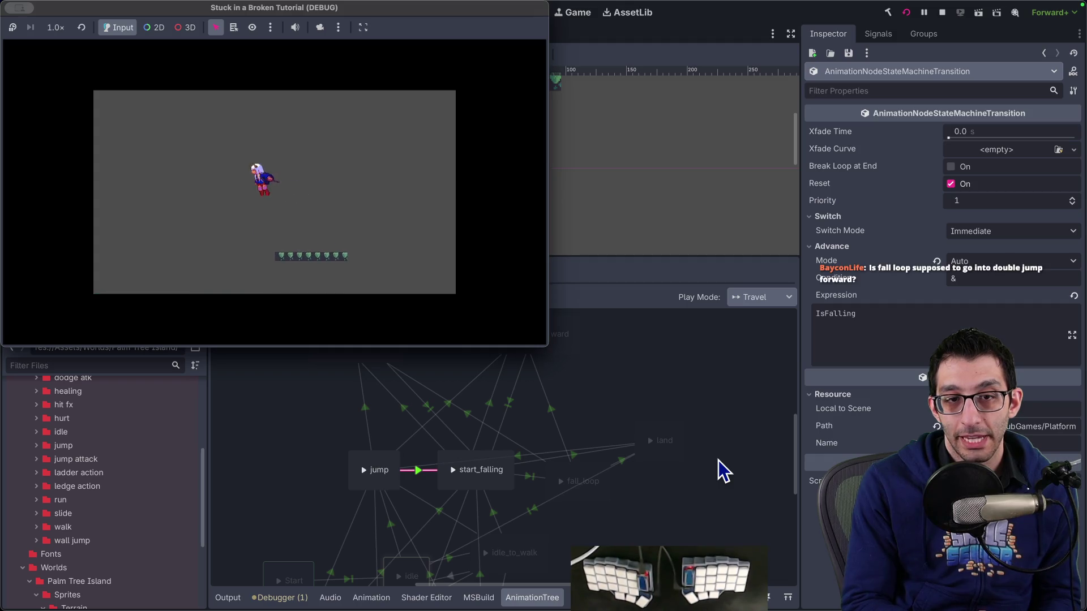
key(space)
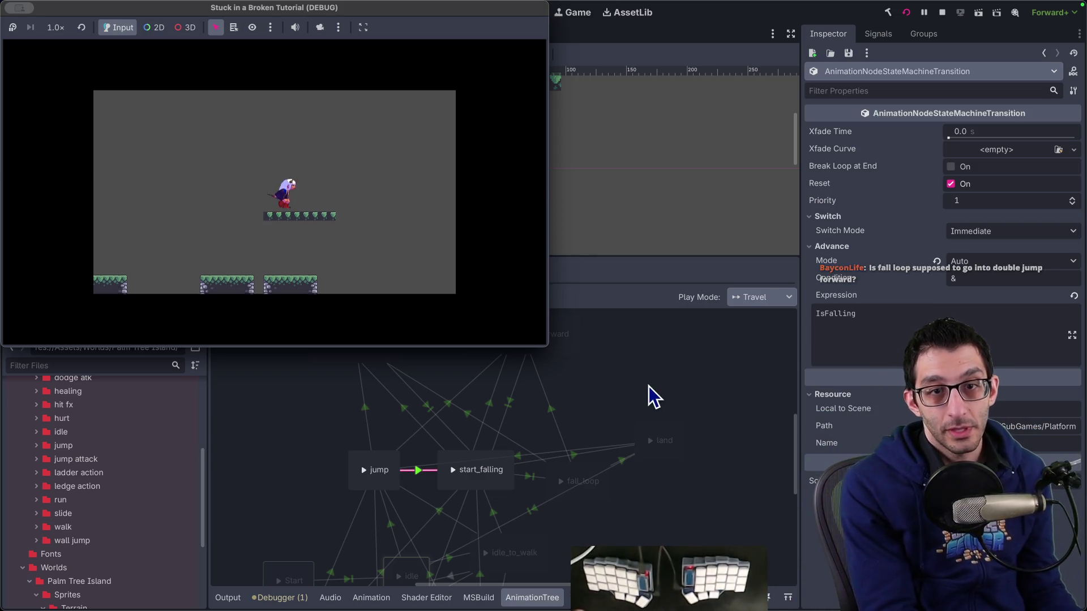
key(space)
key(Left)
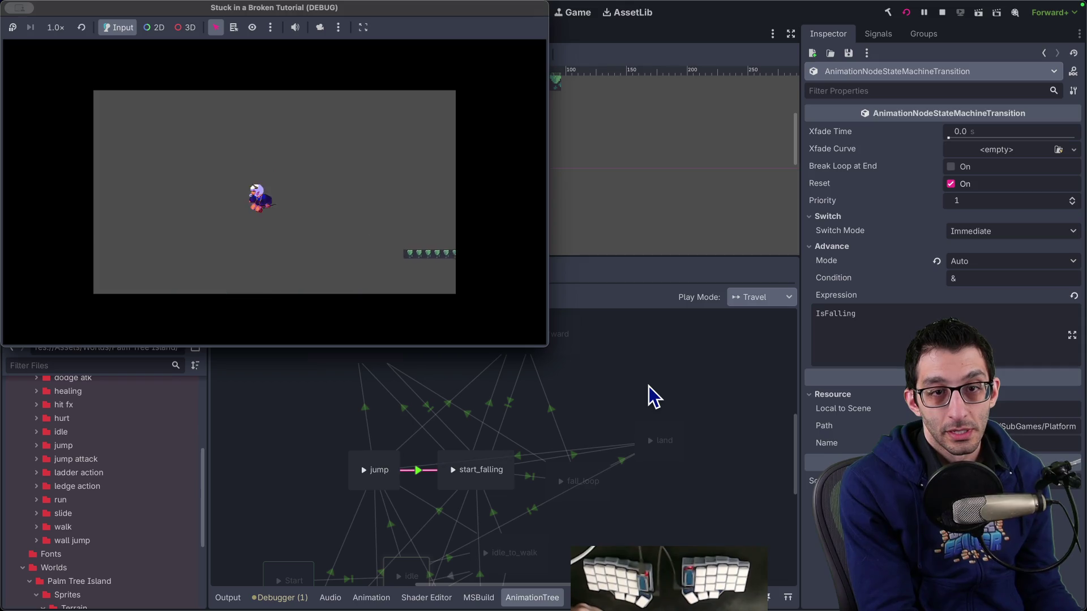
key(space)
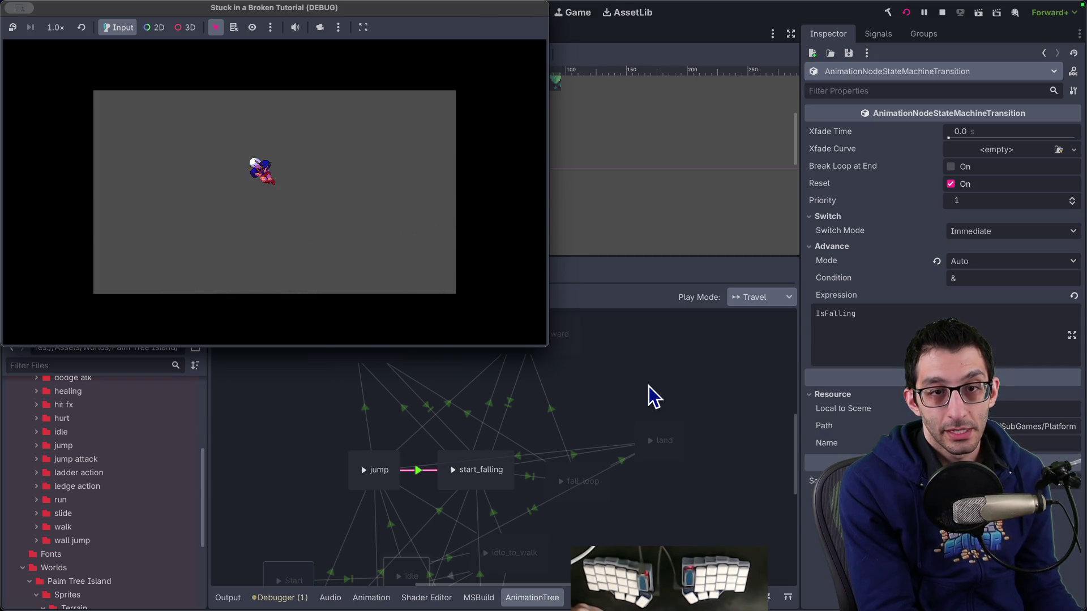
key(space)
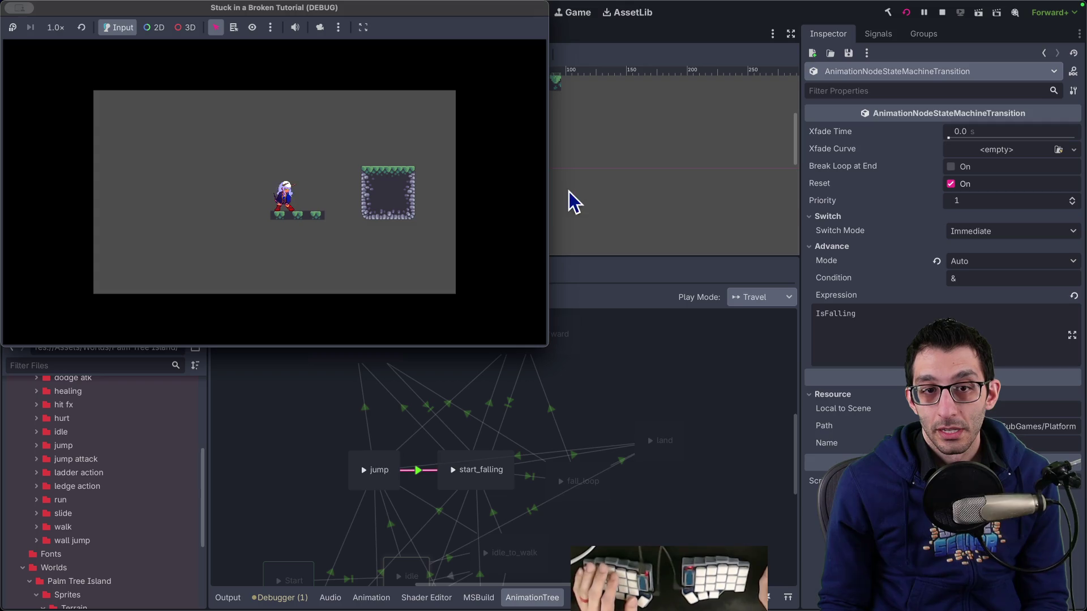
key(super+period)
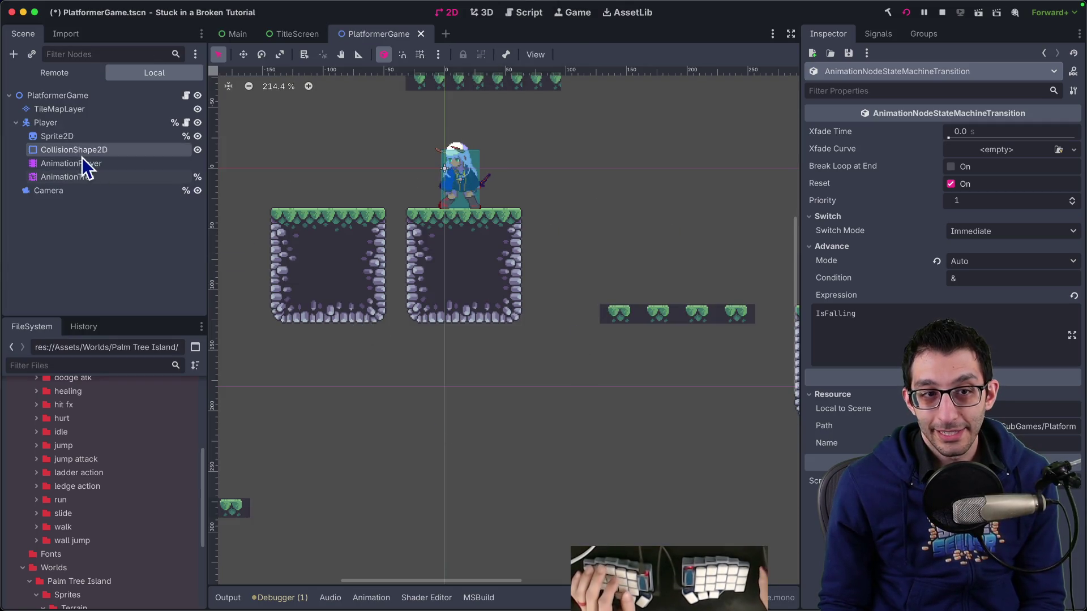
Assign the double_jump_up animation to the double_jump_up state in the AnimationTree.
click(83, 152)
click(83, 177)
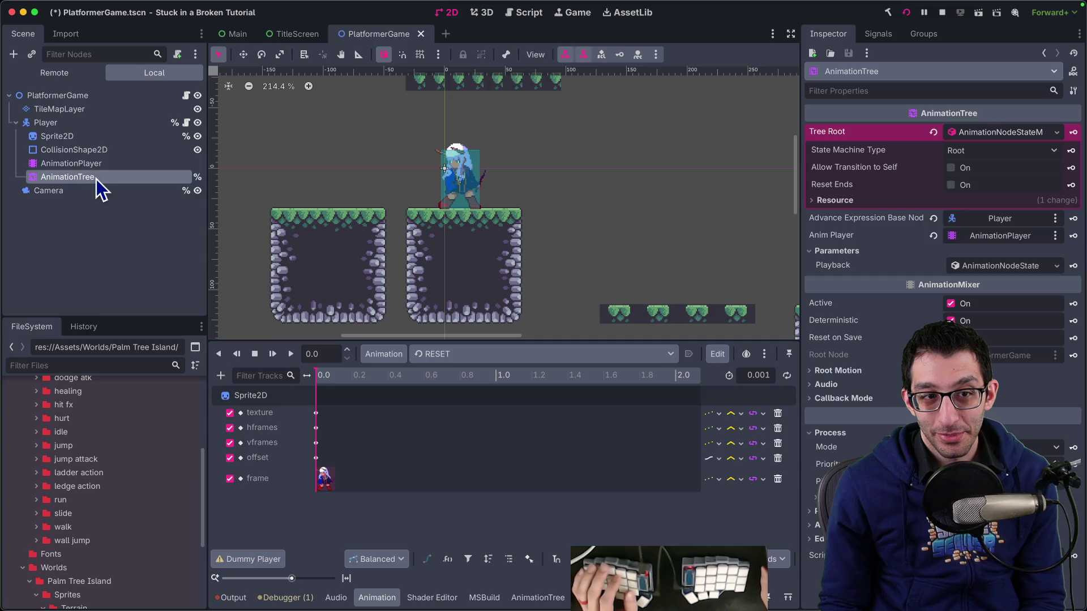
click(522, 599)
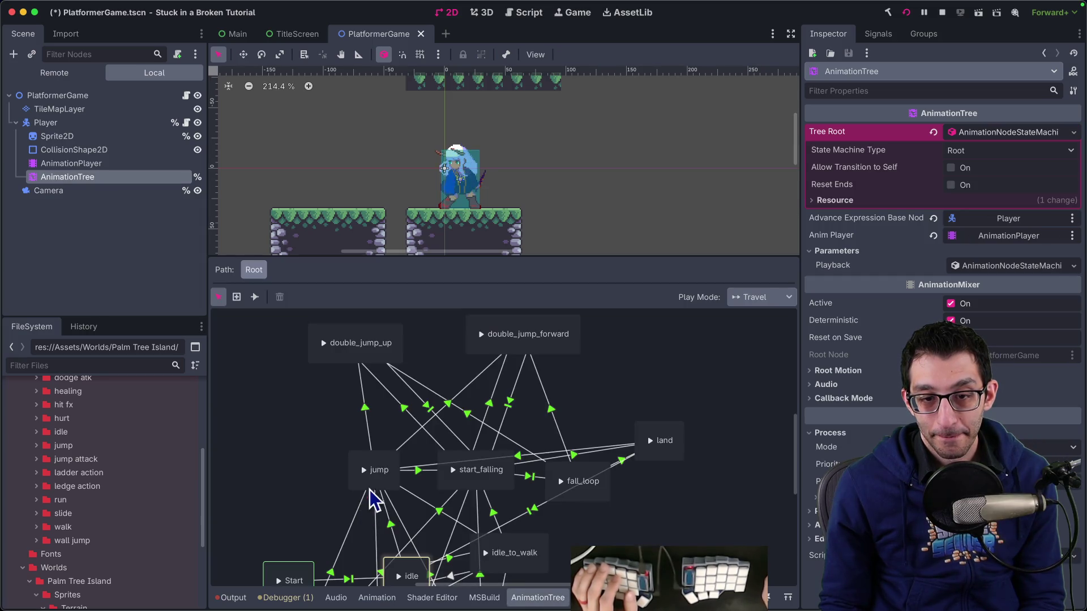
click(360, 362)
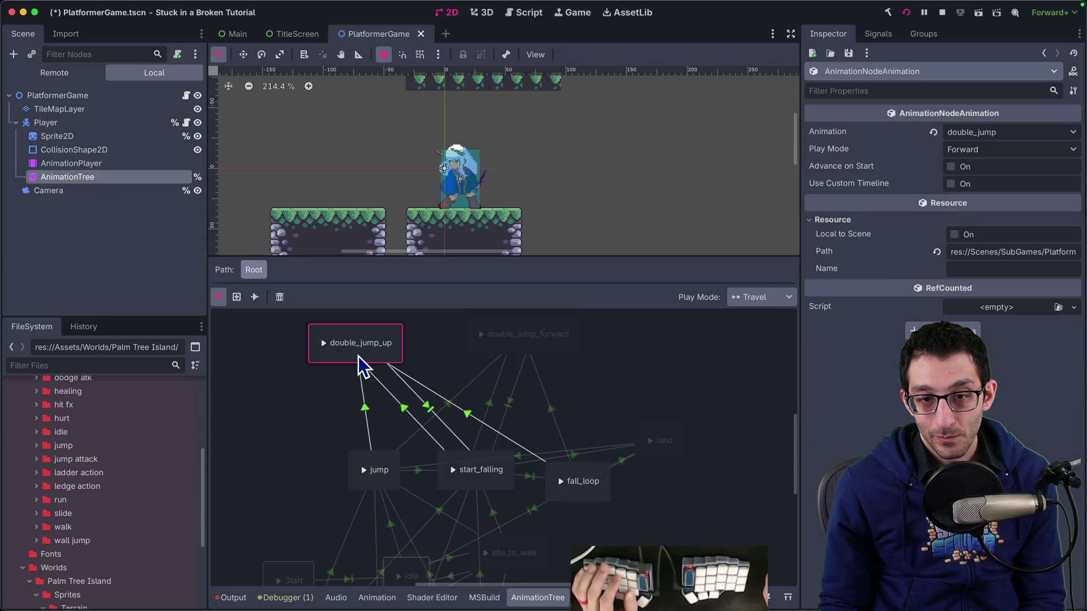
click(1005, 252)
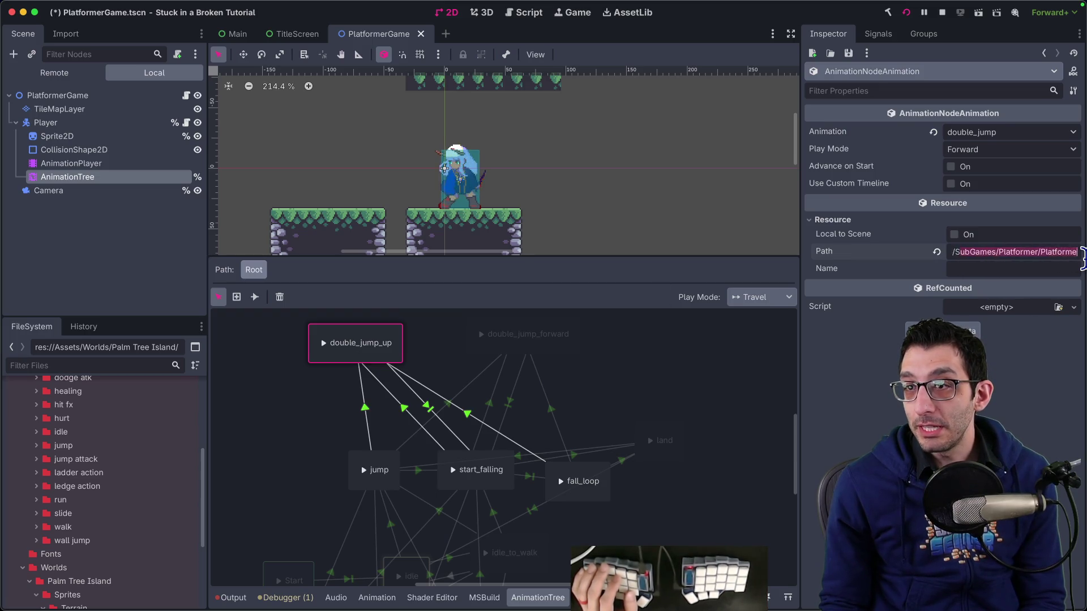
click(1000, 133)
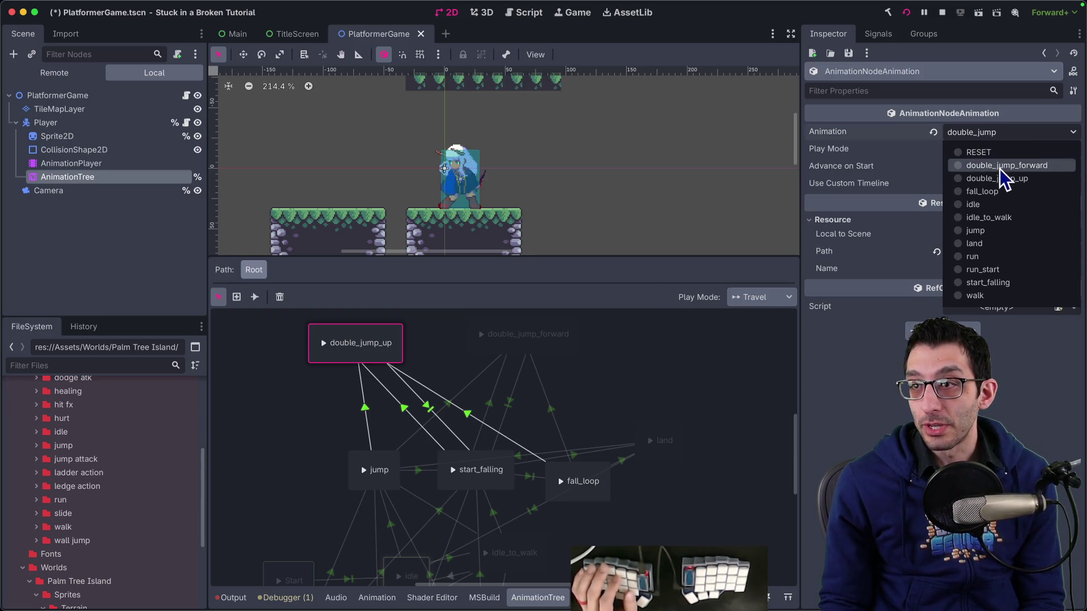
click(991, 178)
Save the scene and run the game to test it.
key(ctrl+s)
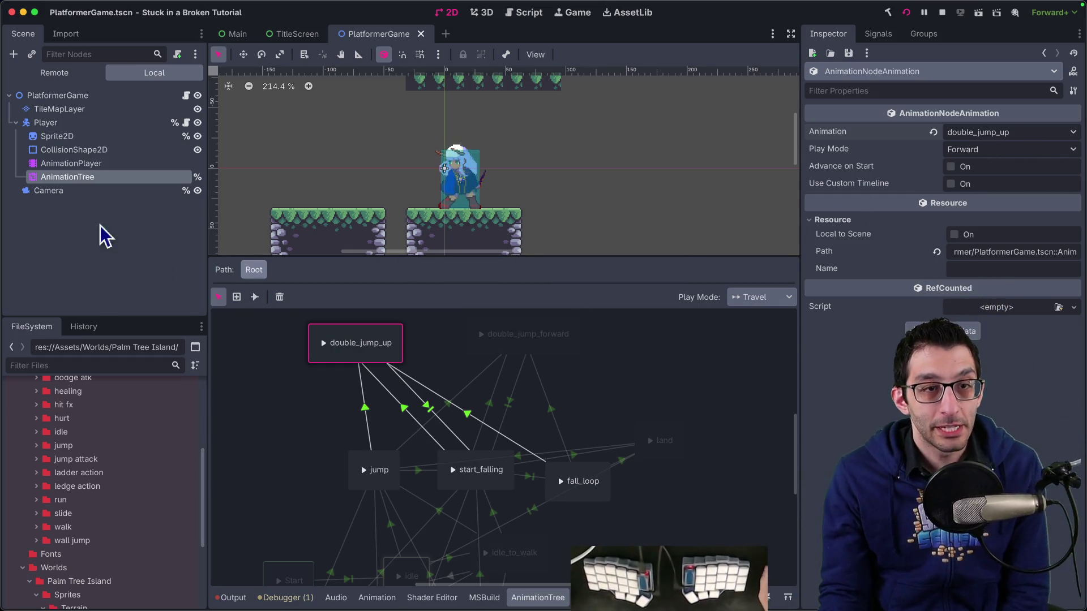
click(85, 164)
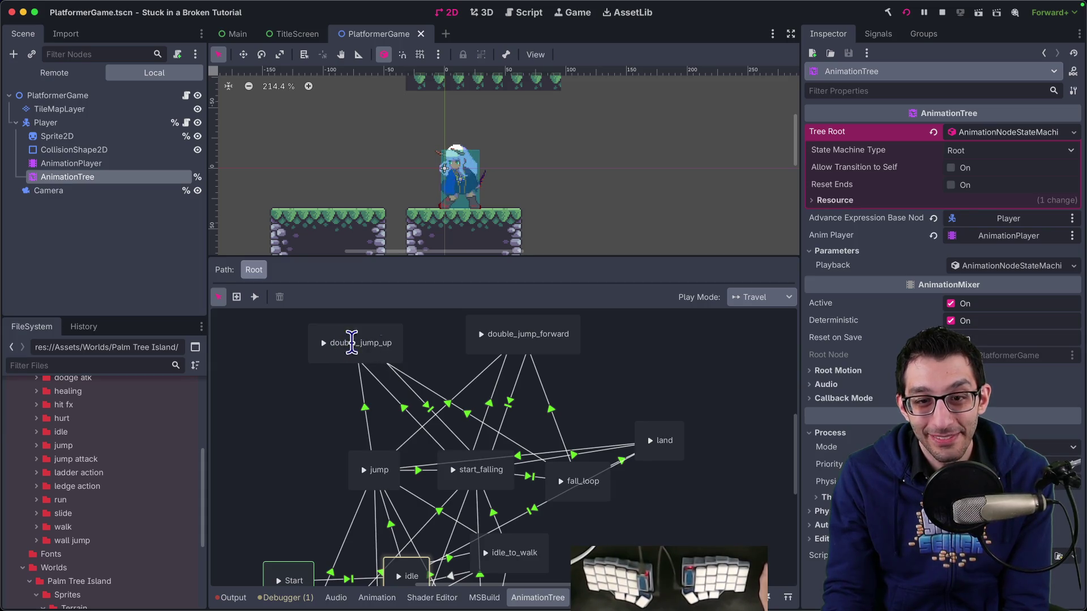
click(907, 14)
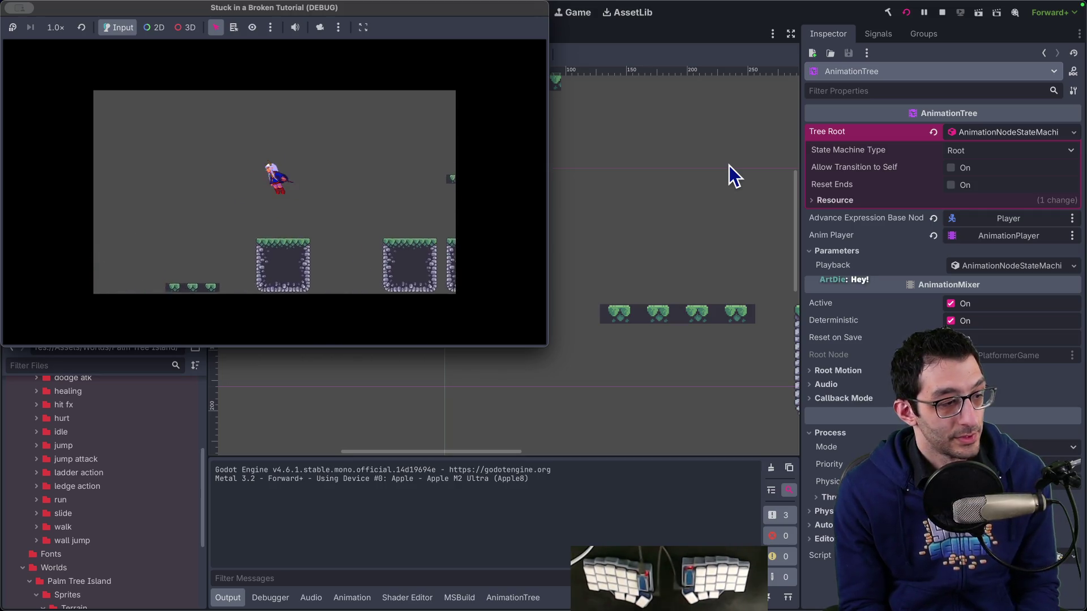
Copy the looped-transitions warning text from the code editor and switch to the TODO document.
key(super+Tab)
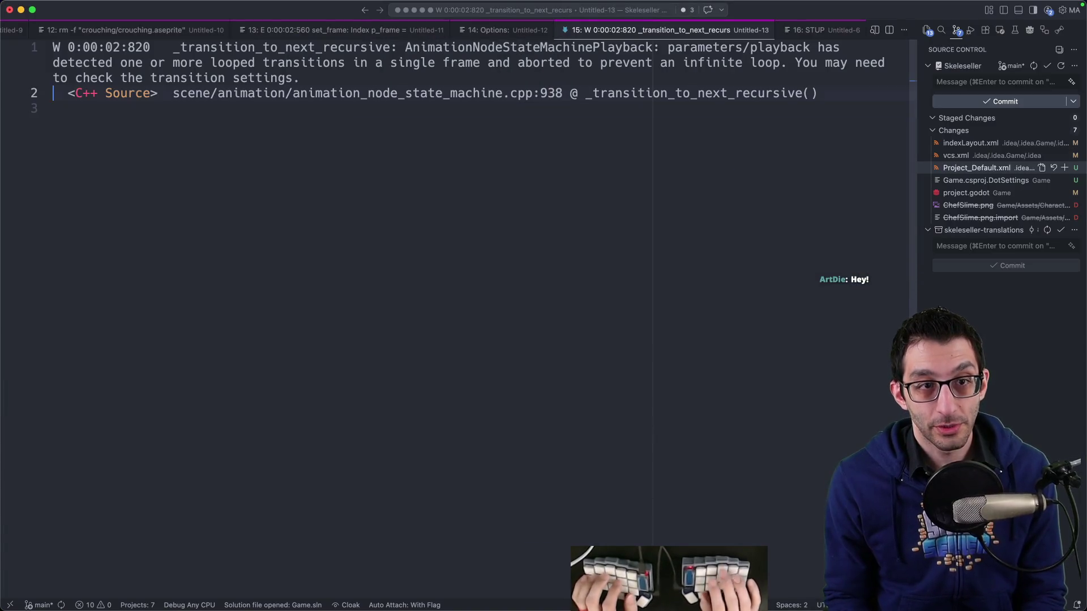
key(shift+Up)
key(shift+Up)
key(shift+Up)
key(super+Tab)
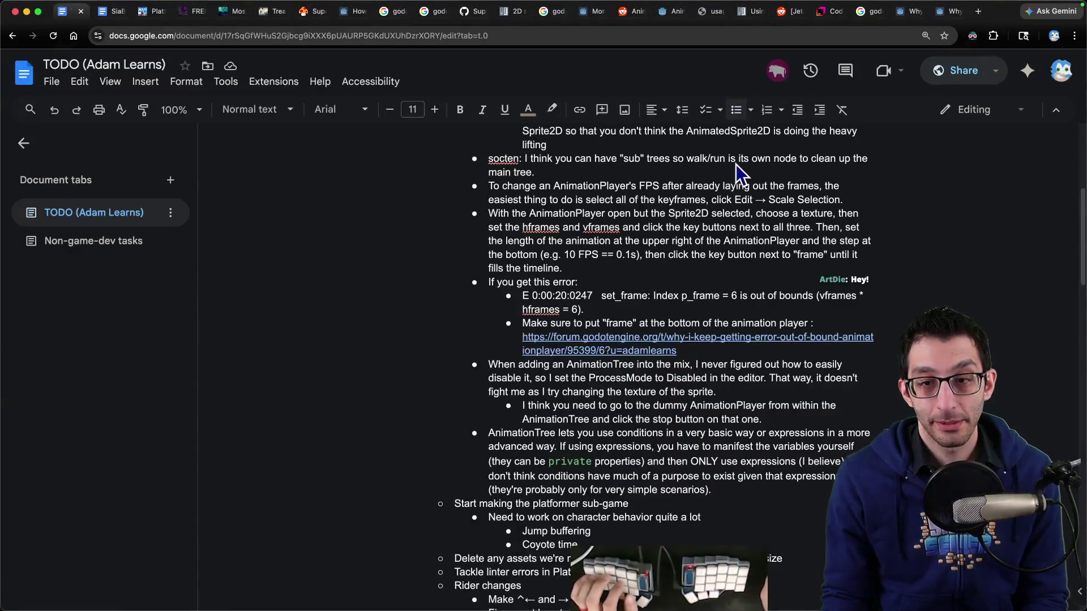
Add a 'When this happens:' bullet with the pasted warning nested beneath it.
key(Return)
key(shift+Tab)
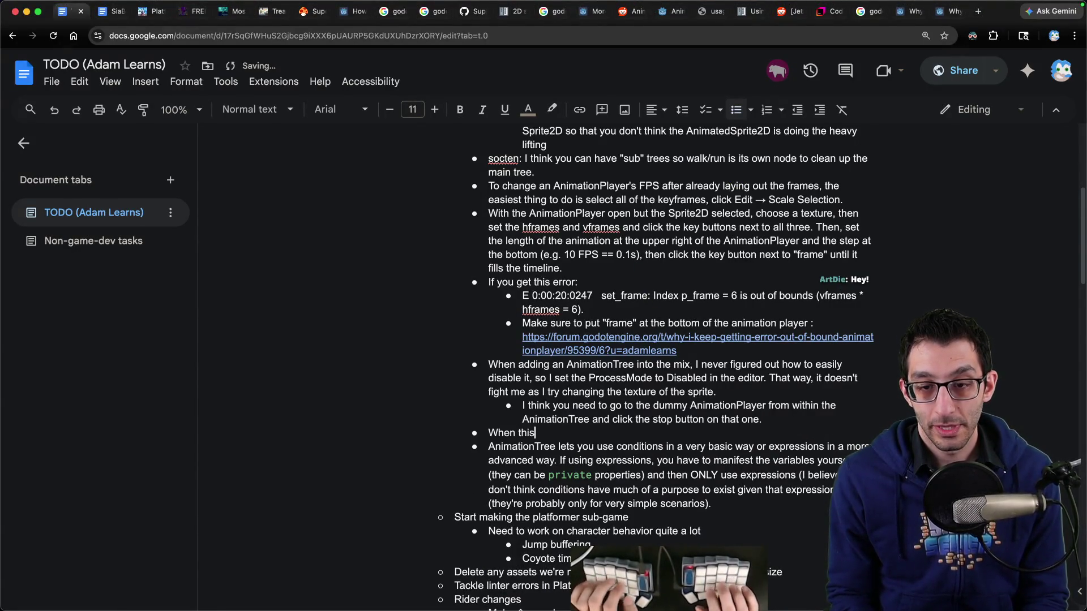
key(Return)
key(Tab)
key(super+v)
Add a sub-bullet explaining the warning probably means an incorrectly named state.
key(Return)
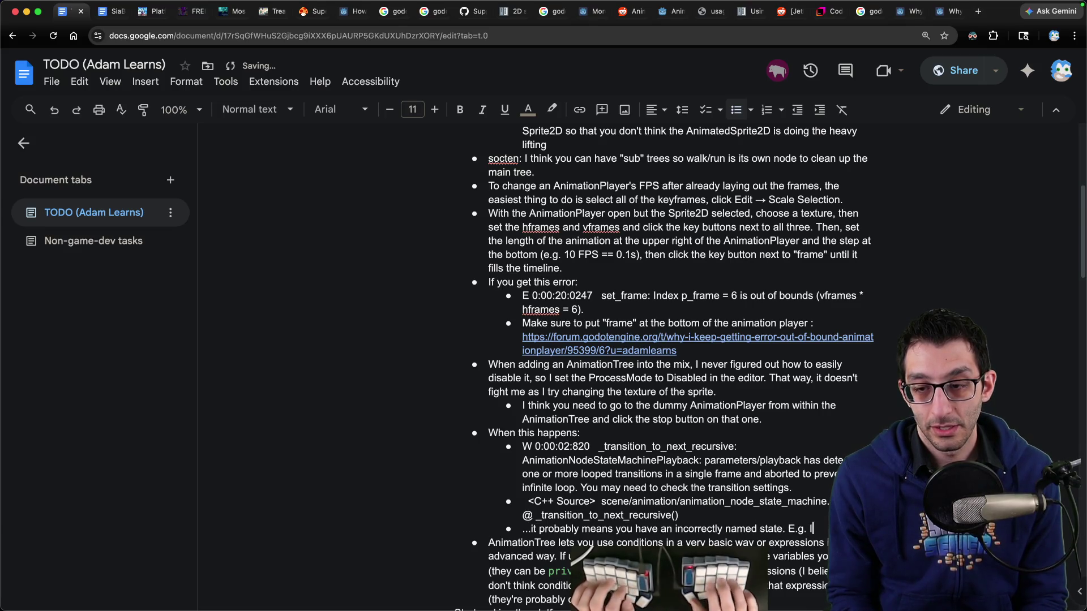
text(DoubleJump" to "DoubleJumpUp", but the AnimationTree)
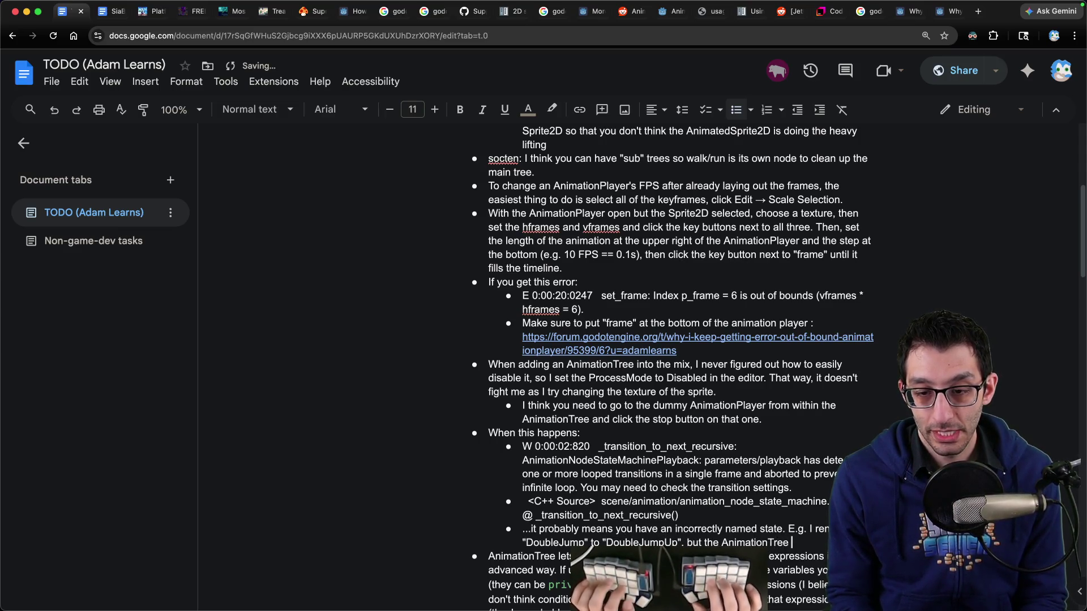
text(name)
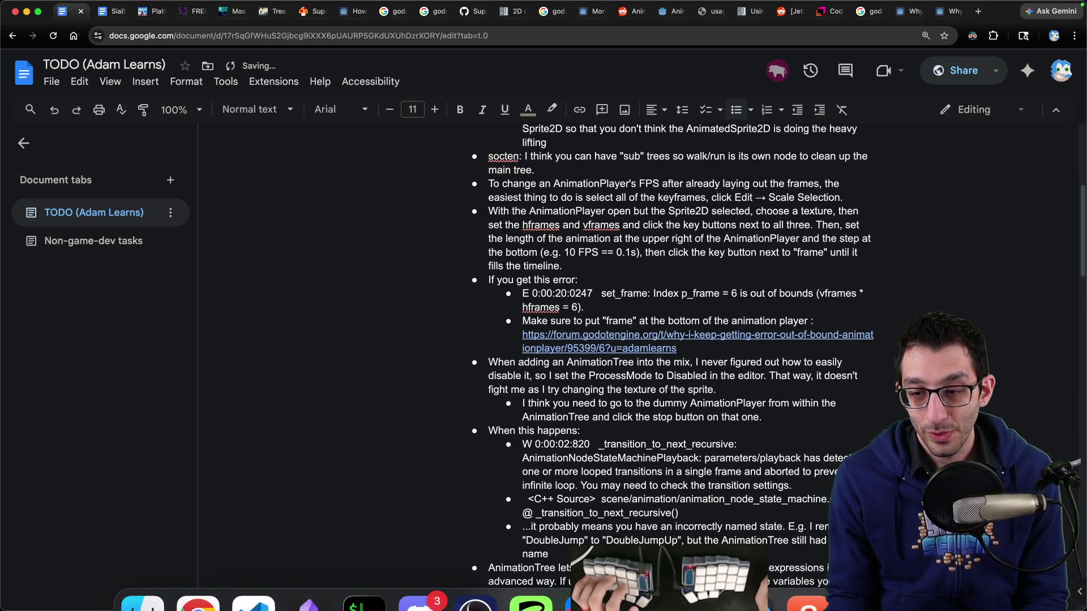
click(422, 575)
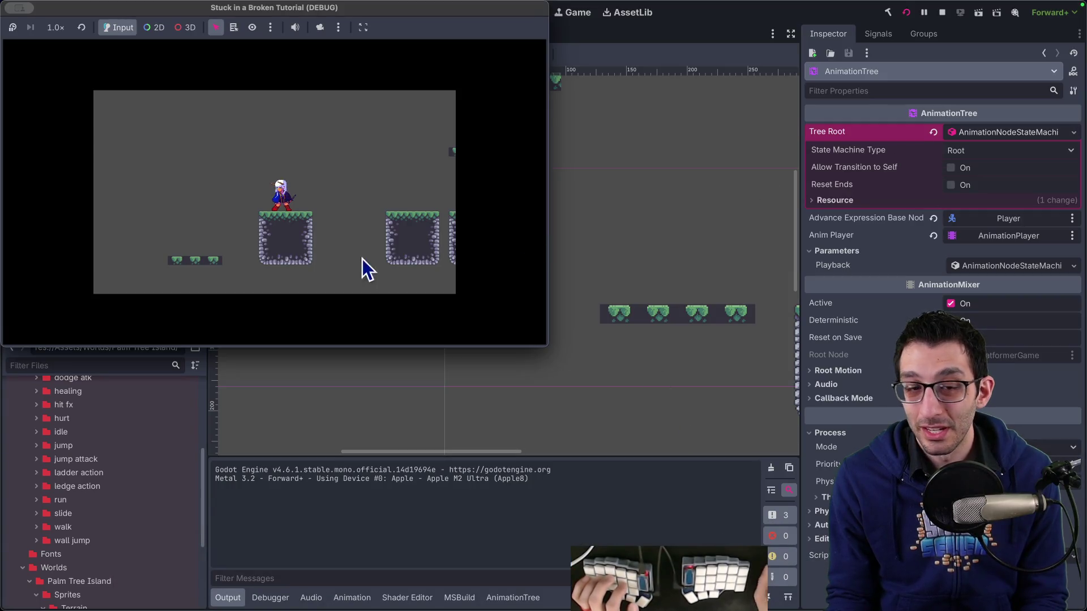
Inspect the double_jump_up state's name and its Animation property in the AnimationTree graph.
click(326, 542)
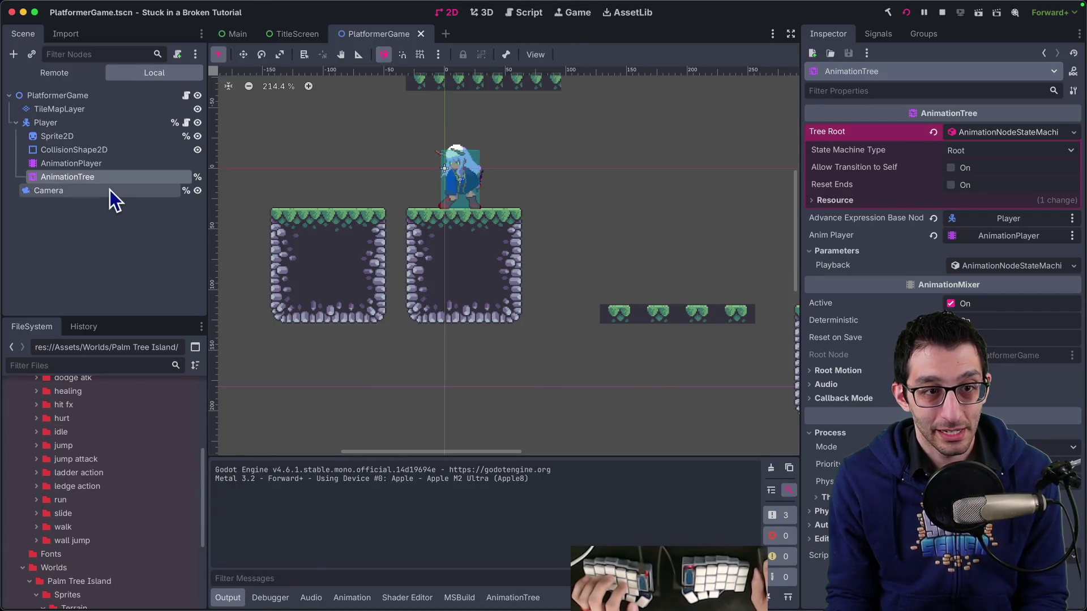
click(105, 175)
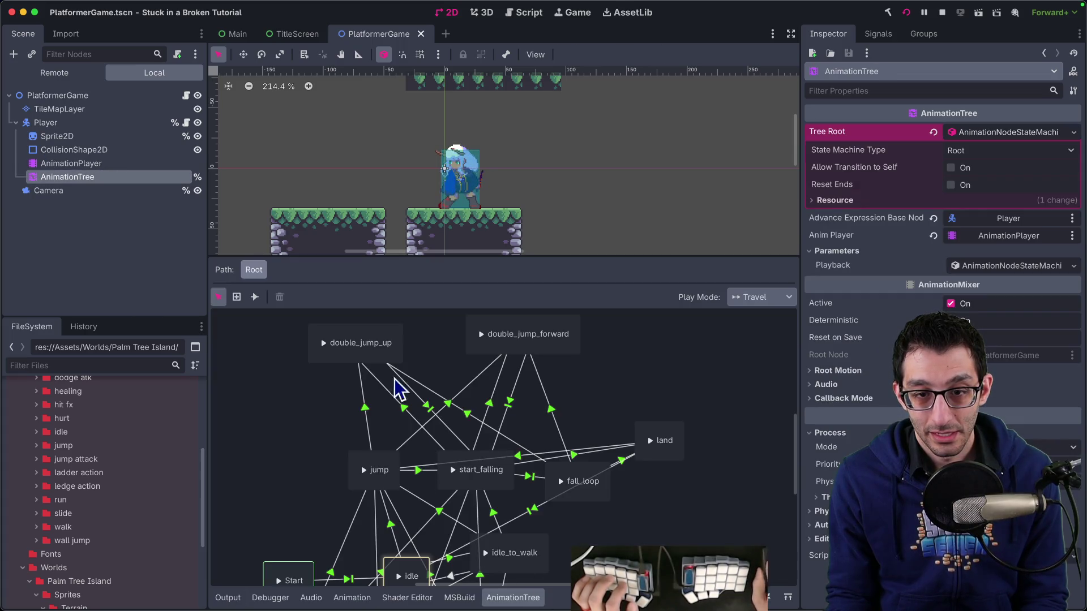
double_click(360, 344)
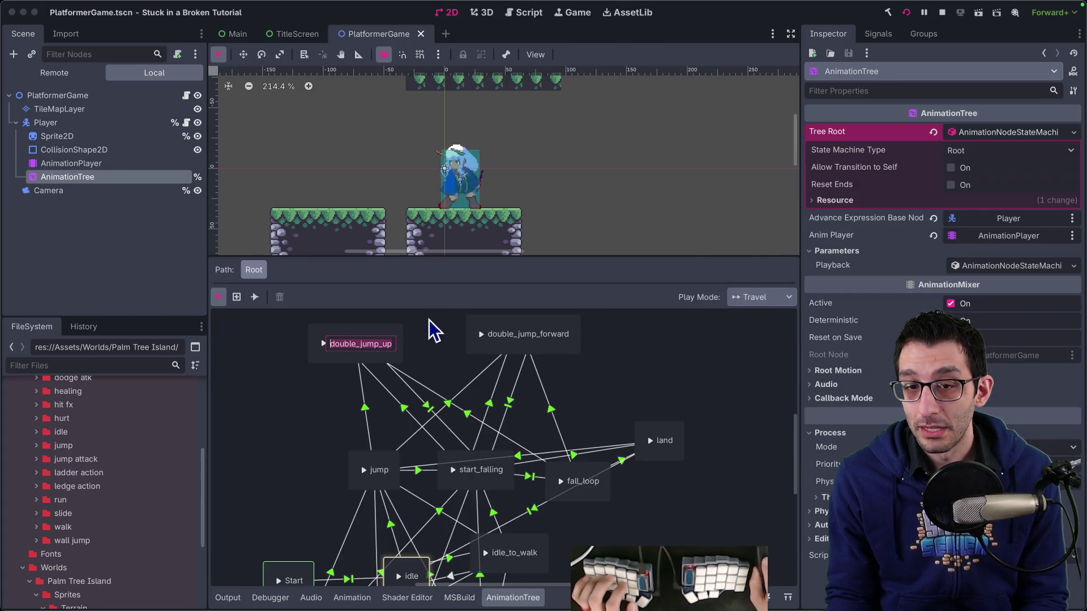
click(384, 357)
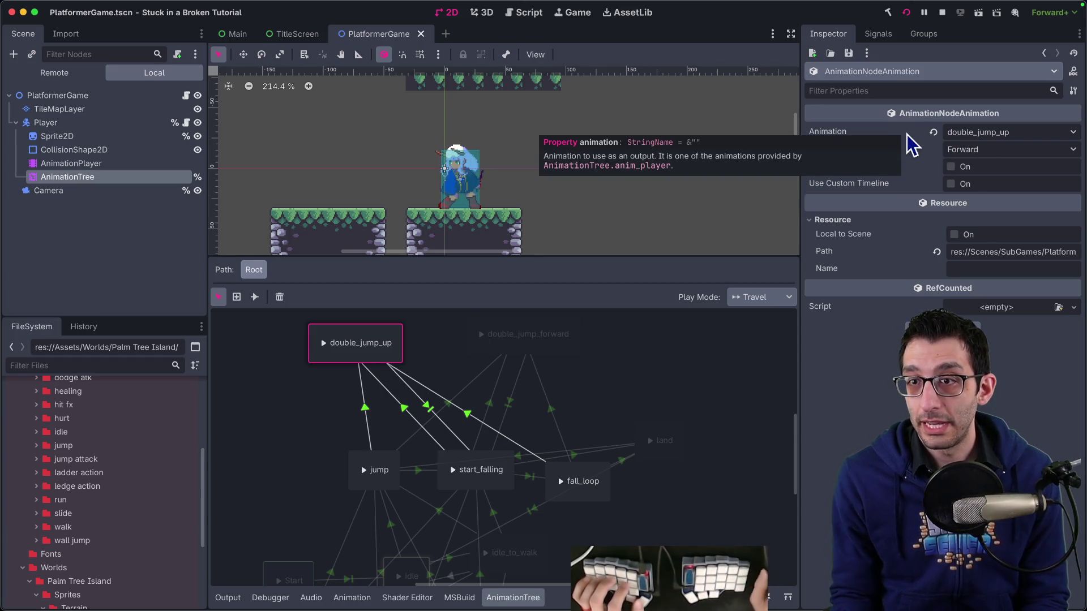
right_click(858, 136)
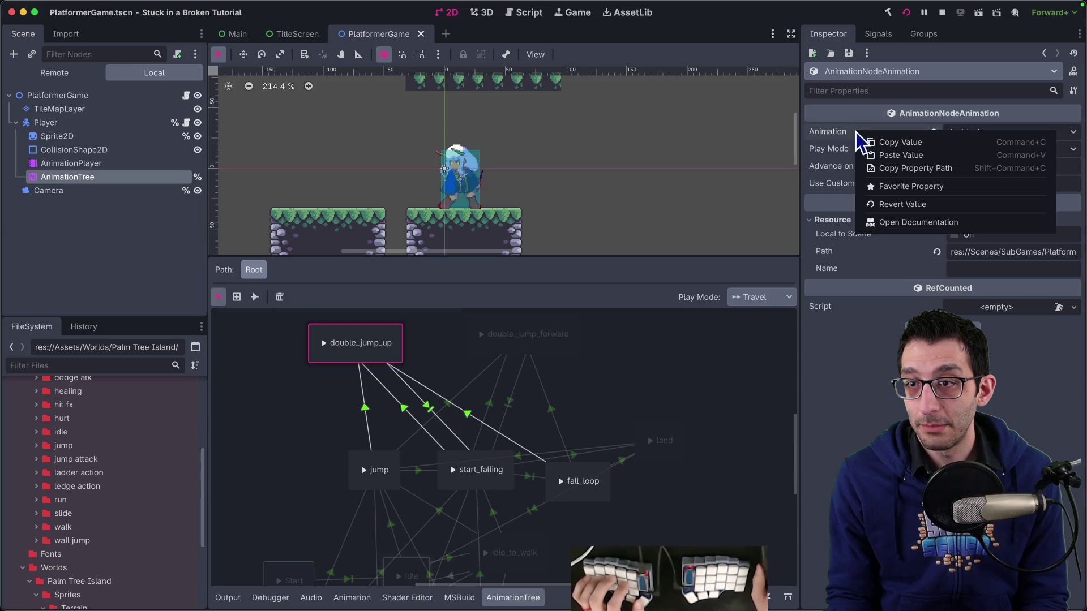
click(906, 174)
key(super+Tab)
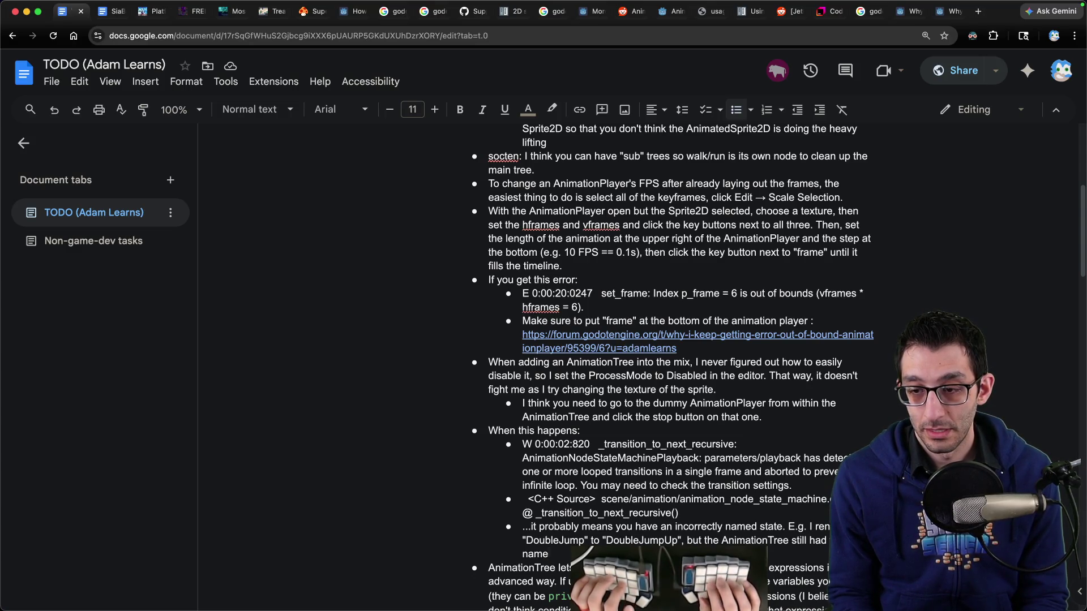
Complete the note explaining the AnimationTree still had the old state name.
key(super+v)
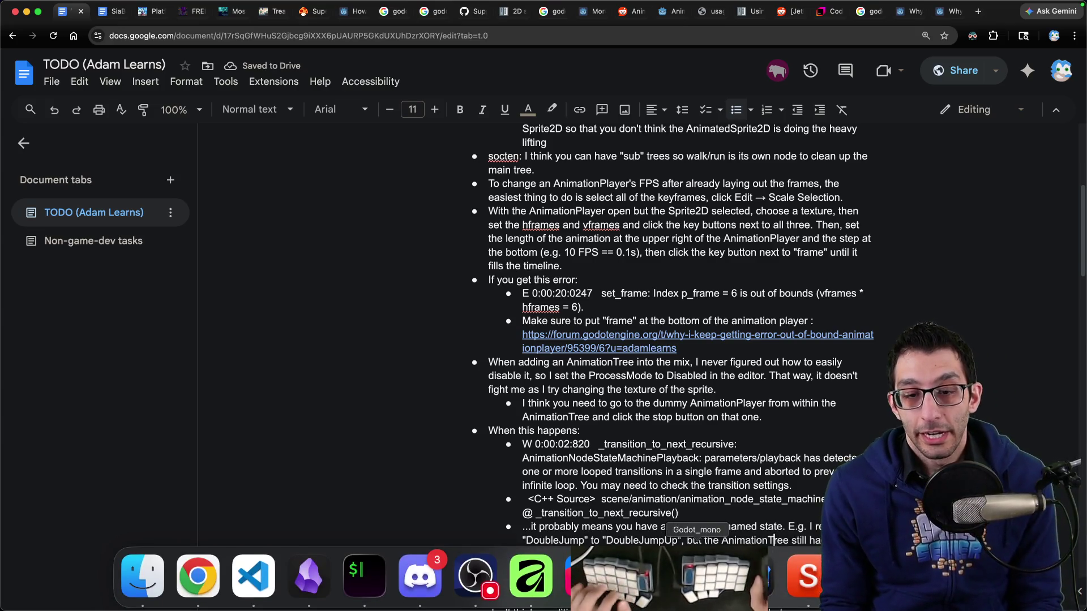
Debug-run the game and test running left and right plus several double jumps.
key(super+Tab)
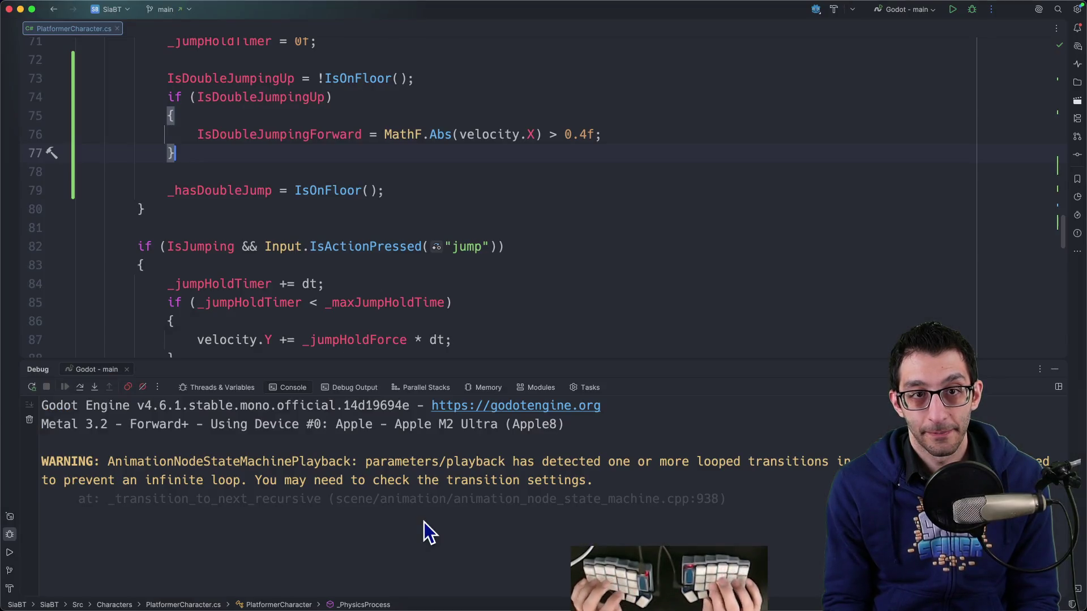
key(ctrl+d)
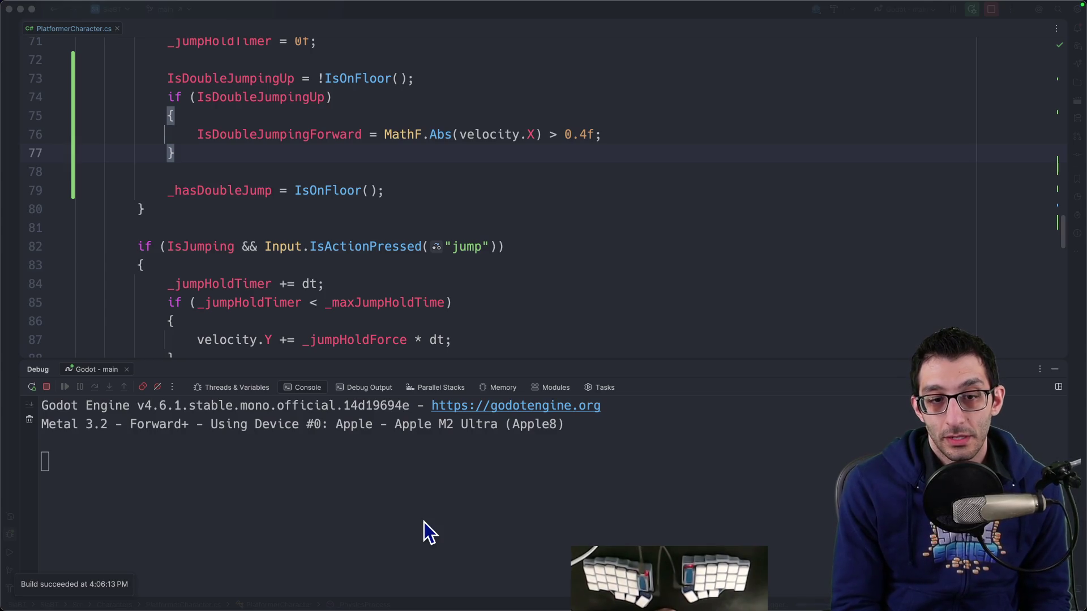
key(Left)
key(Right)
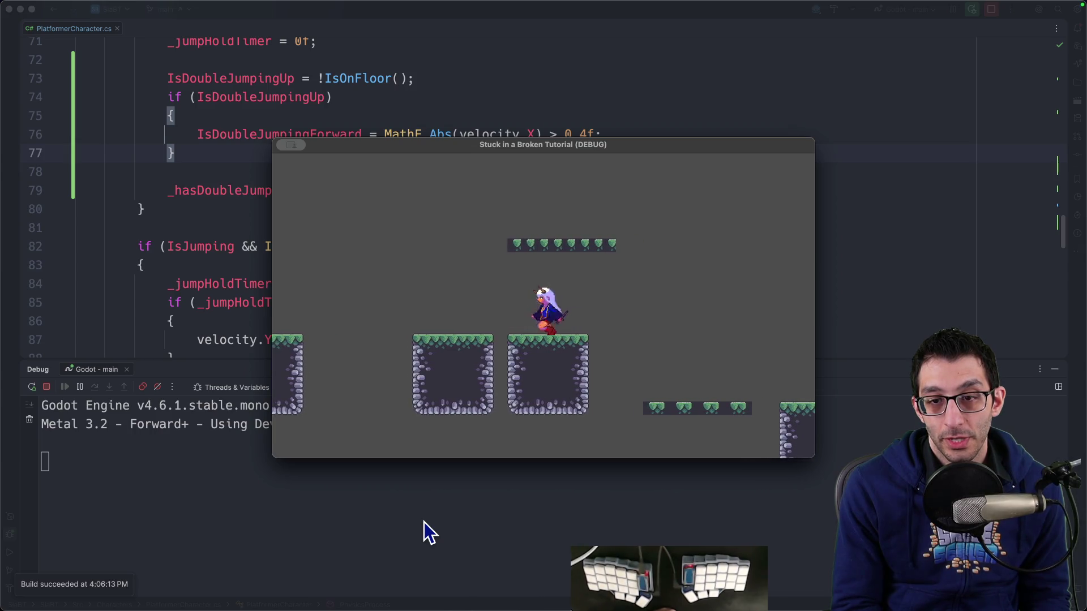
key(Left)
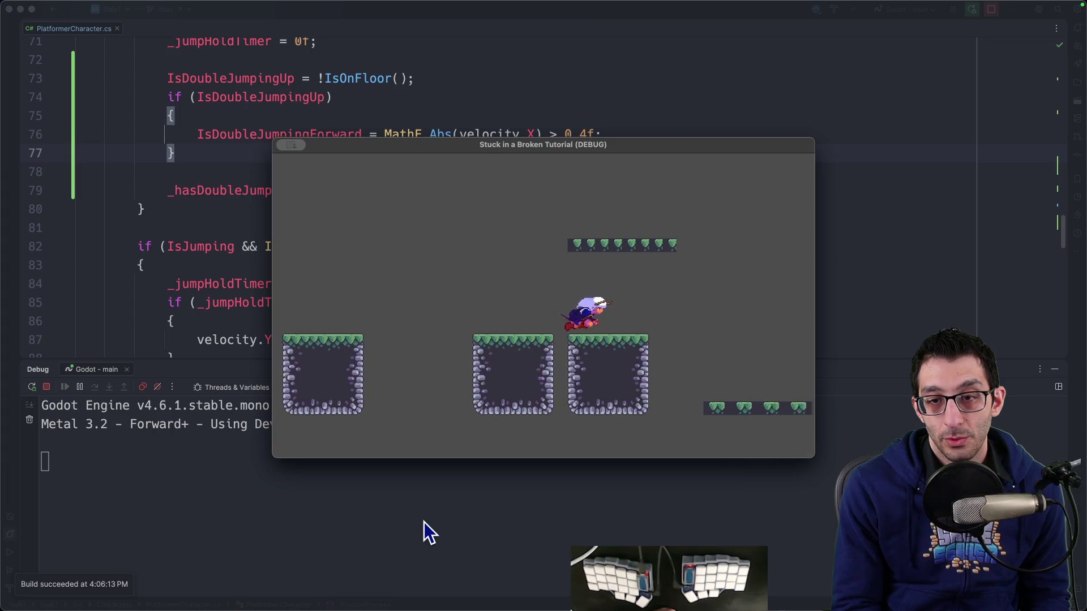
key(space)
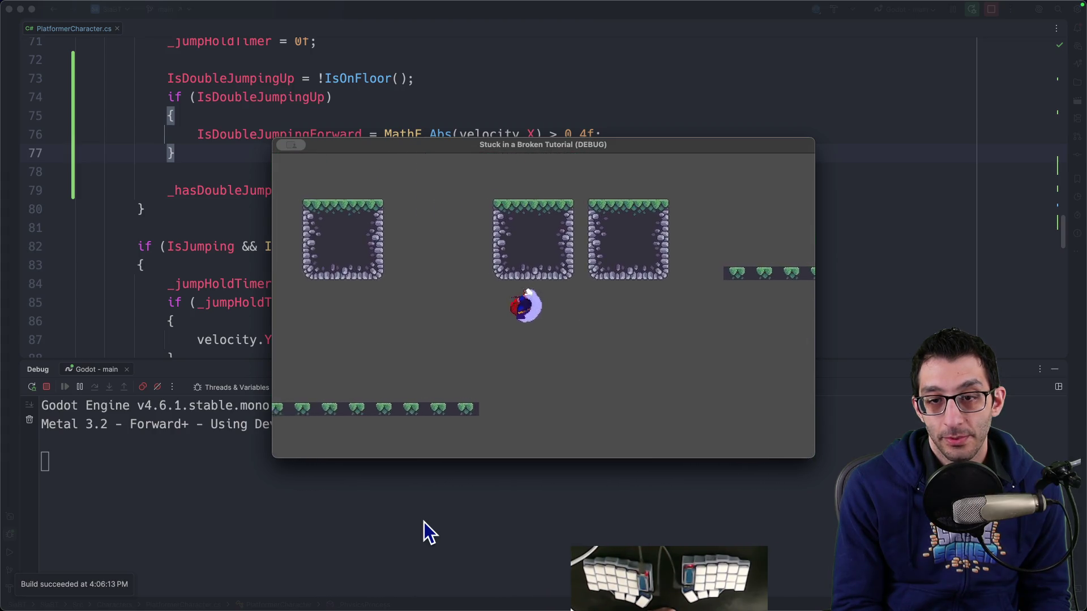
key(space)
key(space)
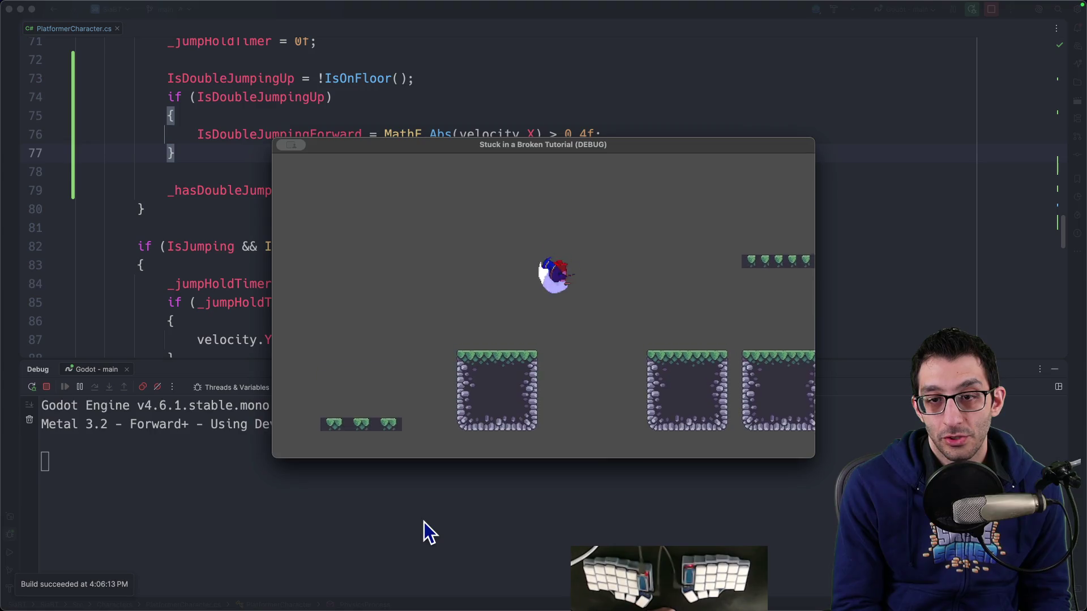
key(space)
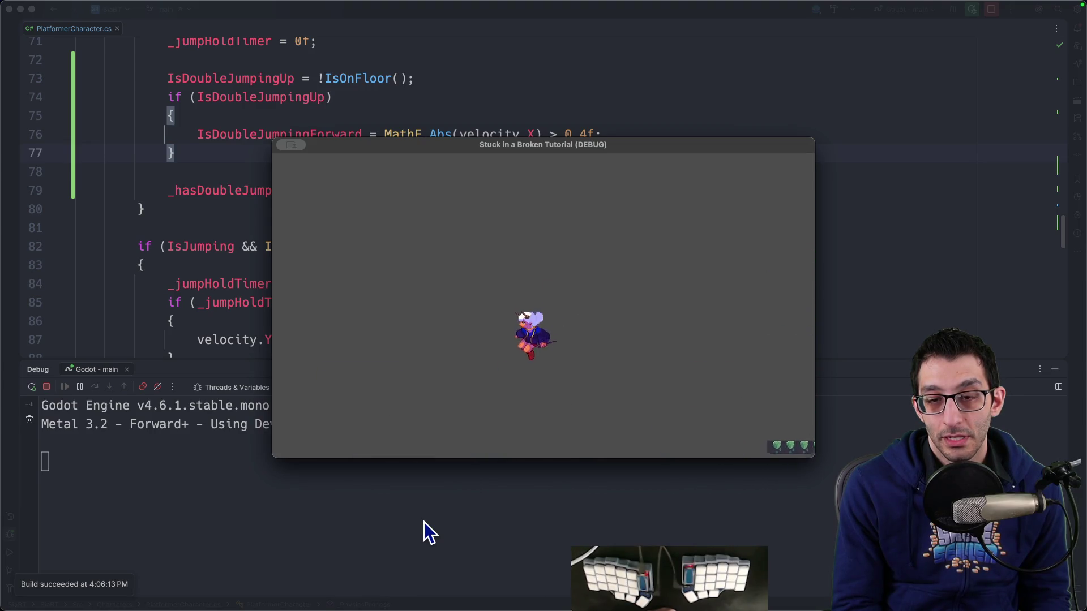
Test more double jumps rising to the right, then stop the game and return to the code.
key(space)
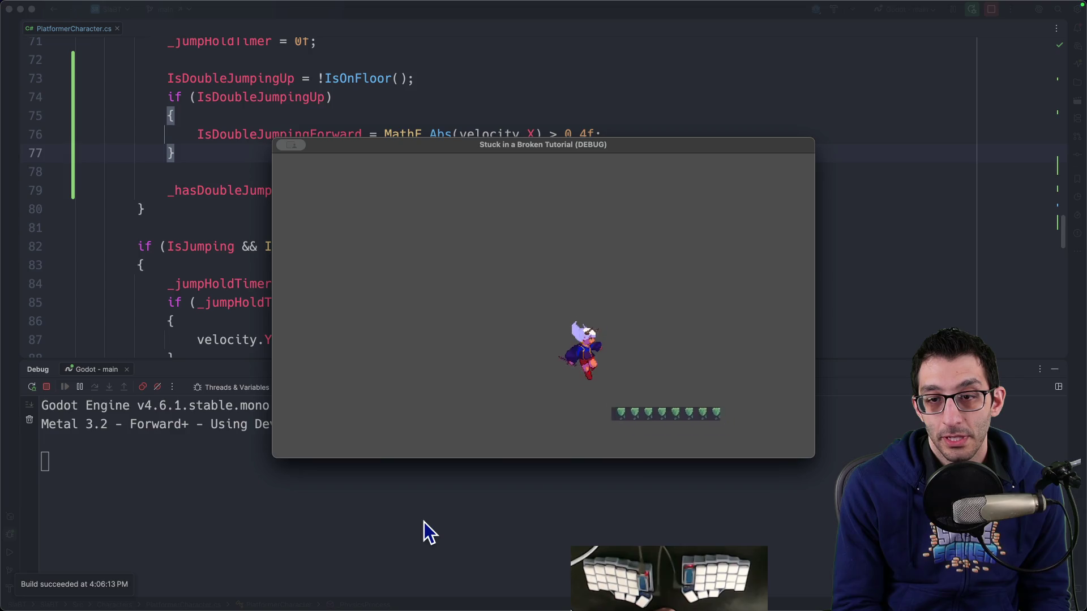
key(space)
key(space)
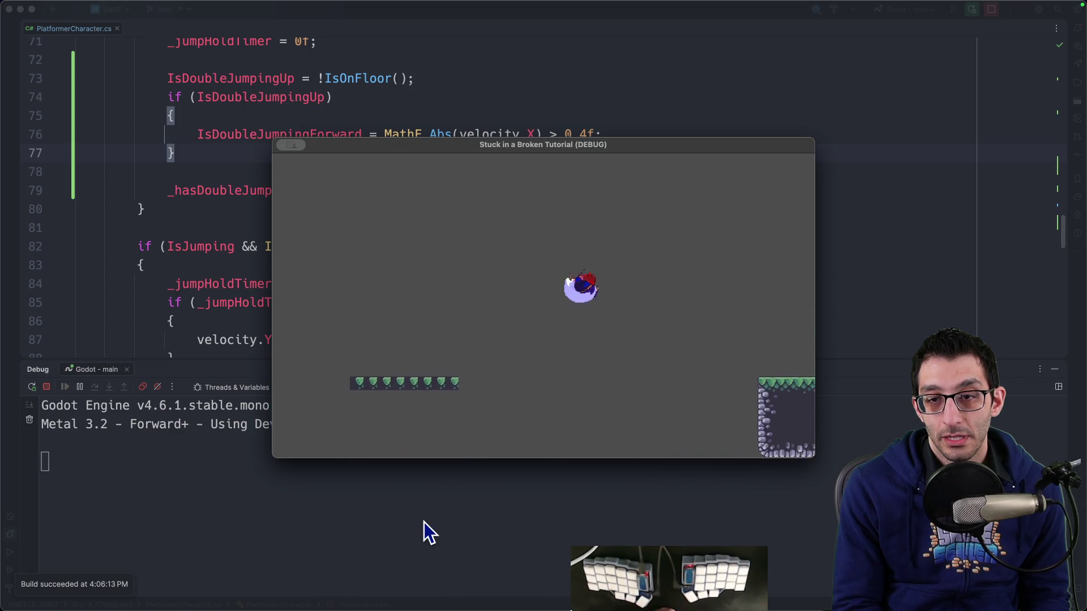
key(space)
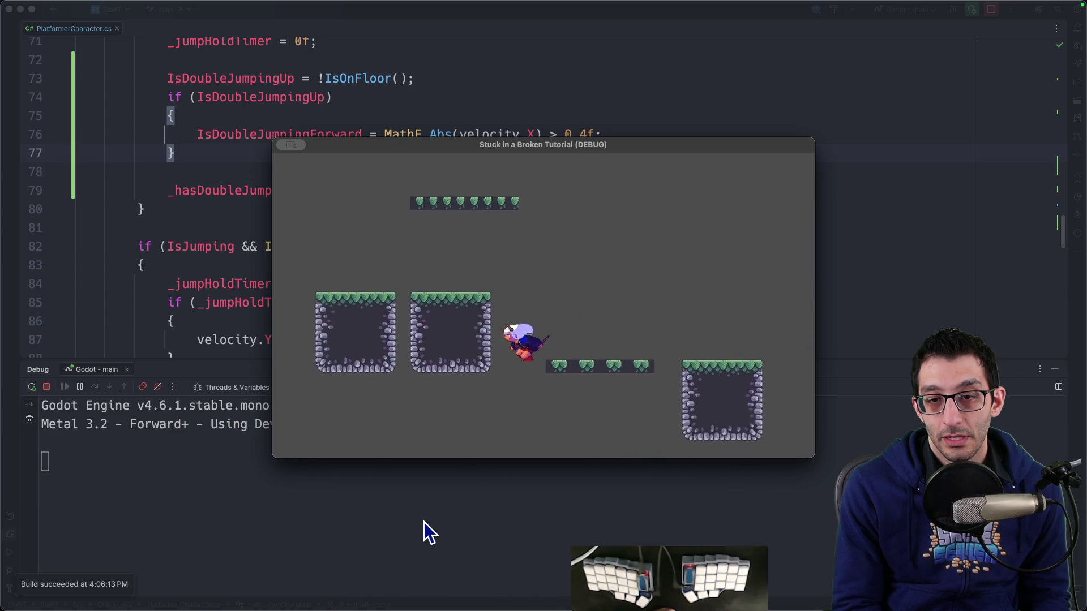
key(space)
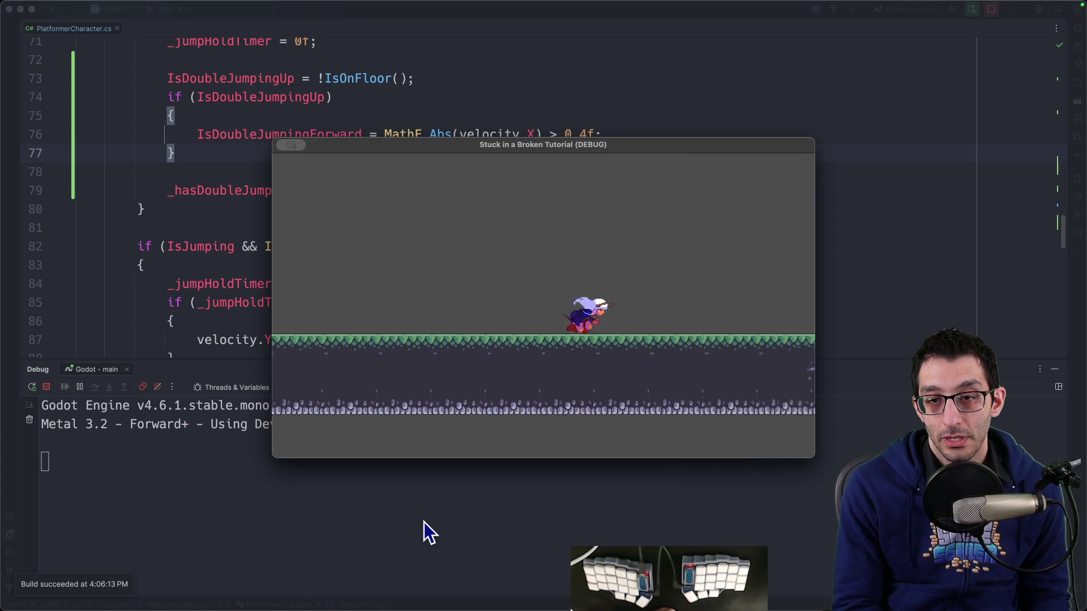
key(space)
key(space)
key(space)
key(space)
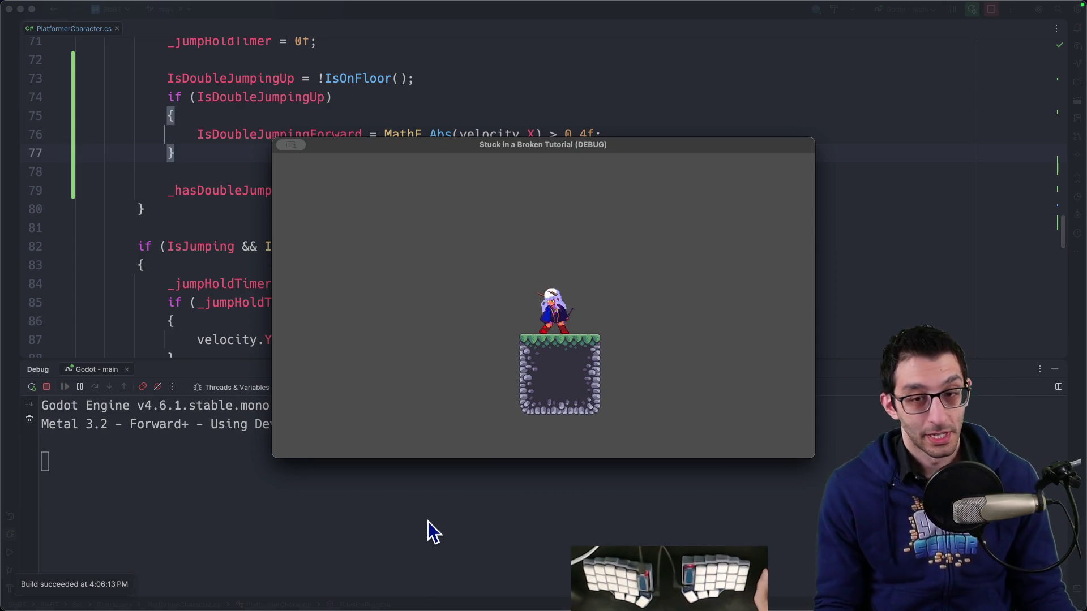
key(super+q)
click(567, 287)
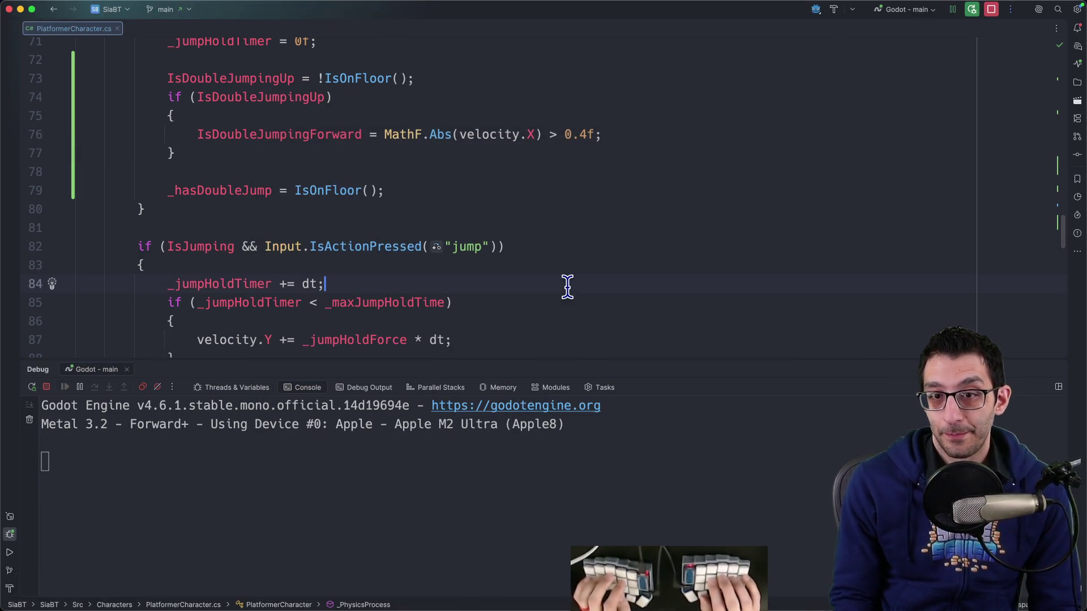
Review the PlatformerCharacter.cs and PlatformerGame.tscn diffs and include both files in the commit.
key(super+0)
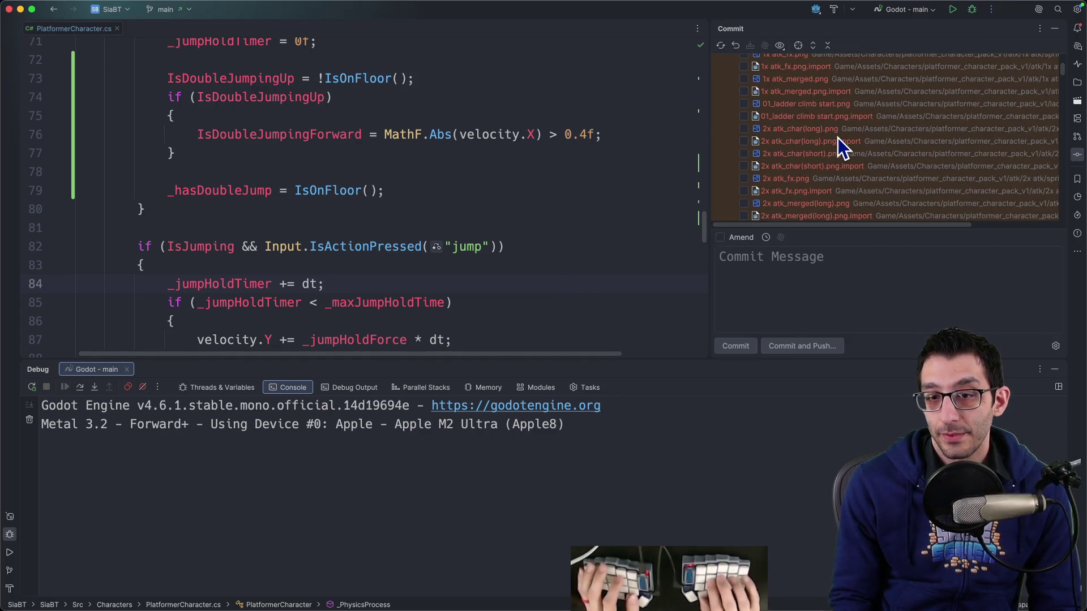
key(super+5)
scroll(831, 144, up, 5)
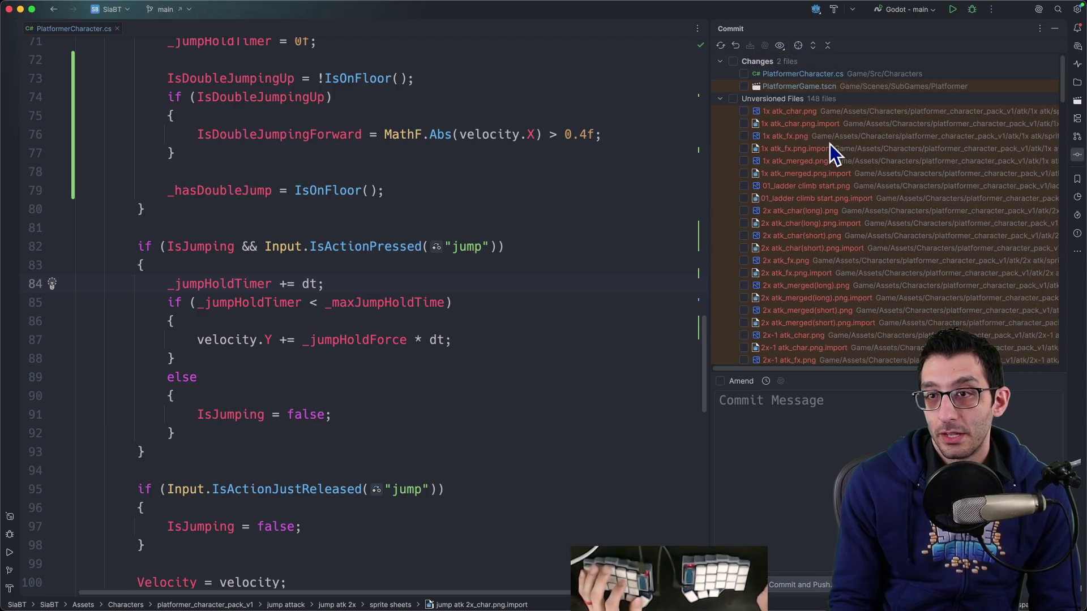
double_click(824, 76)
scroll(638, 164, down, 15)
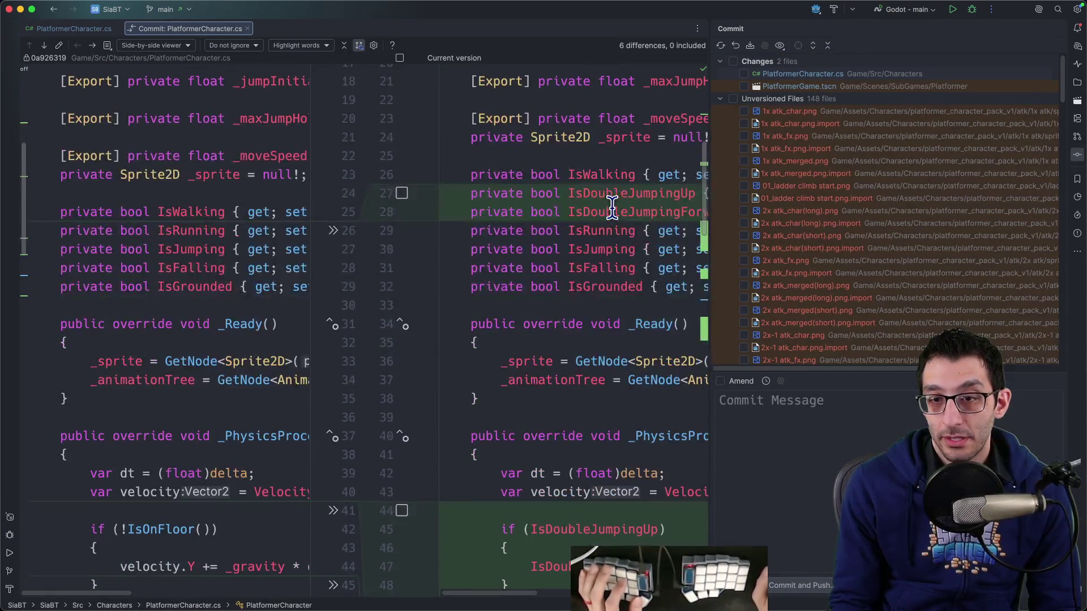
scroll(612, 244, down, 20)
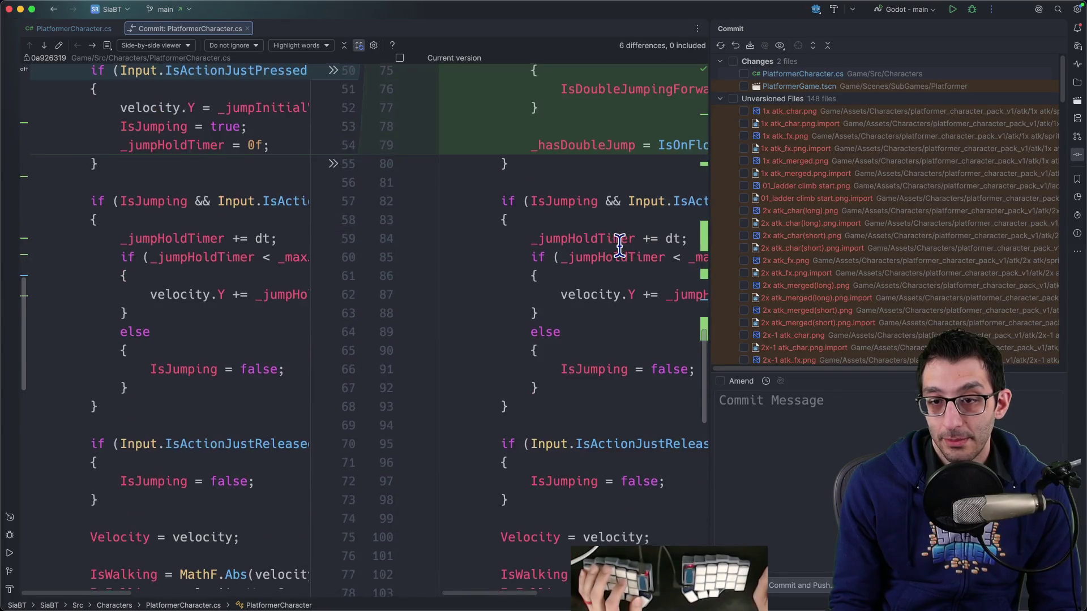
scroll(629, 243, down, 3)
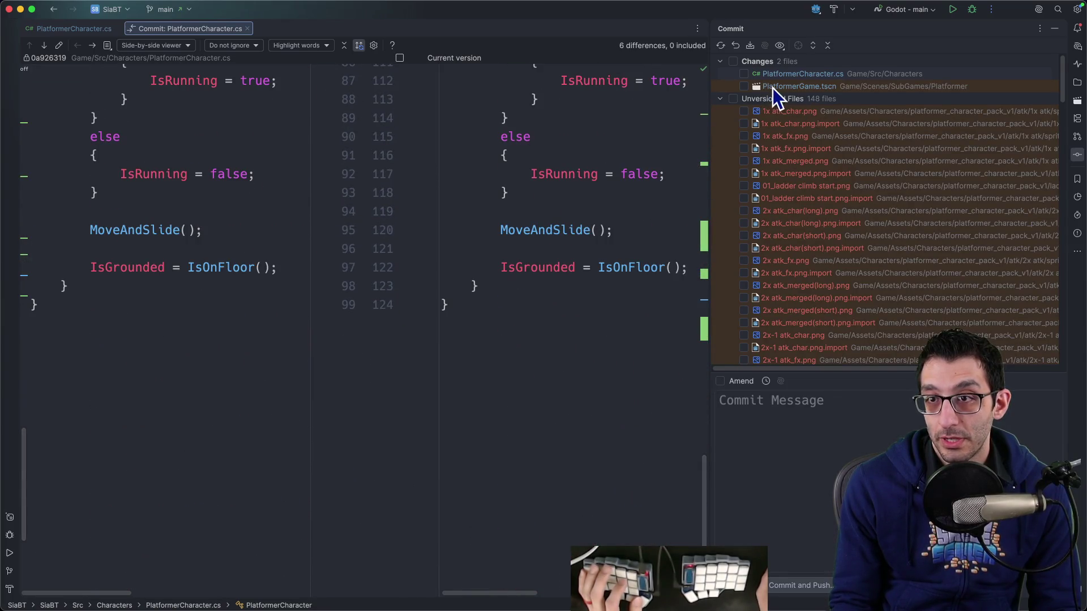
click(775, 86)
click(744, 85)
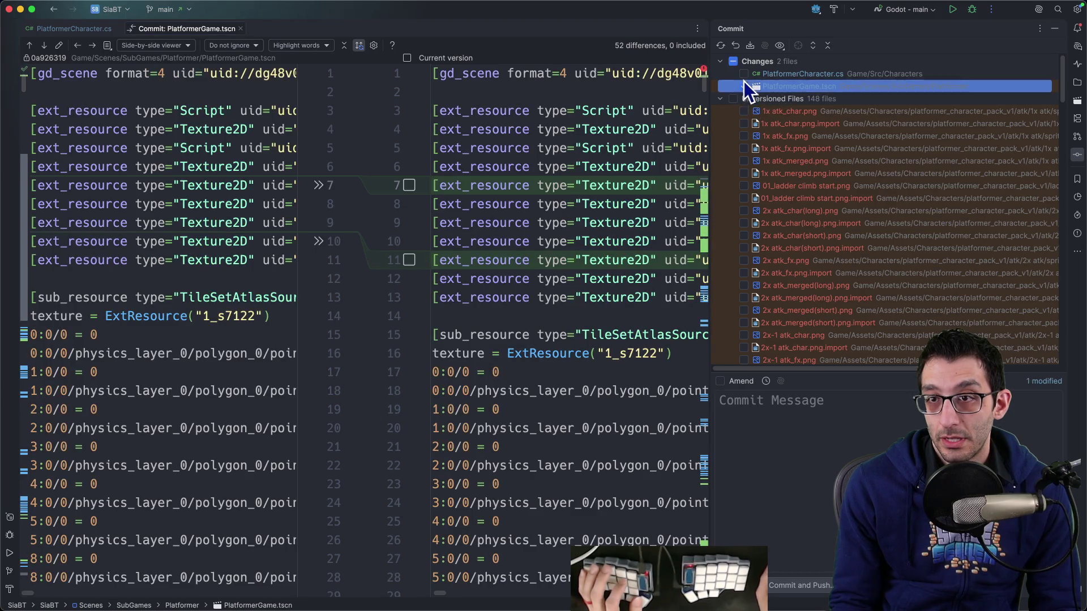
click(744, 73)
scroll(807, 170, down, 20)
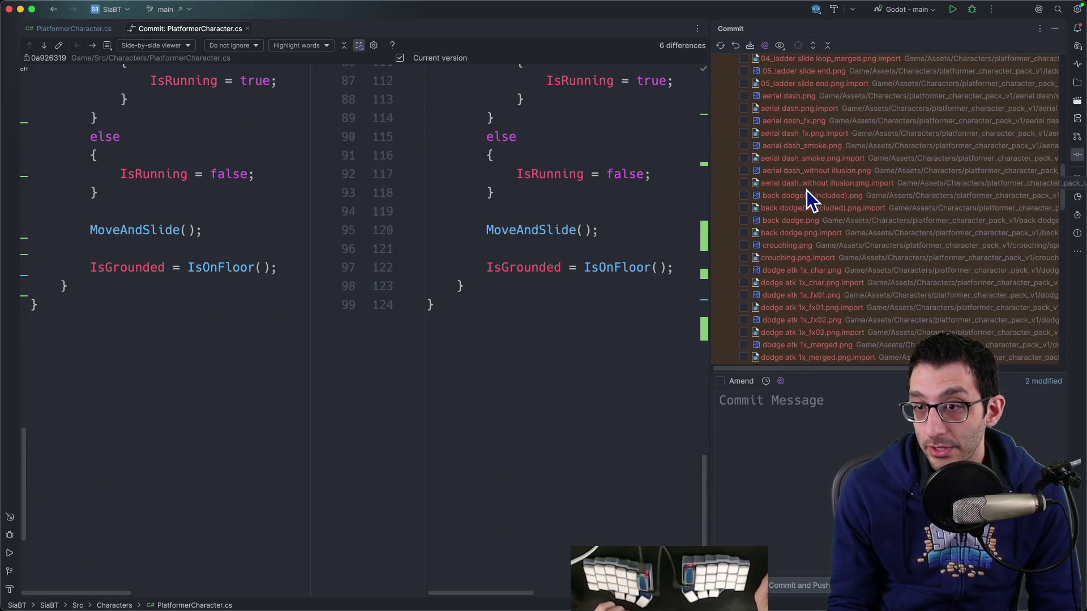
scroll(806, 195, down, 10)
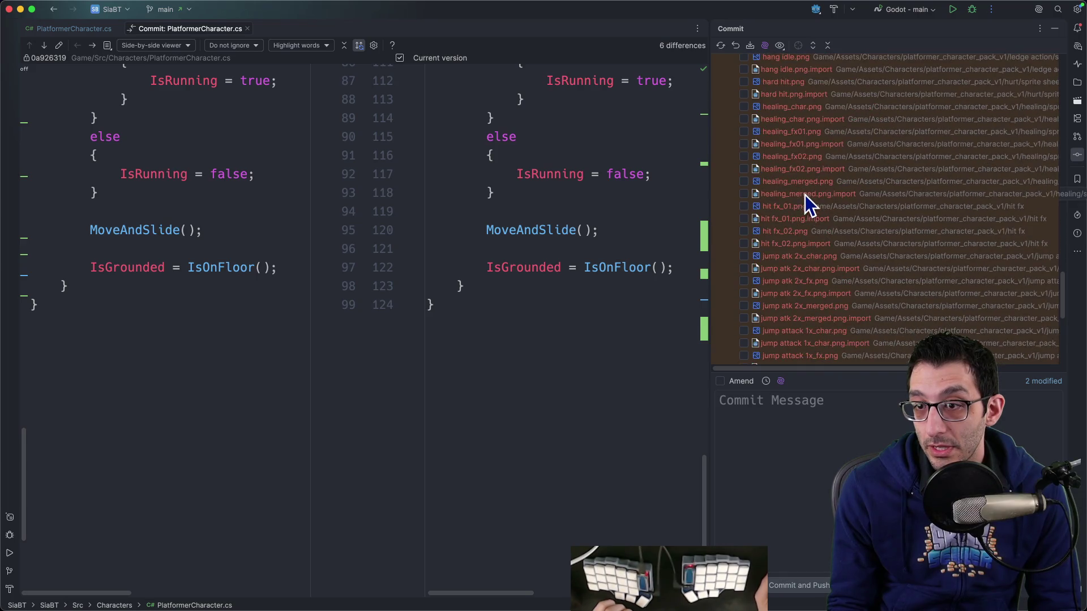
scroll(788, 234, down, 4)
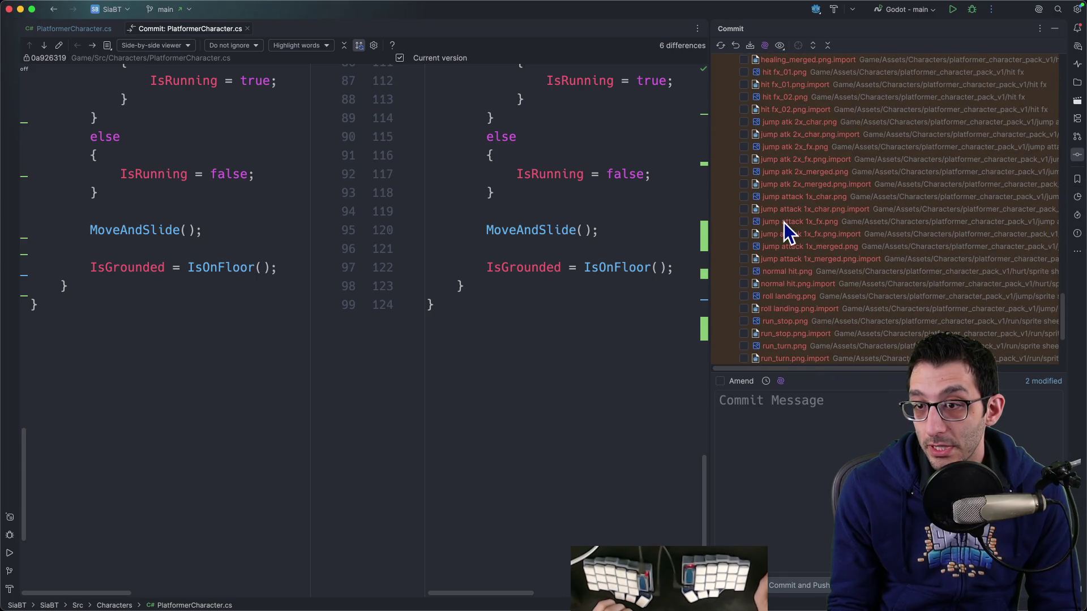
scroll(784, 222, up, 10)
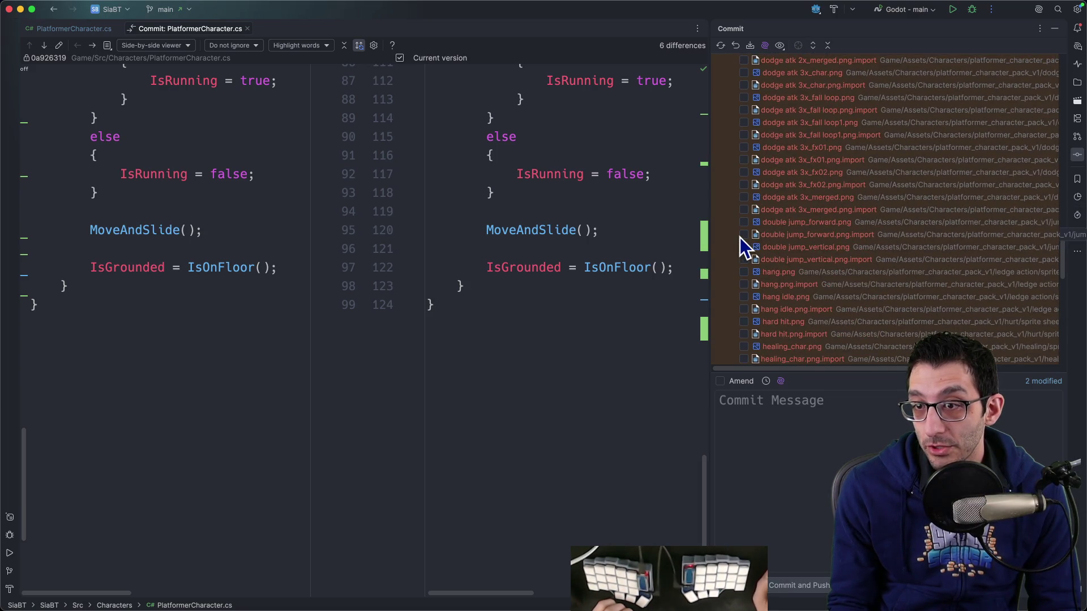
Include the double jump_forward and double jump_vertical sprite sheets and their import files.
click(744, 222)
click(743, 235)
click(743, 246)
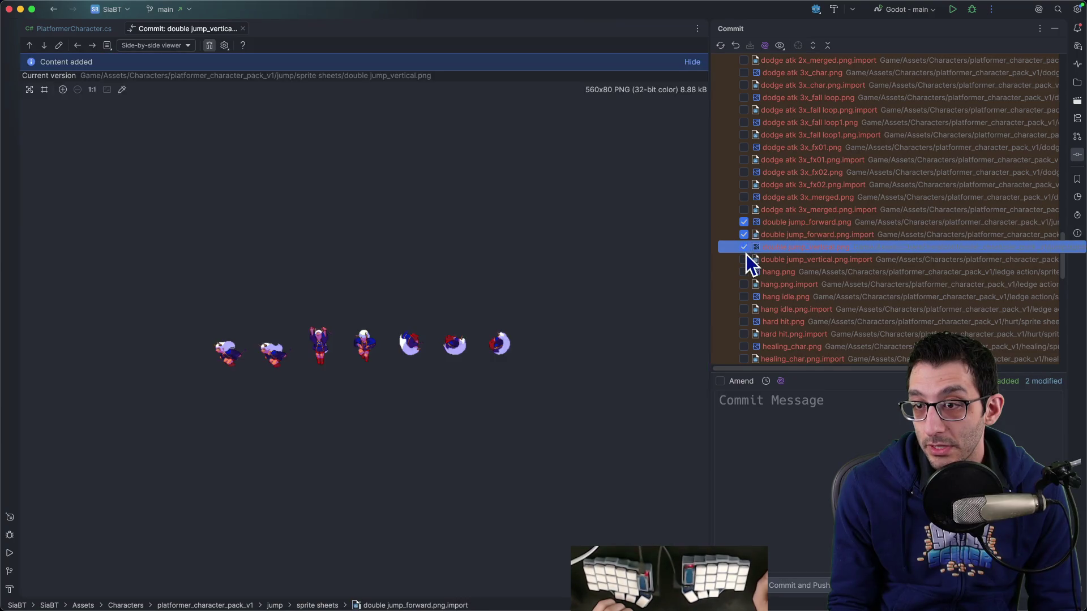
click(744, 260)
scroll(855, 264, down, 15)
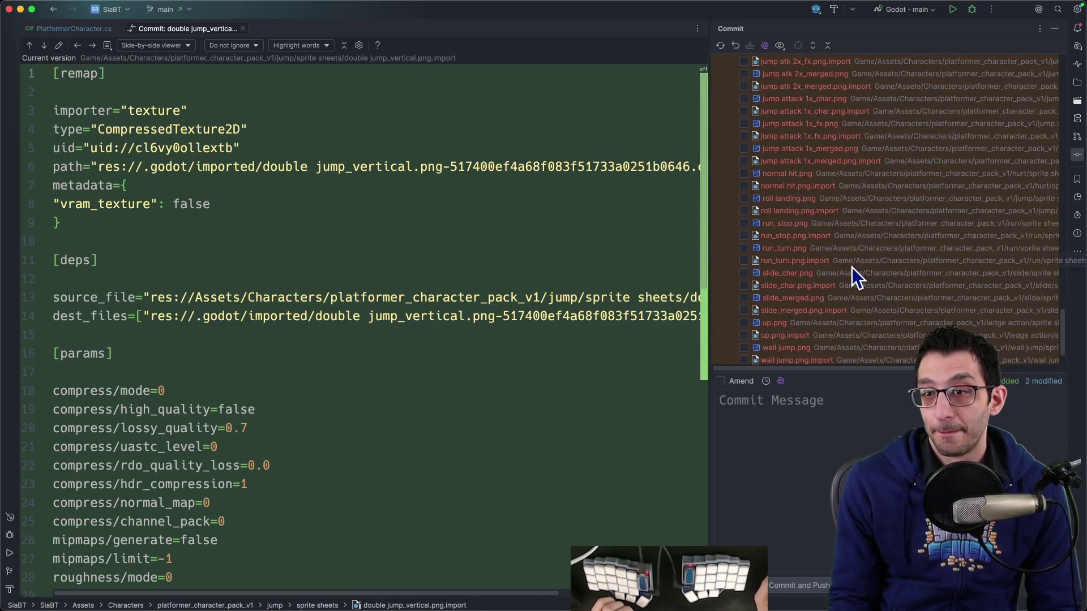
Commit with the message 'Add double jumping' and a short description body.
click(793, 425)
text(Add d)
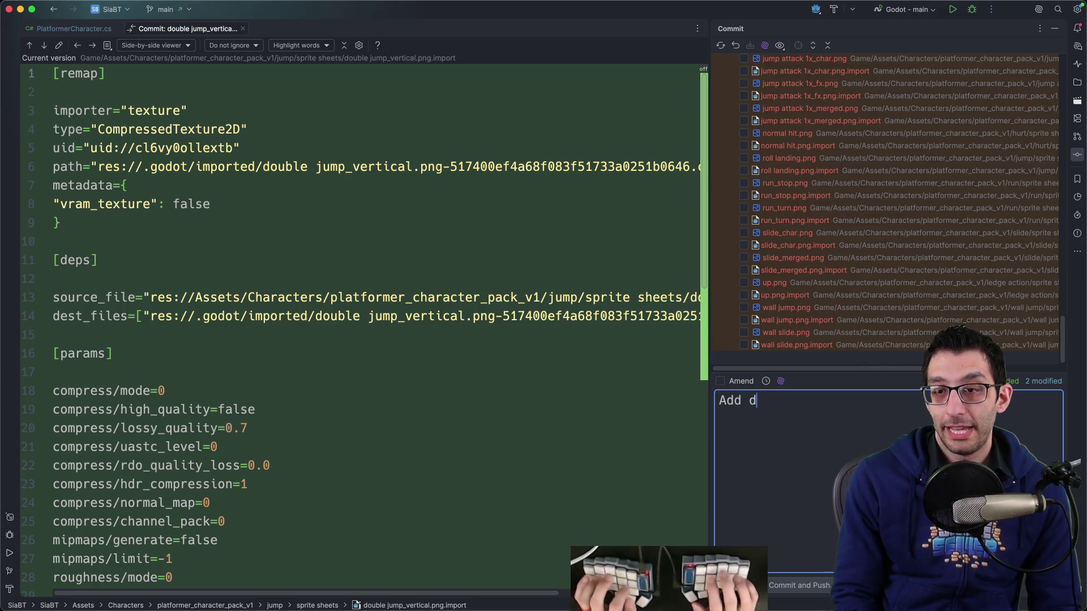
text(ouble jumping)
key(Return)
key(Return)
text(There)
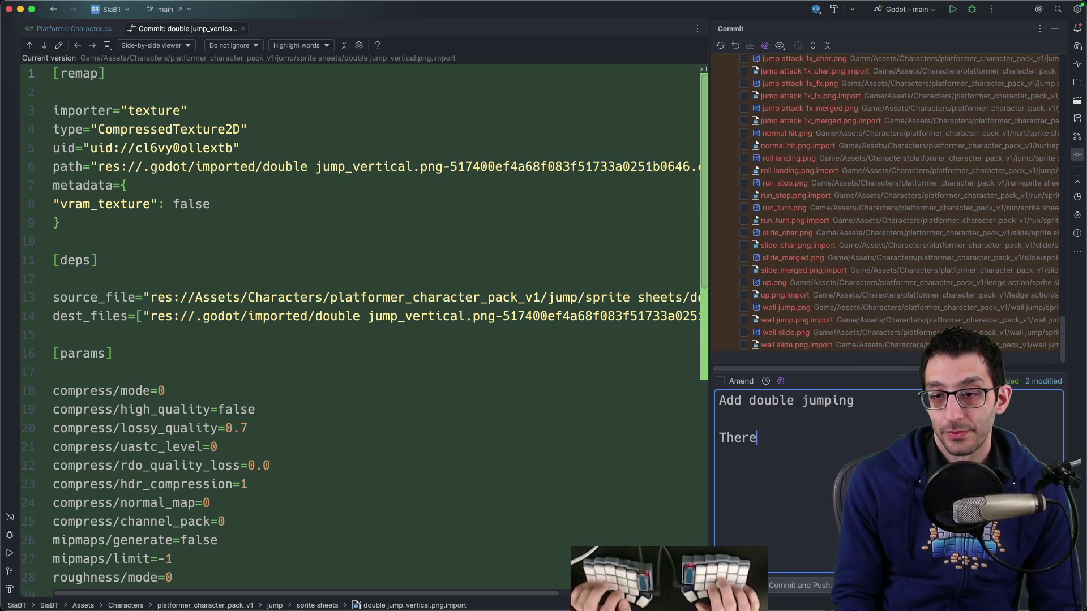
text( are upward and f)
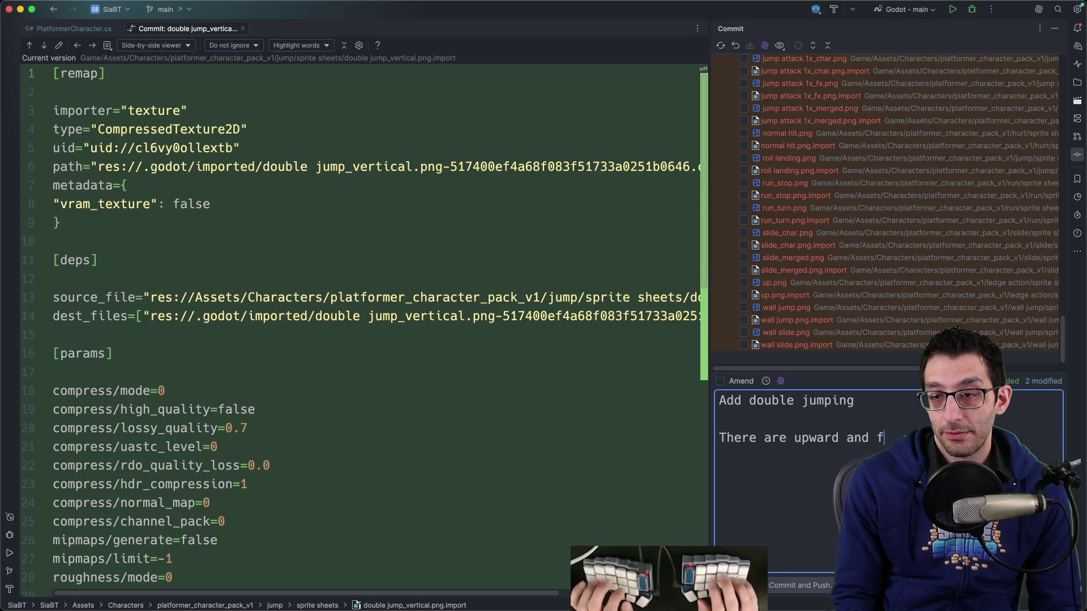
text(w)
text(ard dou)
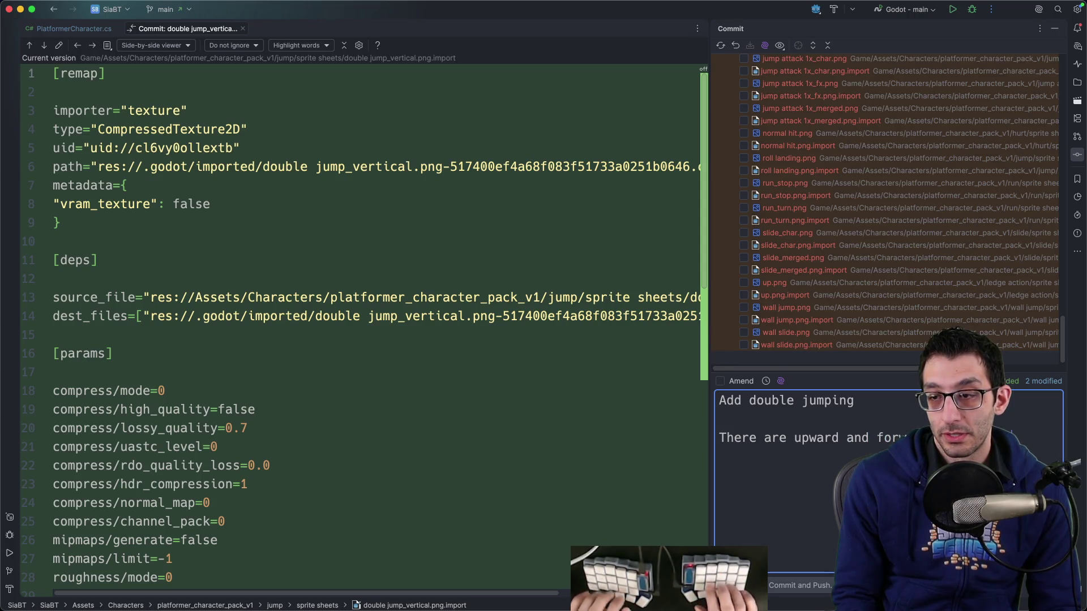
key(super+Return)
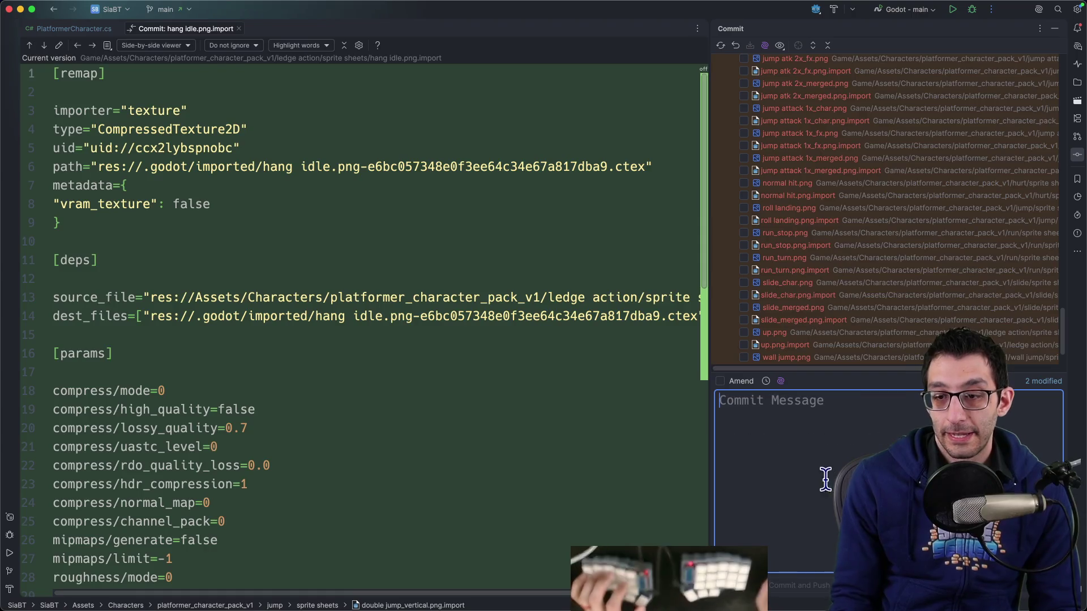
Push the new commit to the remote.
click(173, 10)
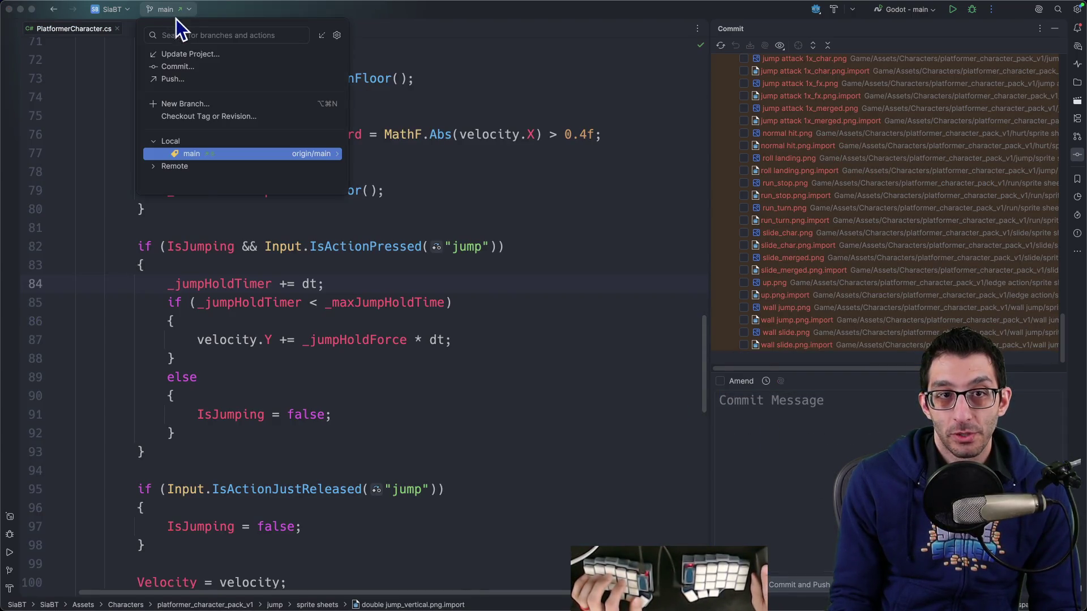
click(198, 80)
key(Return)
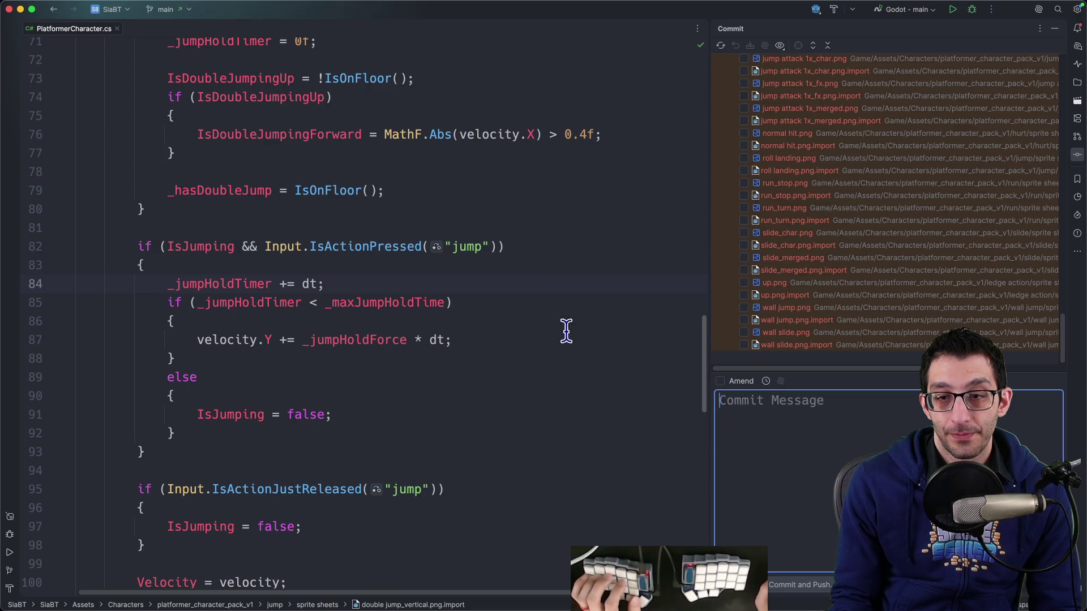
key(super+Tab)
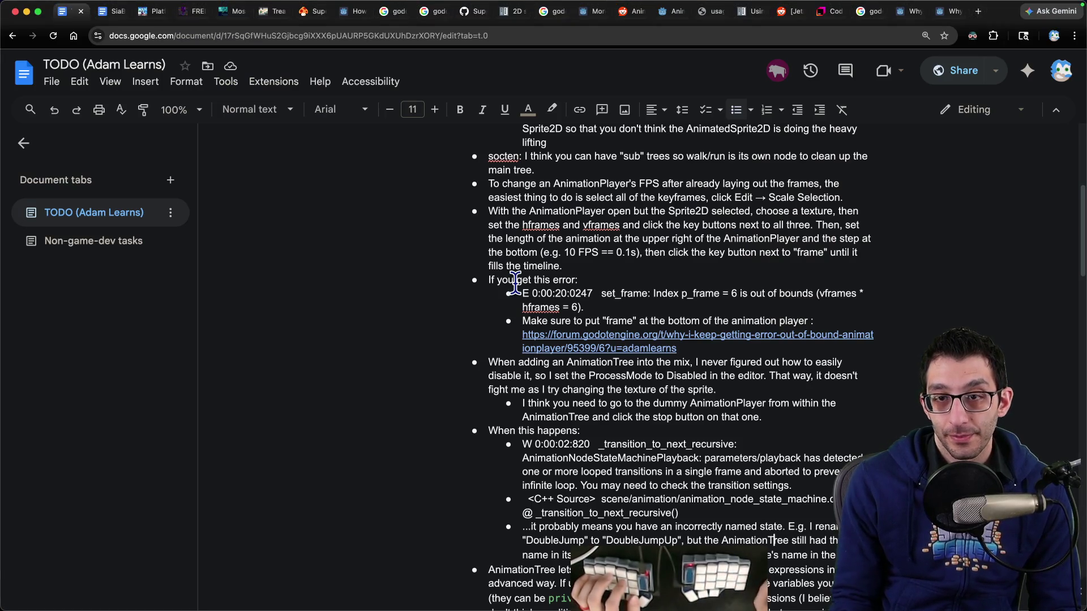
Delete the finished double jump notes and the leftover empty bullet from the TODO document.
scroll(515, 283, up, 5)
scroll(519, 290, down, 2)
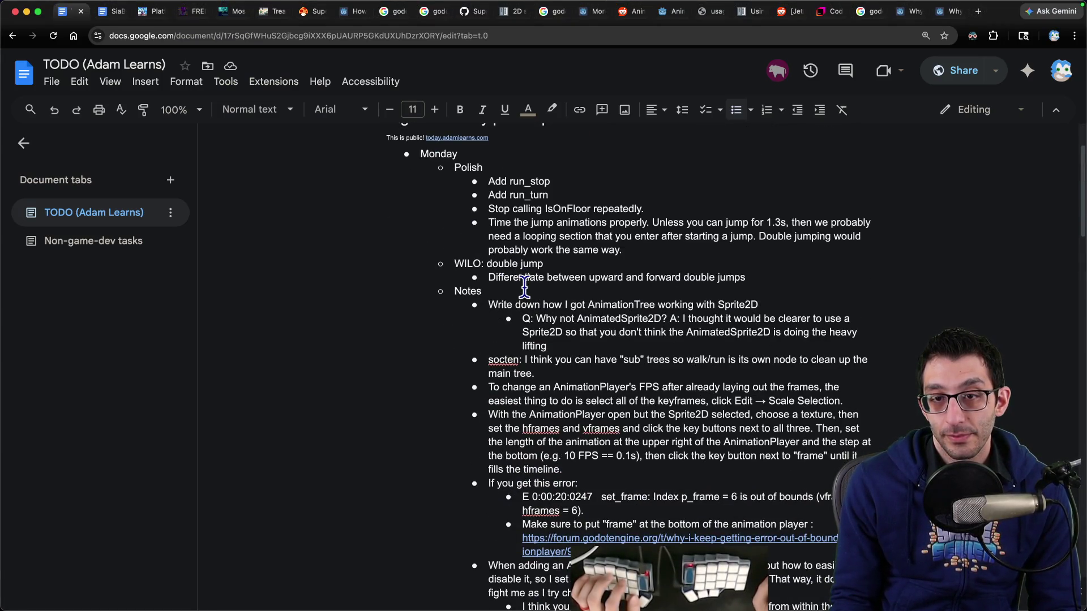
scroll(526, 287, down, 1)
drag(535, 272, 529, 245)
key(BackSpace)
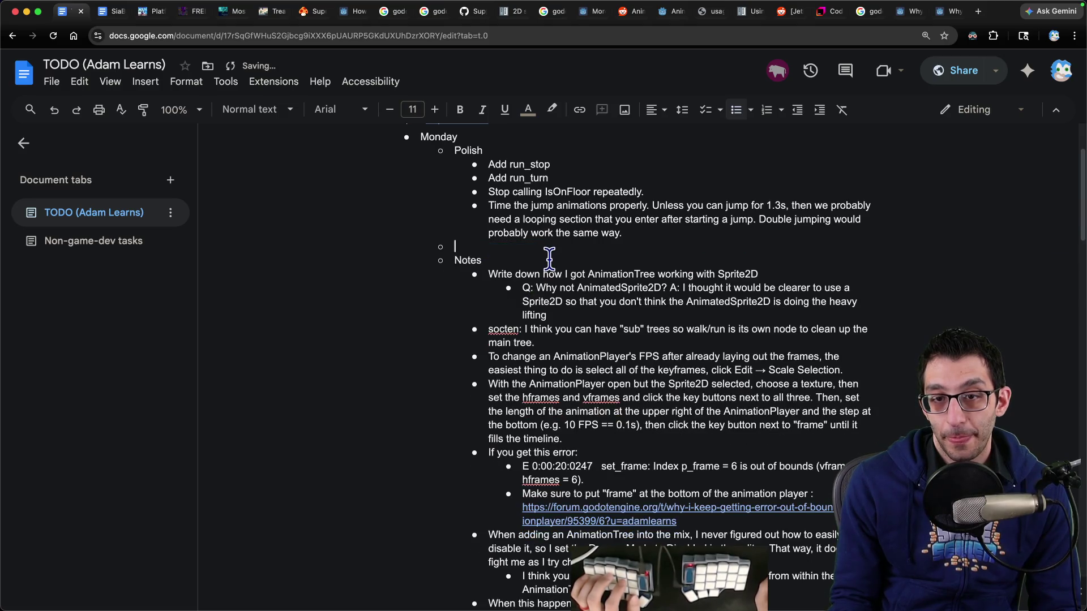
key(BackSpace)
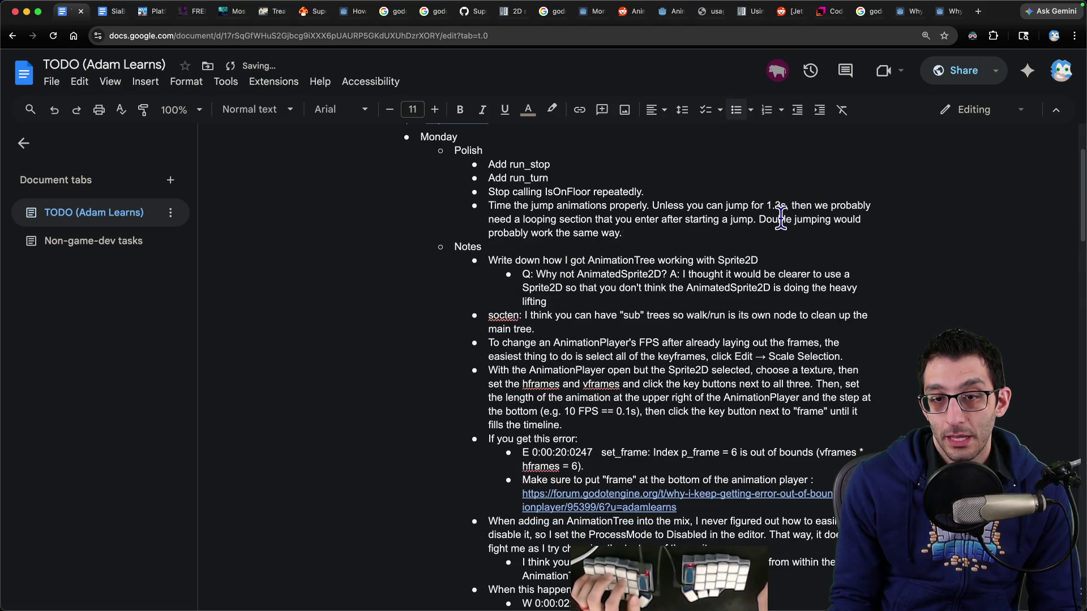
Delete the curly braces note and its sub-point.
scroll(715, 262, down, 10)
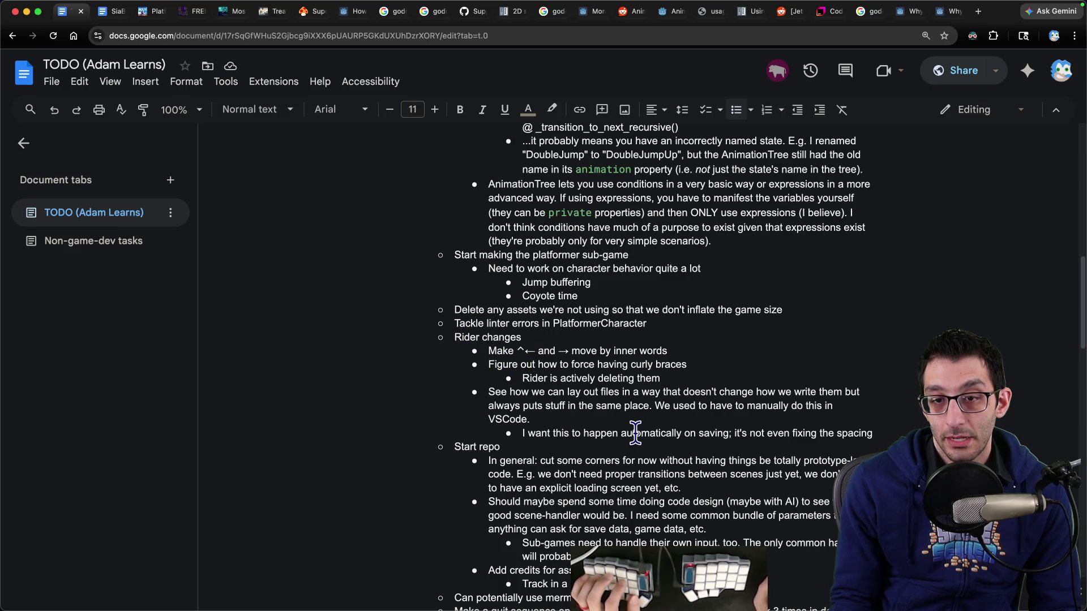
scroll(634, 435, down, 3)
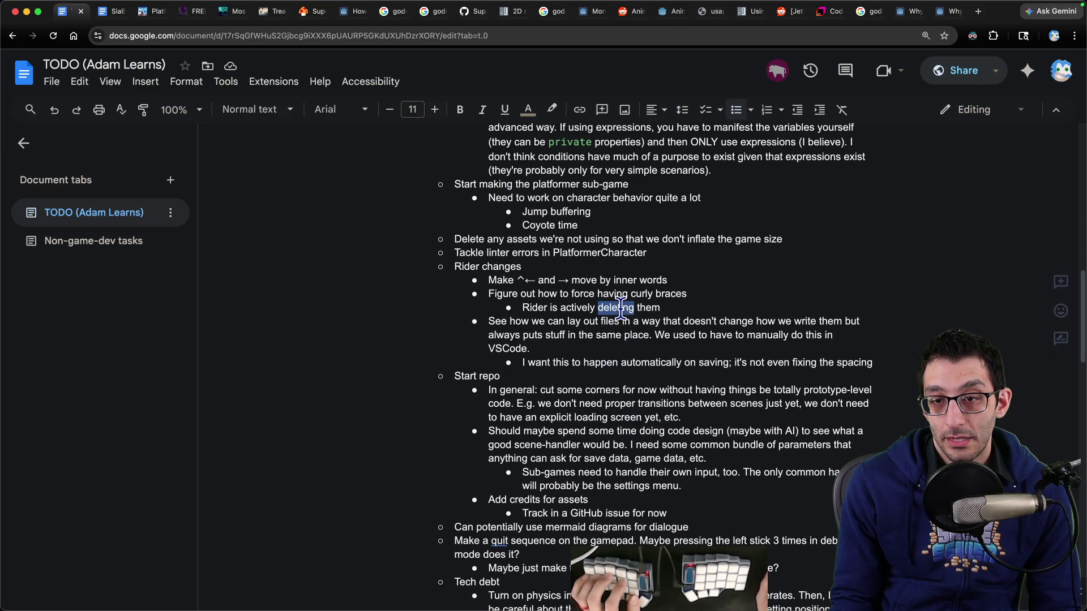
drag(621, 307, 488, 294)
key(BackSpace)
scroll(622, 379, up, 20)
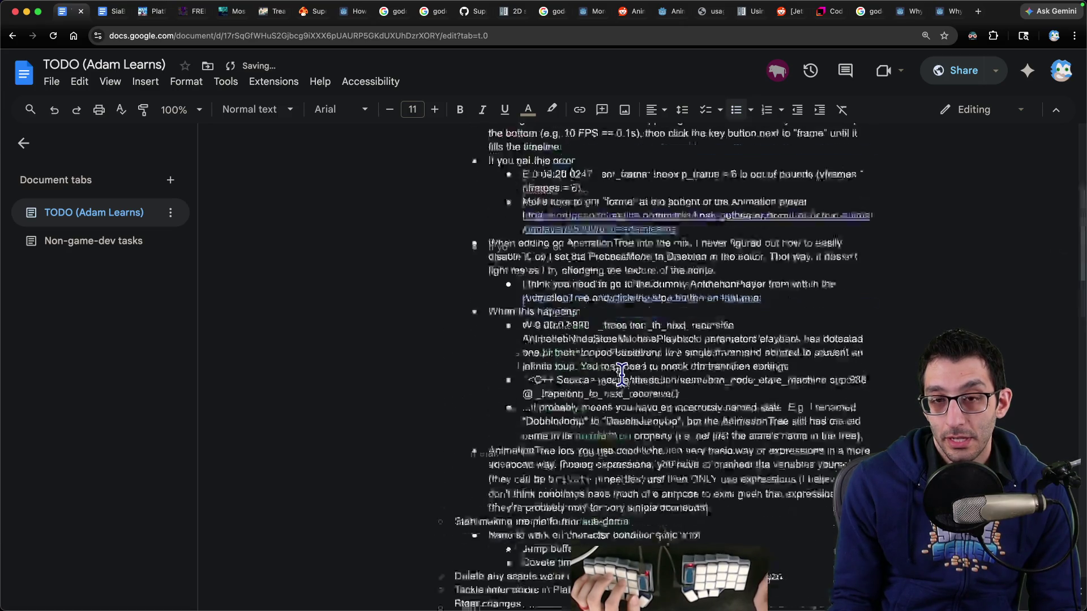
Glance at the code editor, then return to the TODO document's Monday polish list.
key(super+Tab)
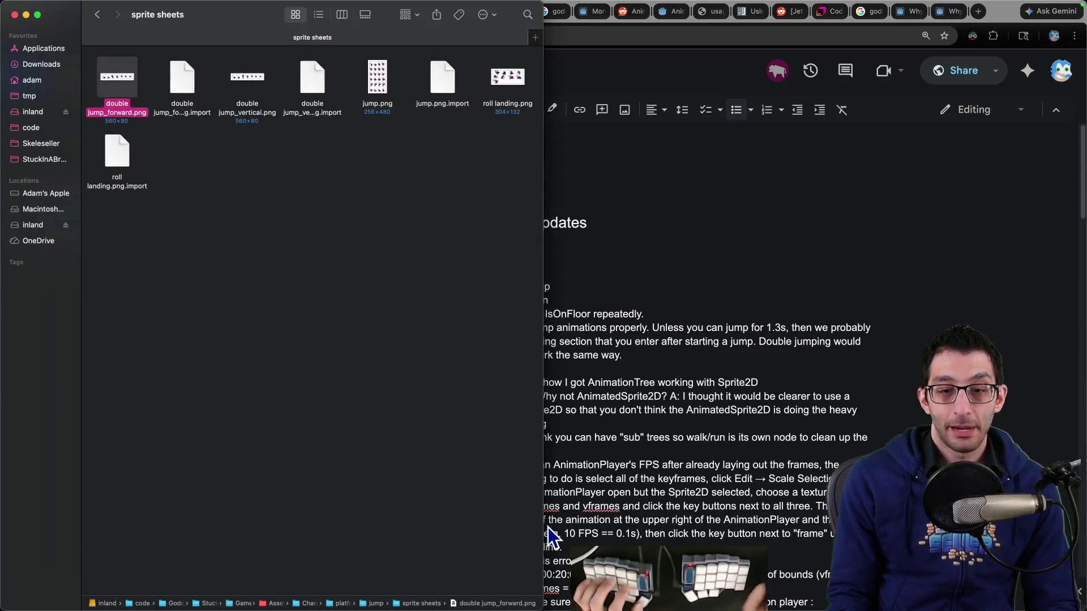
mouse_move(697, 575)
click(583, 574)
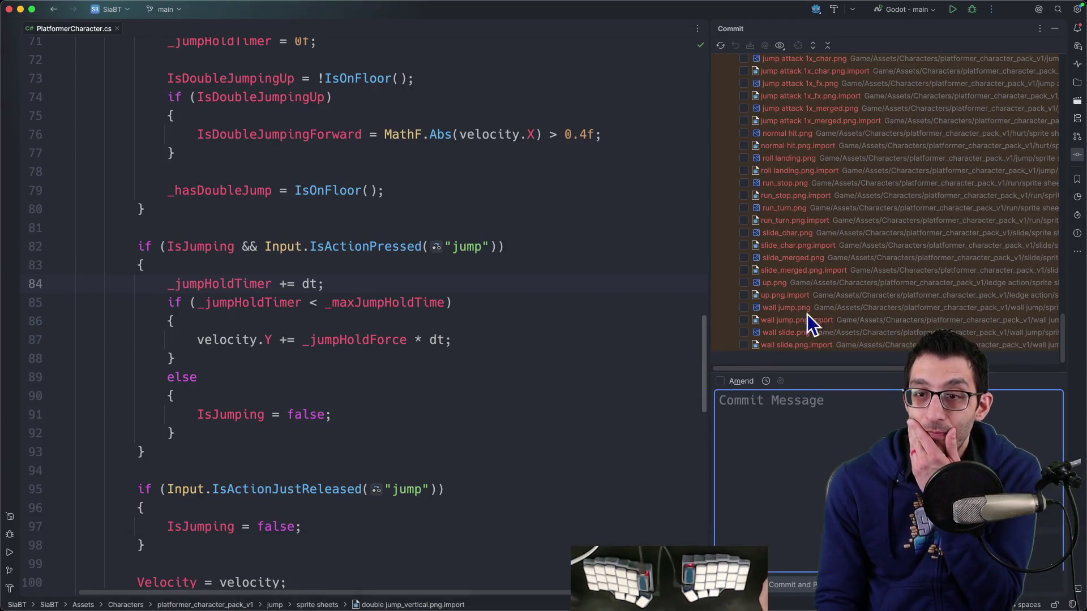
scroll(810, 311, down, 5)
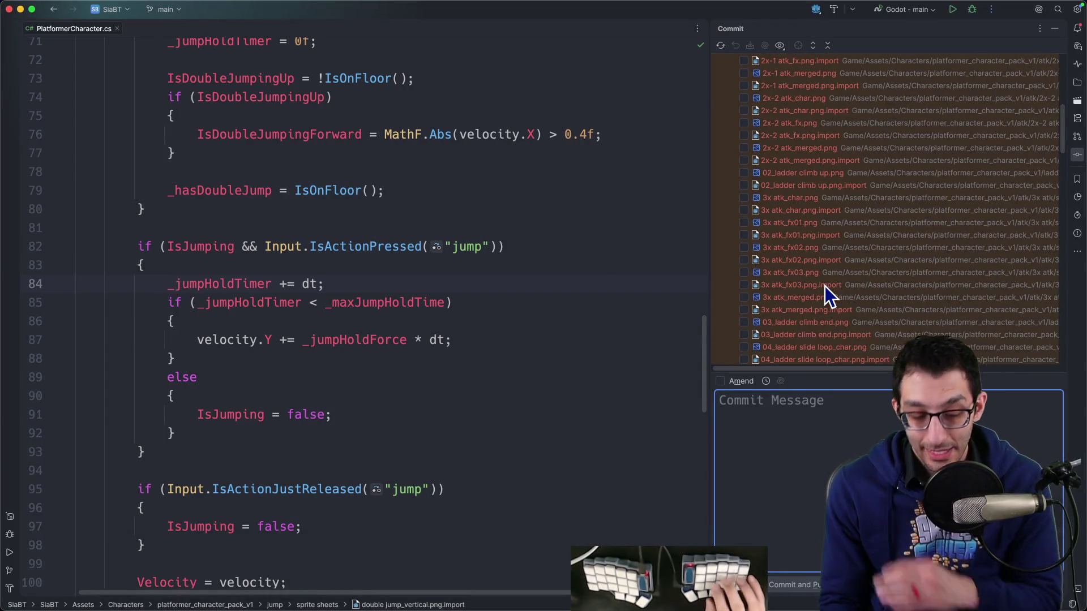
key(super+Tab)
scroll(825, 286, down, 9)
scroll(818, 283, up, 9)
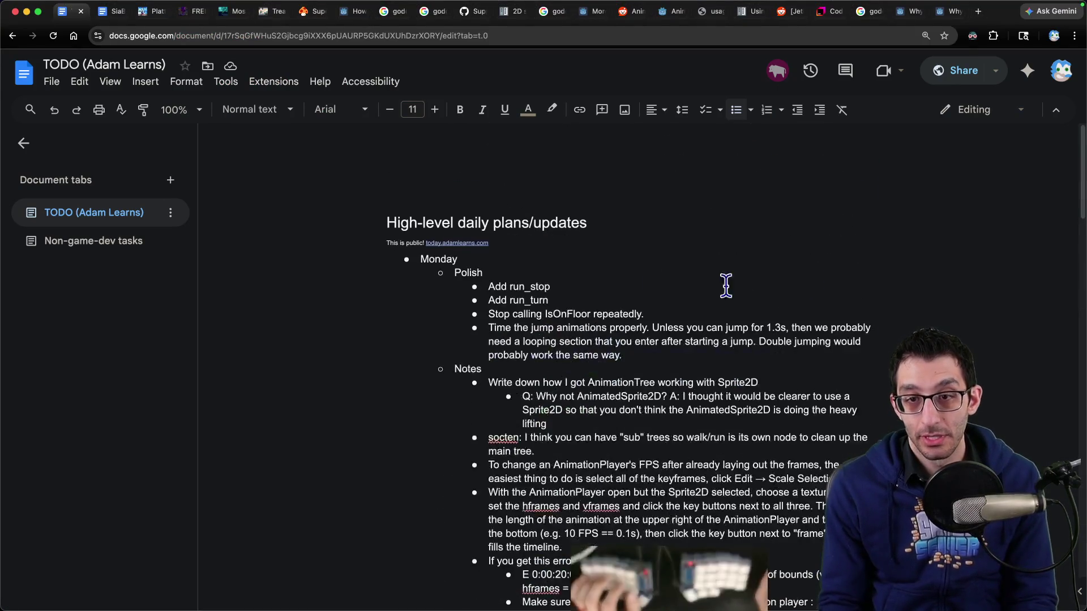
Add an 'Adjust framerates' Polish bullet and move it below the IsOnFloor item.
key(Return)
text(Adjust framerates)
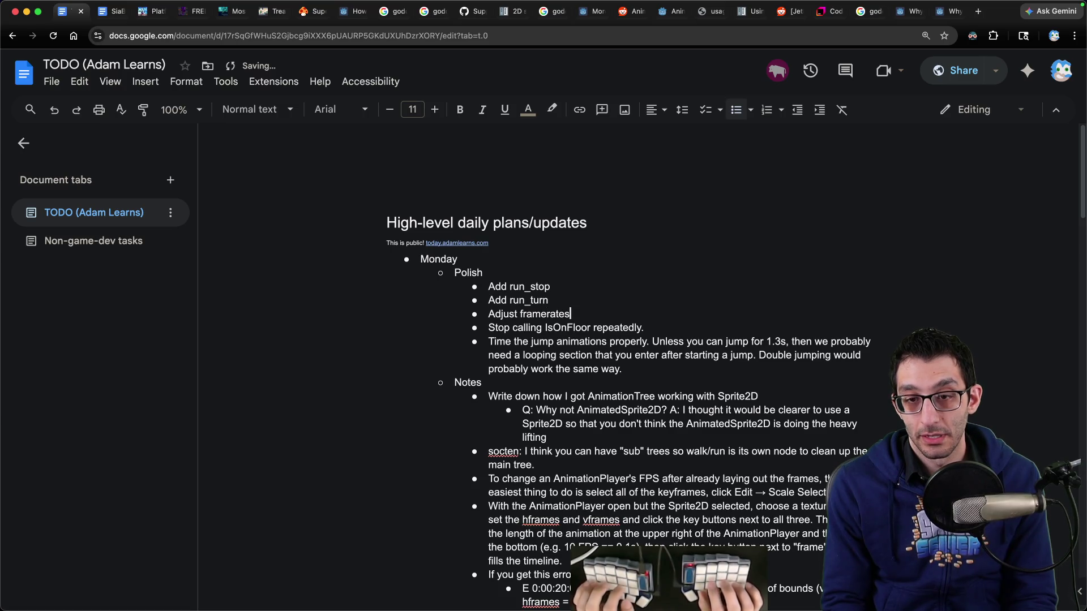
key(ctrl+shift+Down)
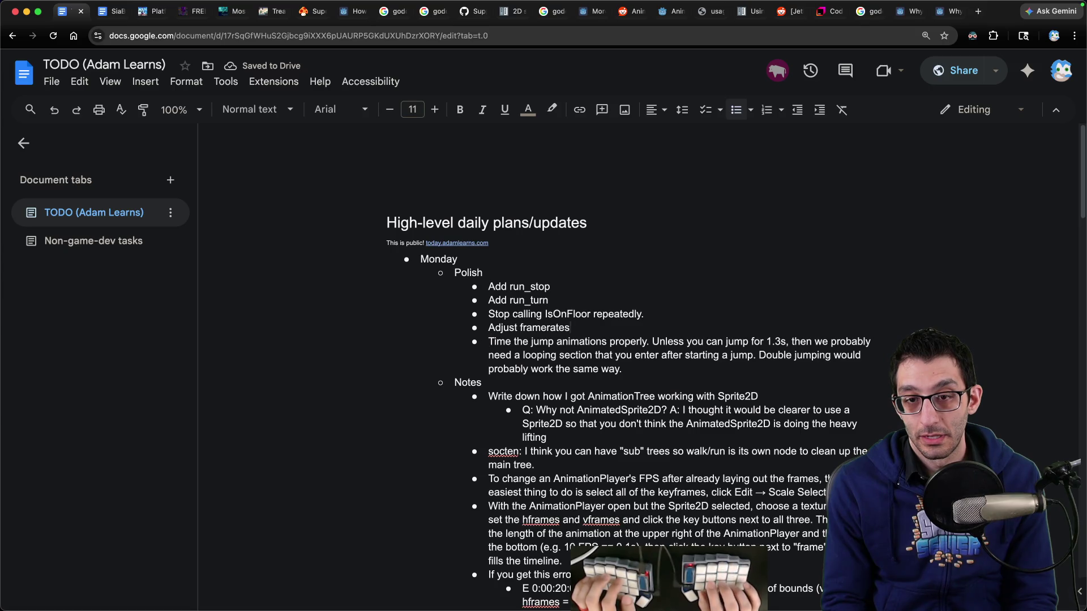
Add a bullet about changing double-jump momentum, maybe horizontal velocity for forward jumps.
key(Return)
text(Maybe change momentum or s)
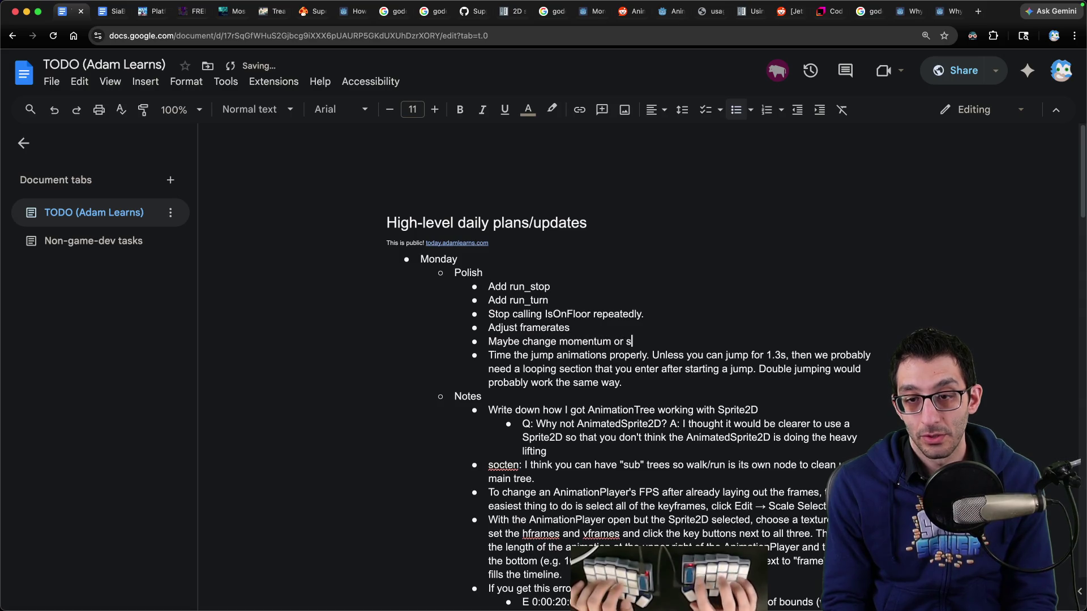
text(omething when you double jump? Especially the for)
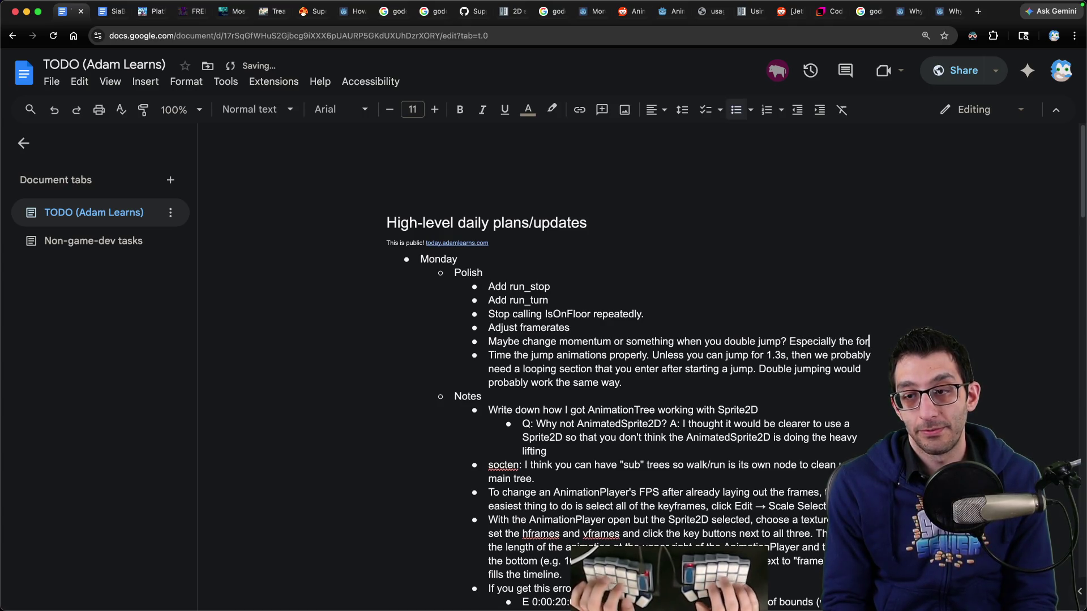
text(ward one may want to add some horizontal)
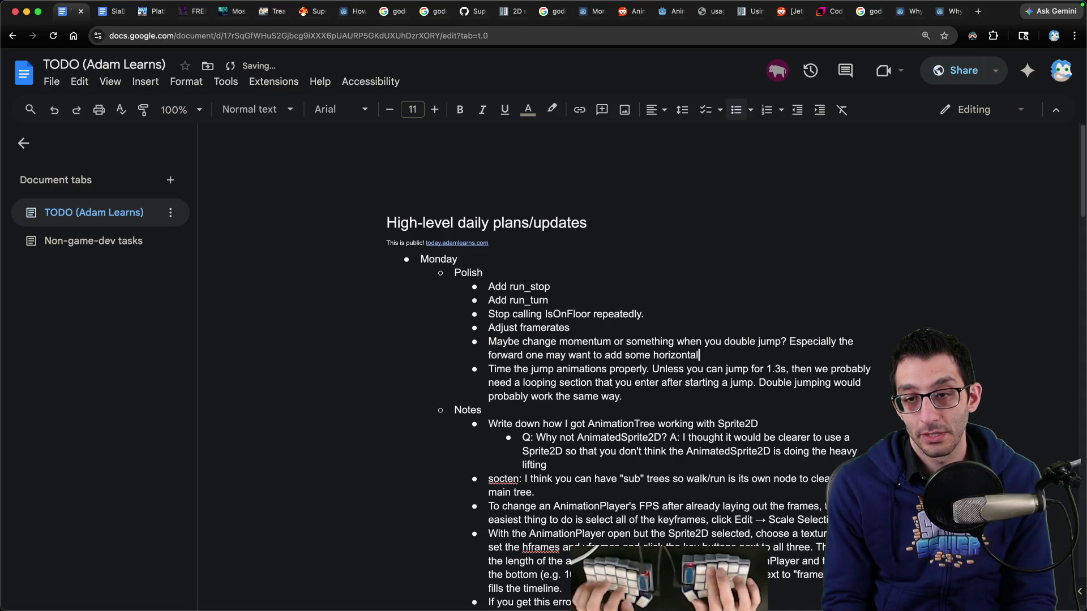
text(.?)
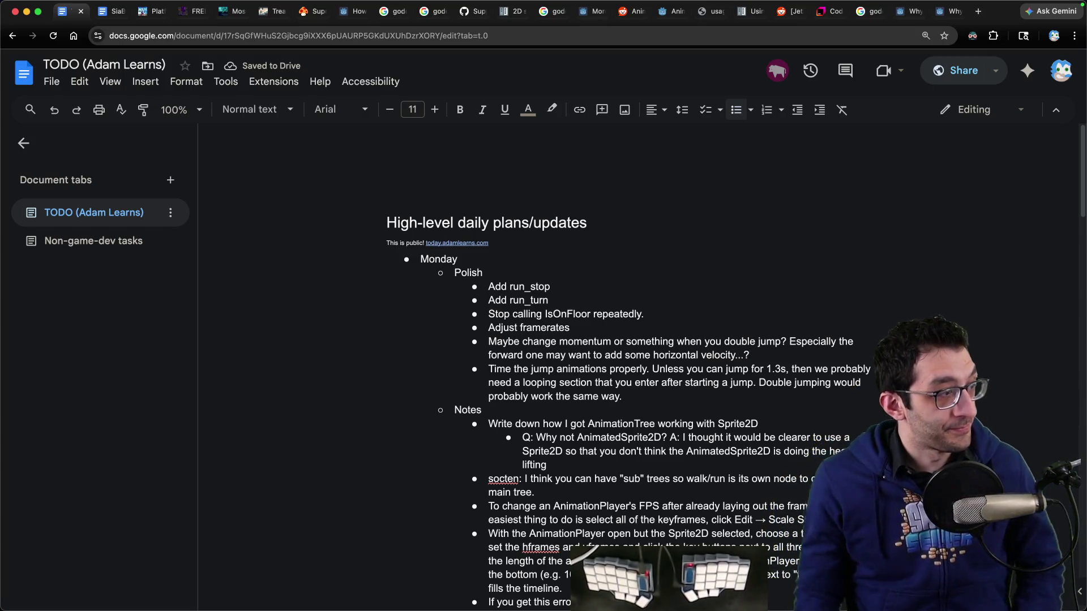
mouse_move(431, 606)
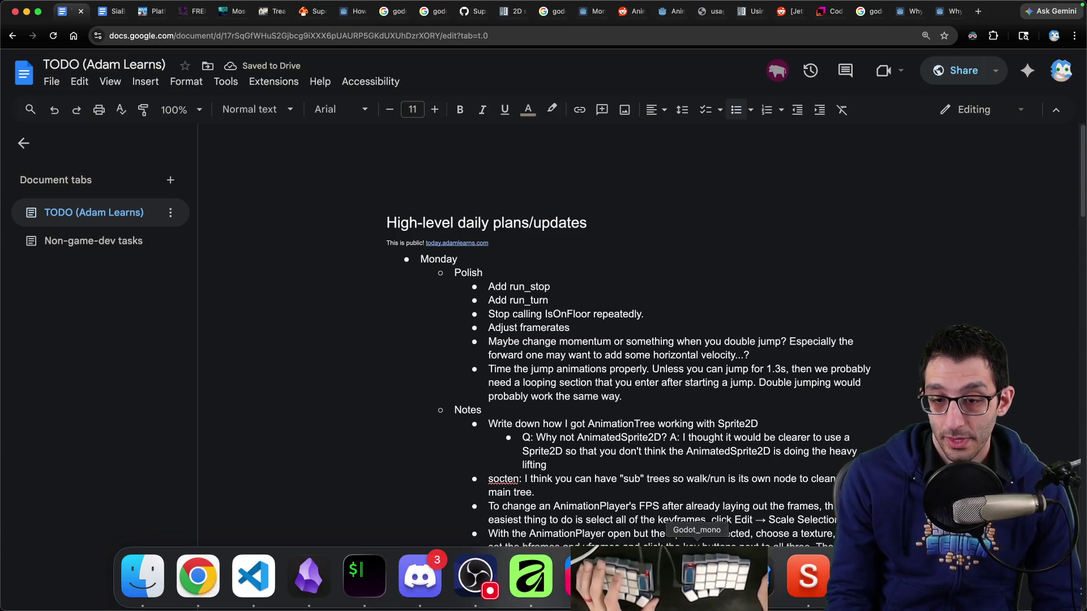
click(153, 583)
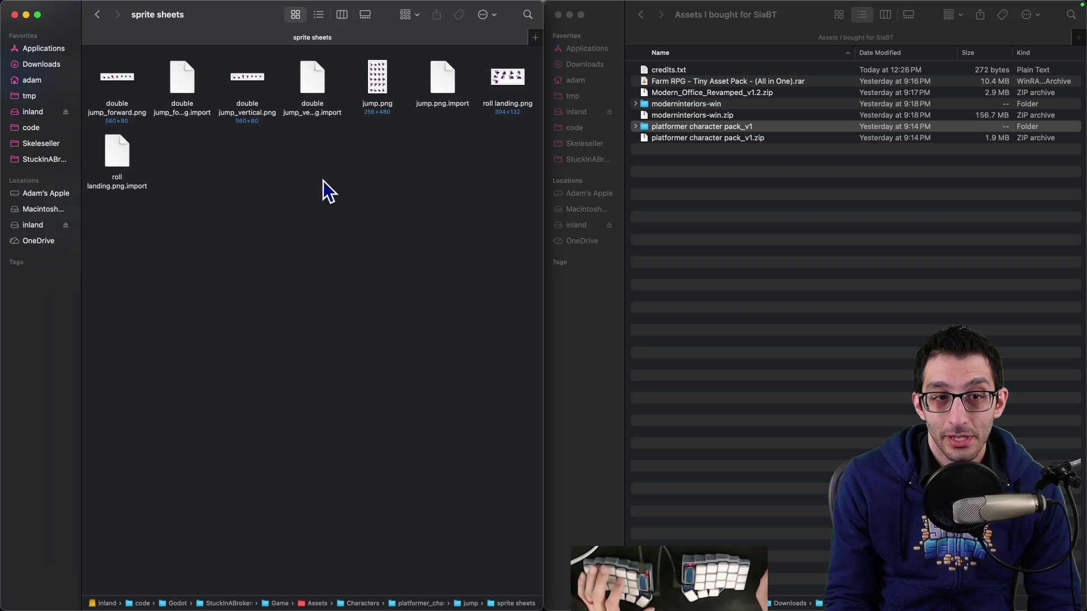
Add an 'Add roll landing.png' to-do after Adjust framerates, using the copied Finder file name.
click(522, 73)
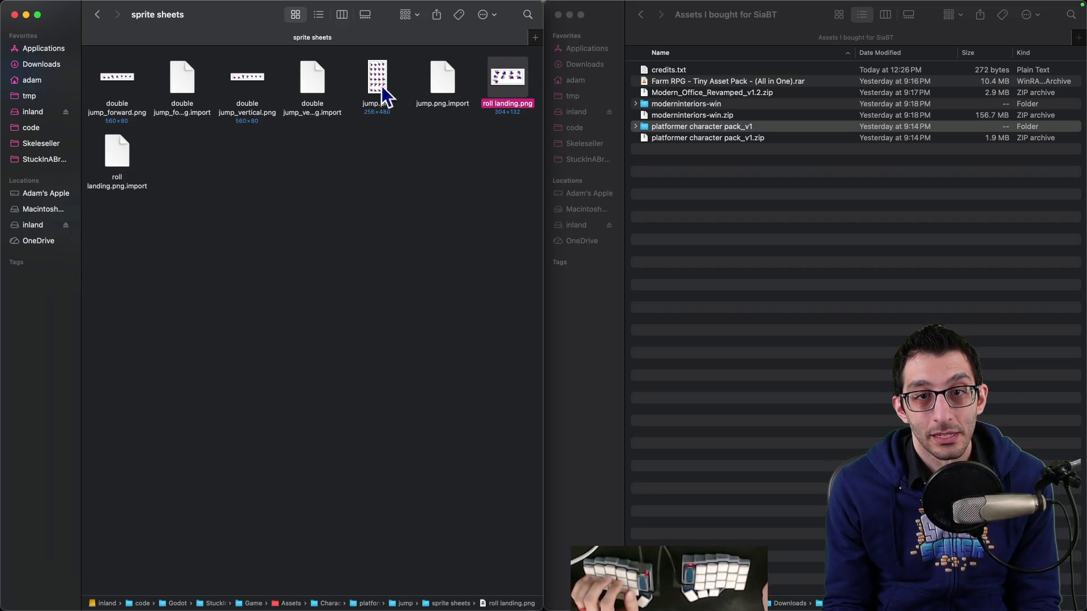
key(super+Tab)
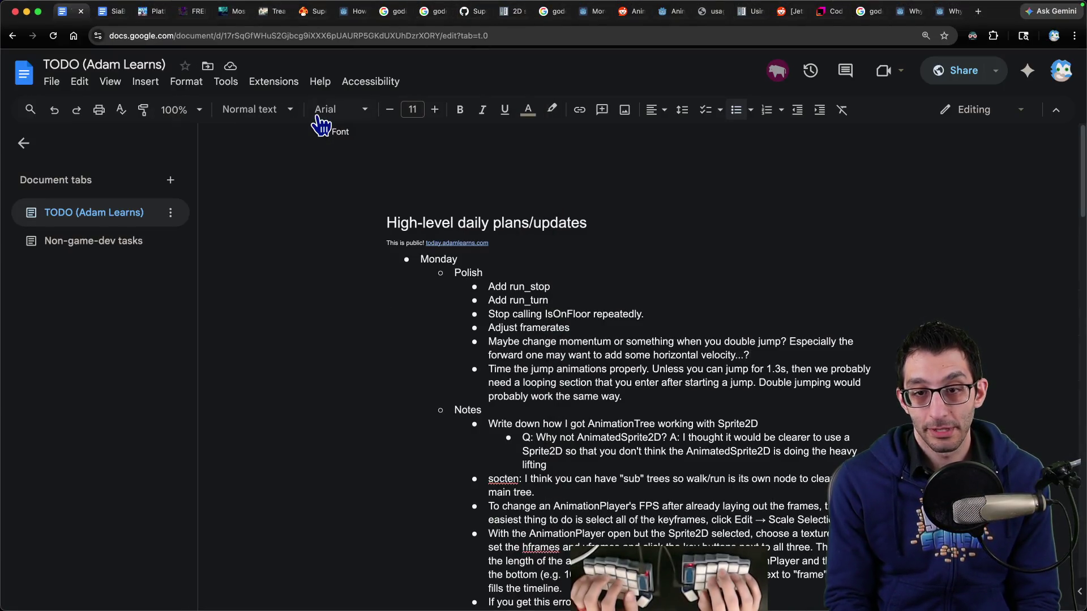
key(Up)
key(Up)
key(Return)
text(Add)
key(super+Tab)
key(Return)
key(super+c)
key(super+Tab)
key(super+v)
text(`)
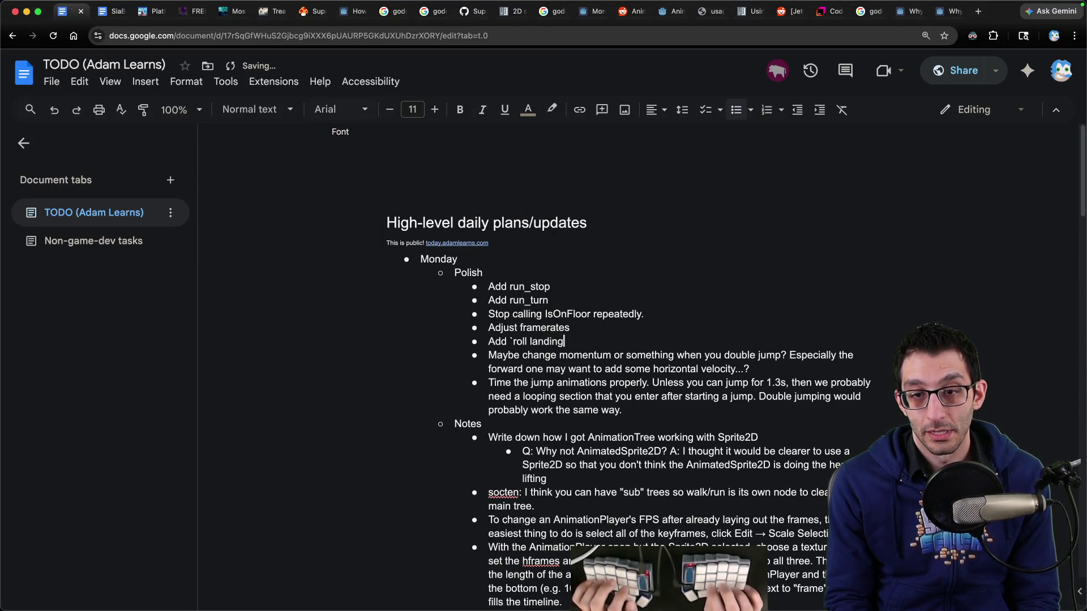
text(ng`)
key(super+Tab)
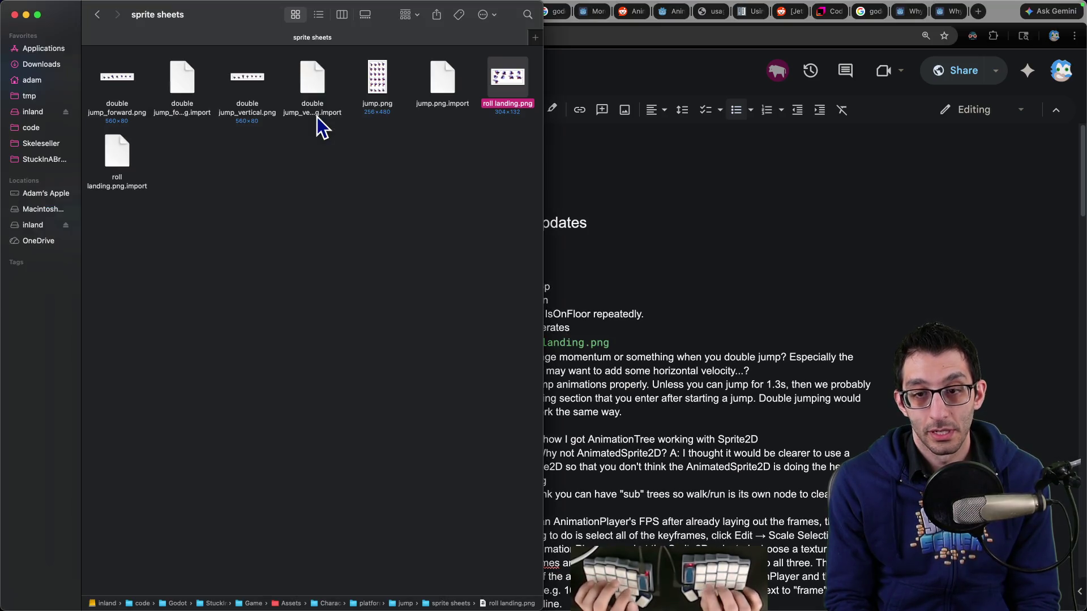
Go up to platformer_character_pack_v1 and open the aerial dash sprite sheets folder.
key(super+Up)
key(super+Up)
key(Left)
key(Right)
key(Right)
key(Up)
key(Left)
key(Left)
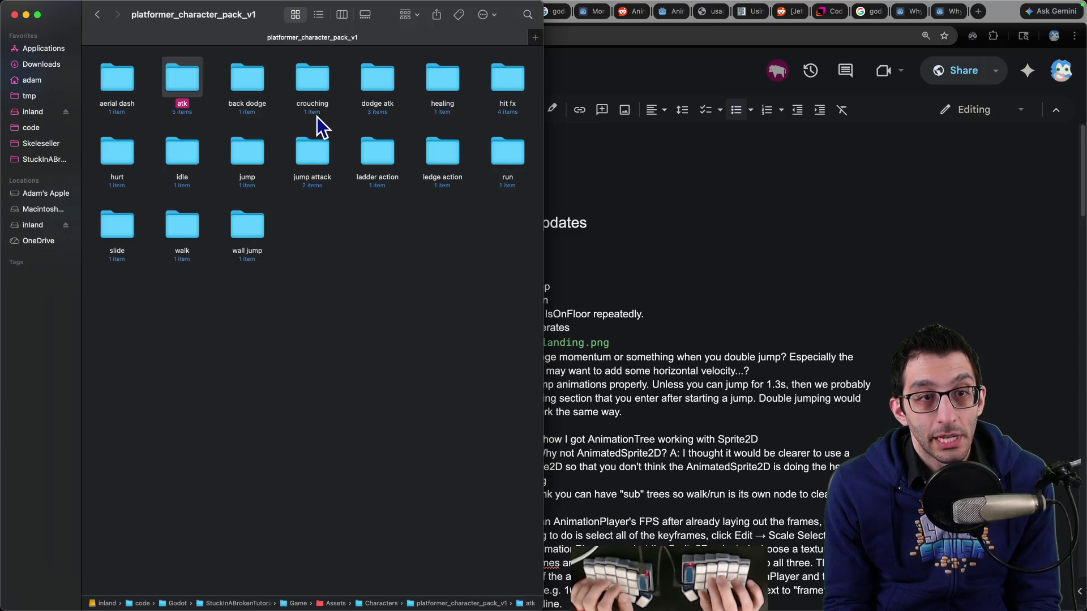
key(Left)
key(super+Down)
key(Right)
key(super+Down)
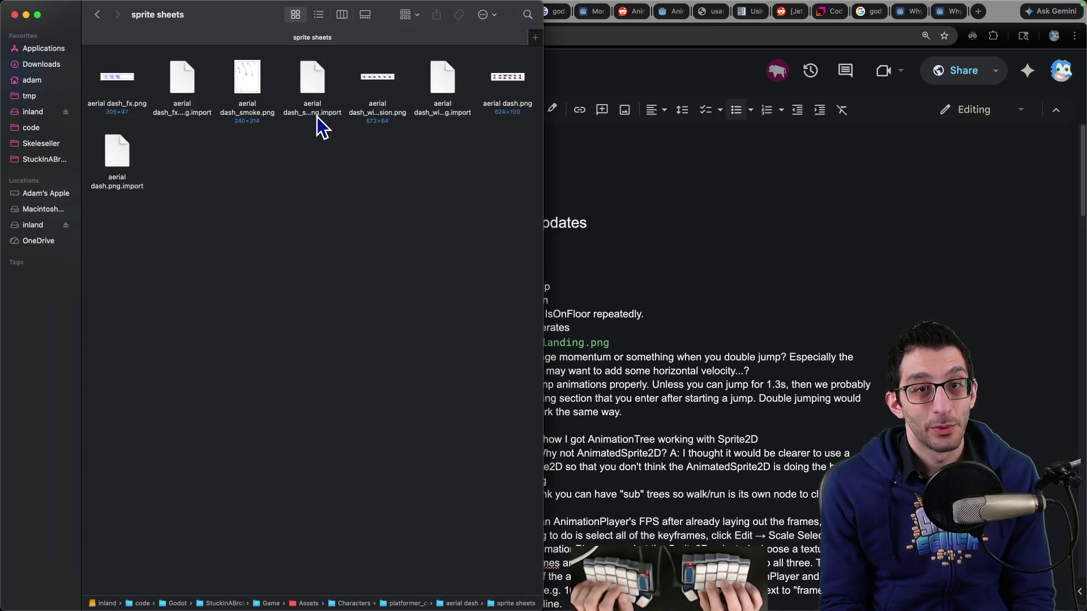
Look over the aerial dash sheets and open aerial dash_fx.png in Affinity Photo.
key(Right)
key(Right)
key(Right)
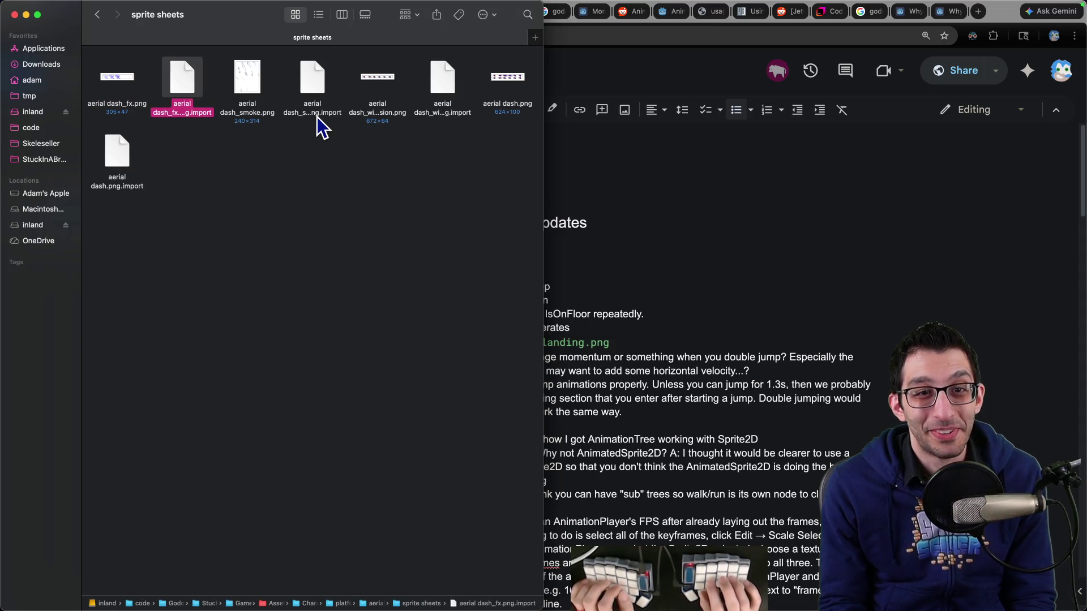
key(Left)
key(Left)
key(Right)
key(Right)
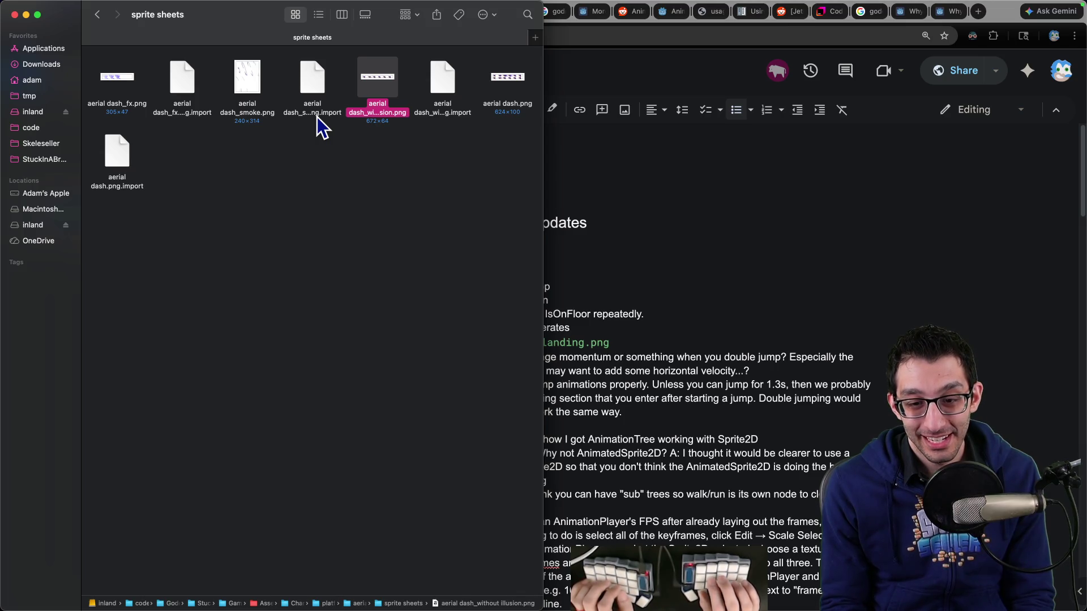
key(Left)
key(Left)
key(Left)
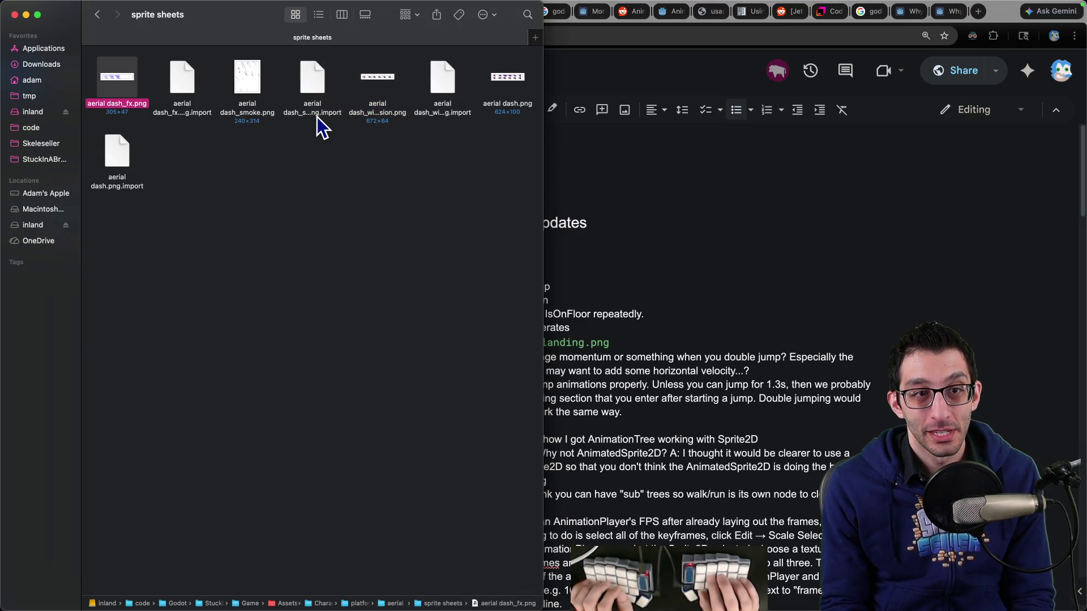
key(super+o)
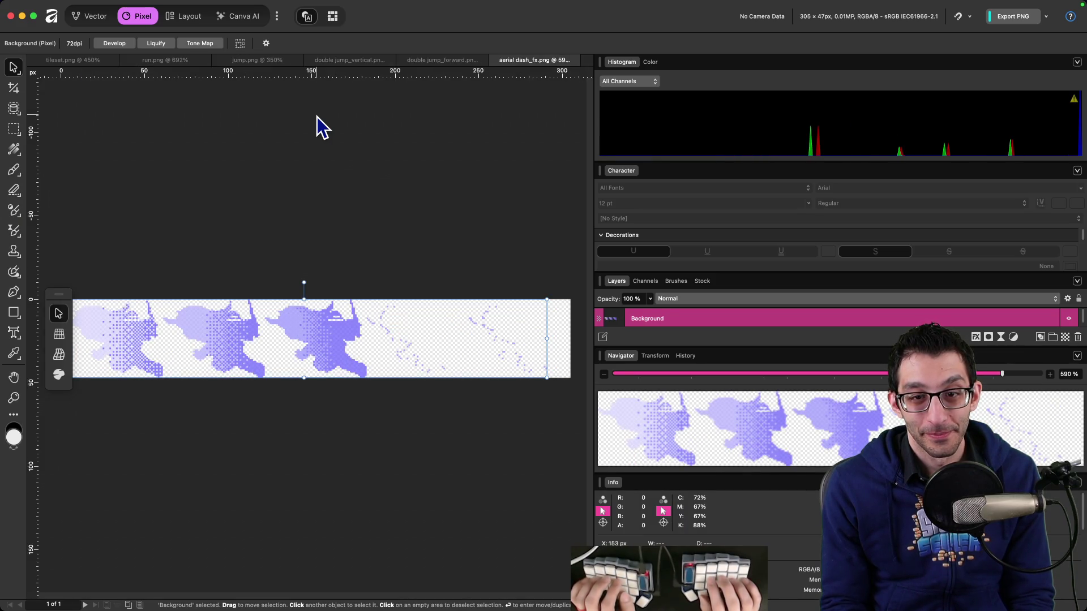
Open aerial dash_smoke.png, aerial dash_without illusion.png and aerial dash.png in Affinity Photo.
key(super+Tab)
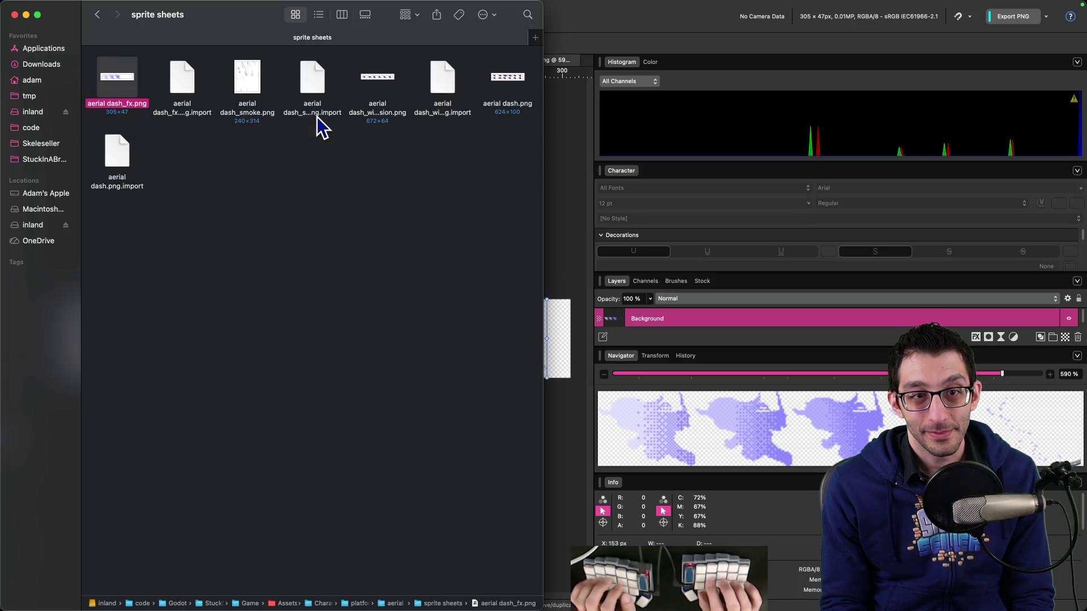
key(Right)
key(super+o)
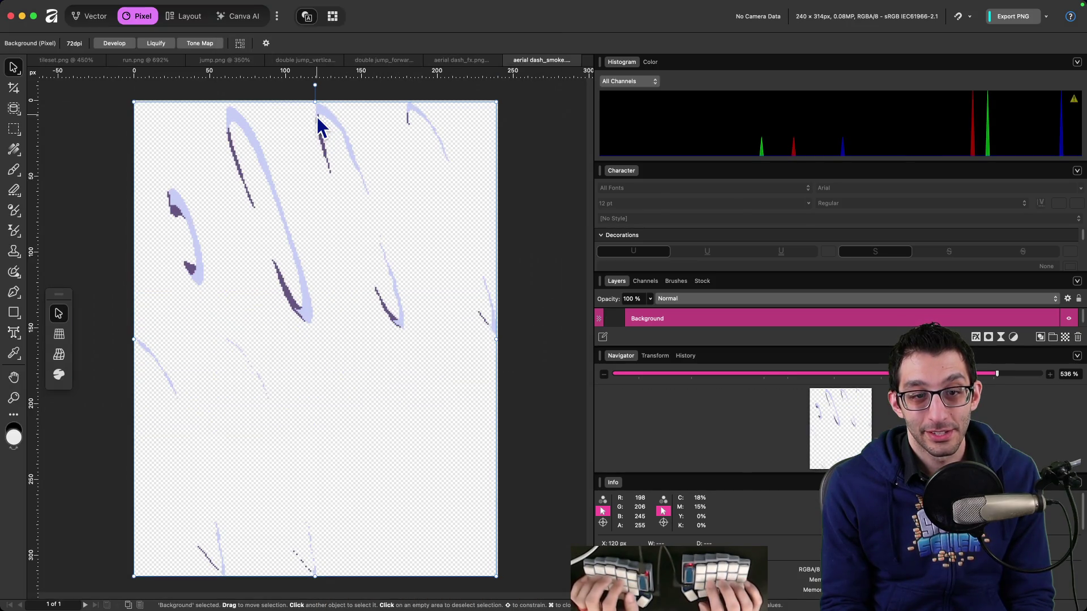
key(super+Tab)
key(Right)
key(Right)
key(Right)
key(Left)
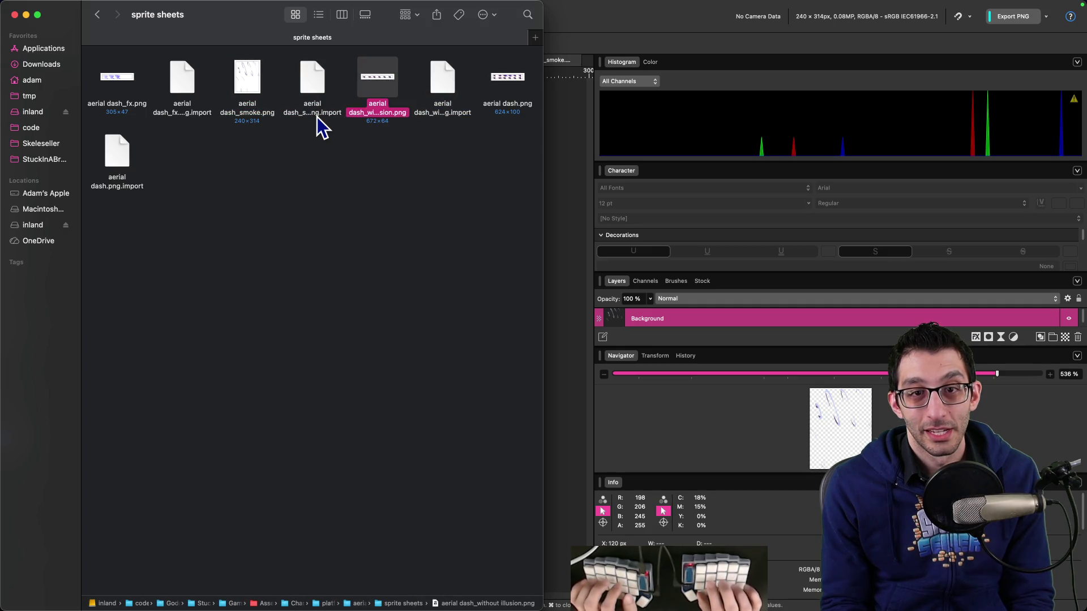
key(super+o)
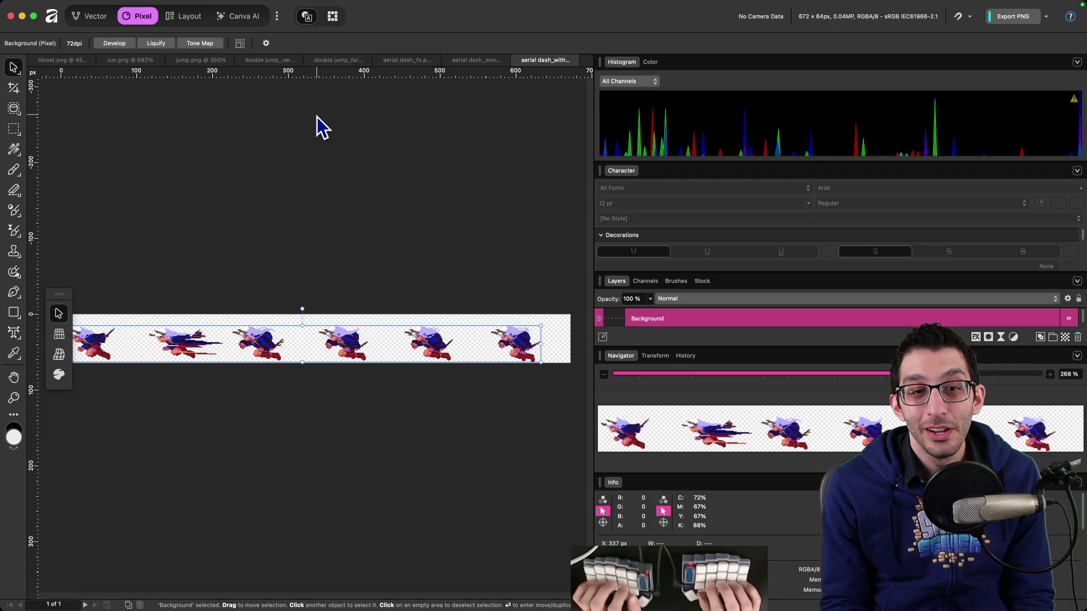
key(super+Tab)
key(Right)
key(Right)
key(super+o)
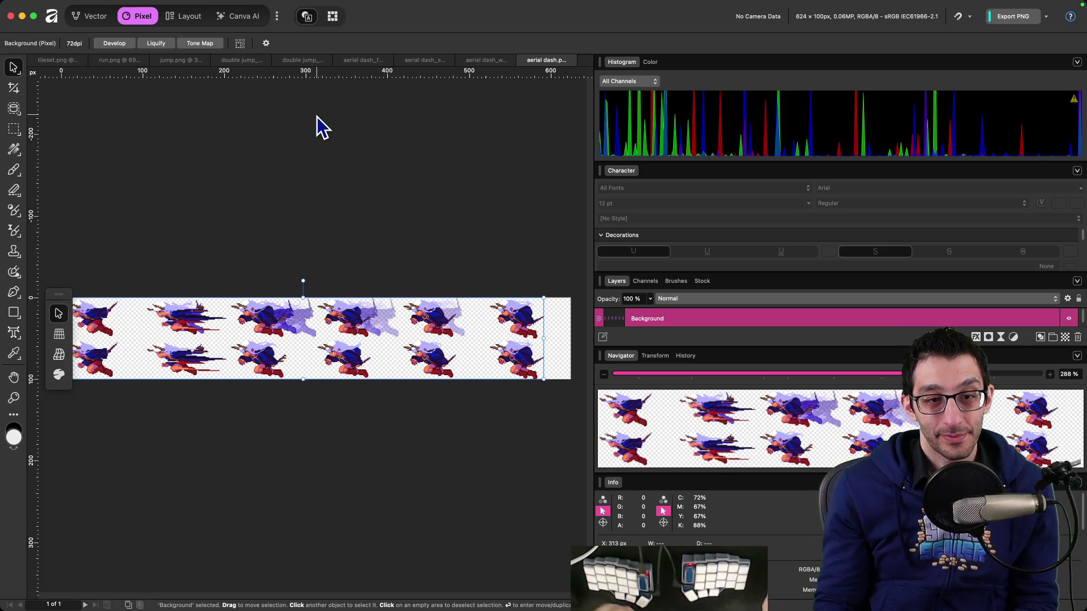
scroll(307, 383, left, 2)
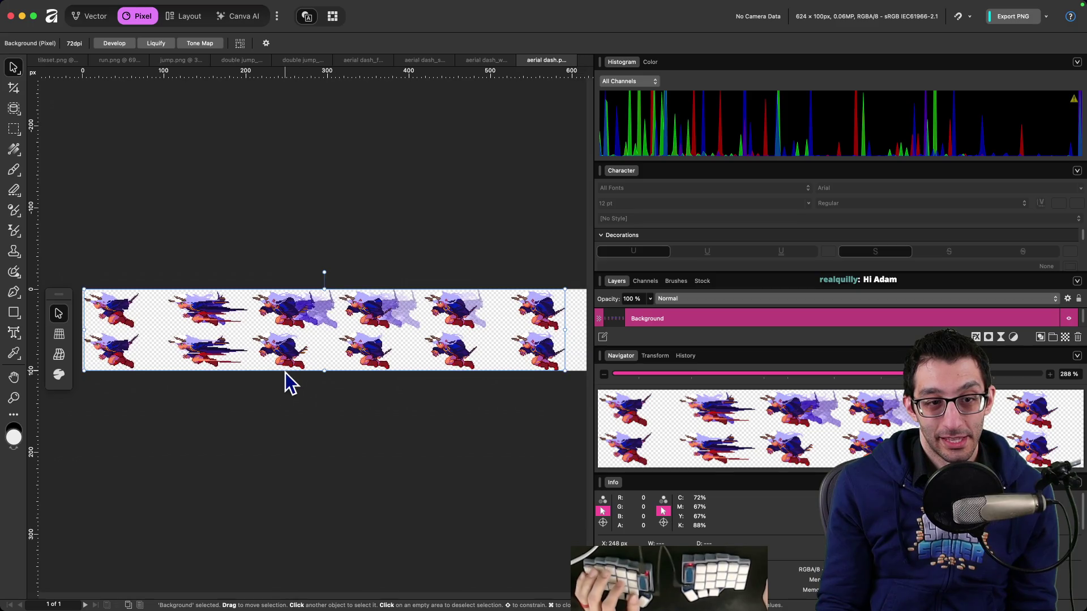
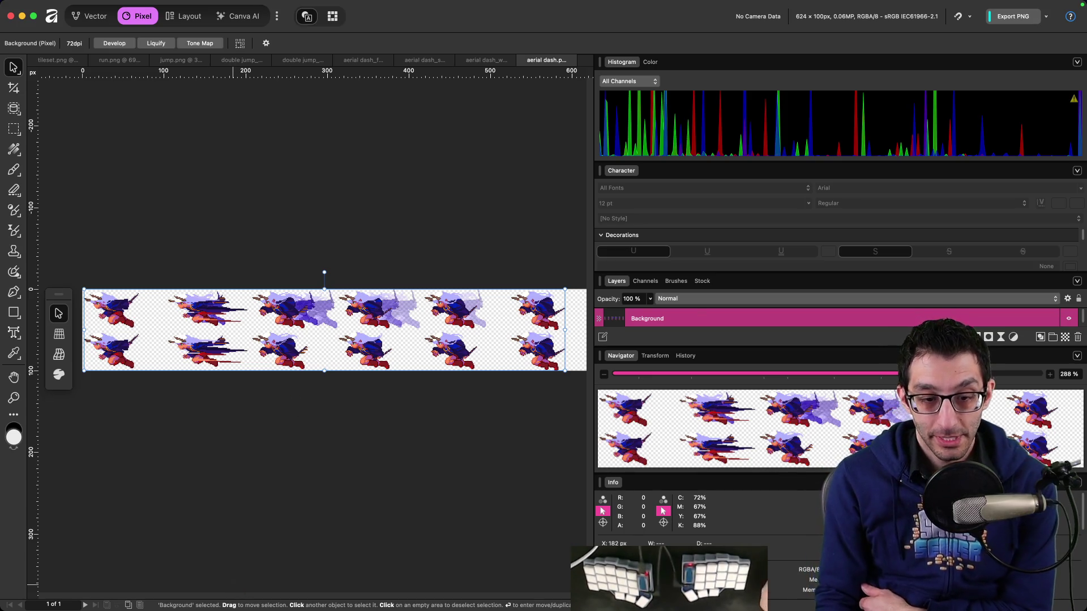
In Finder, browse the atk folder's variants from the character pack folder.
click(143, 599)
key(super+Up)
key(super+Up)
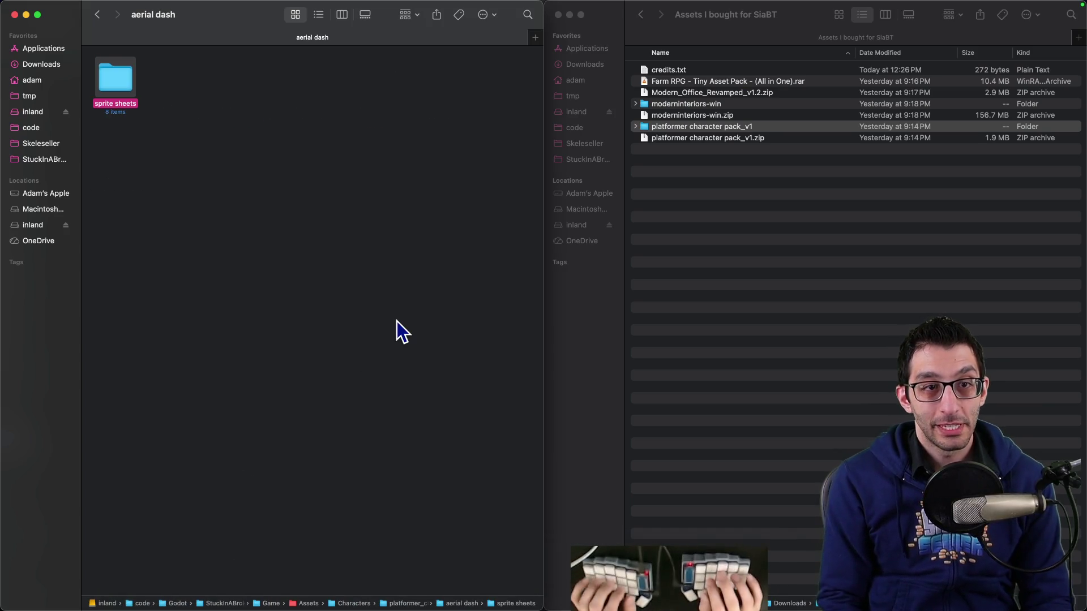
key(Right)
key(super+Down)
key(Right)
key(Right)
key(Right)
key(Right)
key(Left)
key(Left)
key(Left)
key(Left)
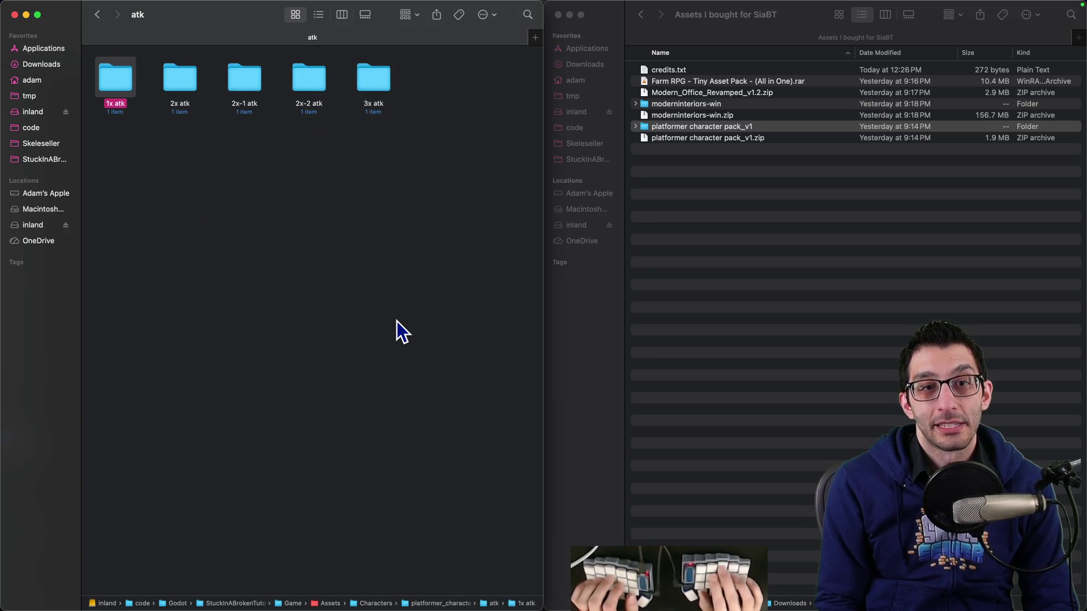
key(super+Up)
key(Right)
key(Right)
key(Left)
Open two back dodge sprite sheets in Affinity Photo.
key(super+Down)
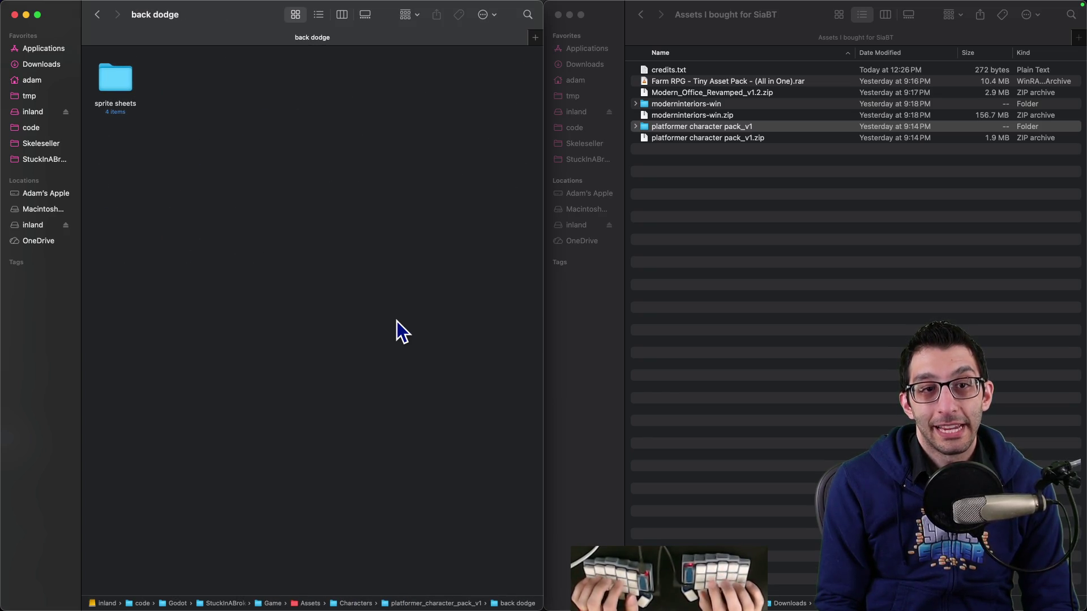
key(super+Down)
key(super+Down)
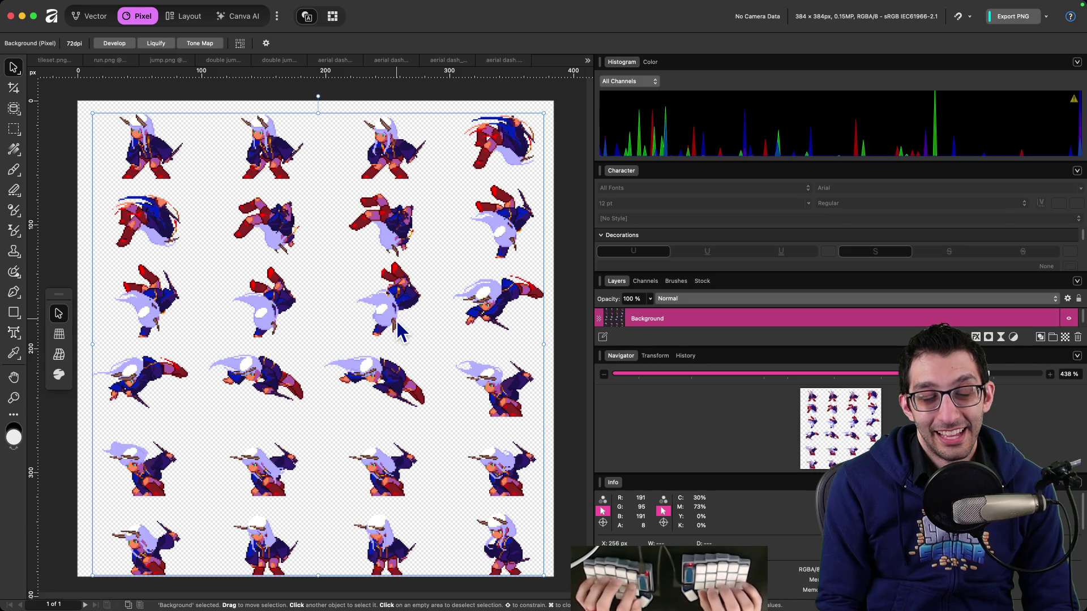
key(super+Tab)
key(Right)
key(Right)
key(super+Tab)
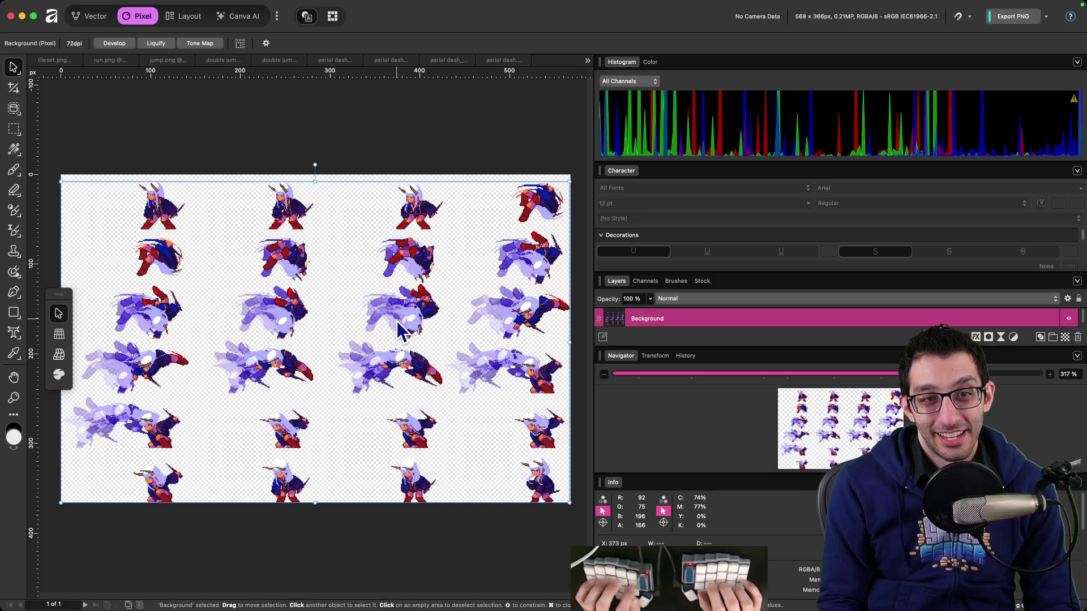
Open crouching.png from the crouching sprite sheets folder in Affinity Photo.
key(super+Tab)
key(super+Up)
key(super+Up)
key(Right)
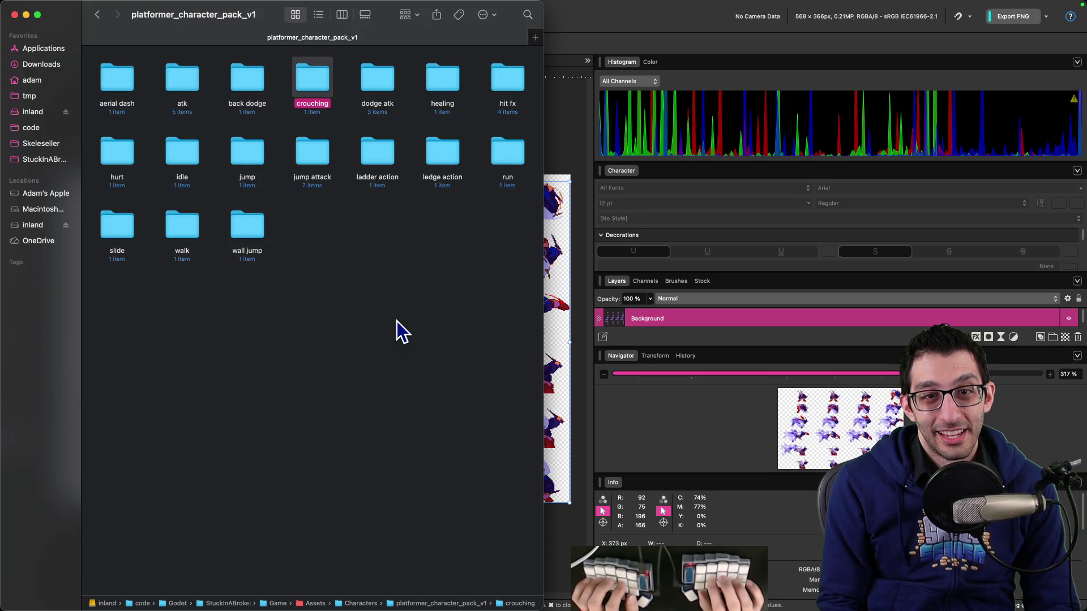
key(super+Down)
key(super+Down)
key(Right)
key(super+Tab)
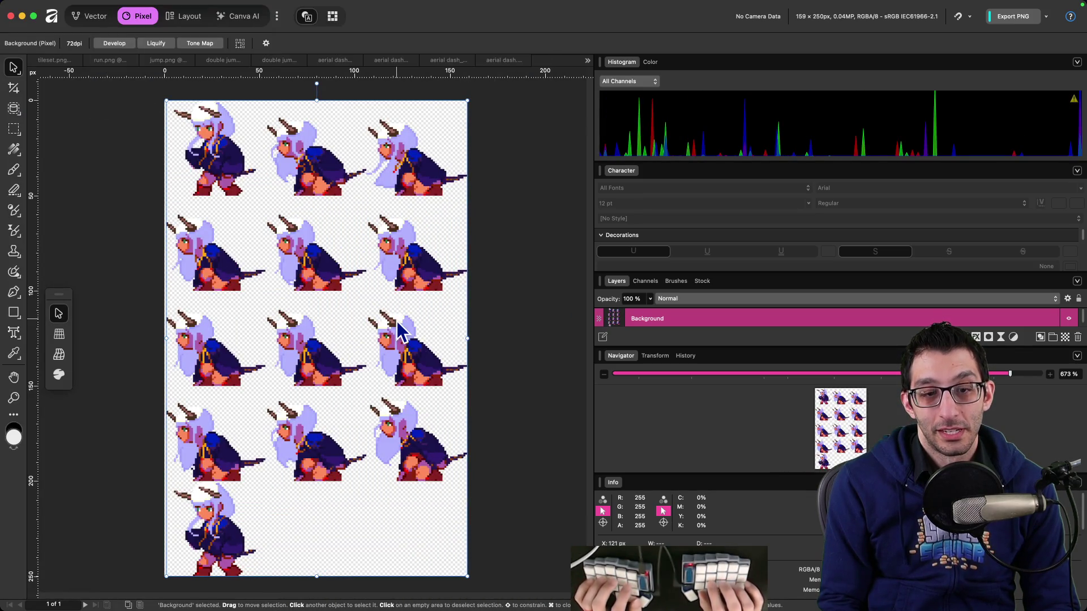
Open the dodge atk 1x_char sprite sheet in Affinity Photo.
key(super+Tab)
key(super+Up)
key(super+Up)
key(Right)
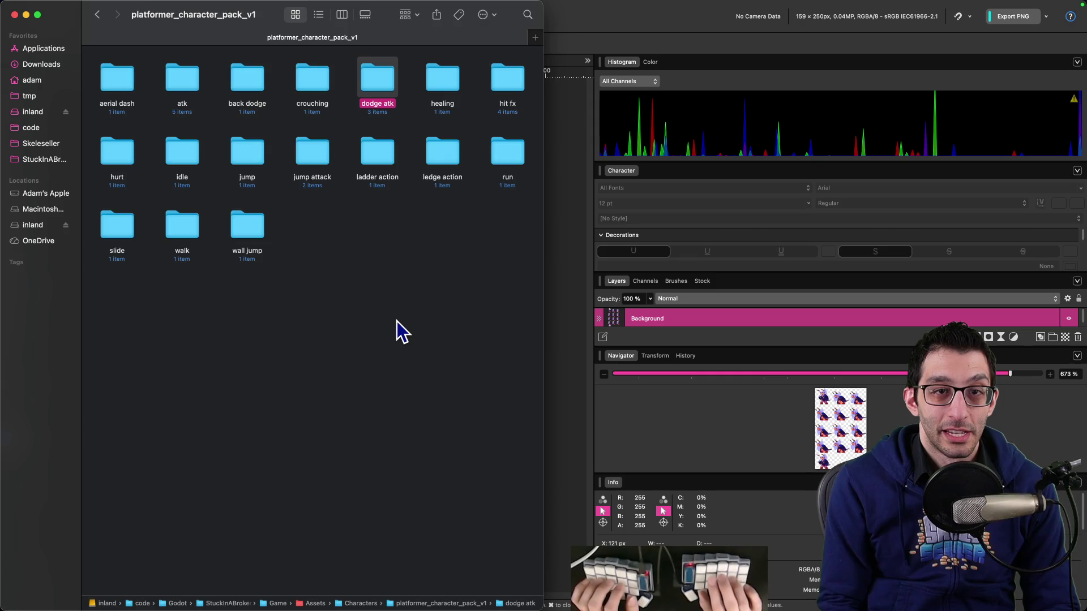
key(super+Down)
key(Right)
key(super+Down)
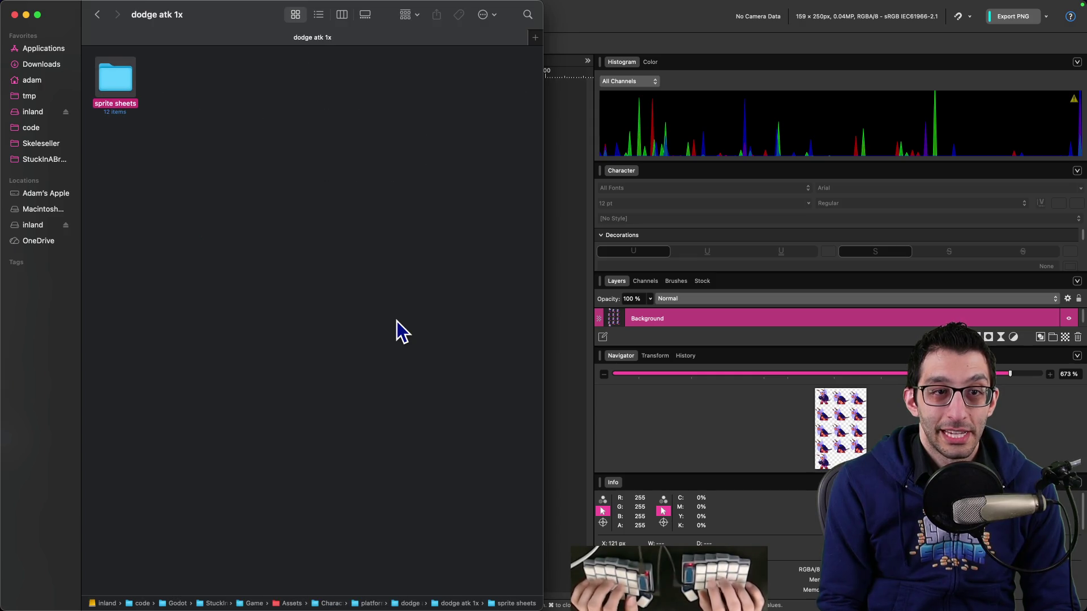
key(super+Down)
key(Right)
key(Right)
key(Right)
key(Left)
key(Left)
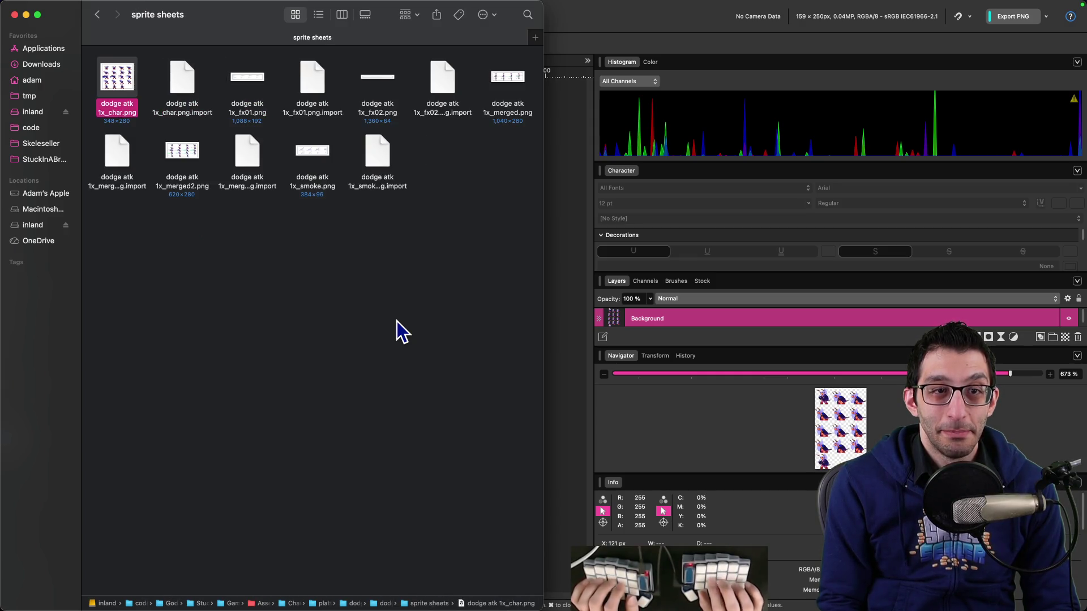
key(super+Tab)
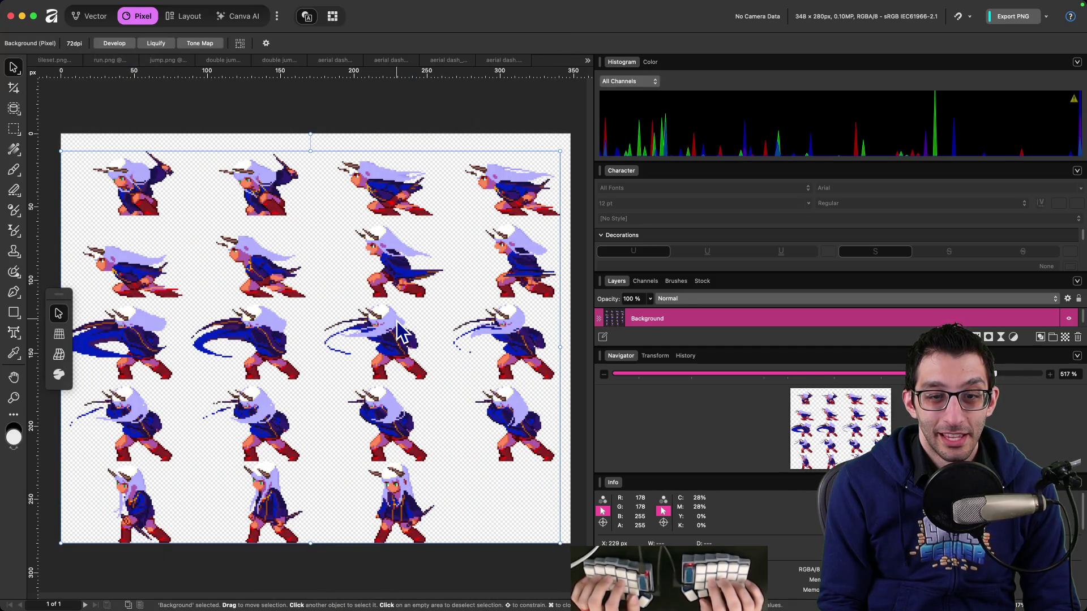
Return to the character pack folder and open healing_char.png (141 × 384 px) in Affinity Photo.
key(super+Tab)
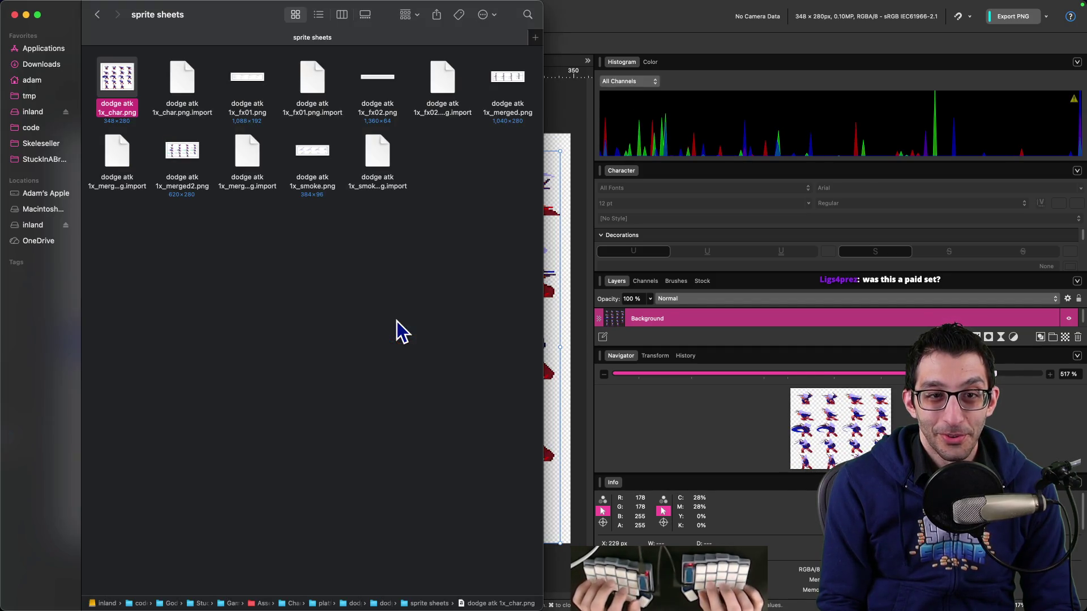
key(super+Up)
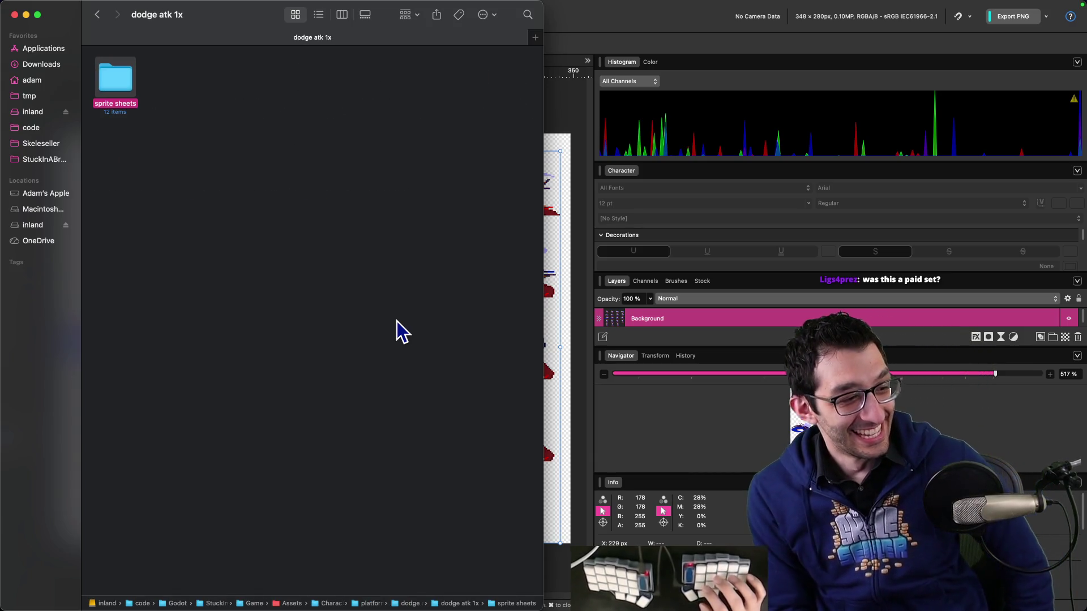
key(super+Up)
key(super+Up)
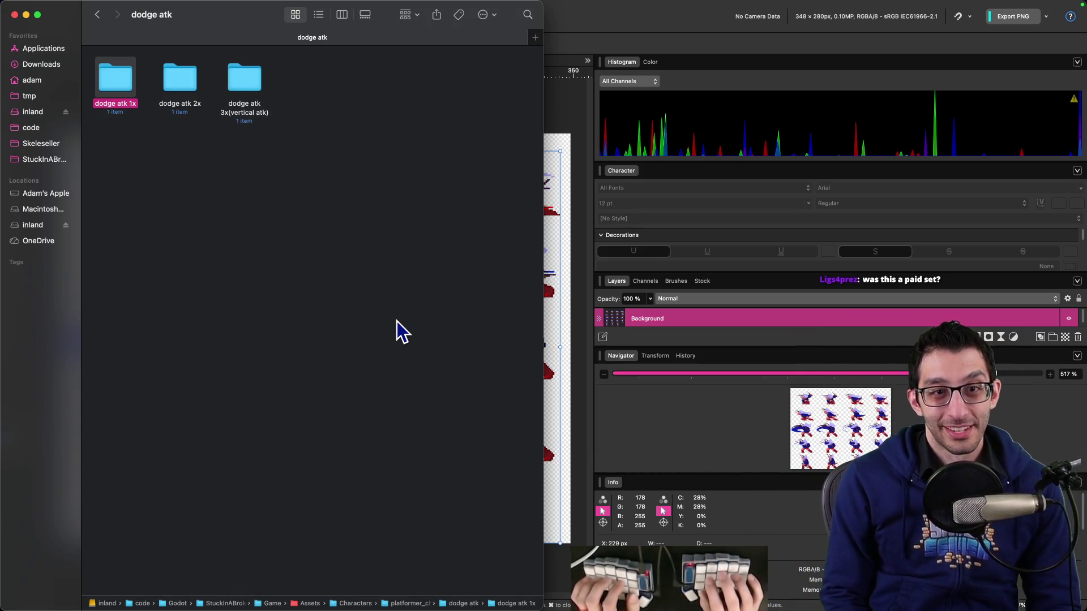
key(Right)
key(Right)
key(Down)
key(Up)
key(Left)
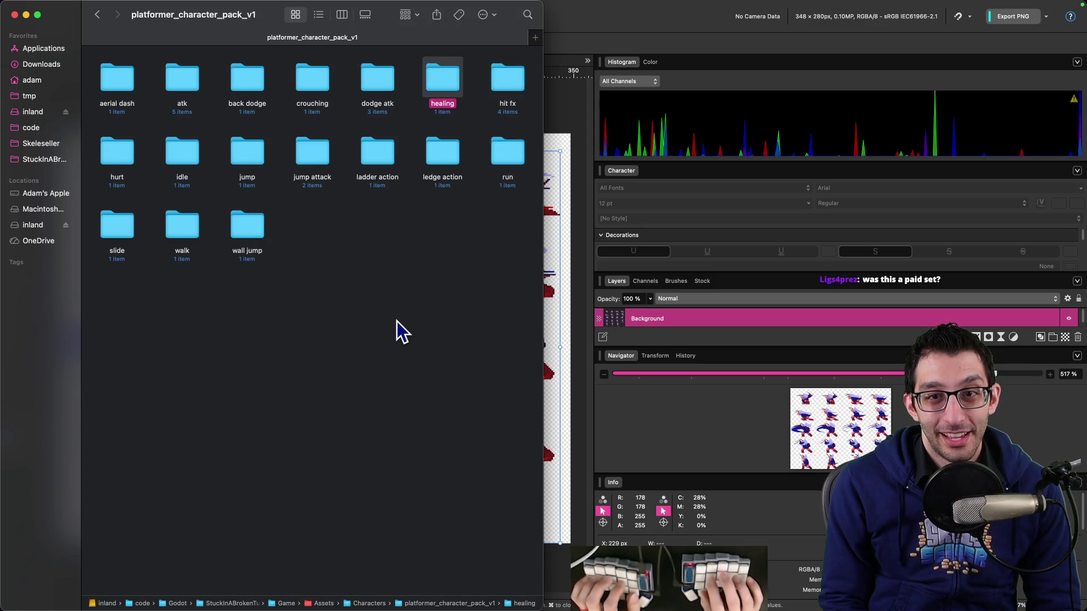
key(super+Down)
key(Right)
key(super+Down)
key(Right)
key(super+Down)
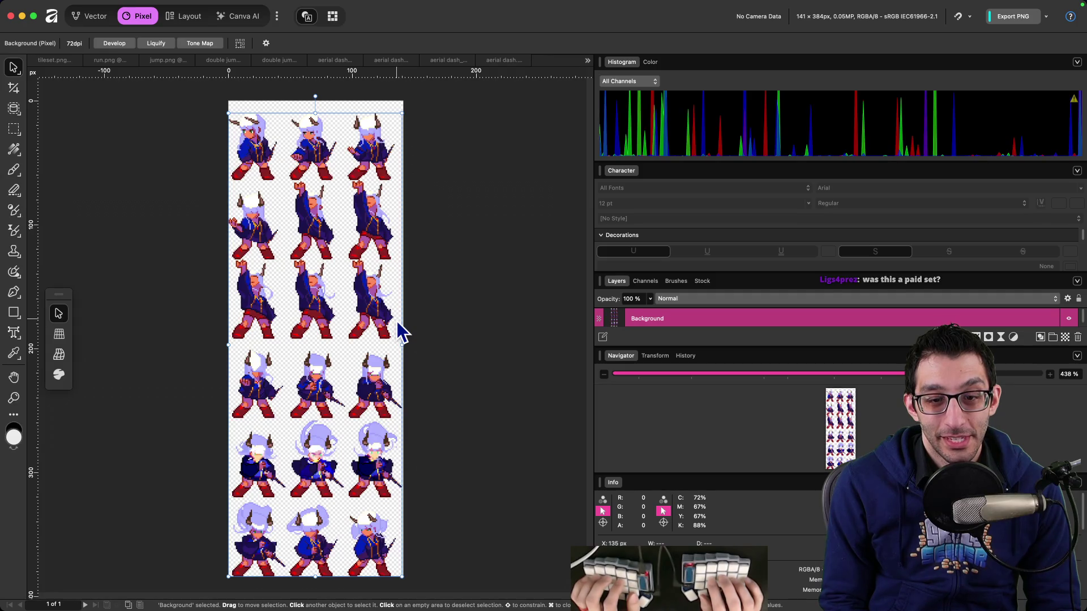
Open healing_merged.png in Affinity Photo and go back up to the character pack folder.
key(super+Tab)
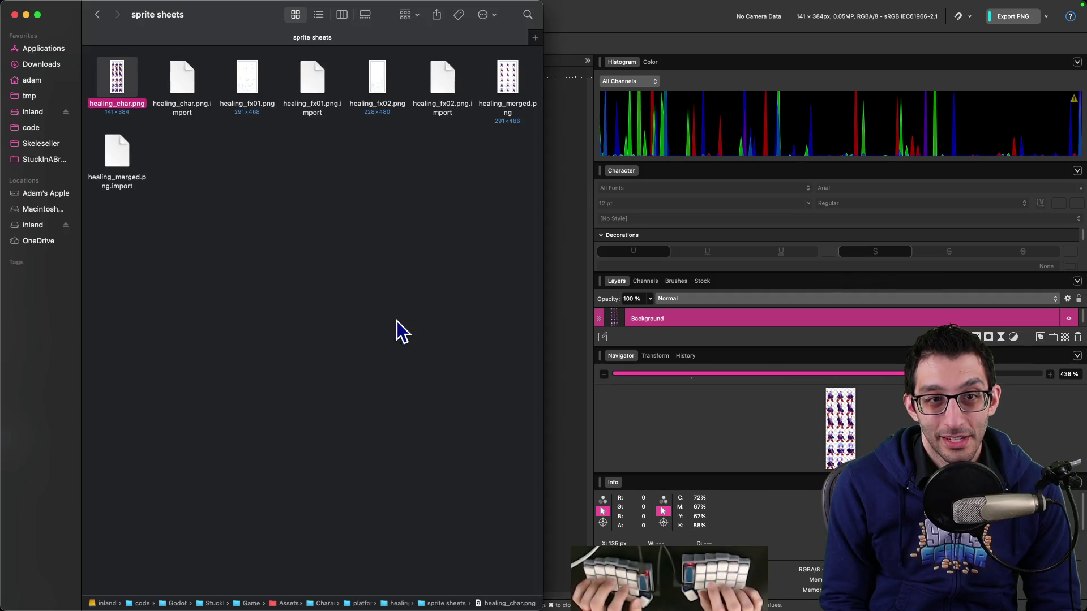
key(Right)
key(Right)
key(Right)
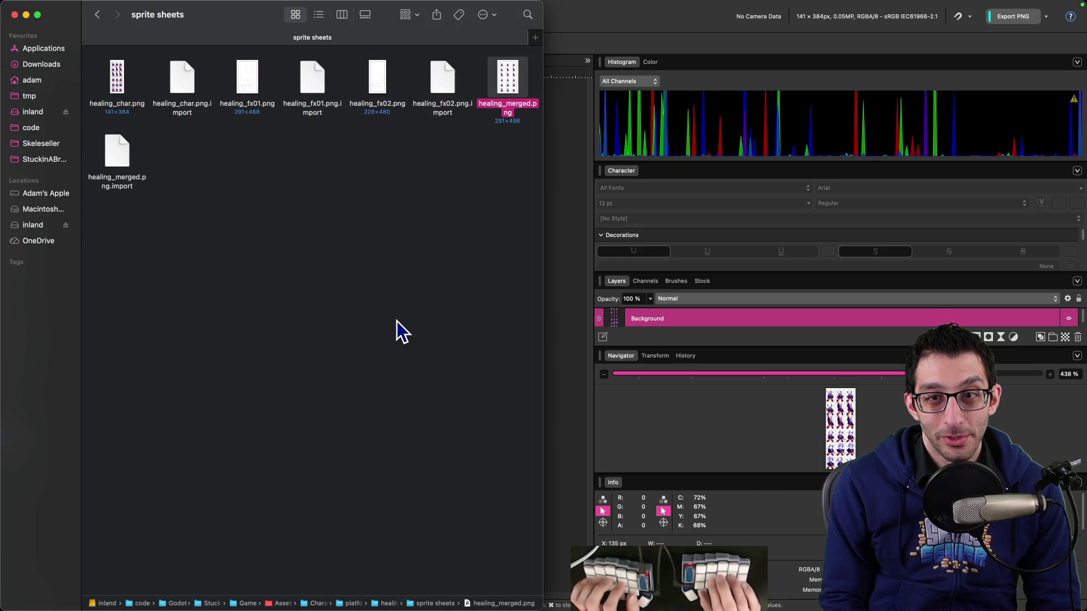
key(super+Down)
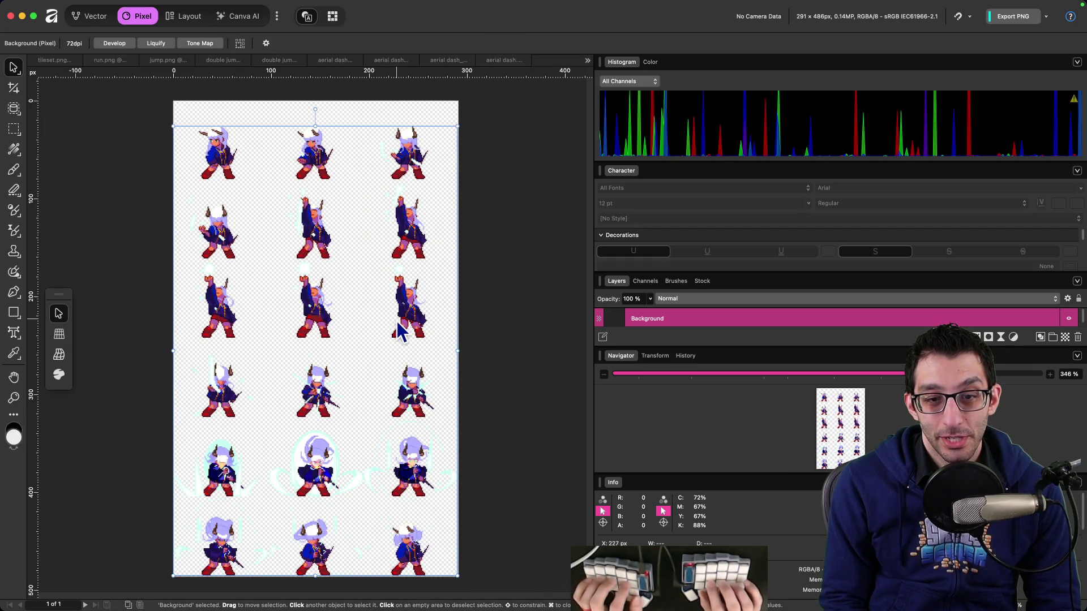
key(super+Tab)
key(super+Up)
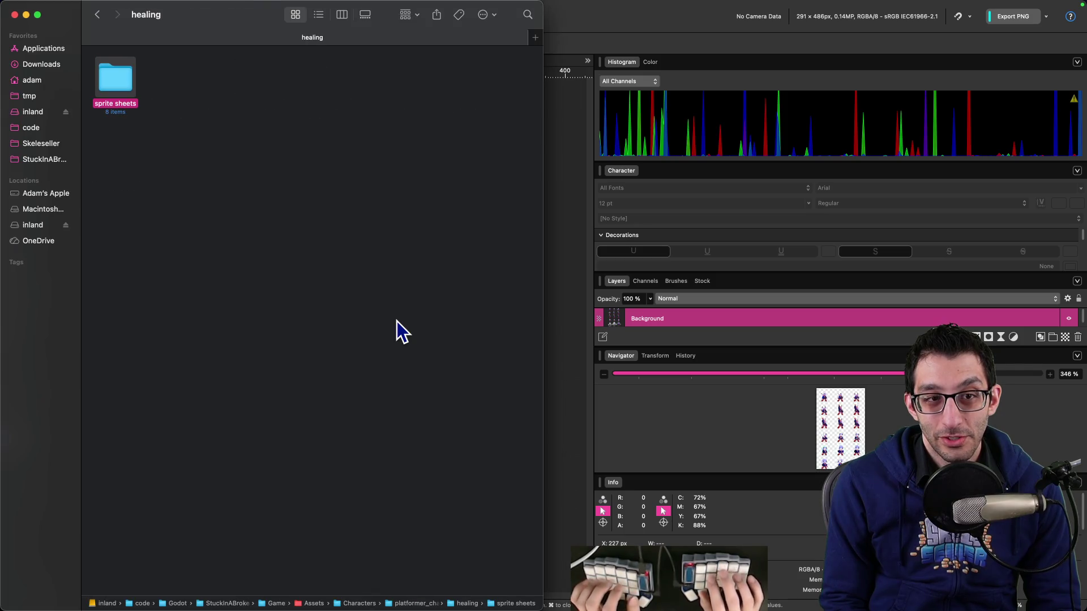
key(super+Up)
Open hit fx_01.png and hit fx_02.png in Affinity Photo, cancelling an accidental rename.
key(Right)
key(super+Down)
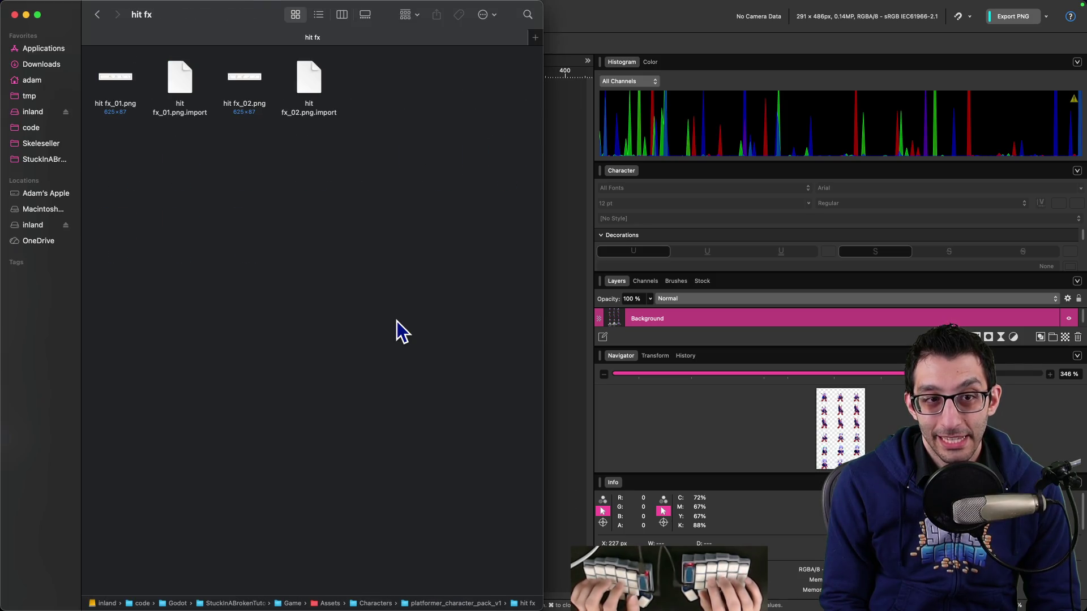
key(Right)
key(Return)
key(Escape)
key(super+Down)
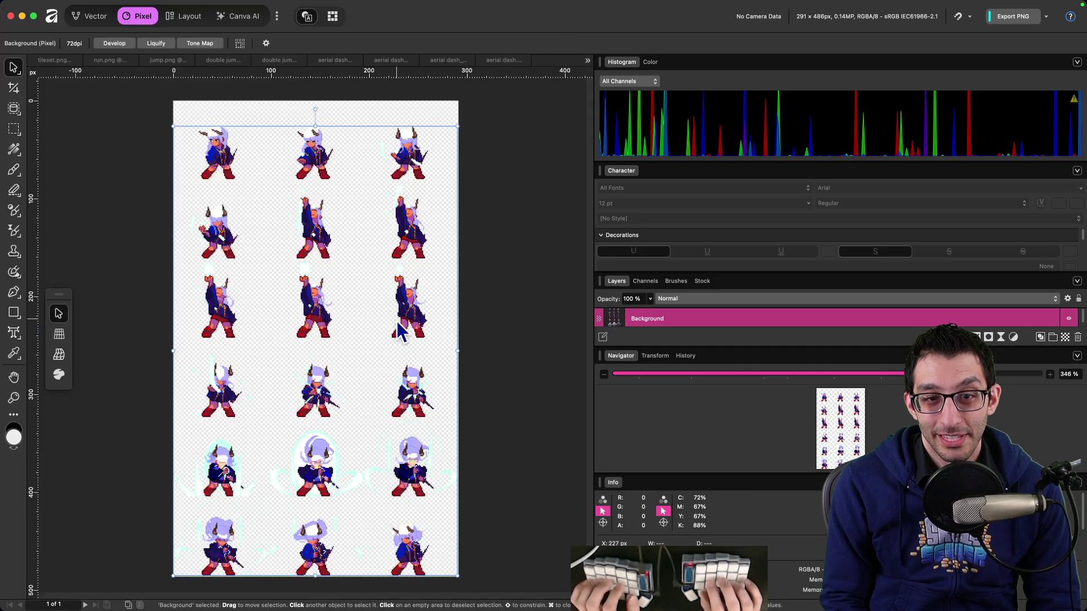
key(super+Tab)
key(Right)
key(Right)
key(super+Down)
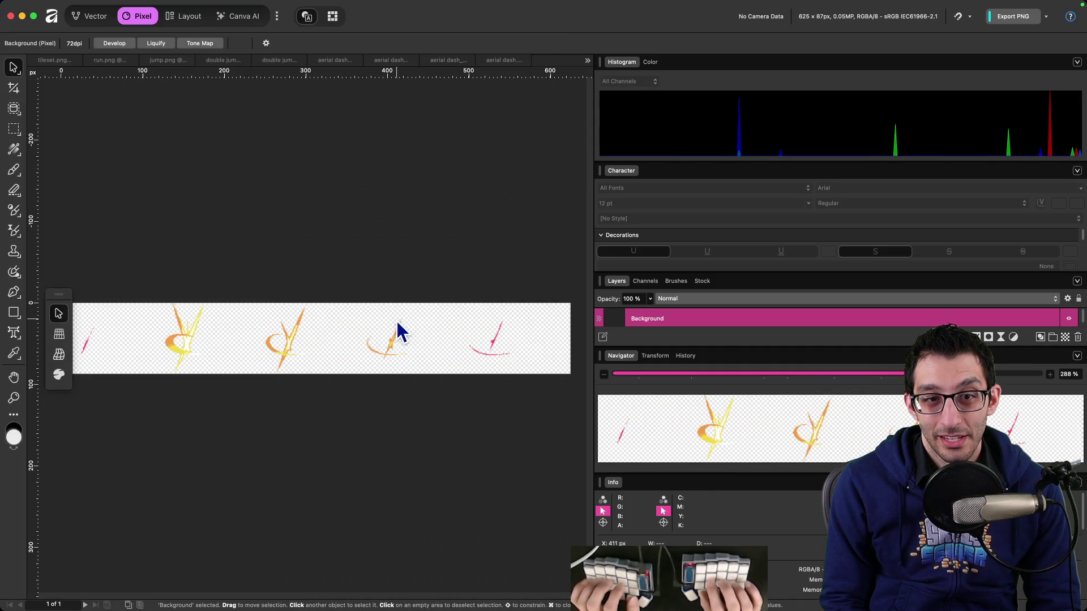
Open the hurt sprite sheets folder.
key(super+Tab)
key(super+Up)
key(Down)
key(Left)
key(Left)
key(Left)
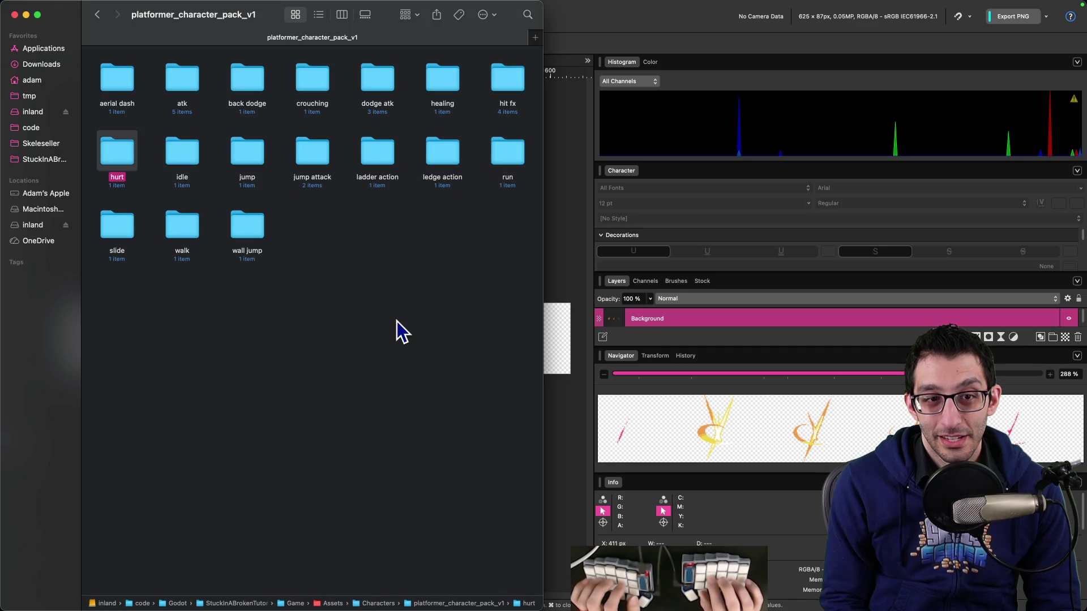
key(super+Down)
key(super+Down)
key(super+Down)
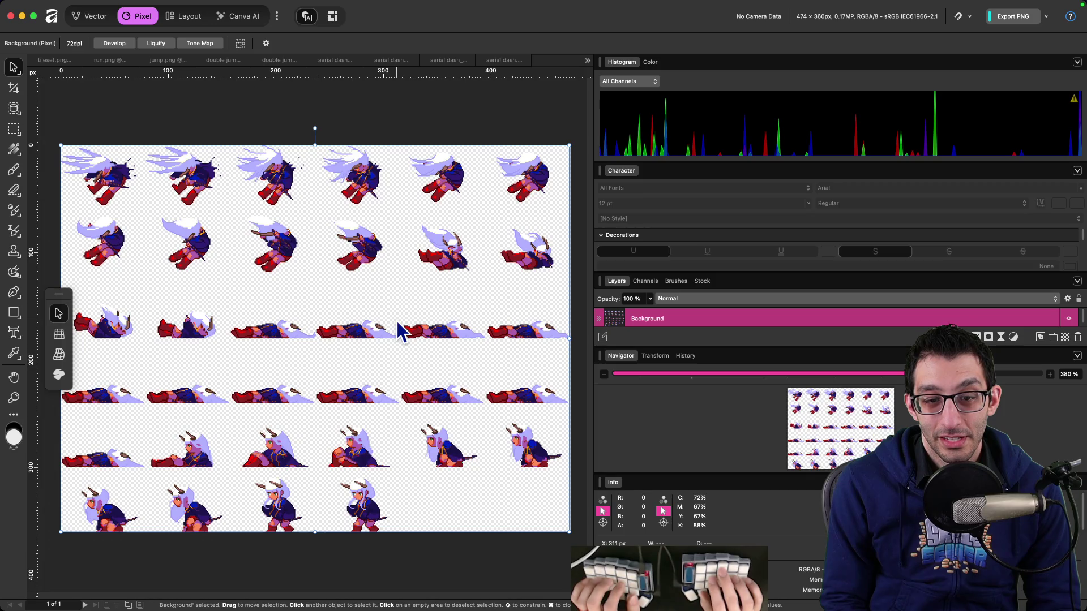
Open the first ledge action sheet in Affinity Photo and Quick Look preview hang.png.
key(super+Tab)
key(super+Up)
key(super+Up)
key(Right)
key(Right)
key(Right)
key(Right)
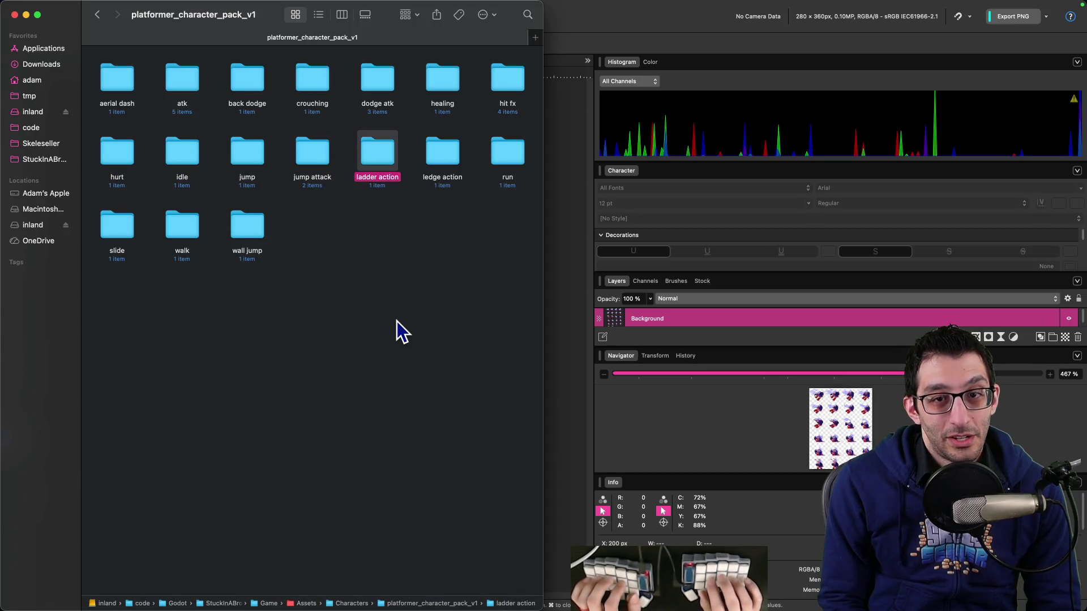
key(super+Down)
key(super+Down)
key(Right)
key(super+Down)
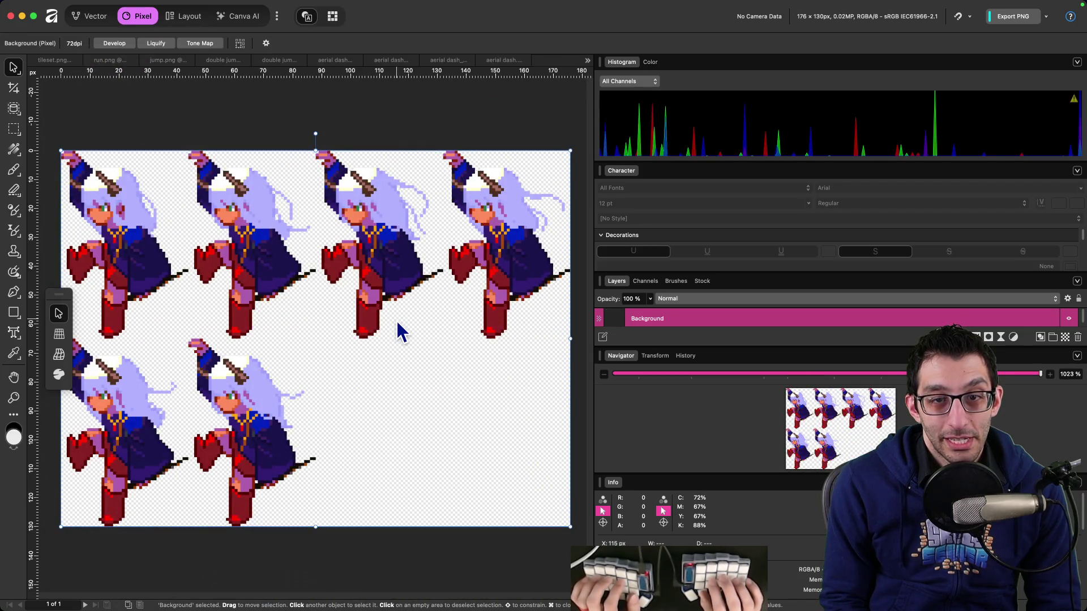
key(super+Tab)
key(Right)
key(Right)
key(space)
key(Right)
key(Right)
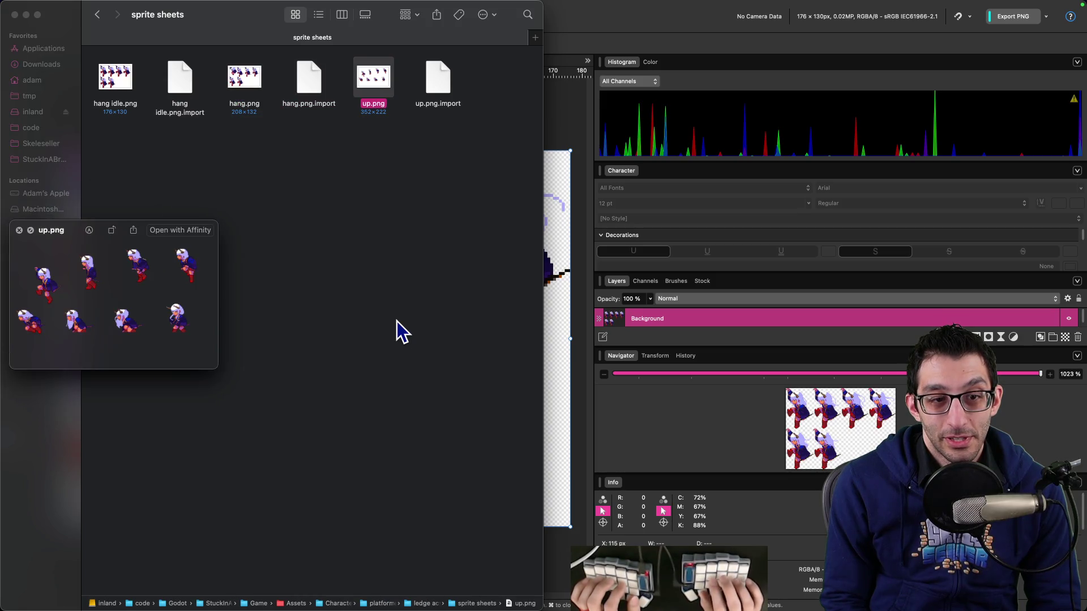
key(Left)
key(Left)
key(space)
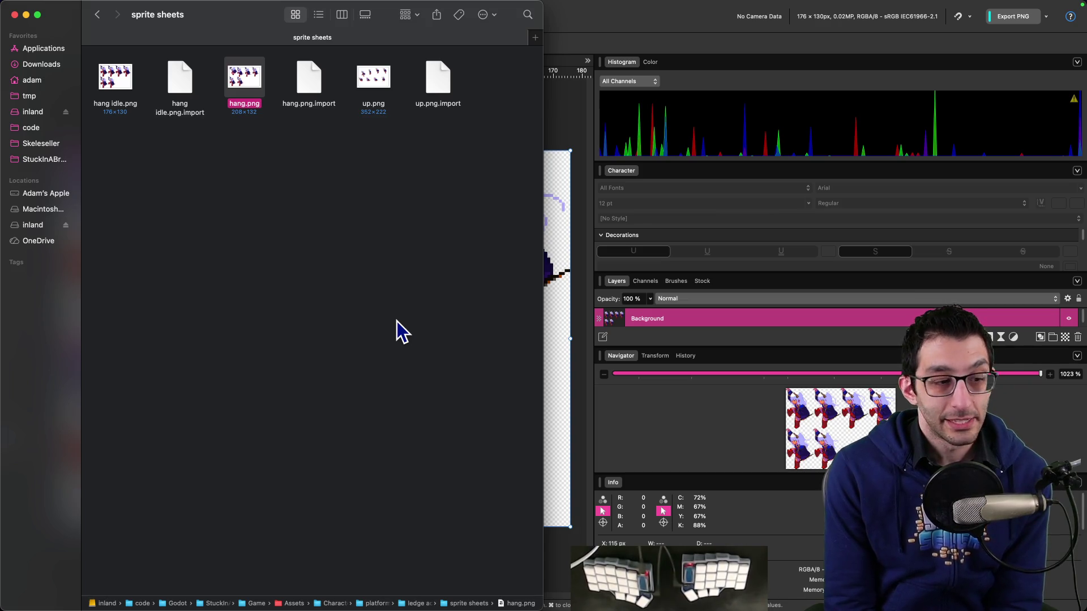
Go back from ledge action to the character pack folder and browse its folders.
click(345, 319)
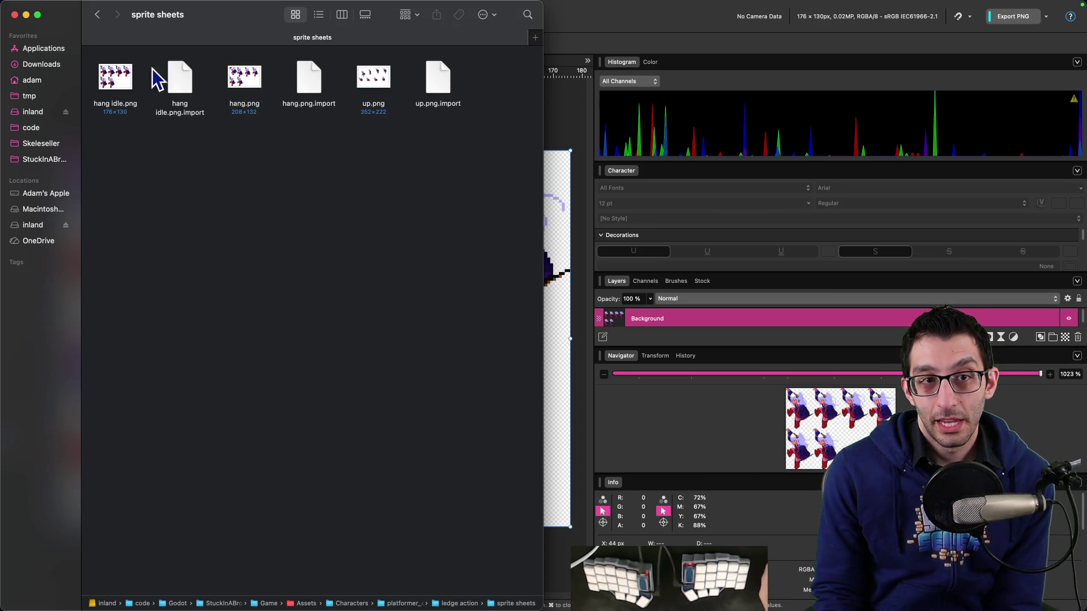
click(99, 17)
click(95, 19)
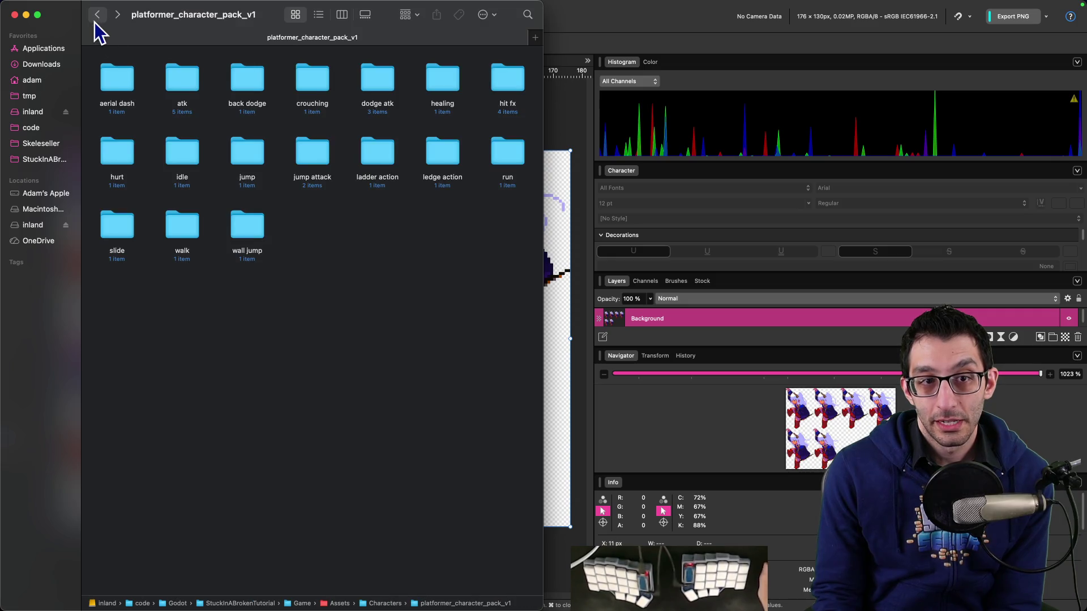
click(117, 250)
click(247, 224)
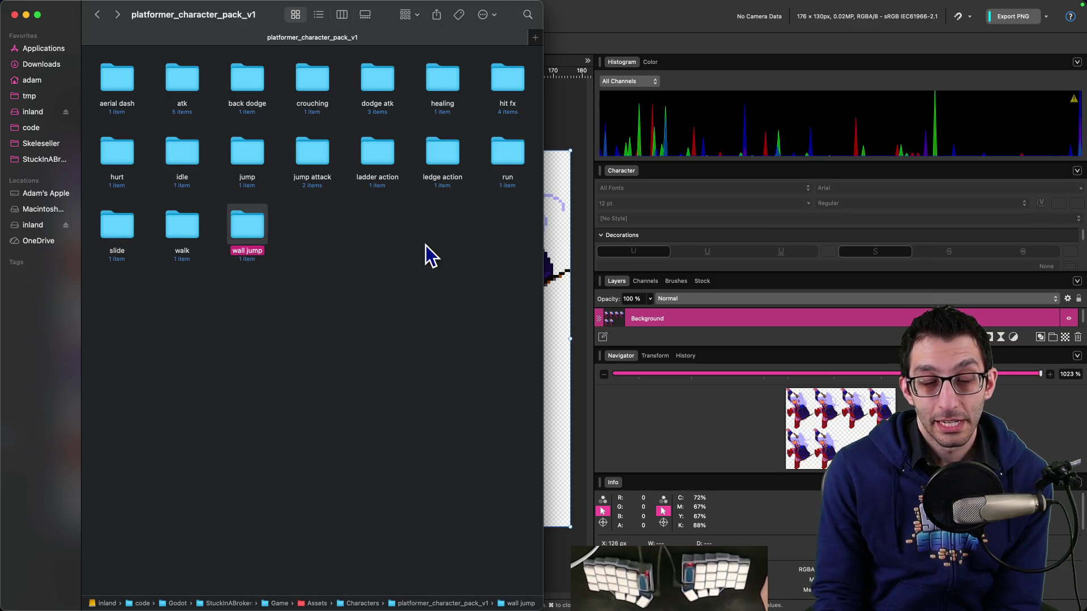
click(394, 168)
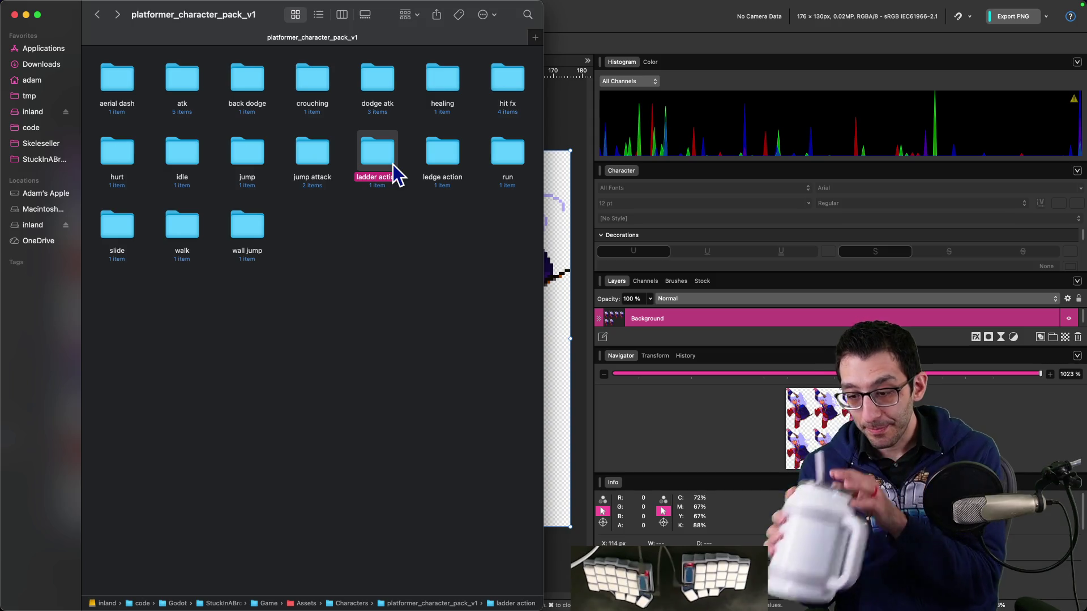
Open hit fx_01.png from the hit fx folder, then return to platformer_character_pack_v1.
double_click(491, 82)
double_click(117, 83)
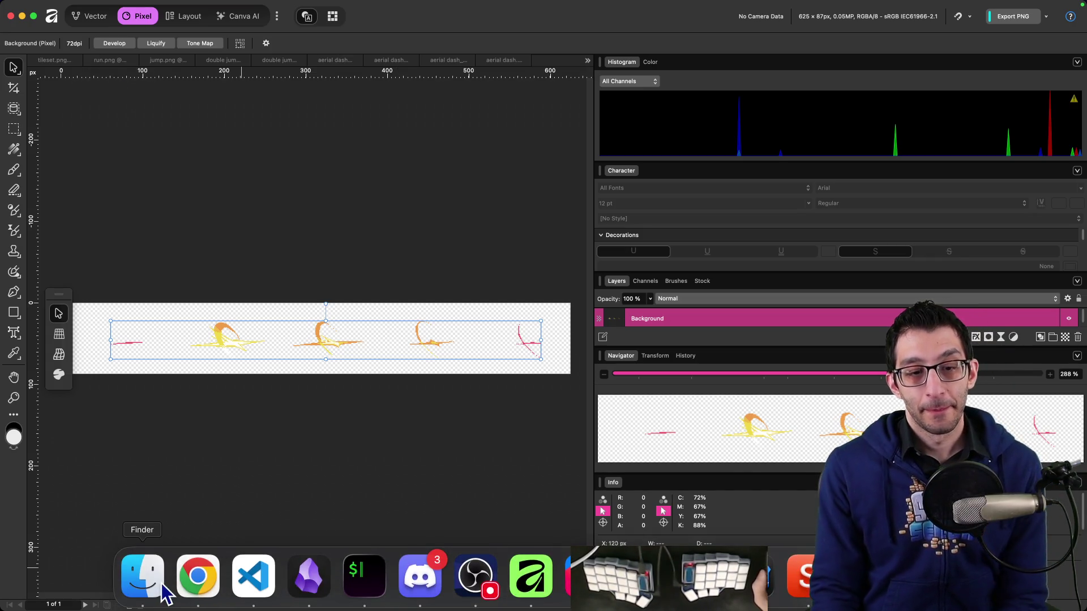
click(198, 577)
click(142, 577)
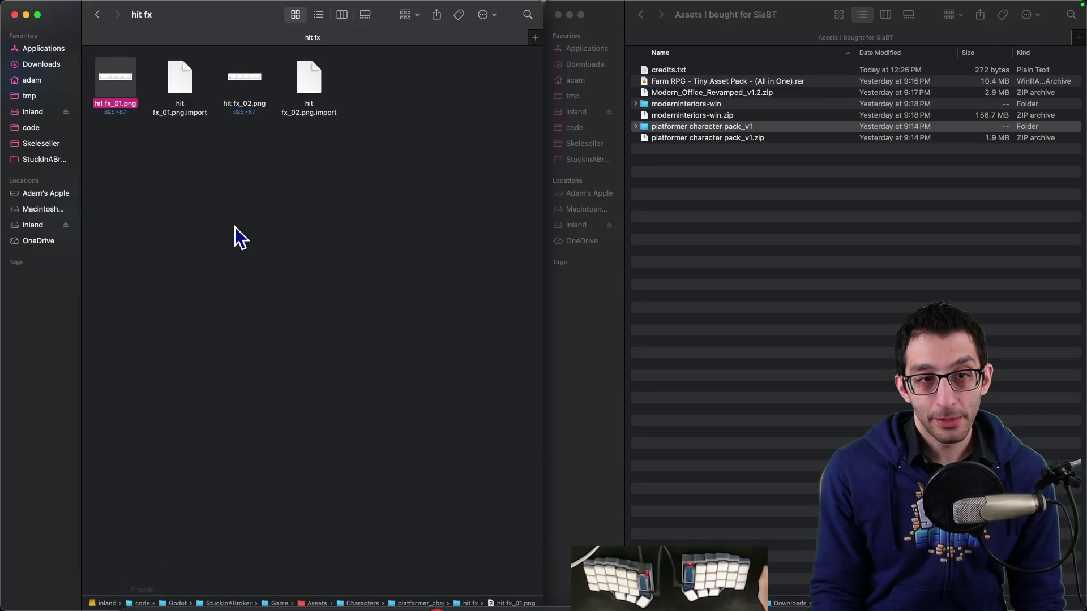
key(super+Up)
key(Left)
key(Left)
key(Left)
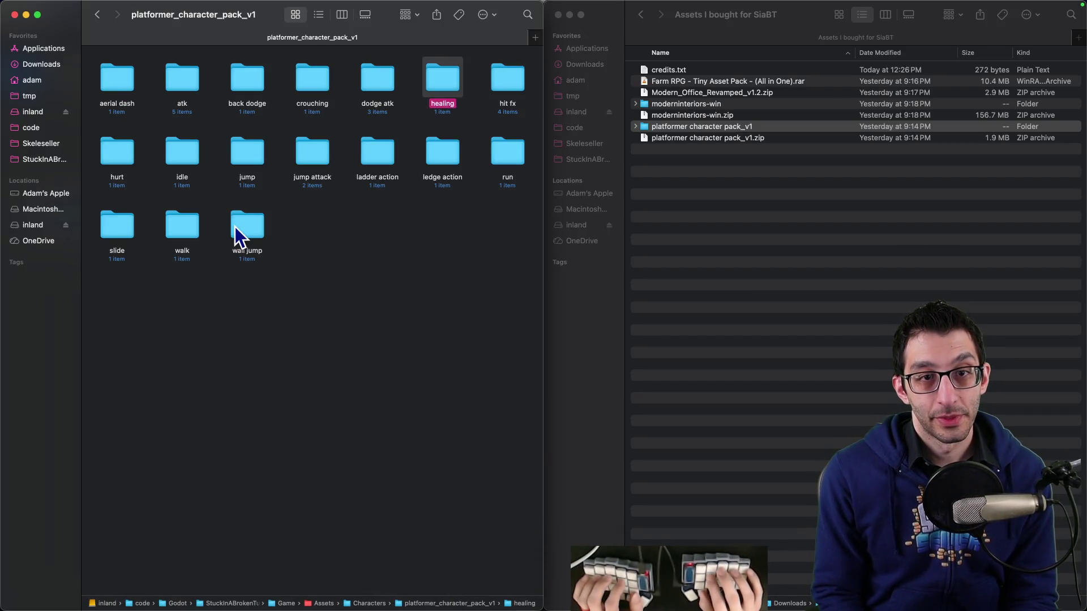
key(Right)
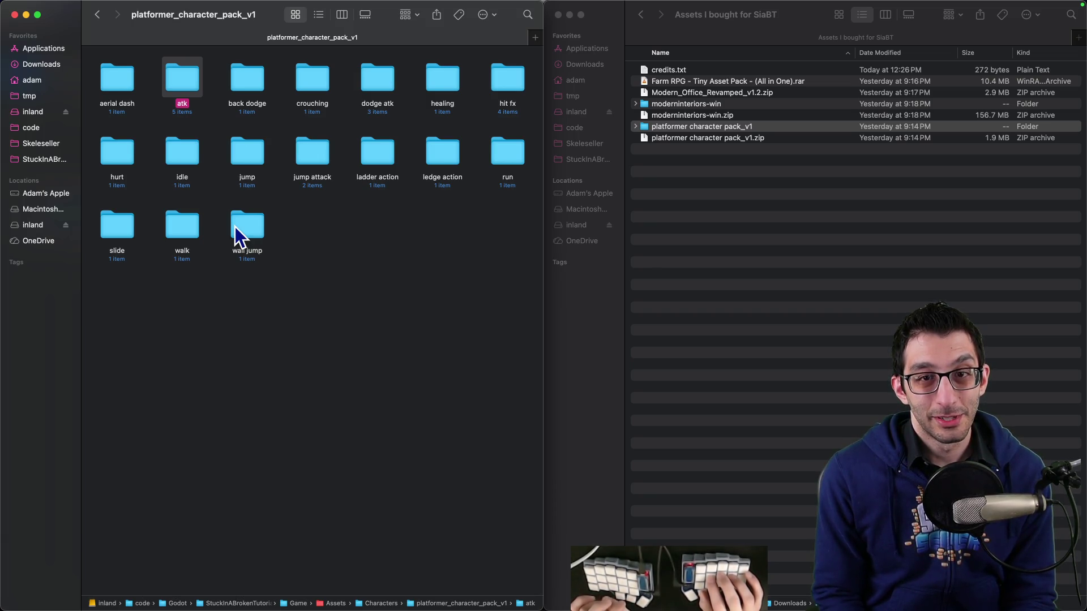
Below the jump-timing bullet, add 'No need to add attacks for the first checkpoint; we have PLENTY already.'.
key(super+Tab)
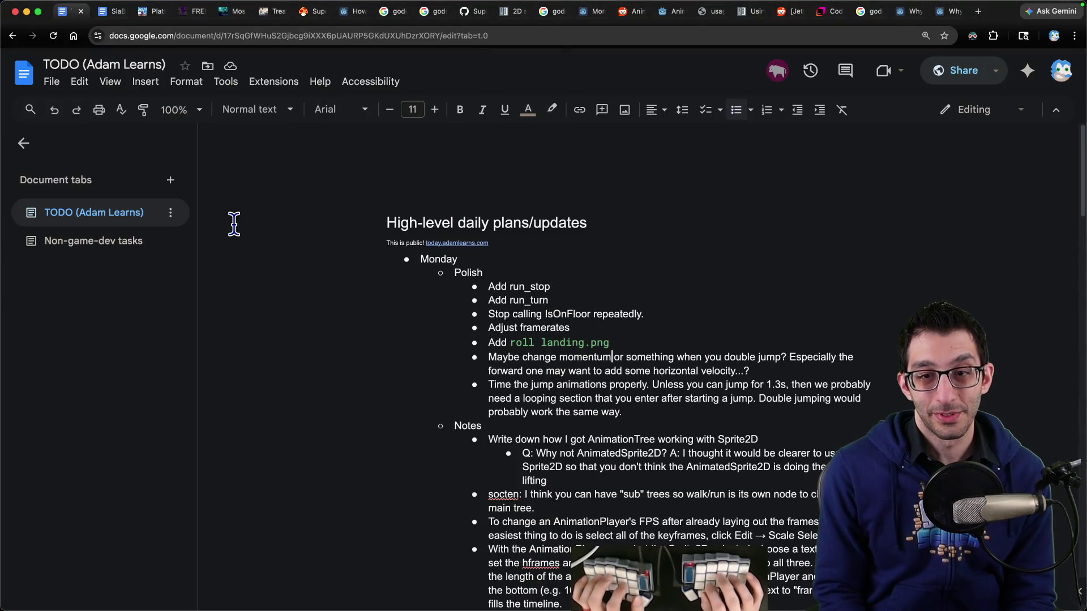
scroll(686, 289, down, 4)
key(Return)
text(No need to add attacks for the first checkpoint; we have PLE)
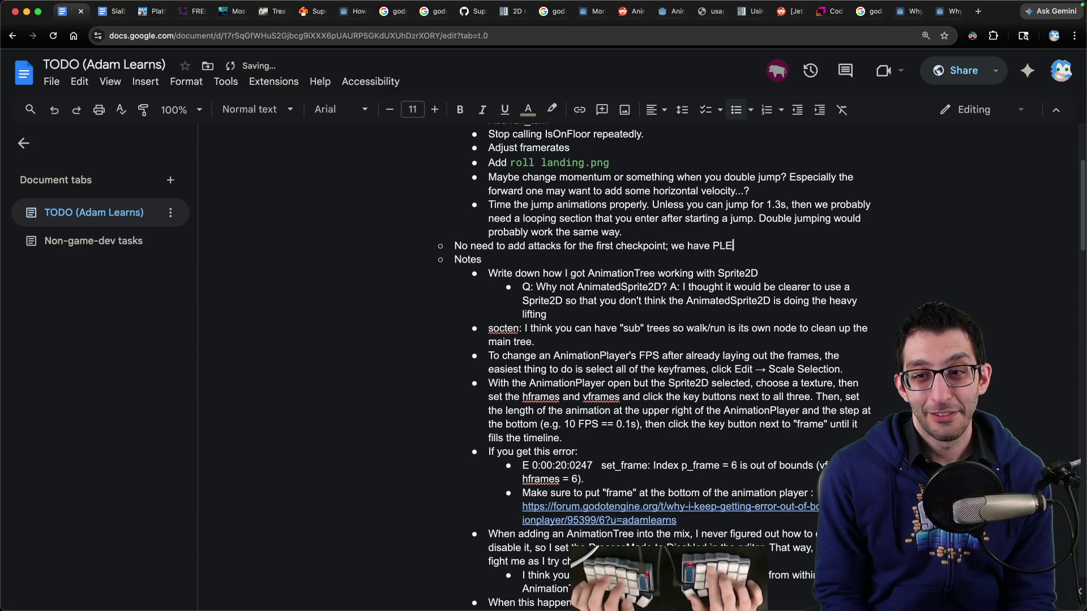
text(NTY already.)
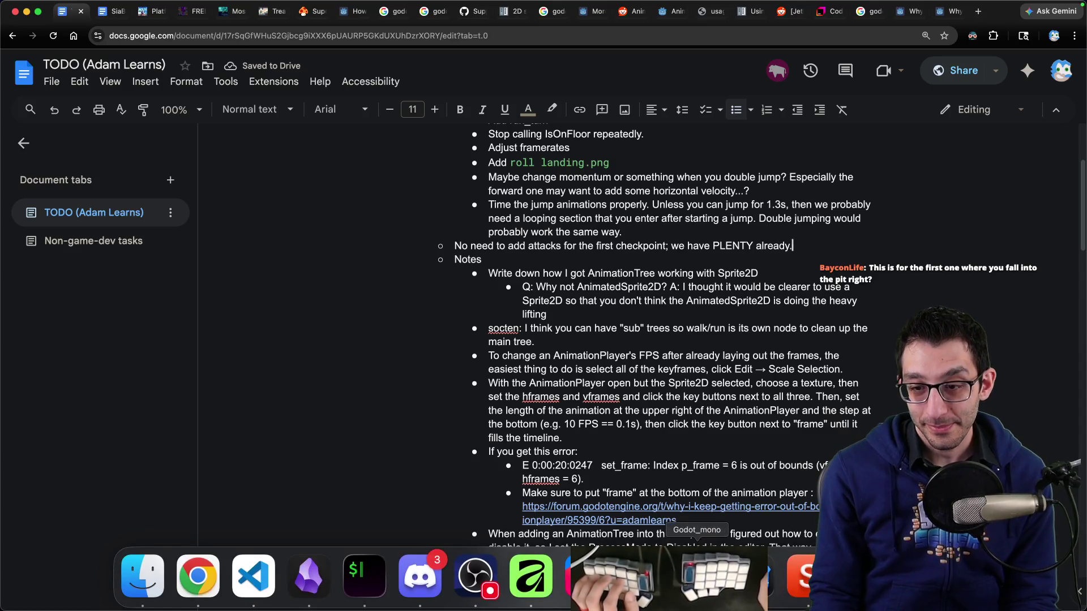
click(420, 575)
Zoom out the 2D viewport, then build and run the platformer game in its debug window.
scroll(629, 232, down, 5)
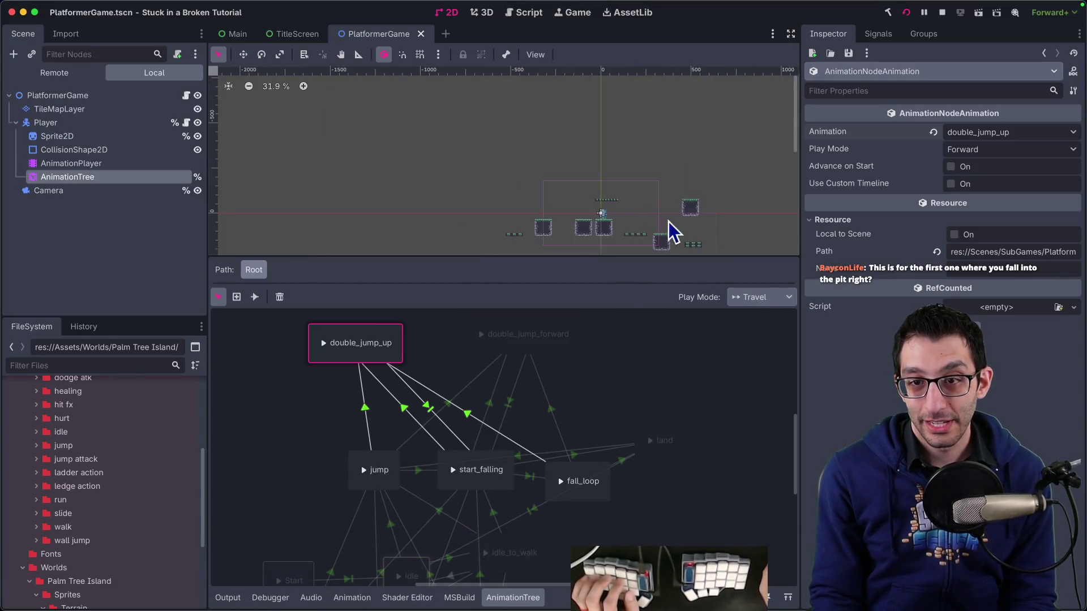
scroll(548, 164, down, 3)
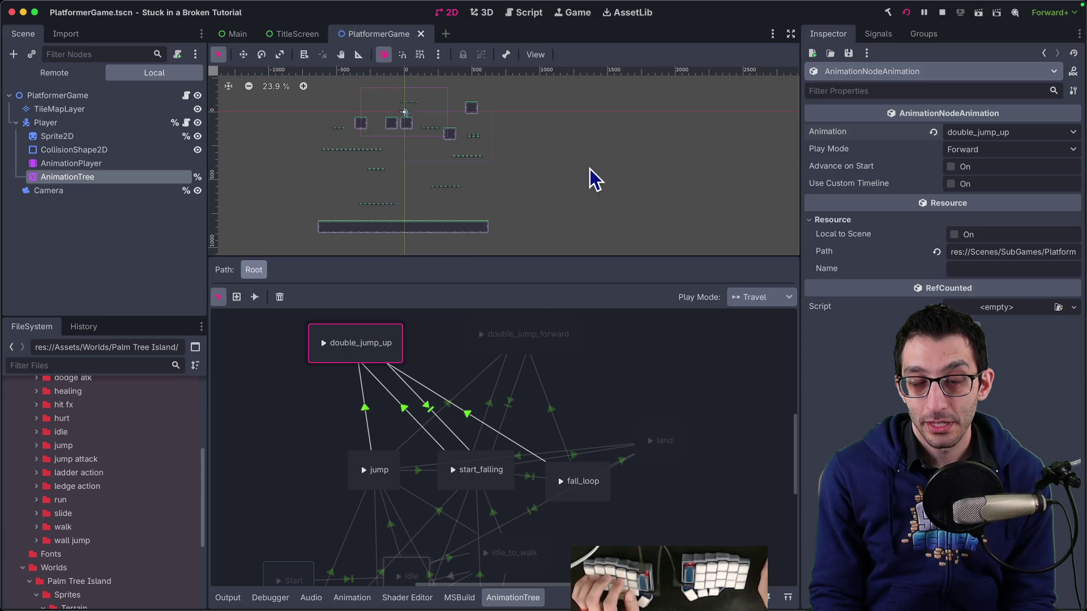
key(super+b)
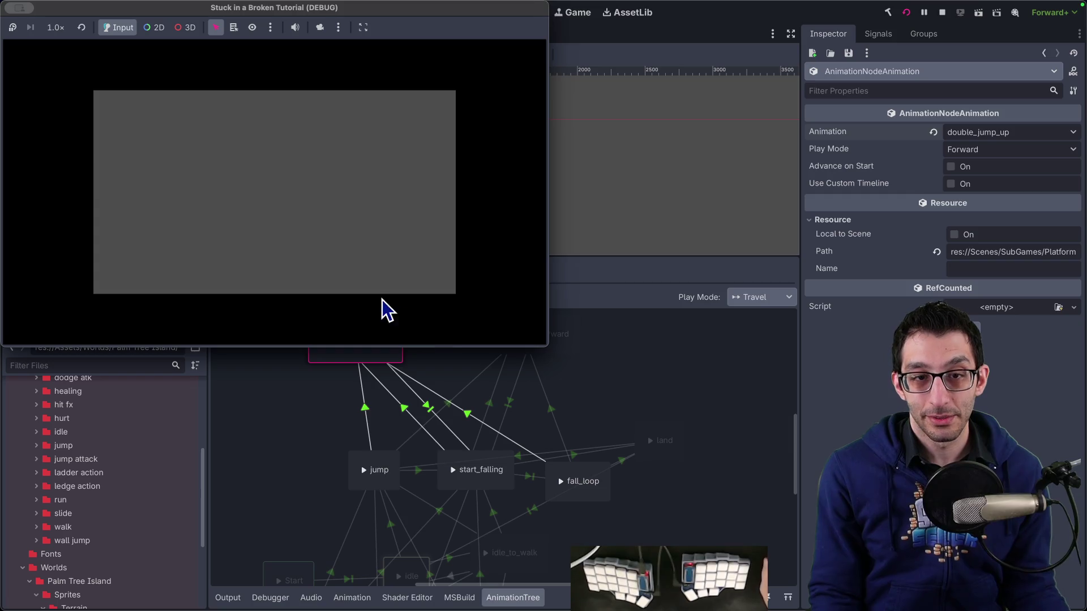
click(906, 12)
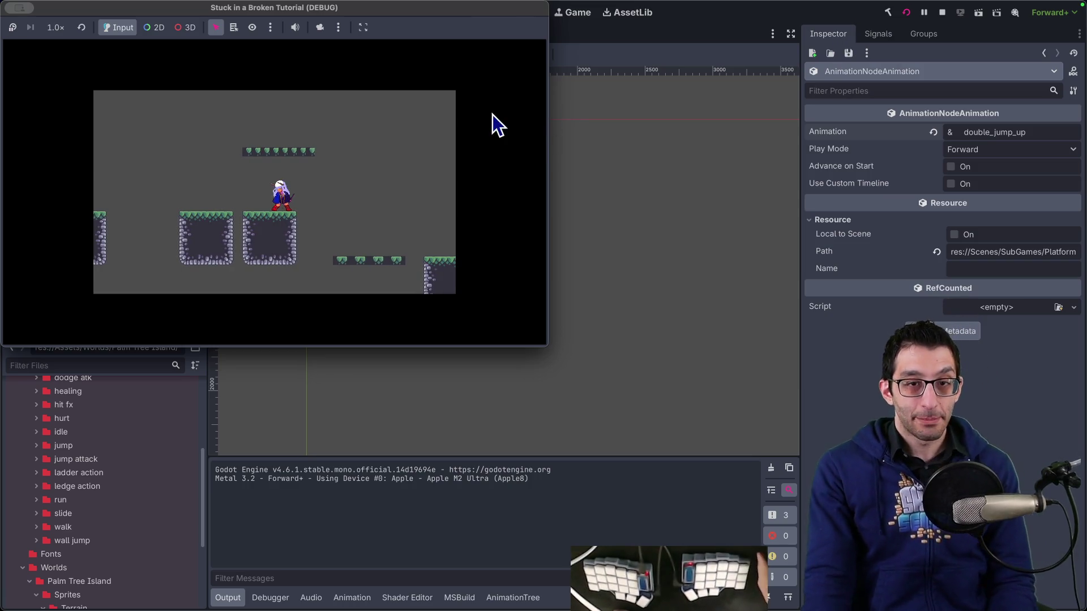
Switch the running game window to fullscreen.
key(F11)
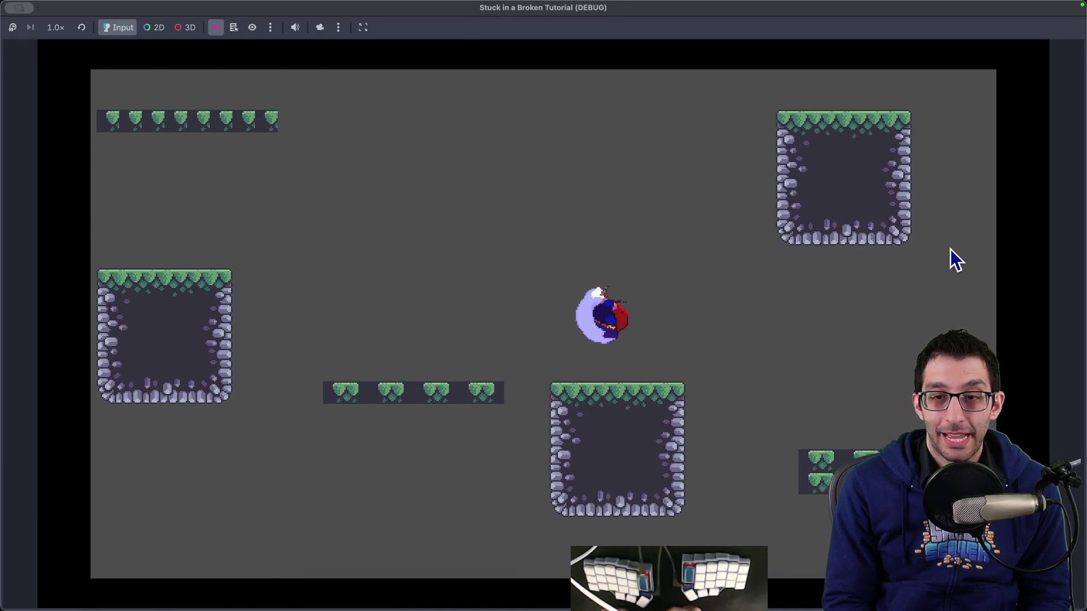
key(super+Tab)
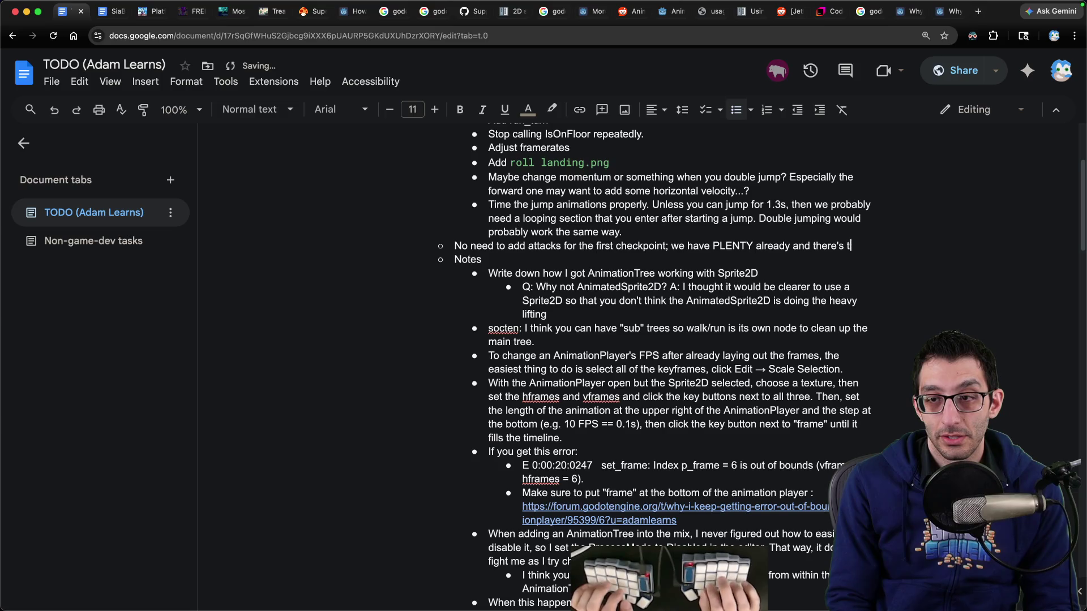
End the attacks note with 'still tons we need to add'; add Polish bullets for backgrounds and parallax, music, sound effects.
text(still tons that we need to add)
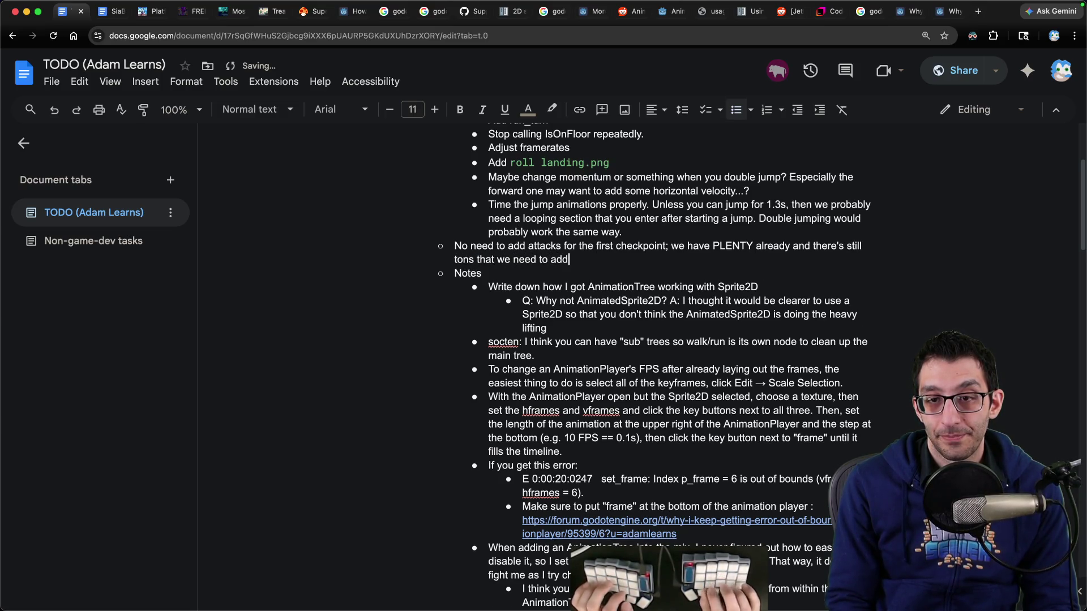
key(Up)
key(Up)
key(Up)
key(Down)
key(Return)
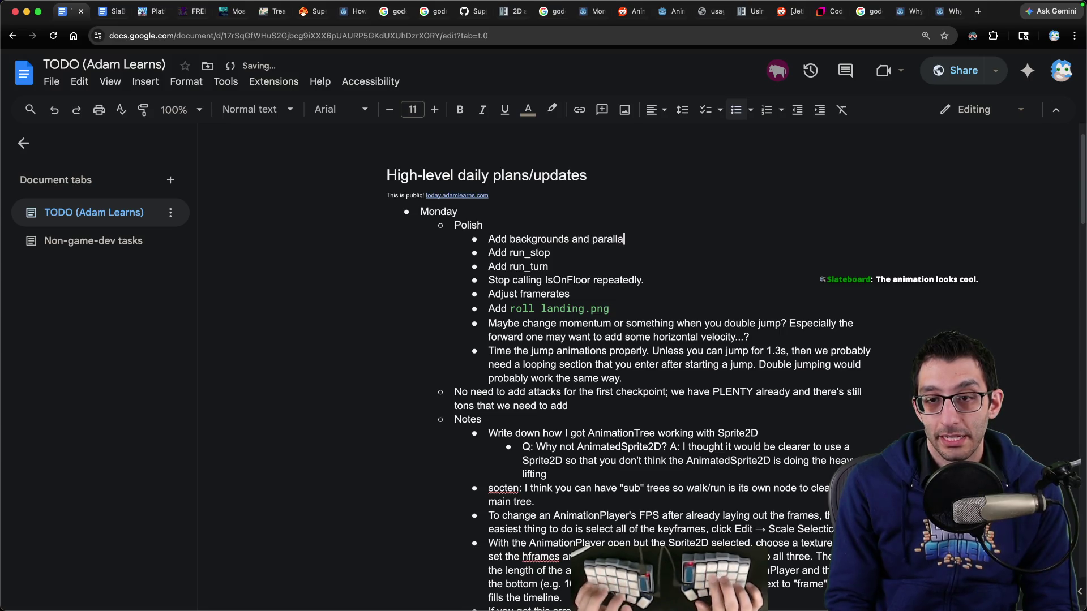
text(x)
key(Return)
text(A)
text(ic)
key(Return)
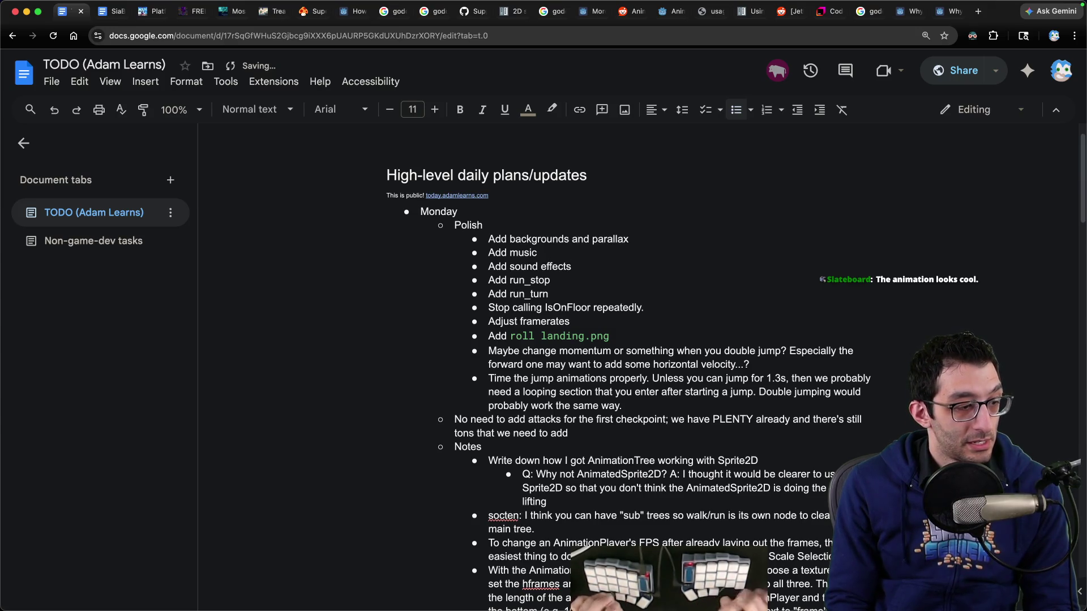
Playtest the level: jump, run right onto a higher ledge, then drop to a lower platform.
mouse_move(501, 605)
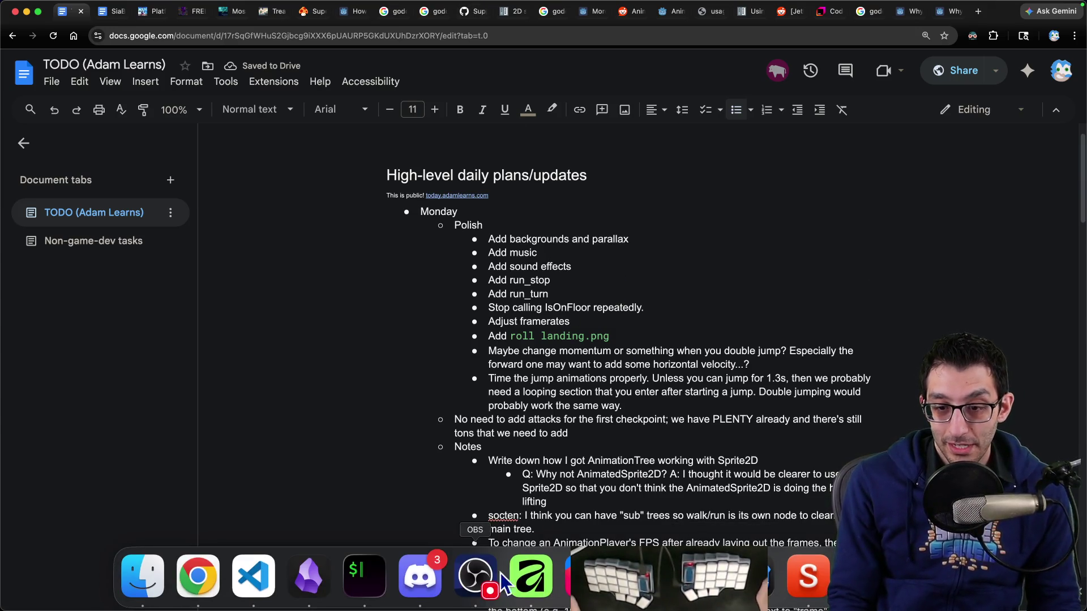
click(761, 586)
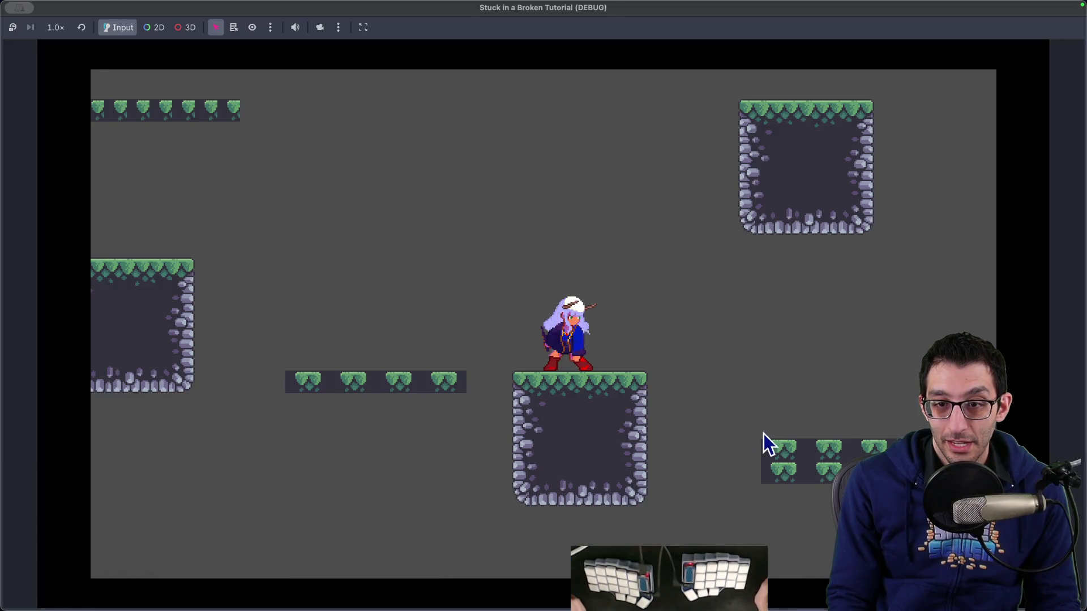
key(space)
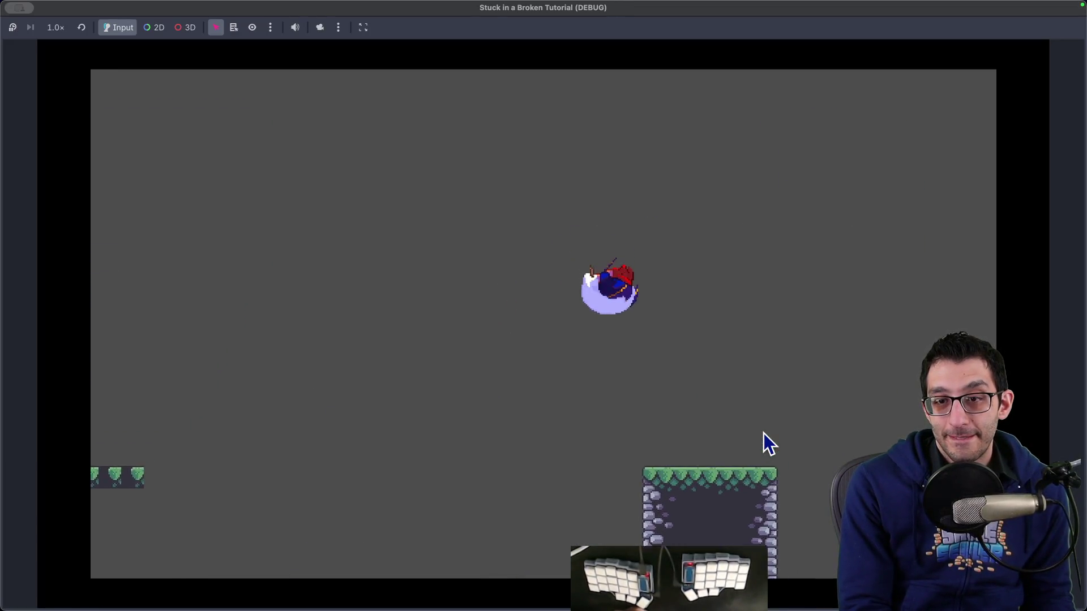
key(Right)
key(space)
key(Left)
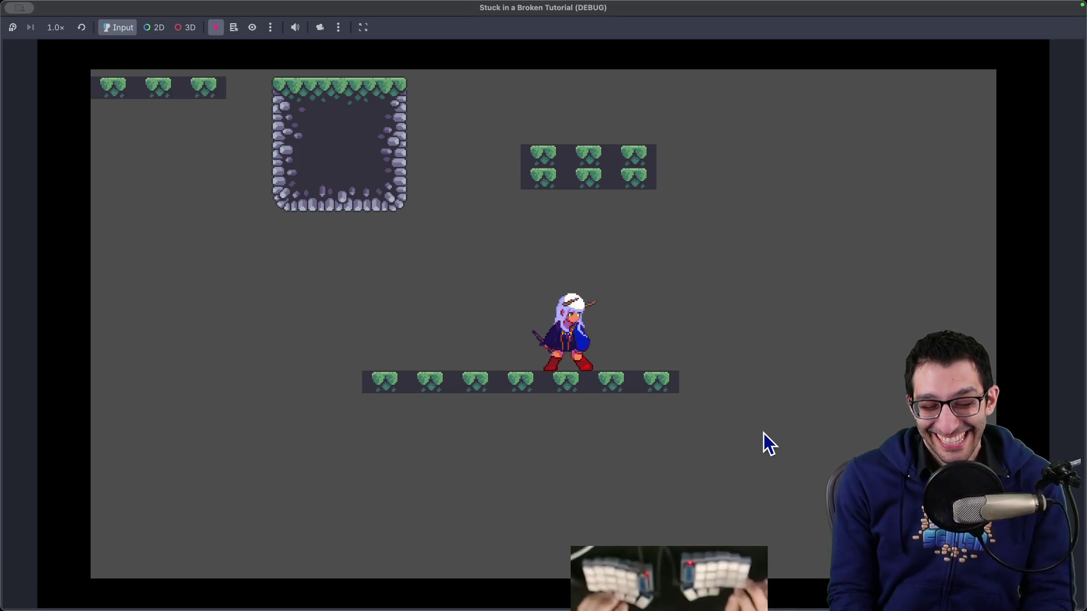
key(super+Tab)
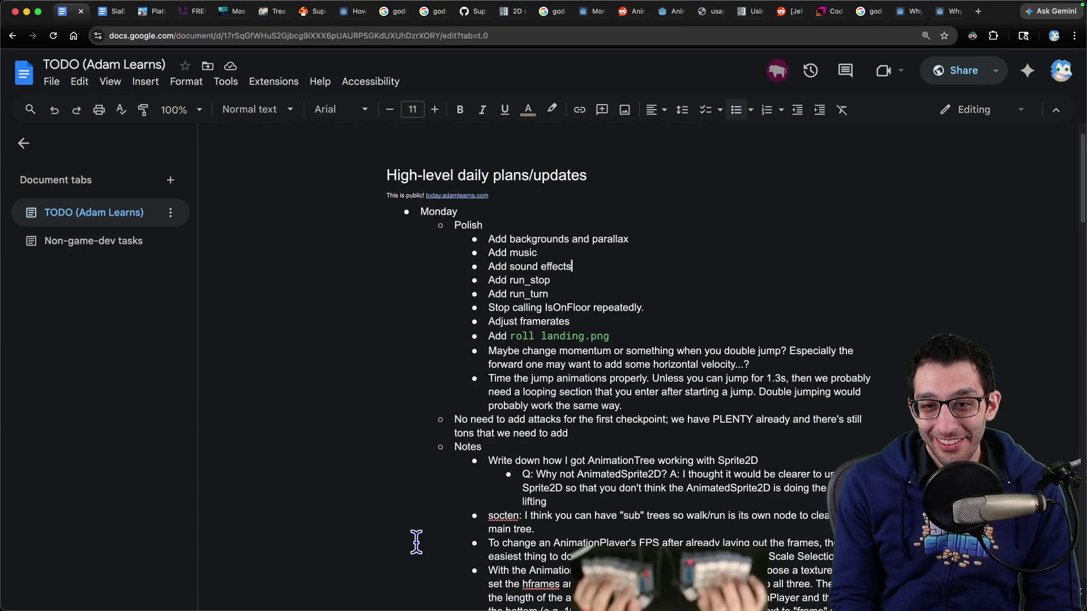
Insert the Polish bullet 'Add diamonds and a diamond counter' below Add music.
key(Return)
text(Add diamonds and a diamond count)
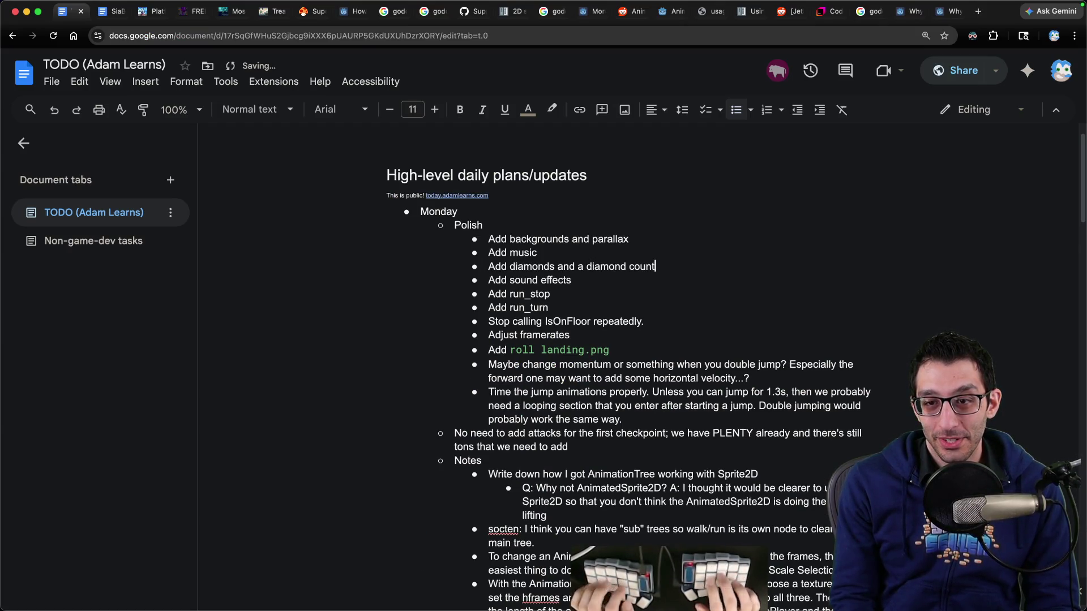
scroll(652, 387, down, 5)
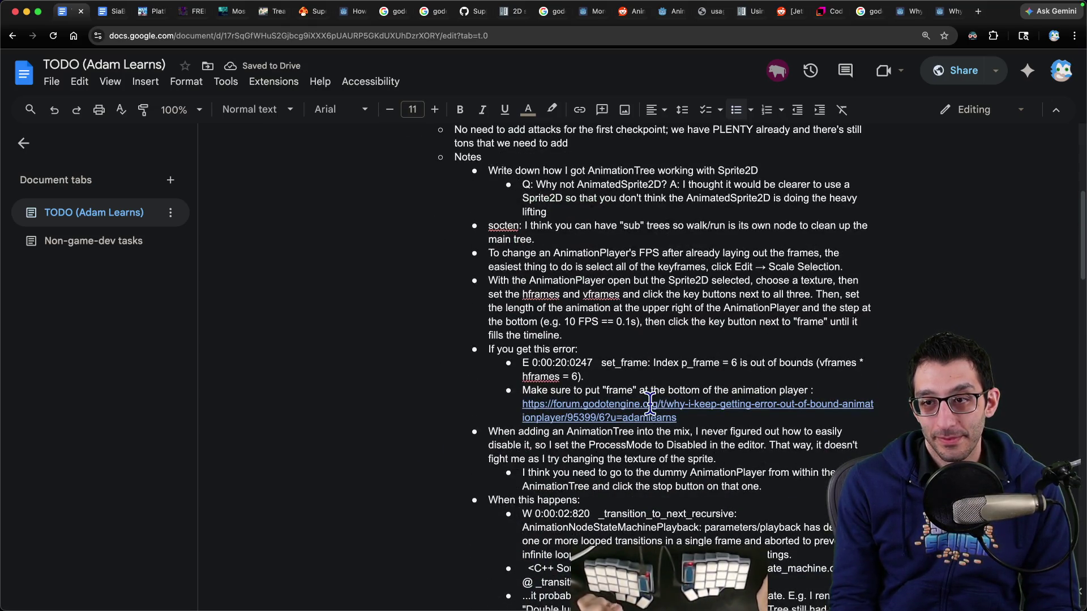
scroll(650, 403, down, 6)
mouse_move(753, 577)
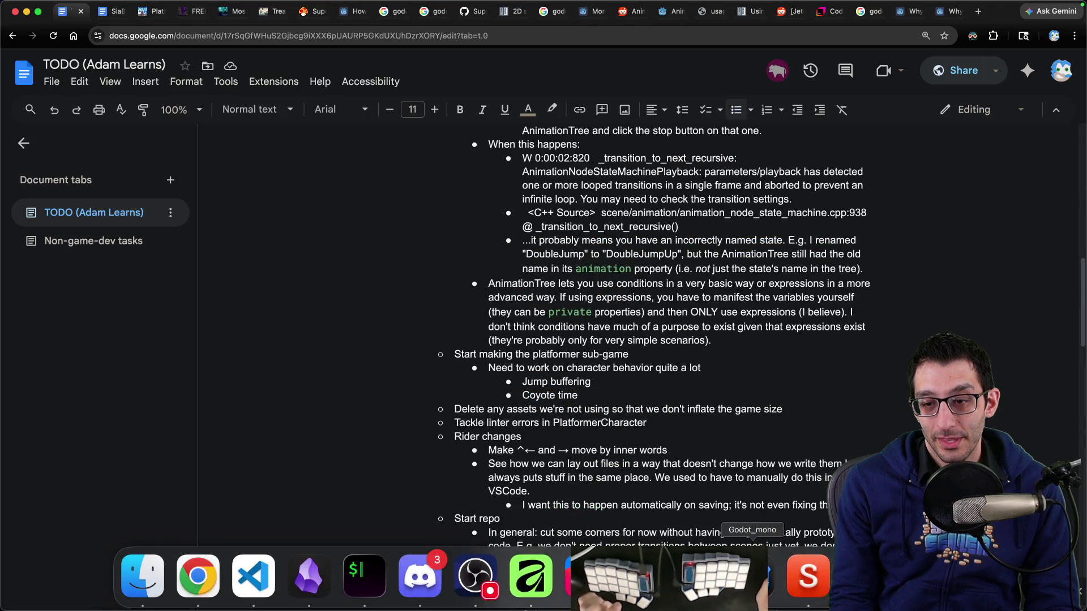
click(752, 578)
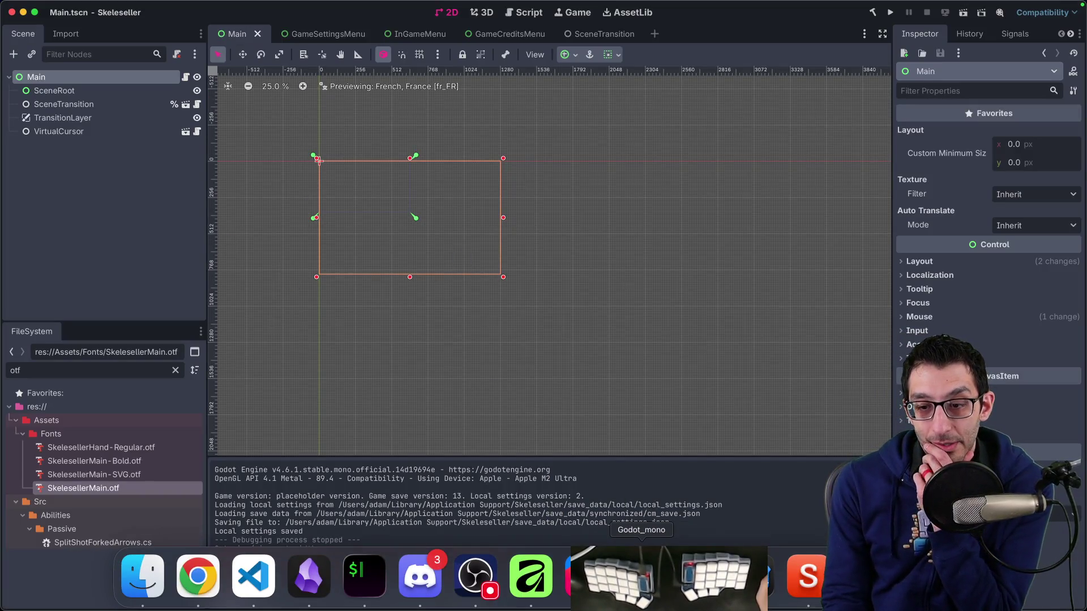
Quit the running game, glance at the code, and select the TileMapLayer node in PlatformerGame.
mouse_move(641, 578)
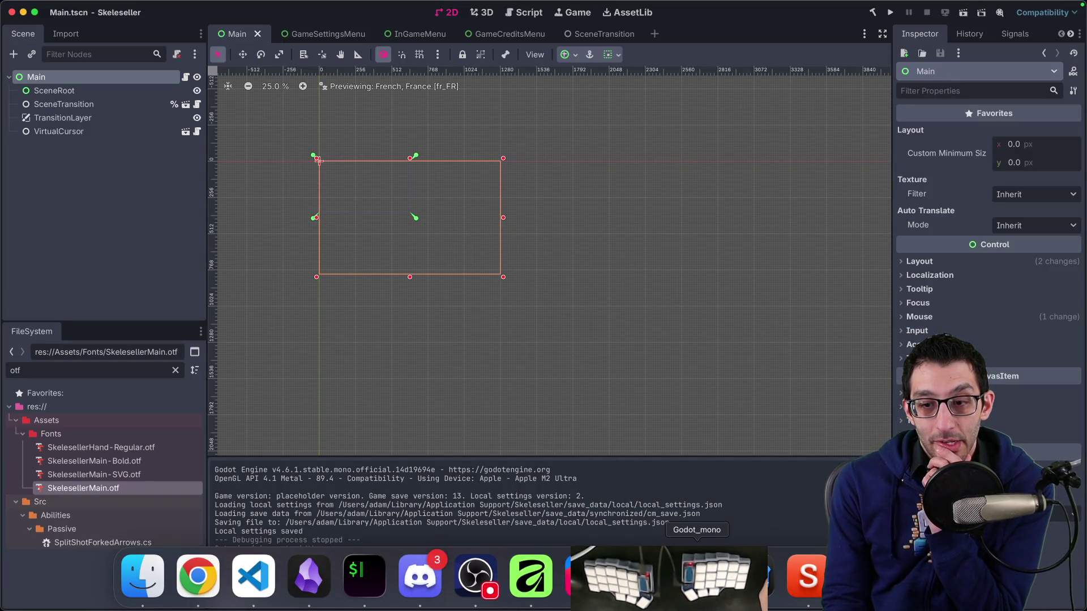
click(697, 578)
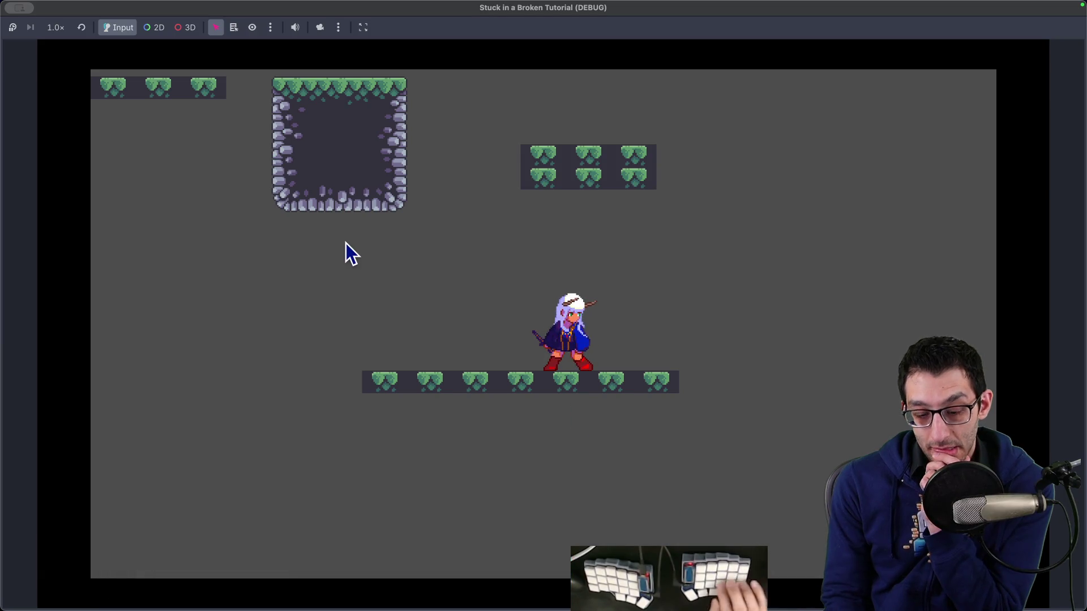
key(super+q)
scroll(483, 255, up, 4)
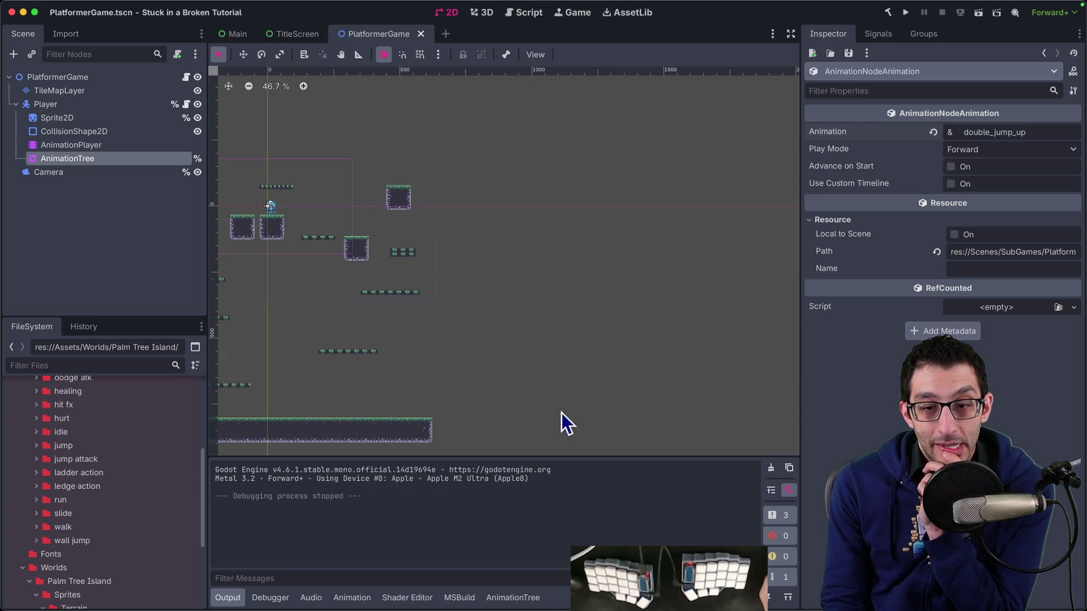
key(super+Tab)
scroll(1027, 336, up, 10)
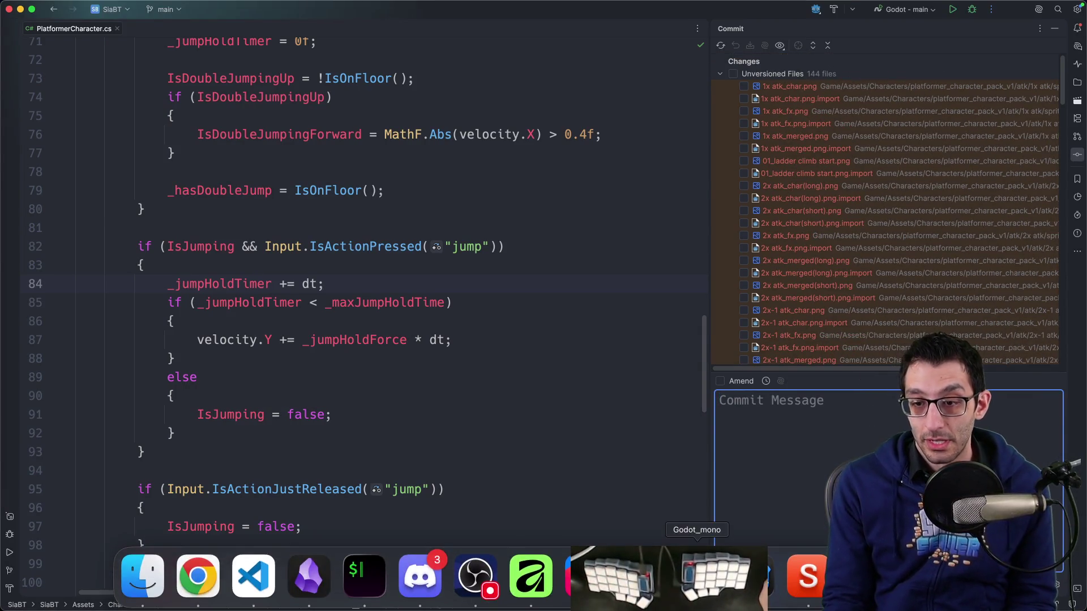
click(308, 575)
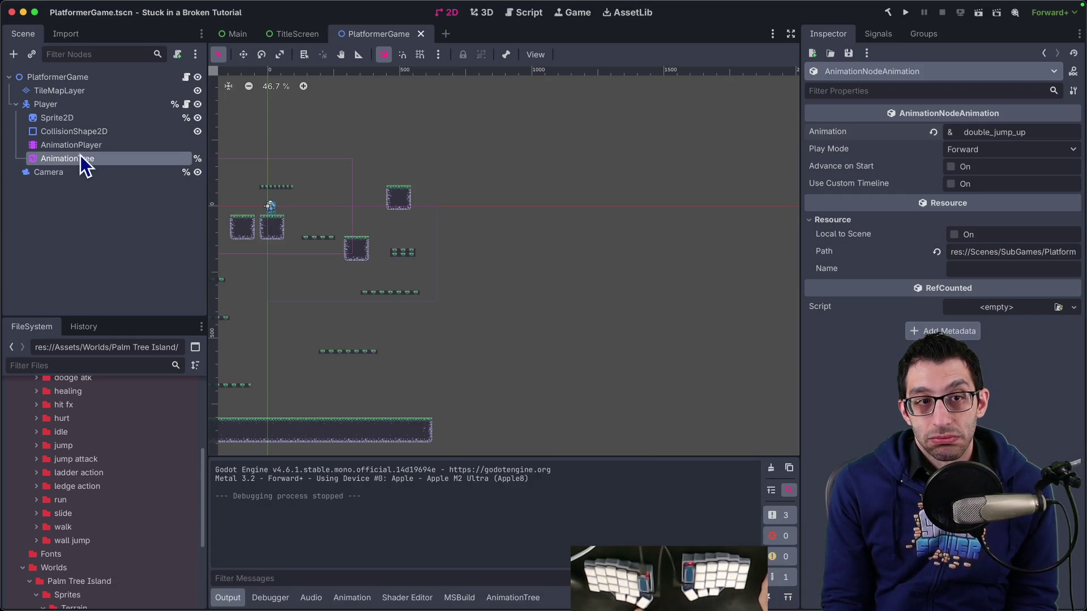
click(74, 90)
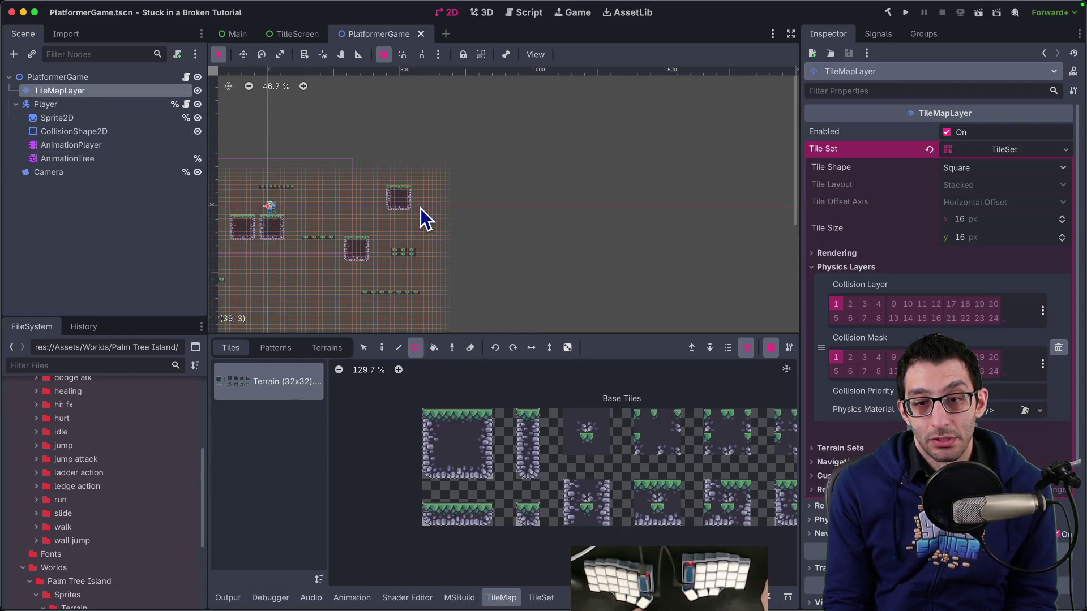
Drag the Camera node's frame to the right with the Move tool.
scroll(459, 221, up, 5)
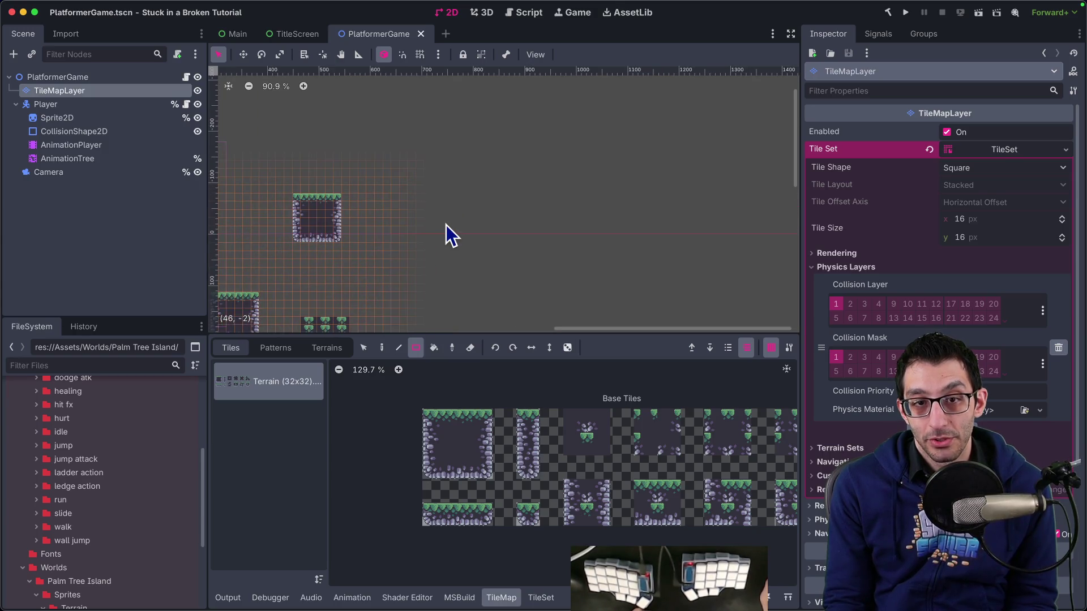
drag(433, 417, 490, 476)
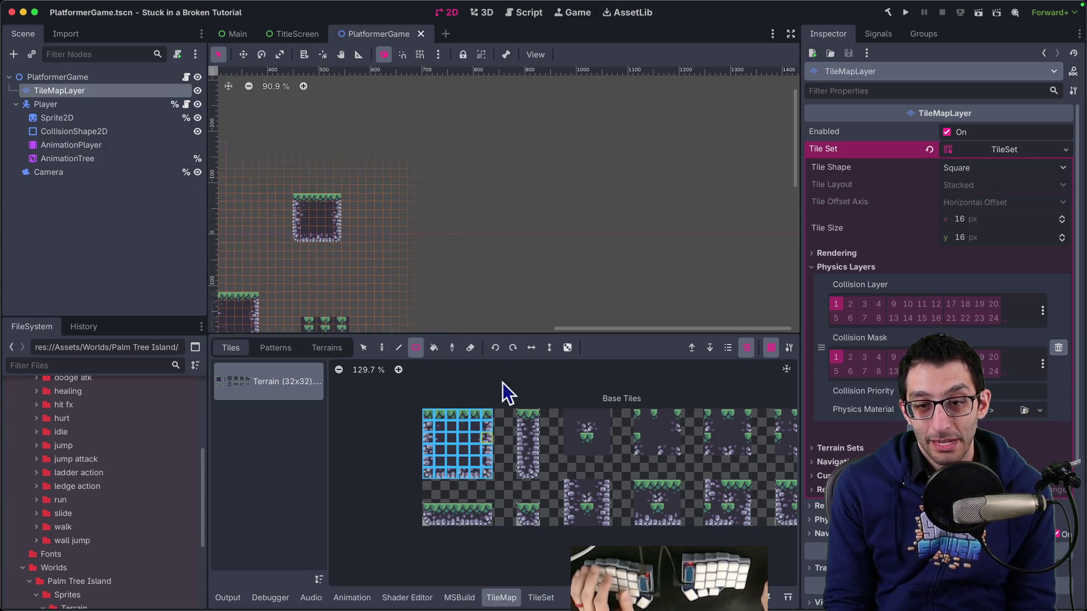
scroll(420, 236, left, 10)
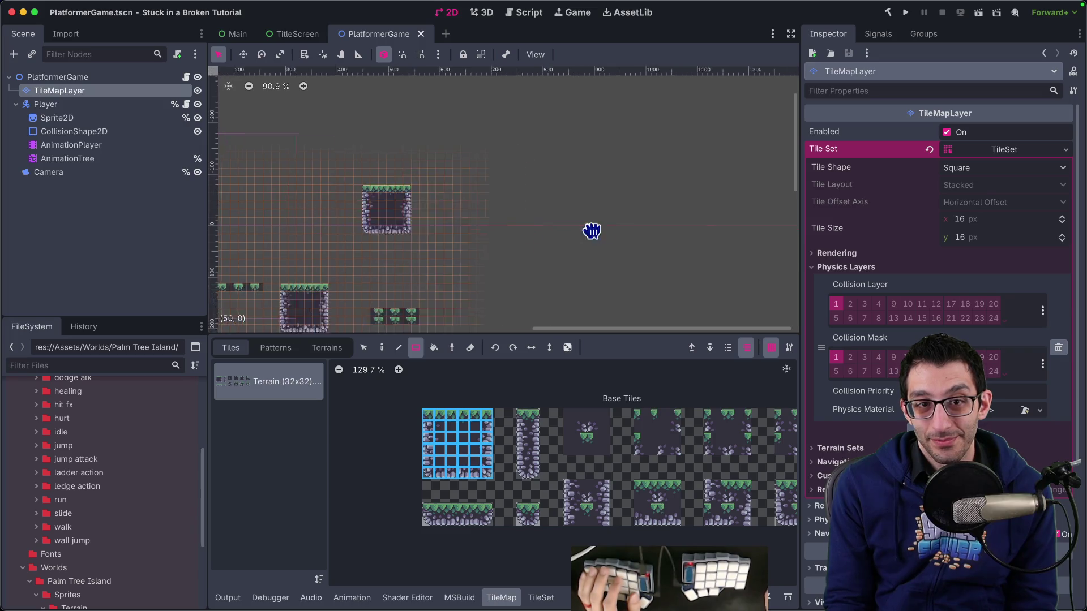
click(57, 118)
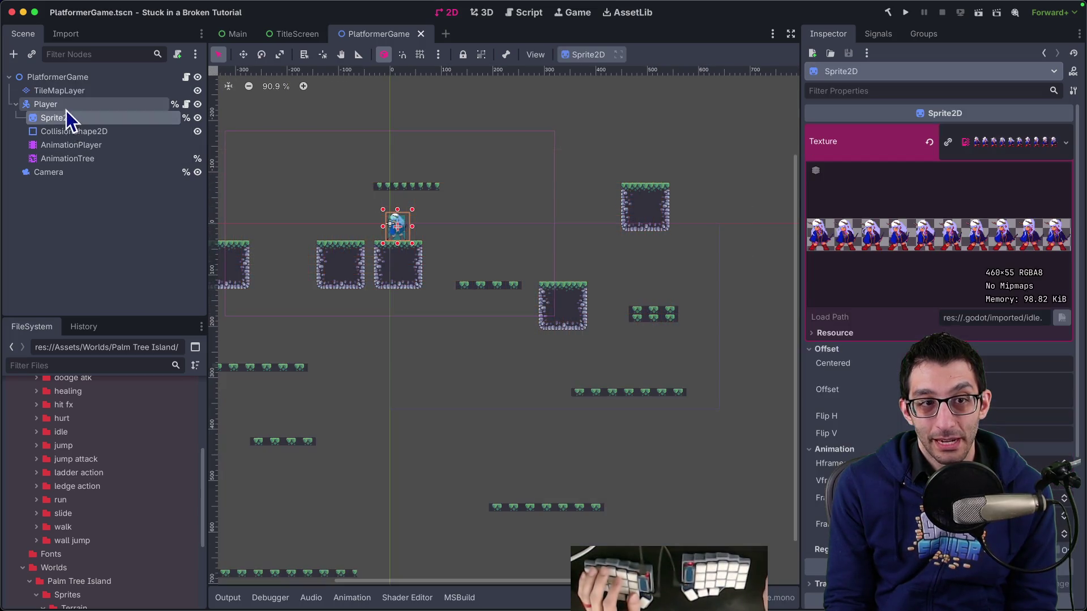
click(49, 172)
key(w)
drag(488, 225, 763, 227)
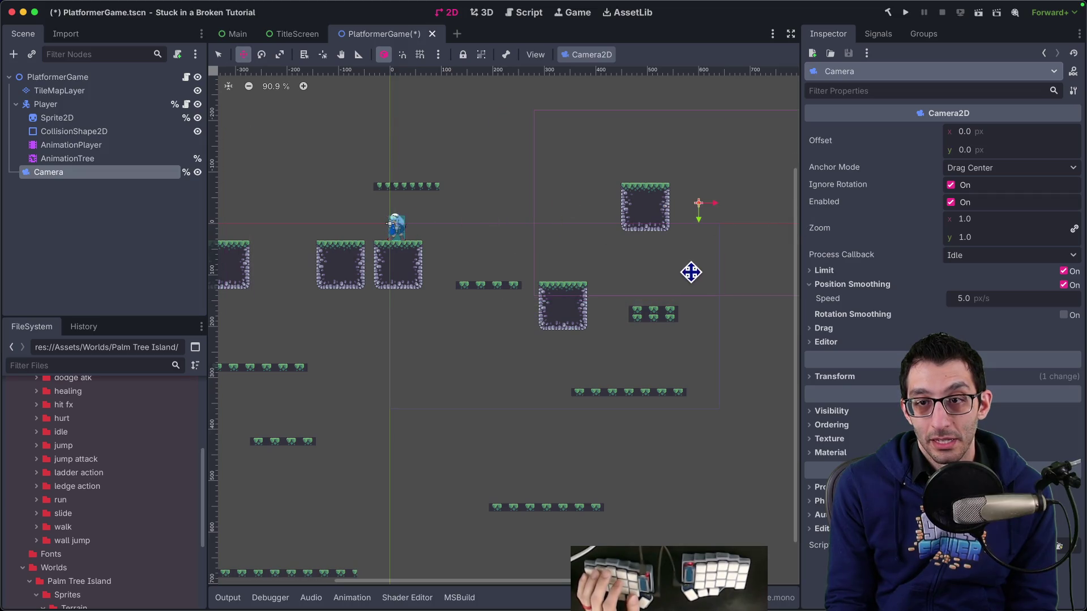
scroll(691, 272, right, 5)
drag(519, 296, 507, 264)
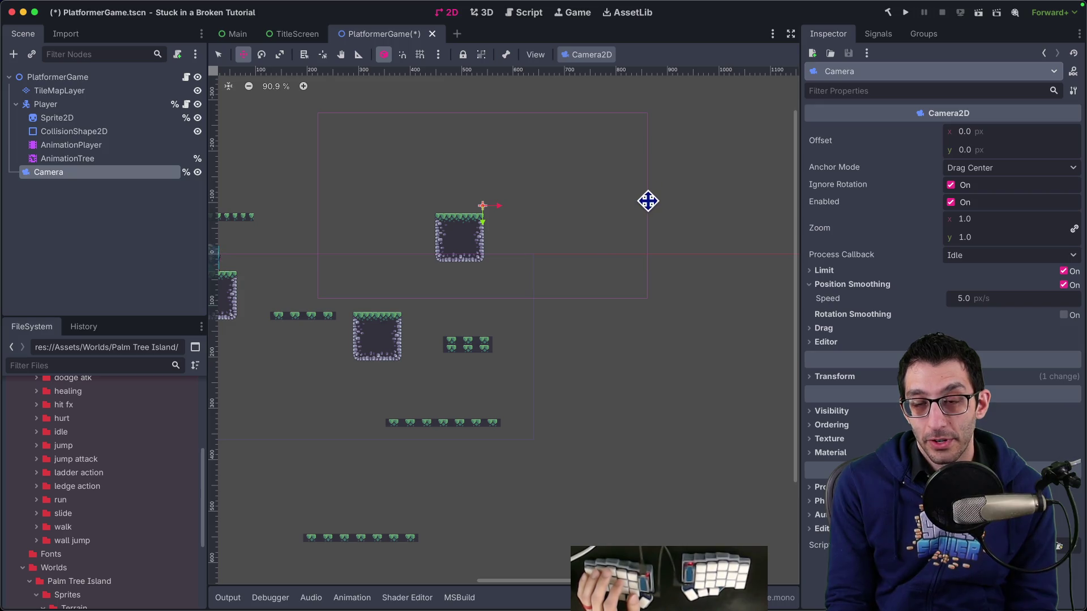
scroll(656, 228, right, 2)
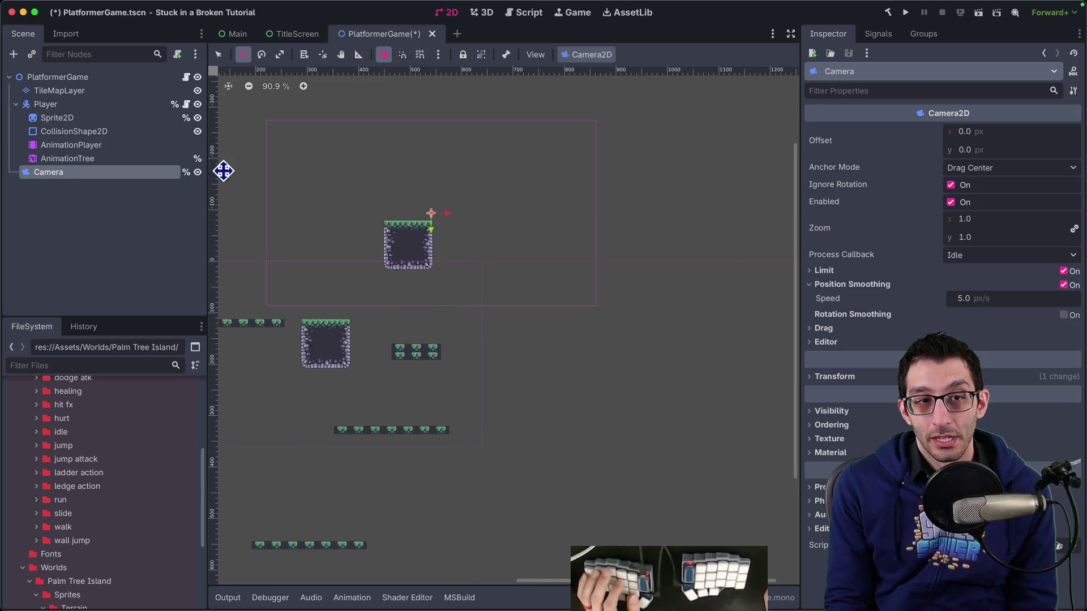
Stamp two 4x4 grass-topped stone blocks right of and below-right of the central platform.
click(66, 92)
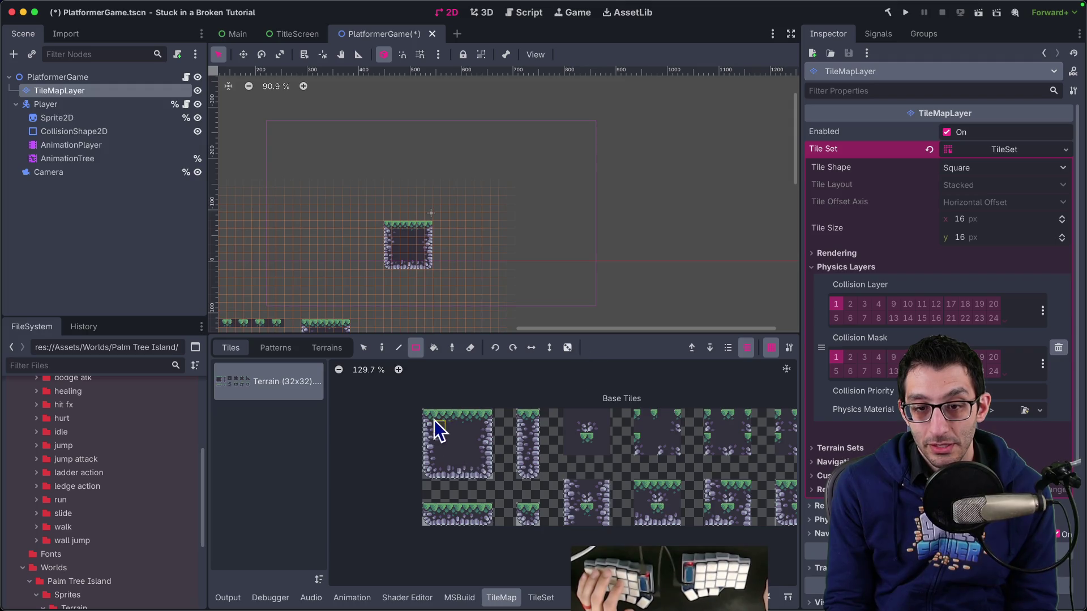
drag(481, 484, 490, 476)
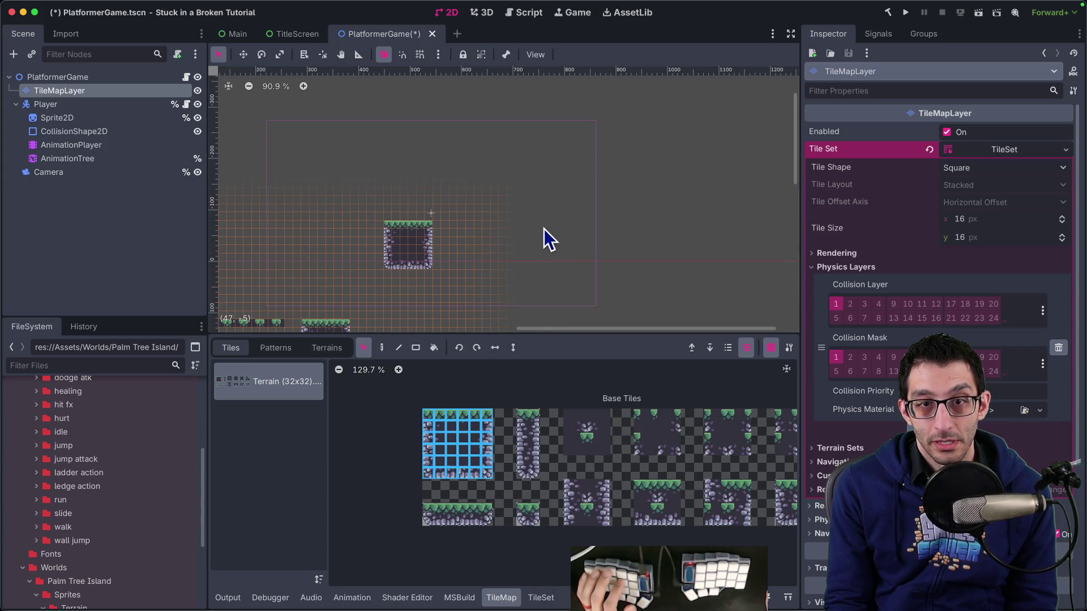
key(Escape)
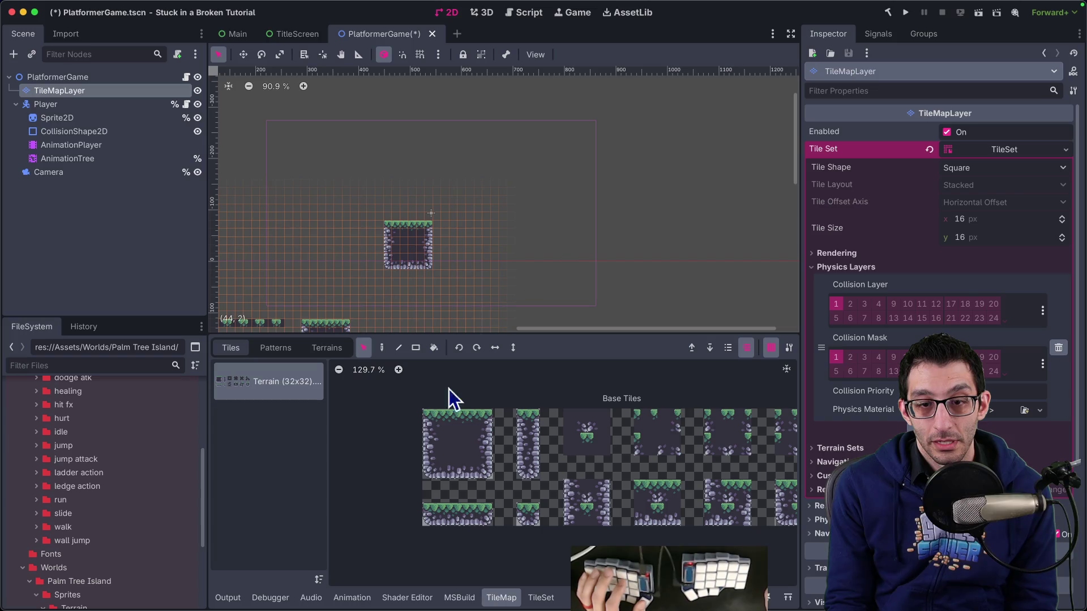
mouse_move(426, 422)
mouse_down()
mouse_move(498, 518)
mouse_move(487, 474)
mouse_up()
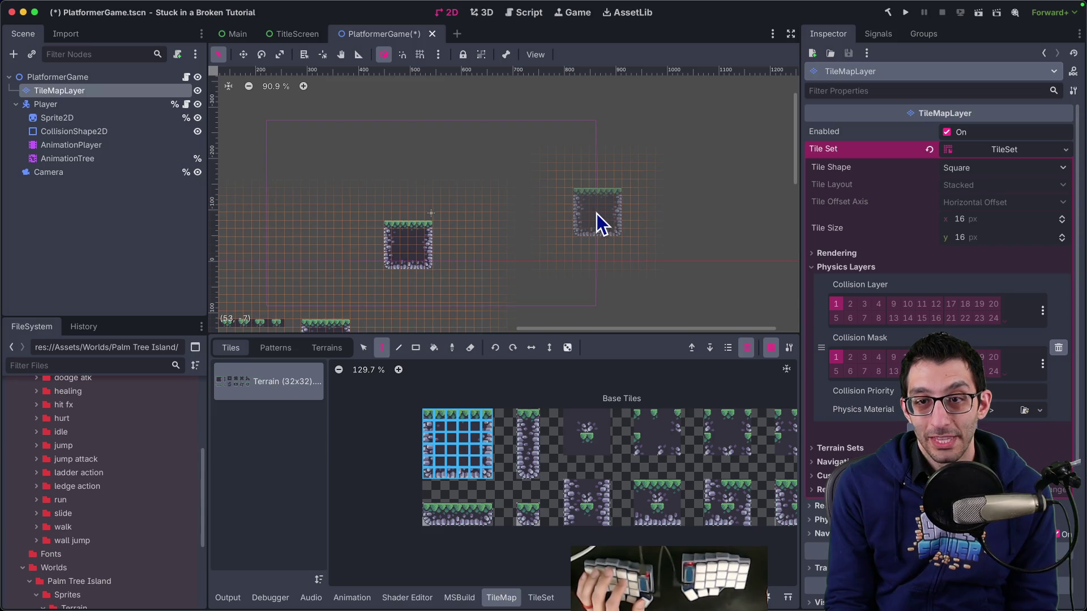
click(605, 208)
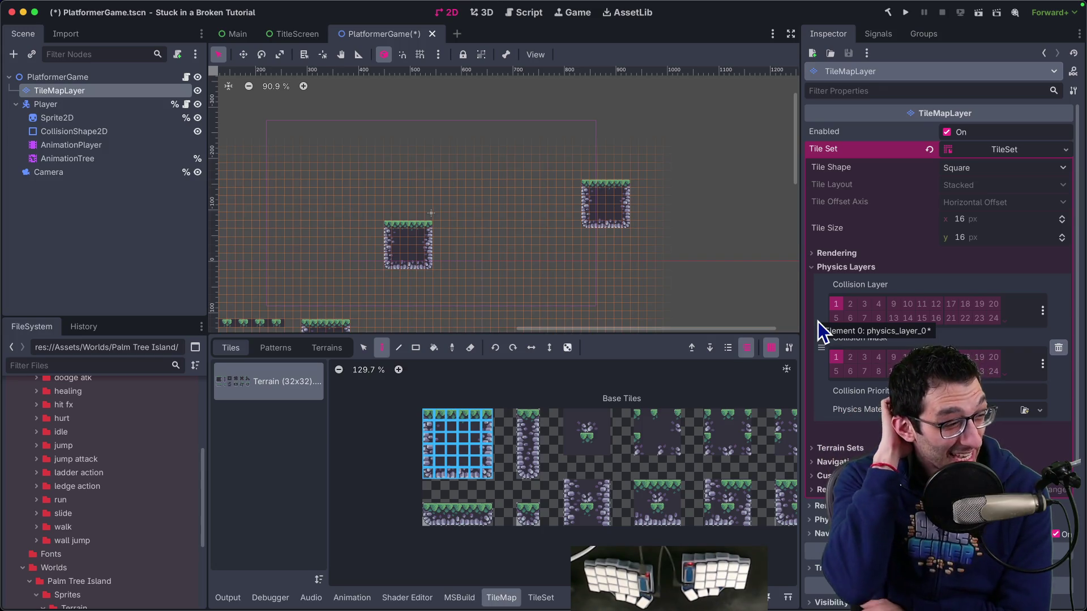
click(658, 253)
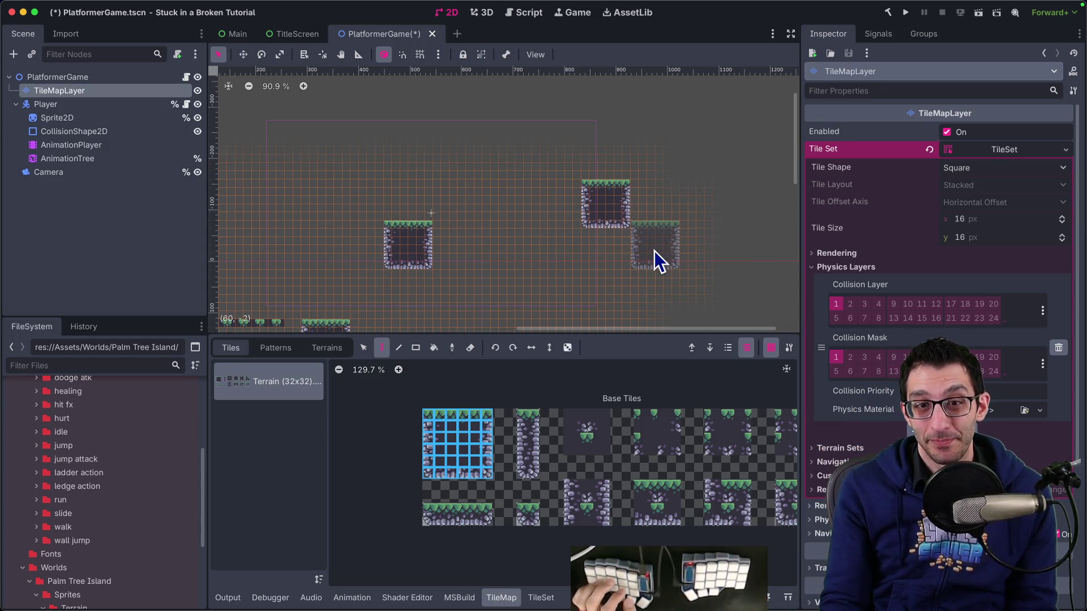
Undo the painted blocks and shift the camera frame right and down.
key(ctrl+z)
key(ctrl+z)
click(93, 119)
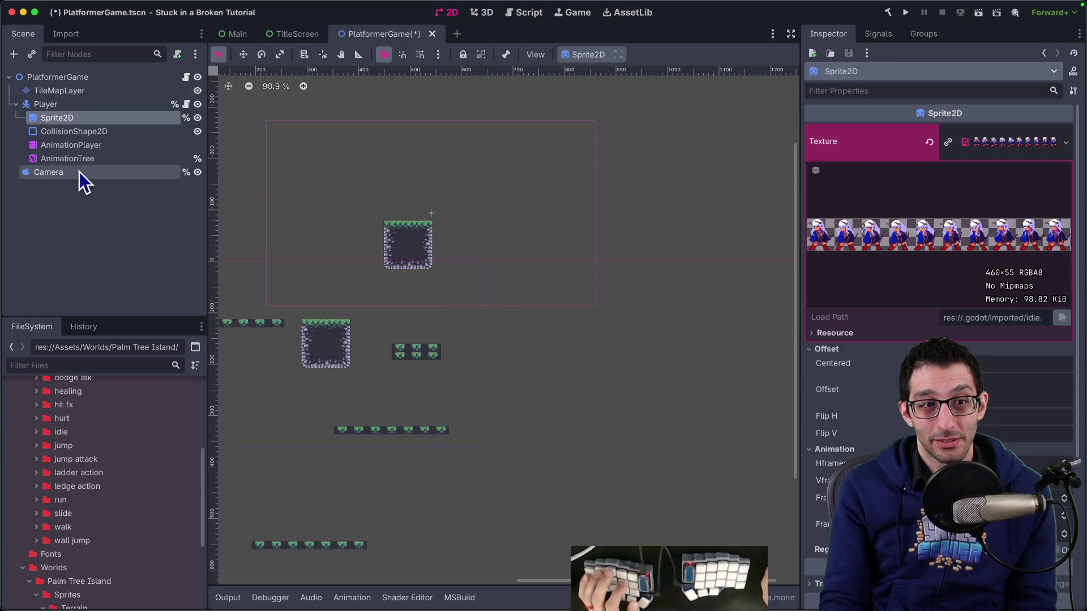
click(79, 171)
key(w)
drag(504, 249, 621, 258)
Stamp a single 4x4 terrain block to the right of the platform.
click(60, 90)
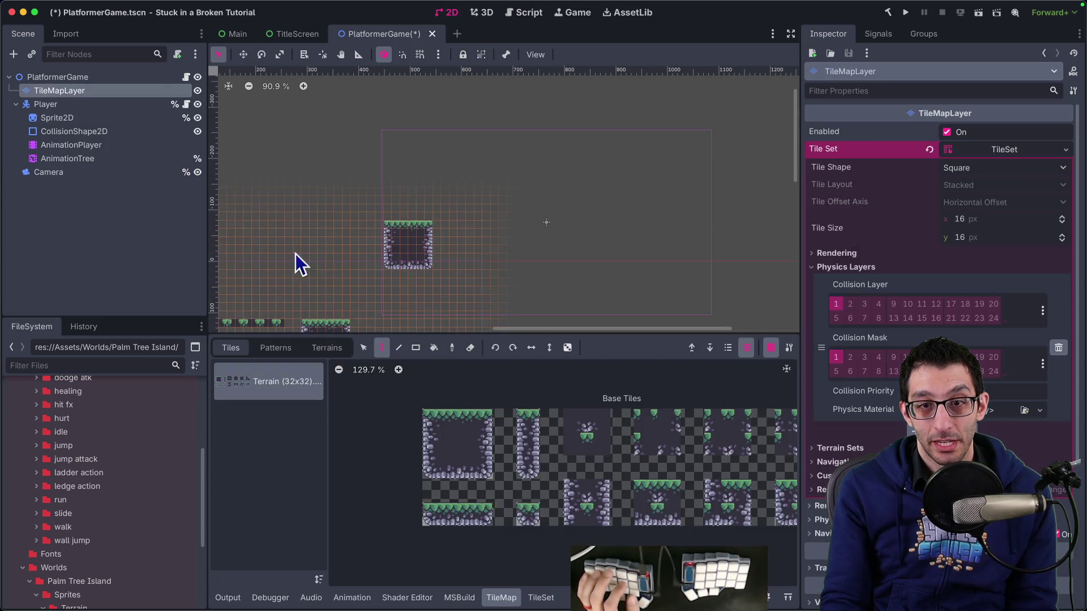
drag(489, 480, 488, 480)
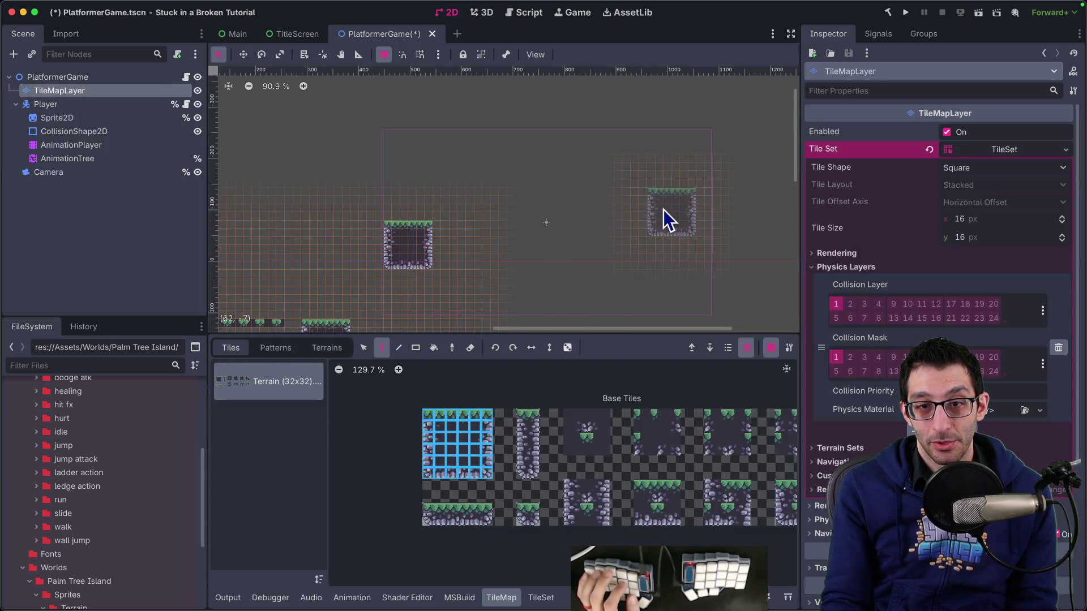
click(715, 228)
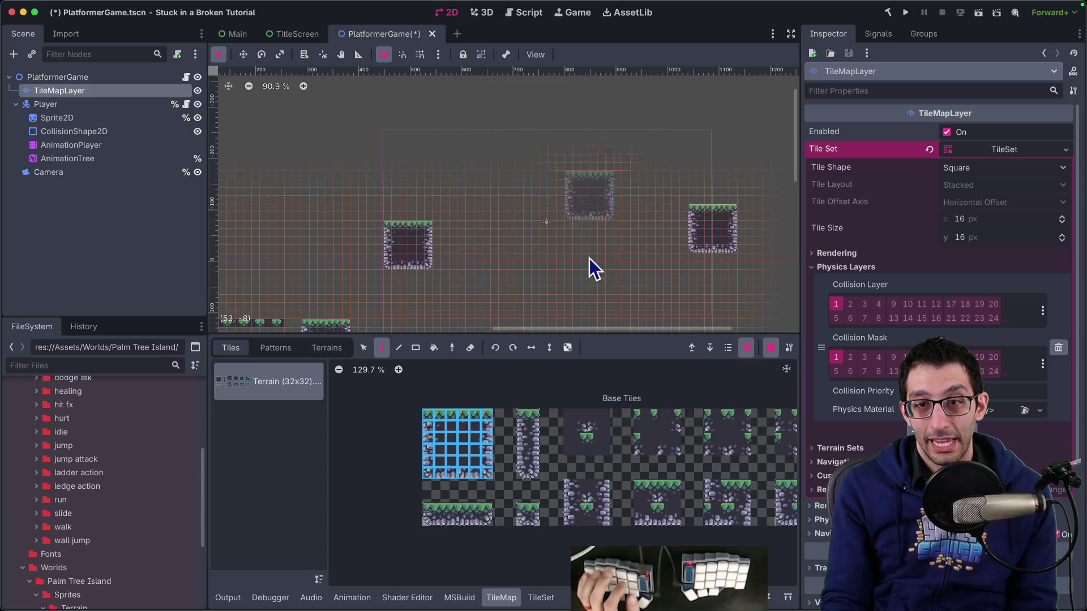
scroll(580, 199, down, 9)
scroll(544, 193, up, 9)
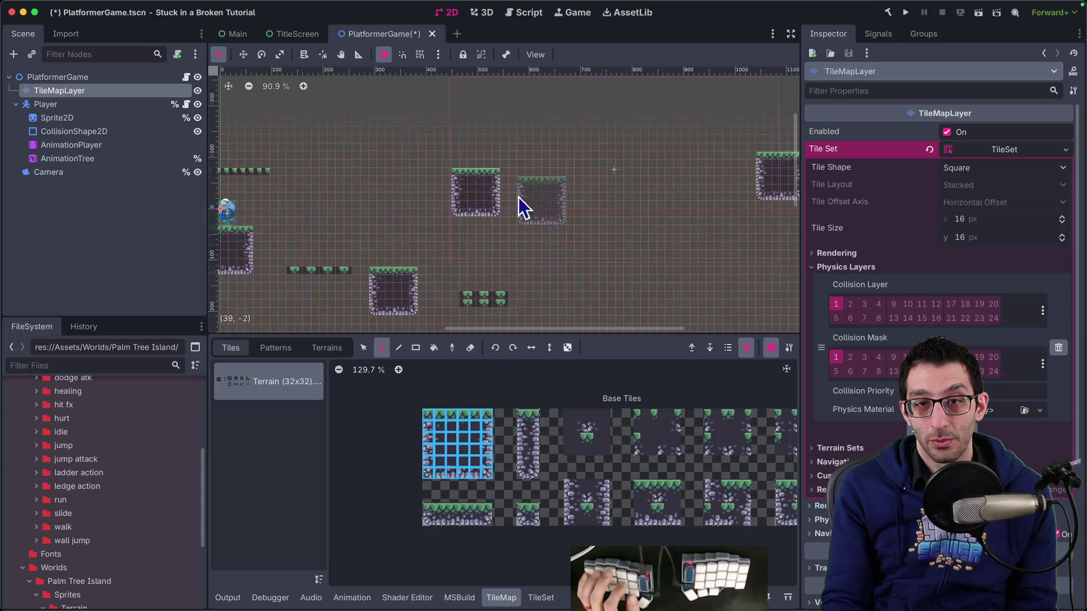
Reset the Camera's Transform position back onto the player, then view the level's right side.
click(67, 174)
key(w)
mouse_move(658, 209)
mouse_down()
mouse_move(279, 243)
mouse_move(396, 212)
mouse_up()
click(835, 377)
click(900, 400)
mouse_move(502, 201)
mouse_down()
mouse_move(657, 199)
mouse_move(300, 313)
mouse_up()
scroll(650, 194, up, 2)
drag(431, 251, 497, 235)
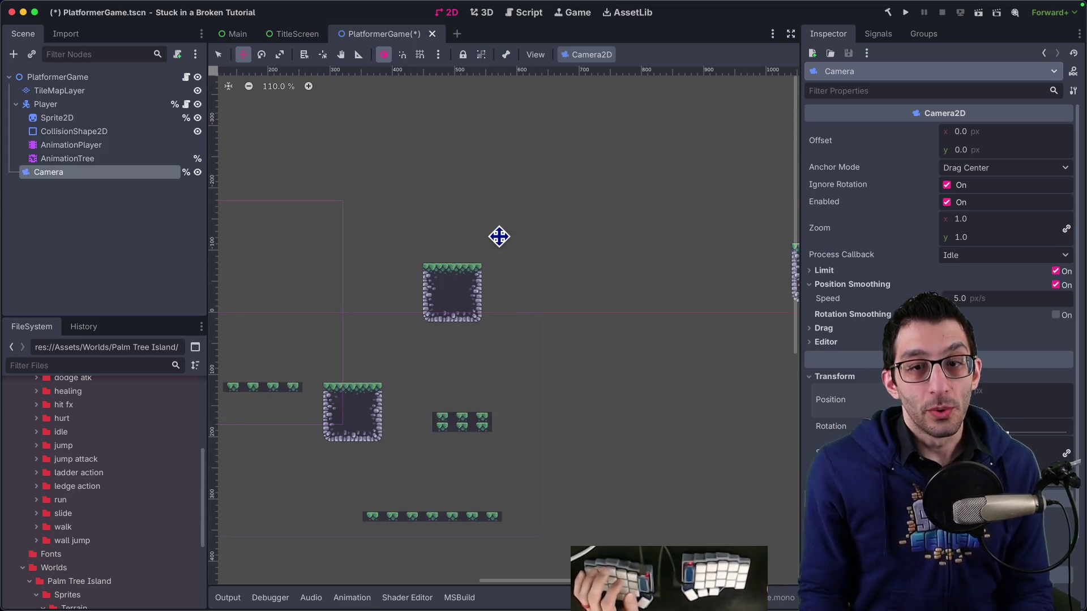
Add an Area2D child to PlatformerGame with a CollisionShape2D under it.
right_click(80, 80)
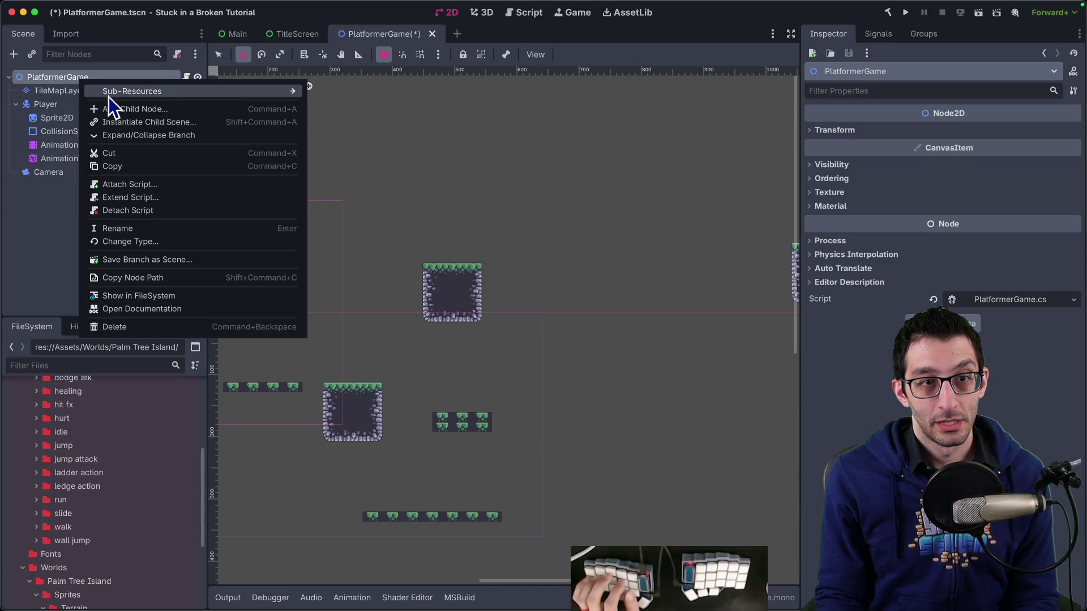
click(116, 108)
text(area2)
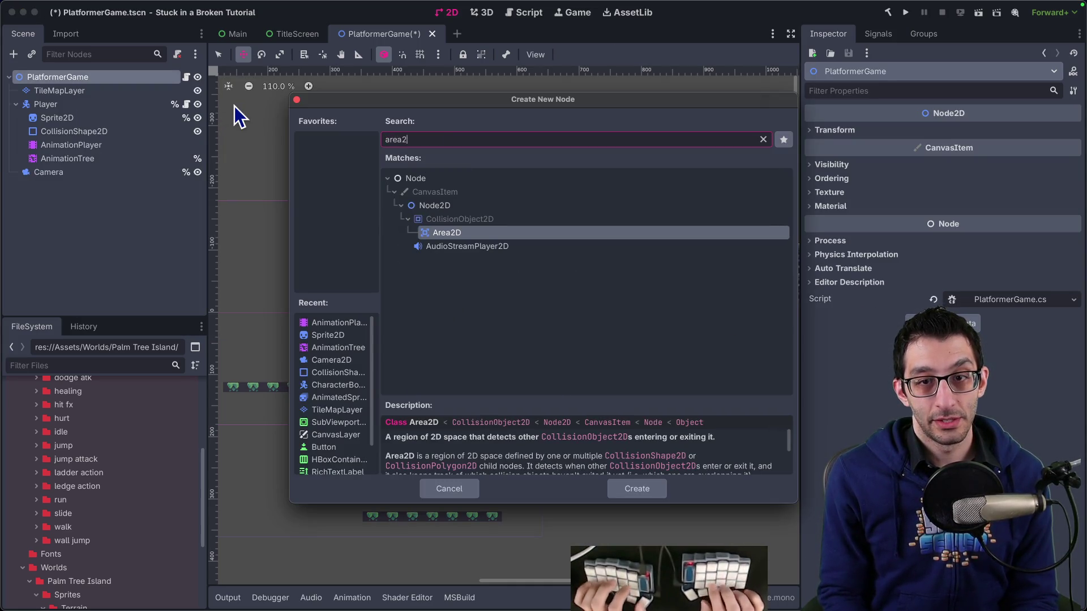
key(Return)
key(ctrl+a)
text(collisionsh)
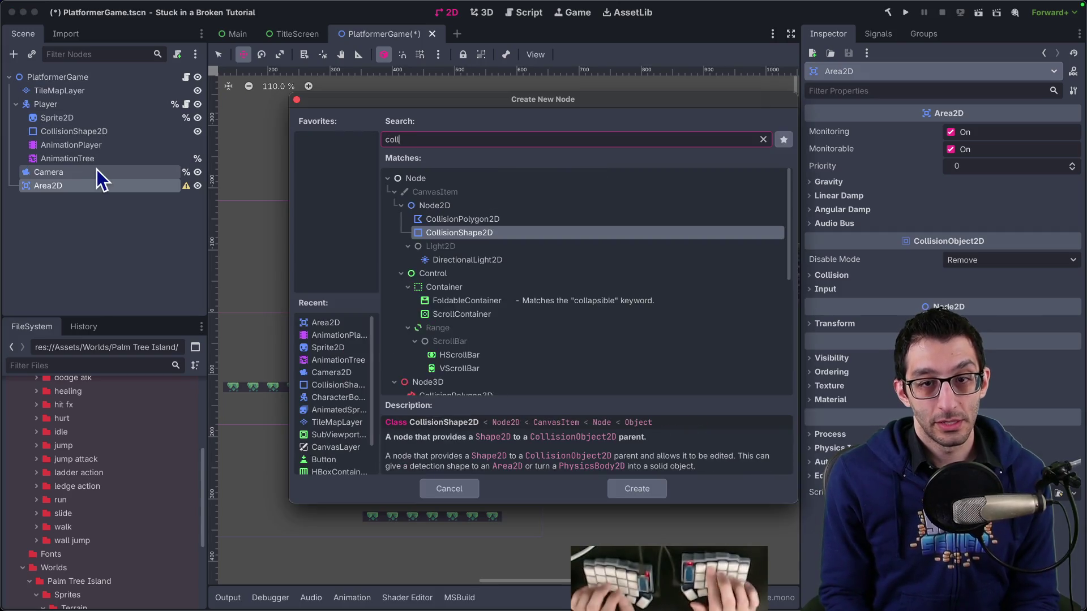
key(Return)
Move the Area2D above the platform block and give its collision shape a RectangleShape2D.
click(992, 133)
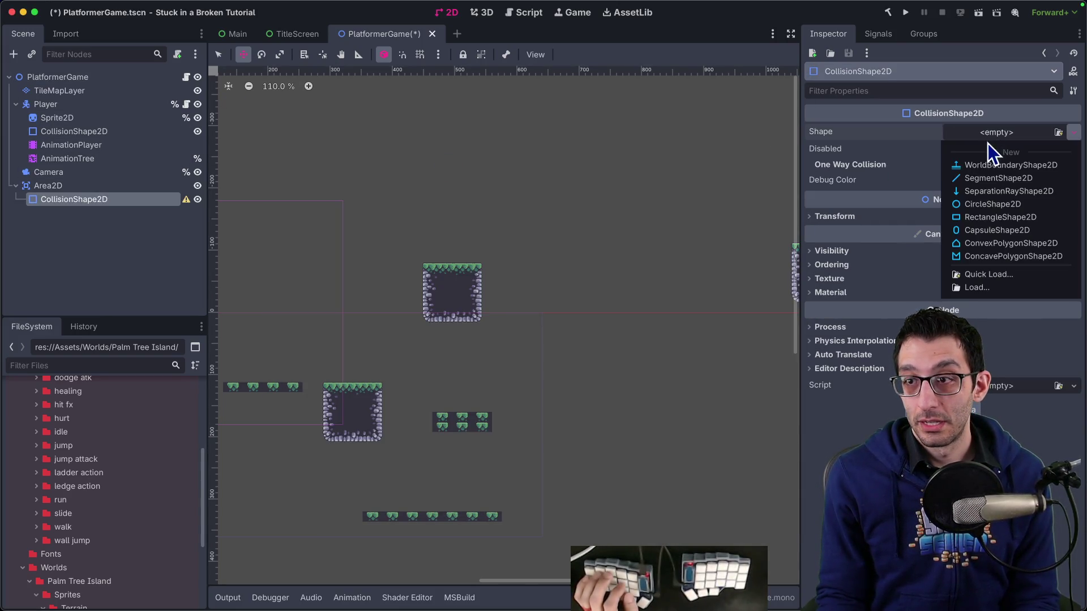
click(69, 188)
click(69, 188)
drag(379, 283, 683, 206)
click(122, 199)
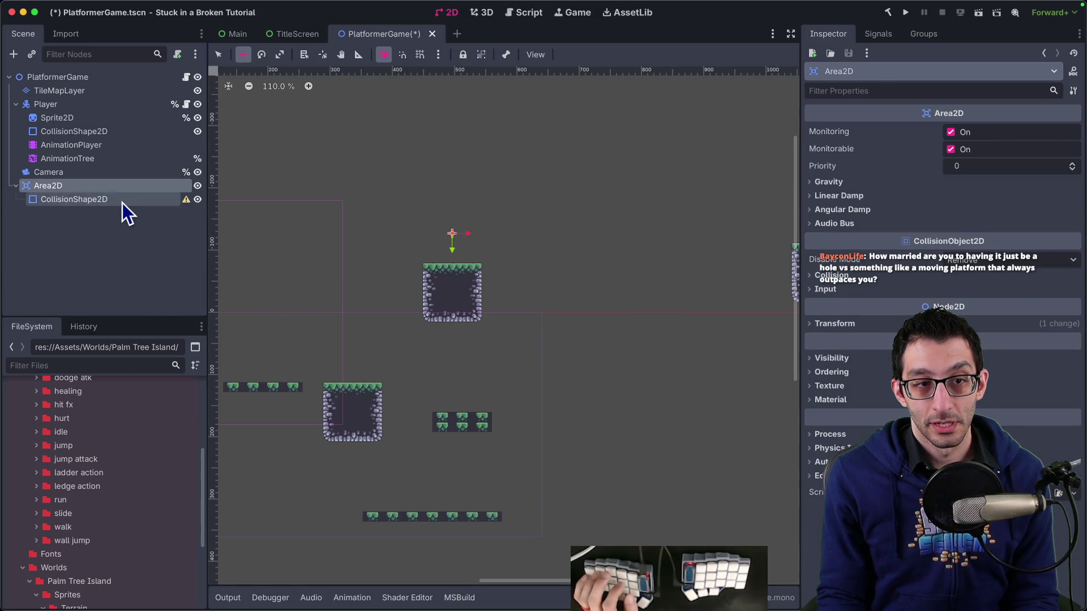
click(980, 134)
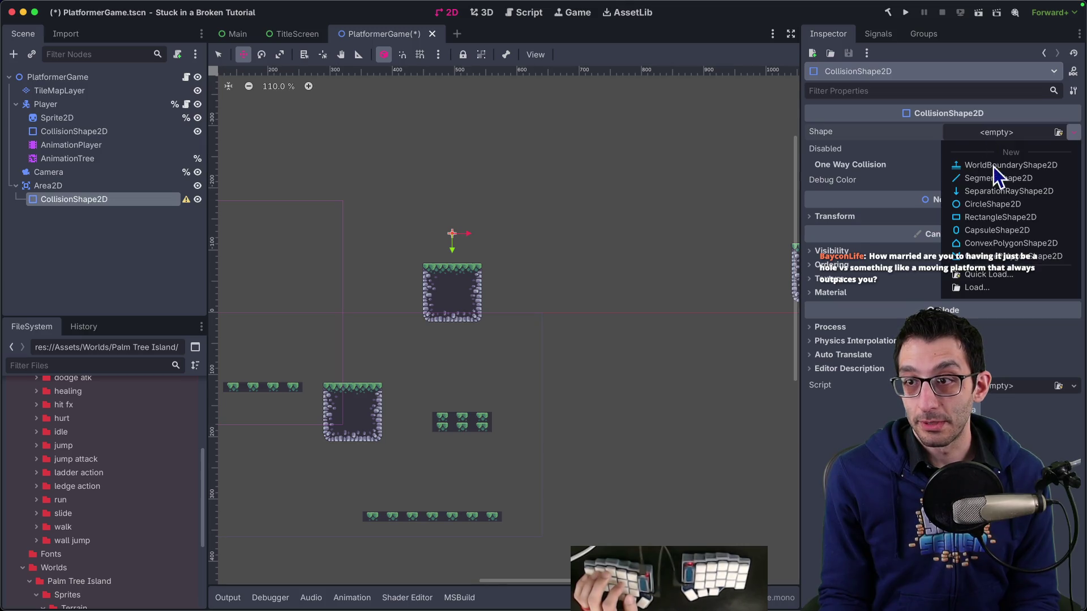
click(988, 219)
scroll(476, 233, up, 5)
mouse_move(429, 233)
mouse_down()
mouse_move(377, 193)
mouse_move(456, 252)
mouse_move(499, 309)
mouse_up()
scroll(523, 259, down, 5)
scroll(532, 257, up, 4)
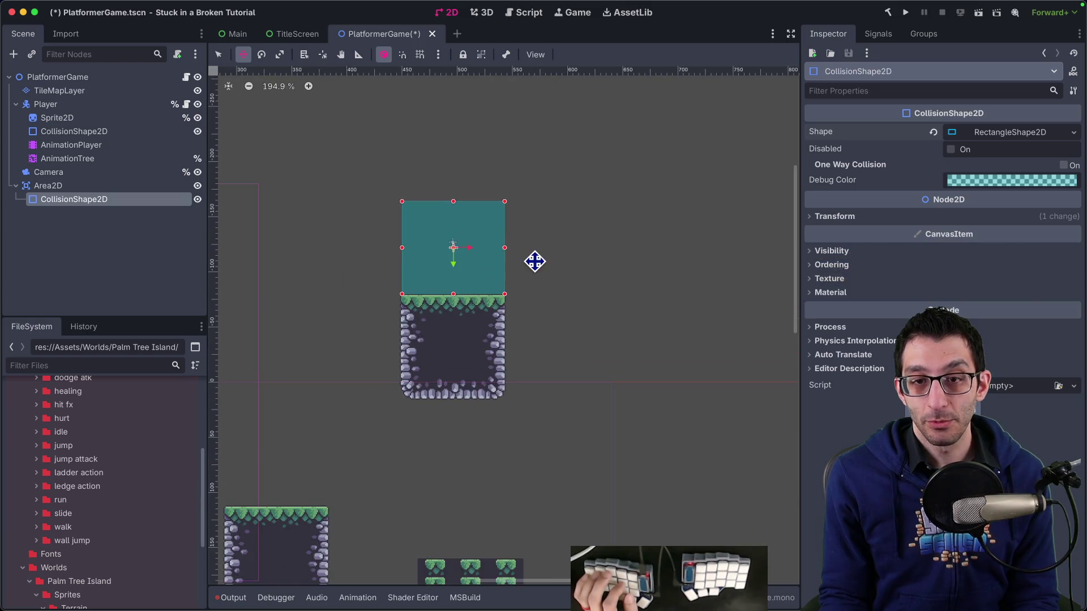
Enlarge the RectangleShape2D over both upper platform blocks, trim its top-right edge, and save.
scroll(532, 260, down, 1)
scroll(532, 259, down, 2)
mouse_move(534, 267)
mouse_down()
mouse_move(402, 275)
mouse_move(381, 243)
mouse_move(357, 252)
mouse_move(670, 119)
mouse_move(671, 94)
mouse_up()
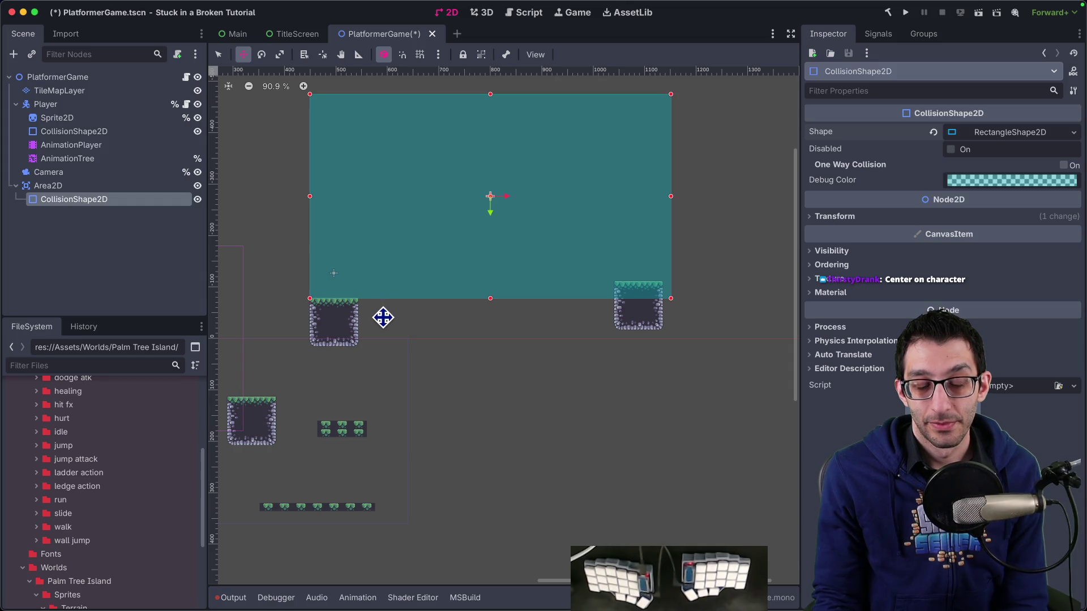
mouse_move(418, 357)
mouse_down()
mouse_move(572, 281)
mouse_move(568, 266)
mouse_move(456, 272)
mouse_move(435, 295)
mouse_move(395, 419)
mouse_up()
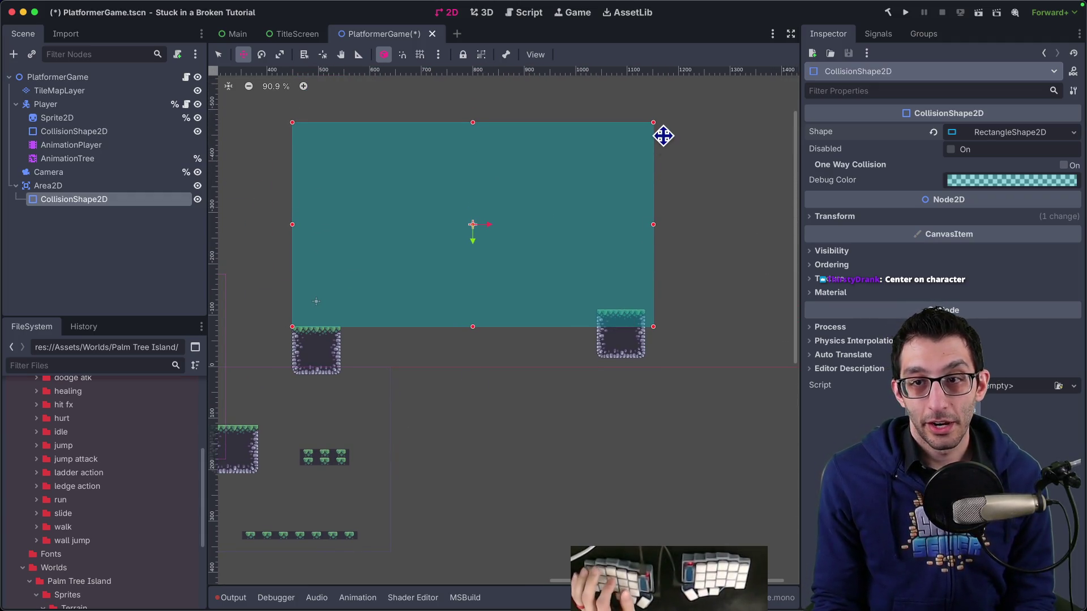
mouse_move(654, 121)
mouse_down()
mouse_move(636, 136)
mouse_move(645, 138)
mouse_up()
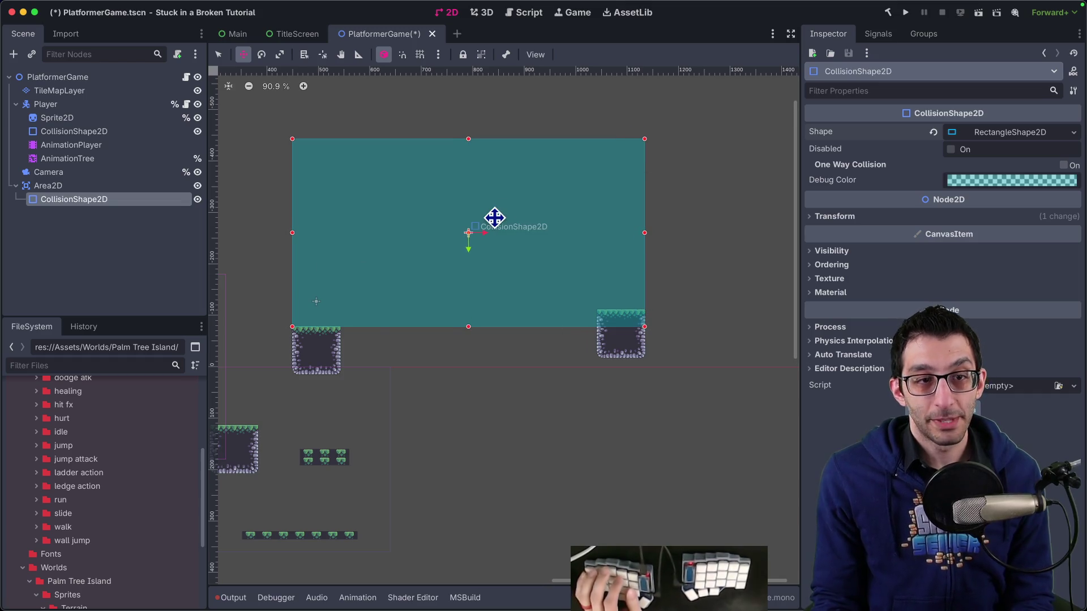
key(ctrl+s)
click(100, 184)
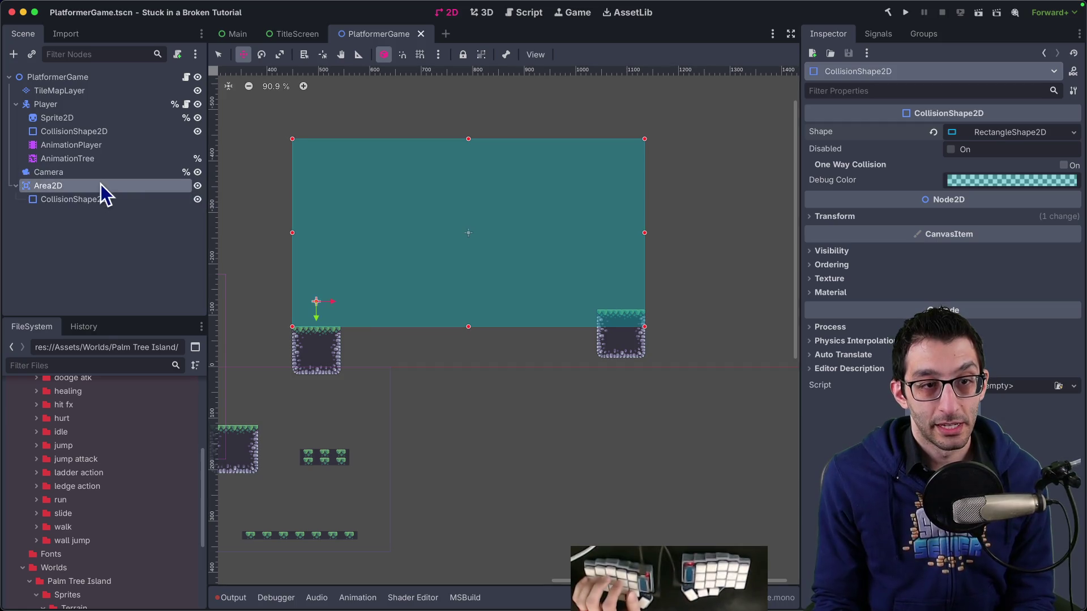
Rename the Area2D node to CameraFreezeRegion and save PlatformerGame.tscn.
click(335, 179)
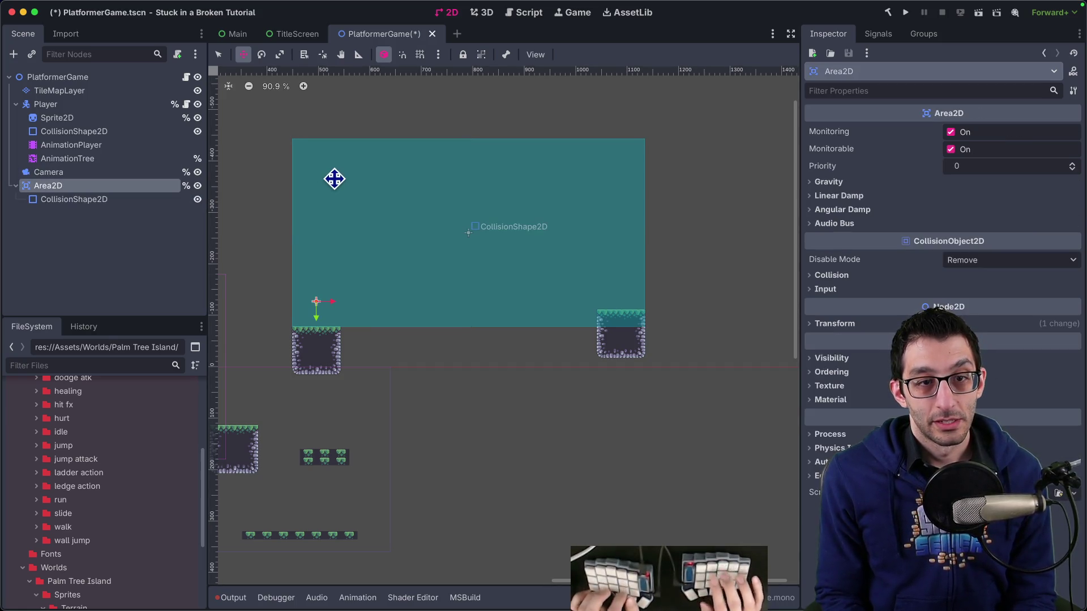
double_click(114, 187)
text(CameraFreeze)
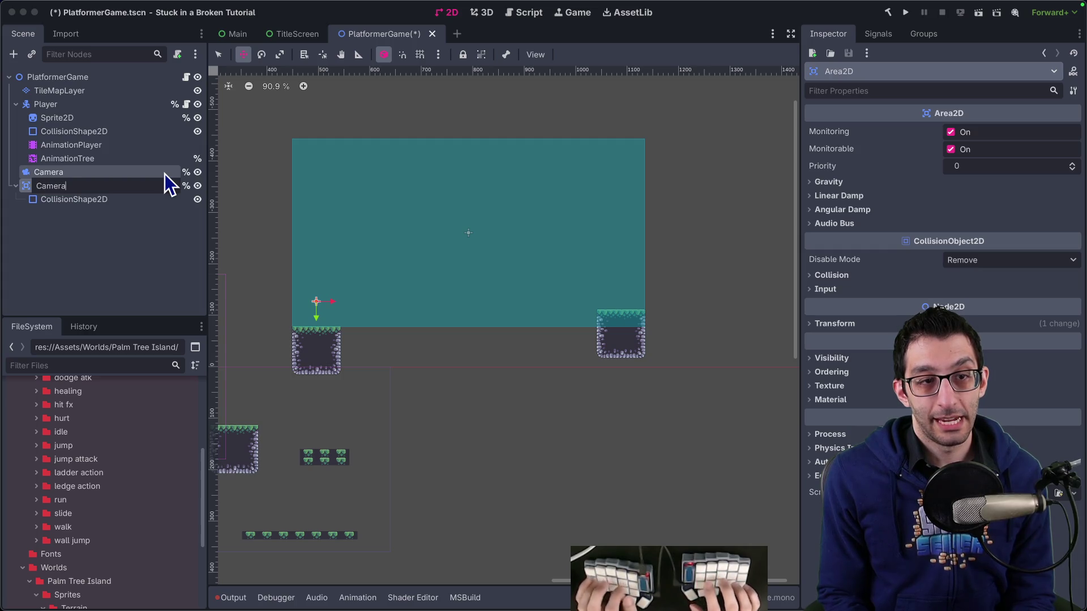
text(Region)
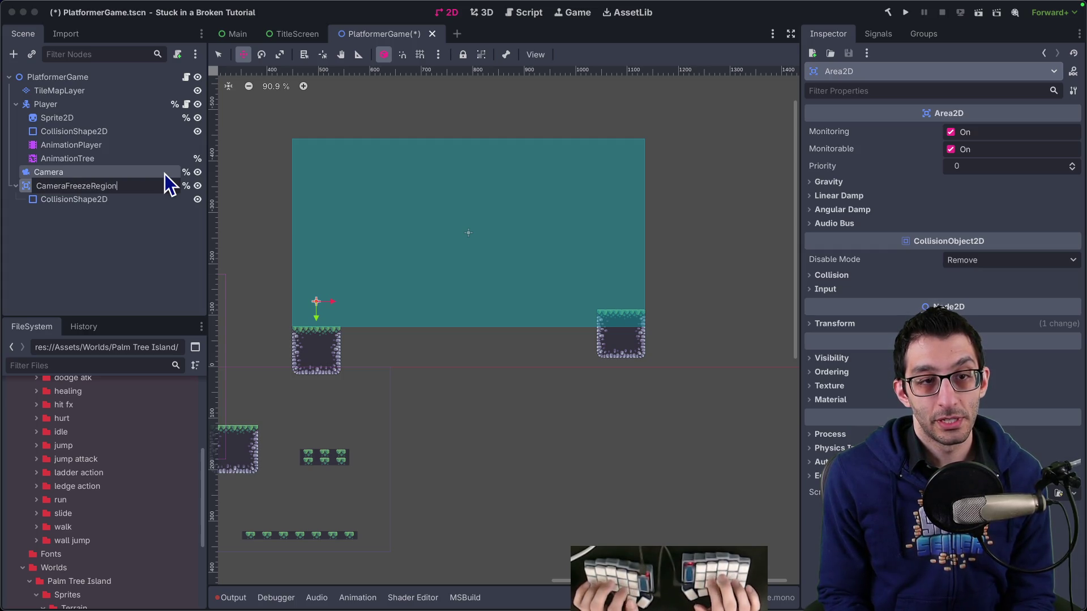
key(Return)
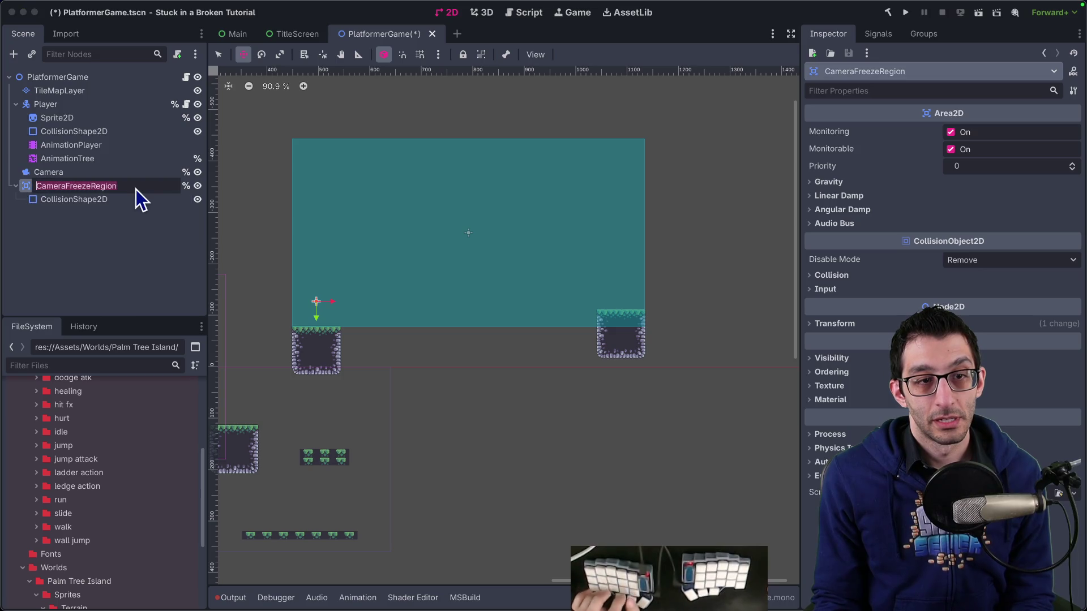
key(ctrl+s)
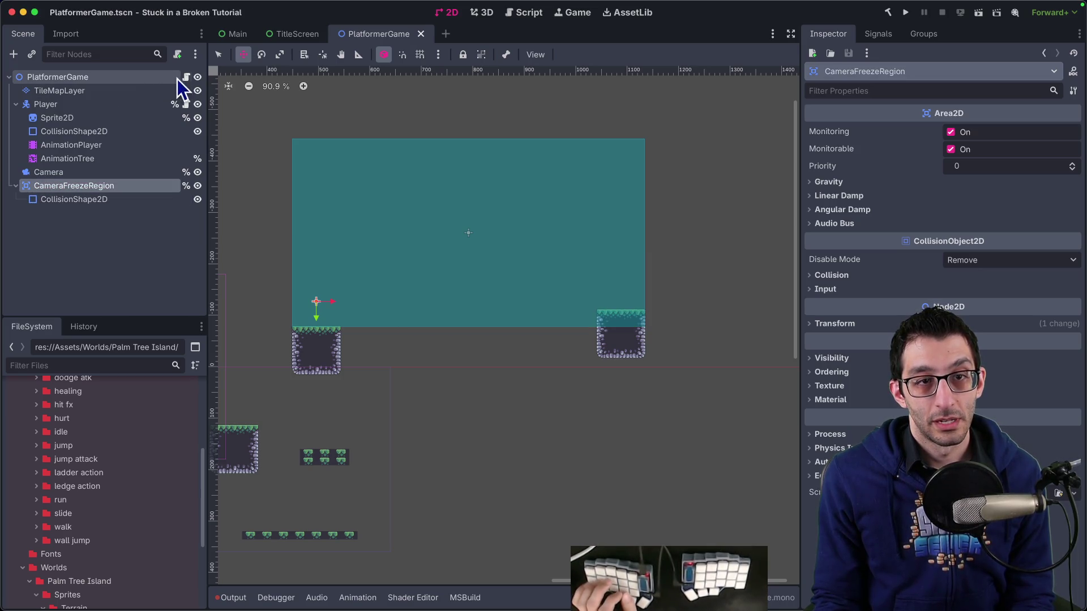
key(ctrl+3)
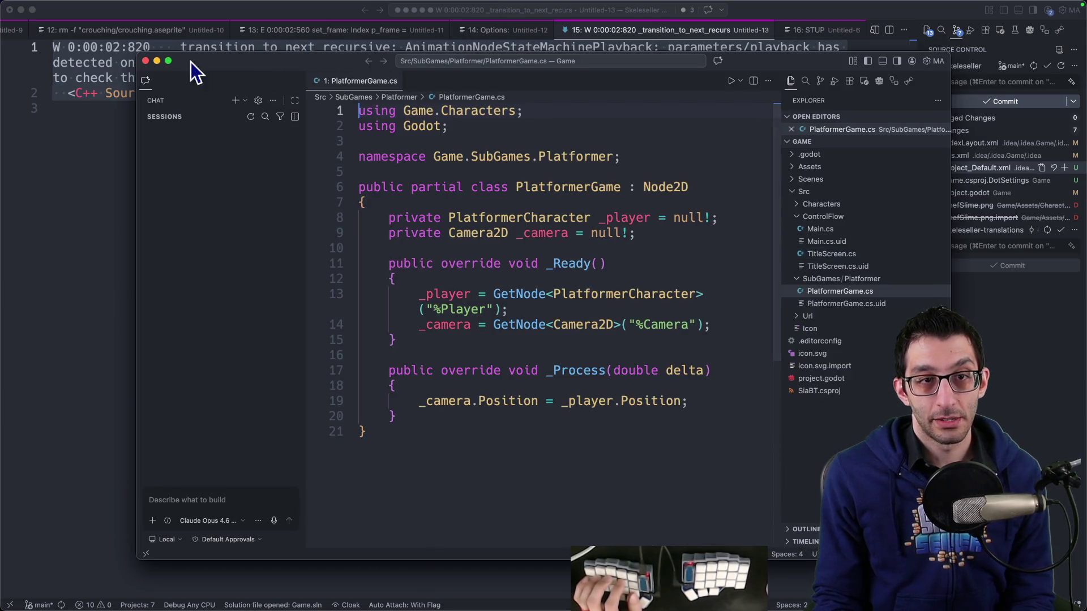
click(146, 61)
Declare a private Area2D _cameraFreezeRegion field below the sprite field in PlatformerCharacter.cs.
key(ctrl+2)
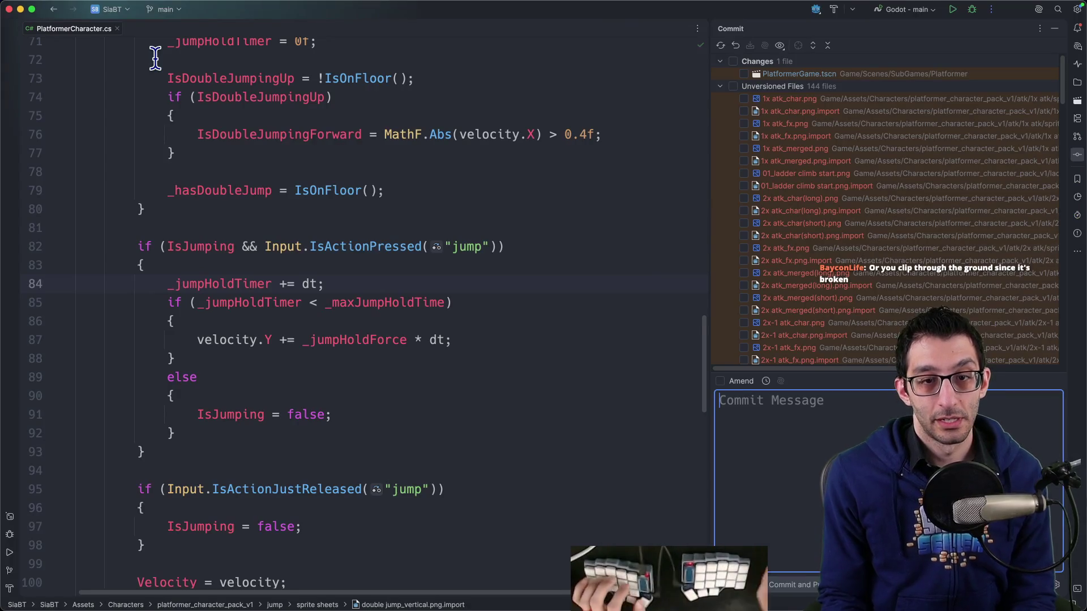
key(shift+Escape)
scroll(416, 377, up, 15)
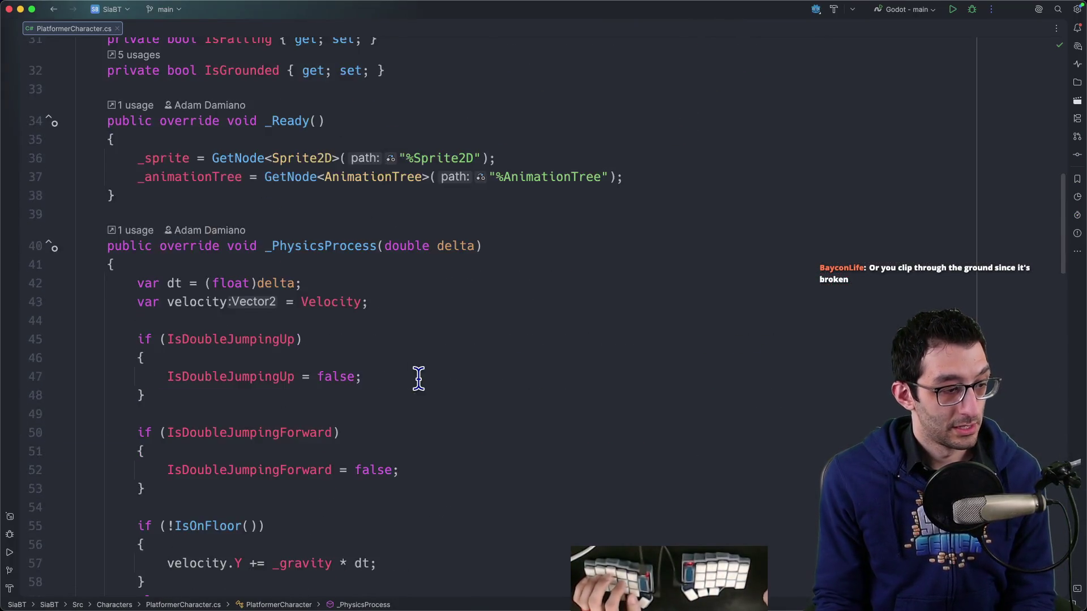
scroll(418, 378, up, 1)
scroll(419, 378, up, 4)
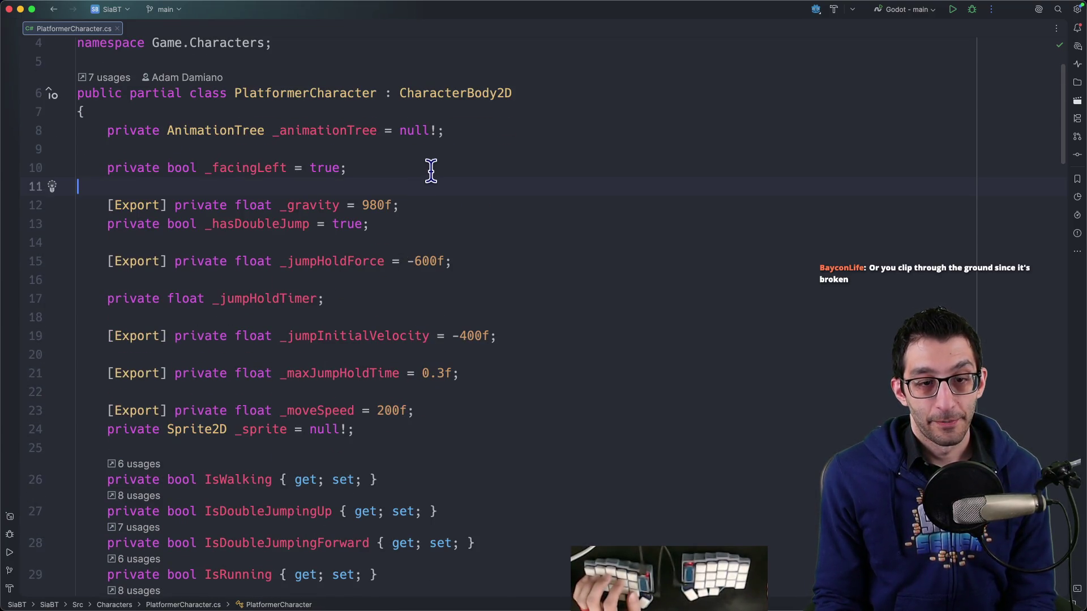
scroll(431, 171, down, 4)
click(417, 275)
key(Return)
text(private )
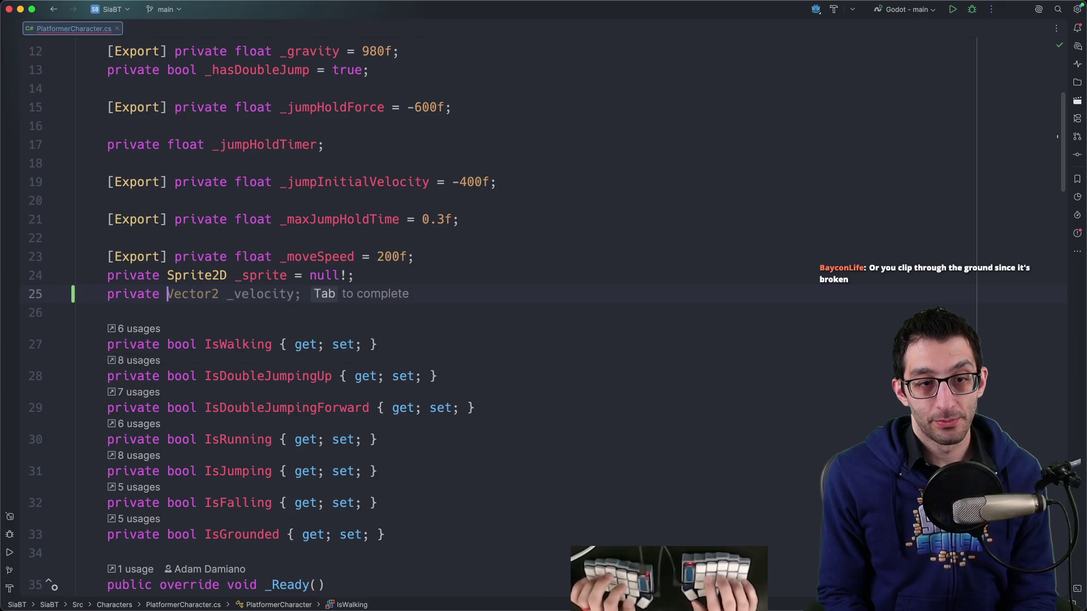
text(Area2D _cameraFreeze)
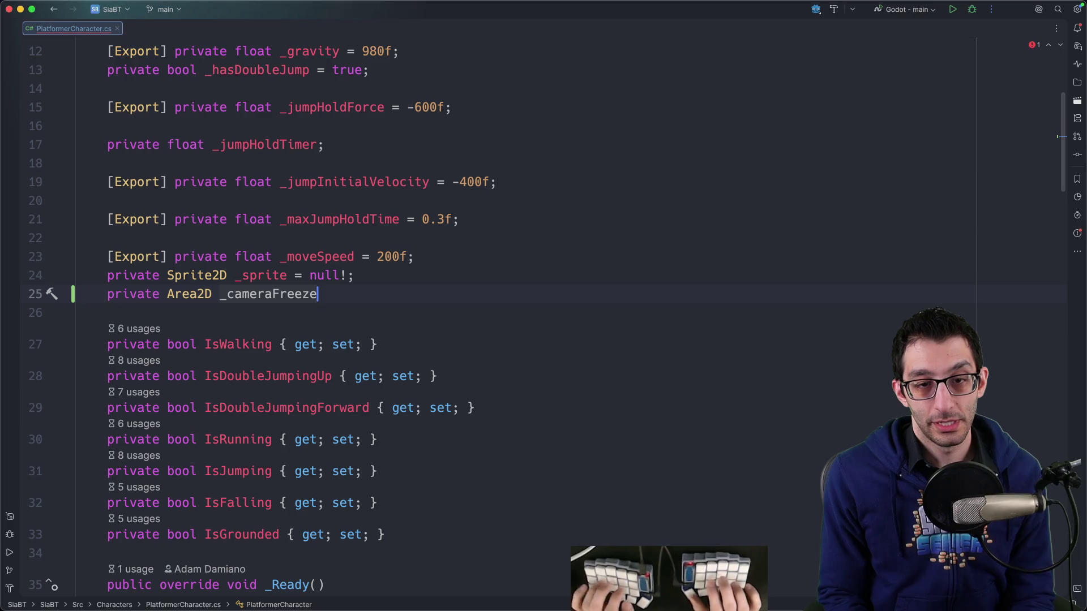
text(Region = null!;)
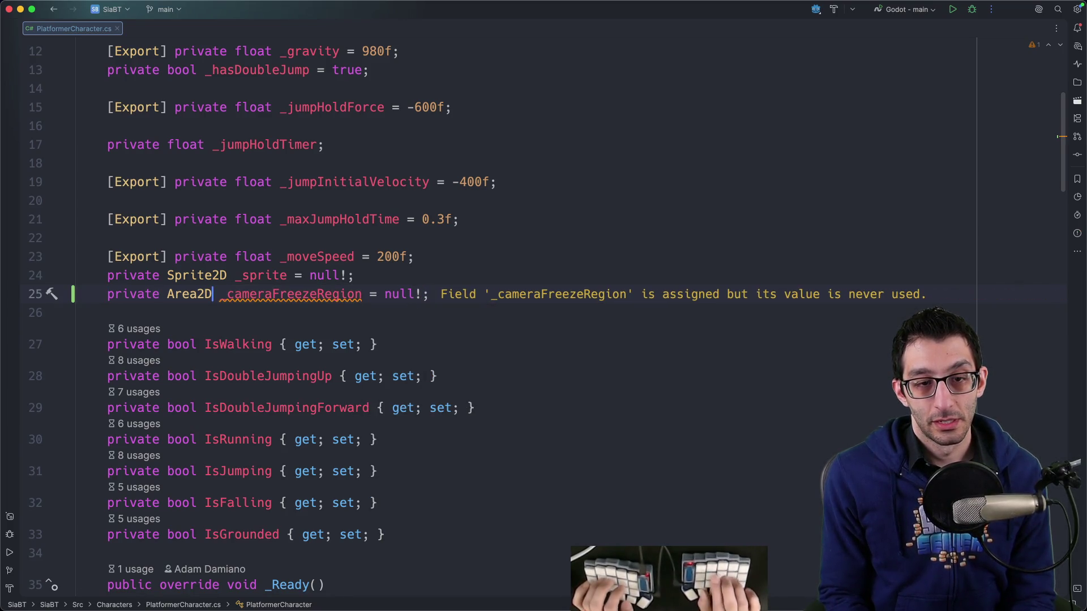
In _Ready, assign _cameraFreezeRegion via a GetNode lookup of CameraFreezeRegion.
key(super+F12)
key(Return)
key(Down)
key(End)
key(Return)
text(_cameraFreezeRegion =)
key(Tab)
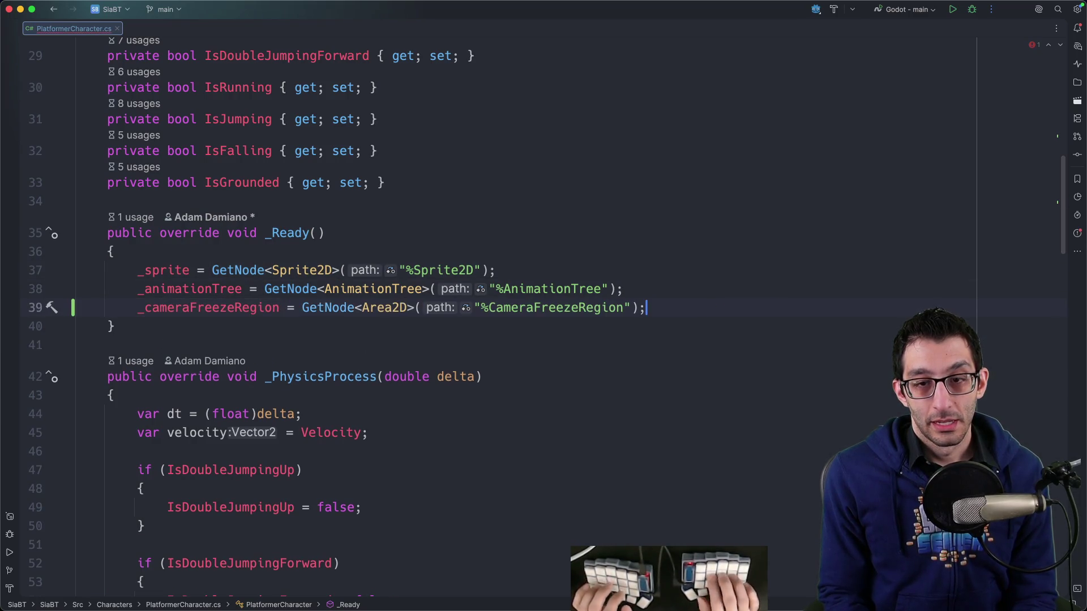
Subscribe OnCameraFreezeRegionBodyEntered to the _cameraFreezeRegion.BodyEntered event.
key(Return)
text(_cameraFreezeRegion)
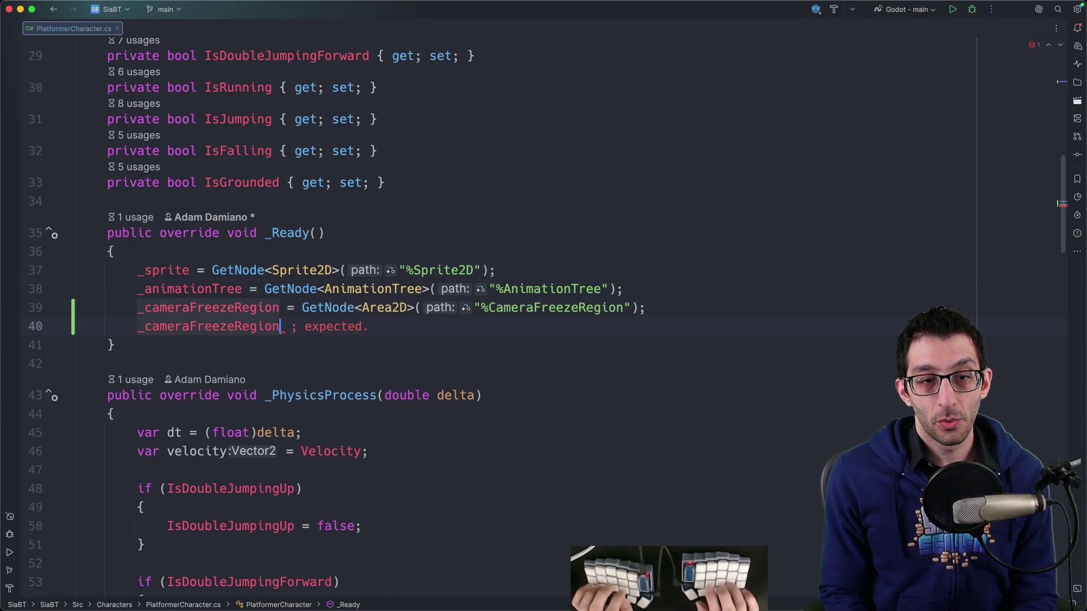
text(.Body)
key(Down)
key(Return)
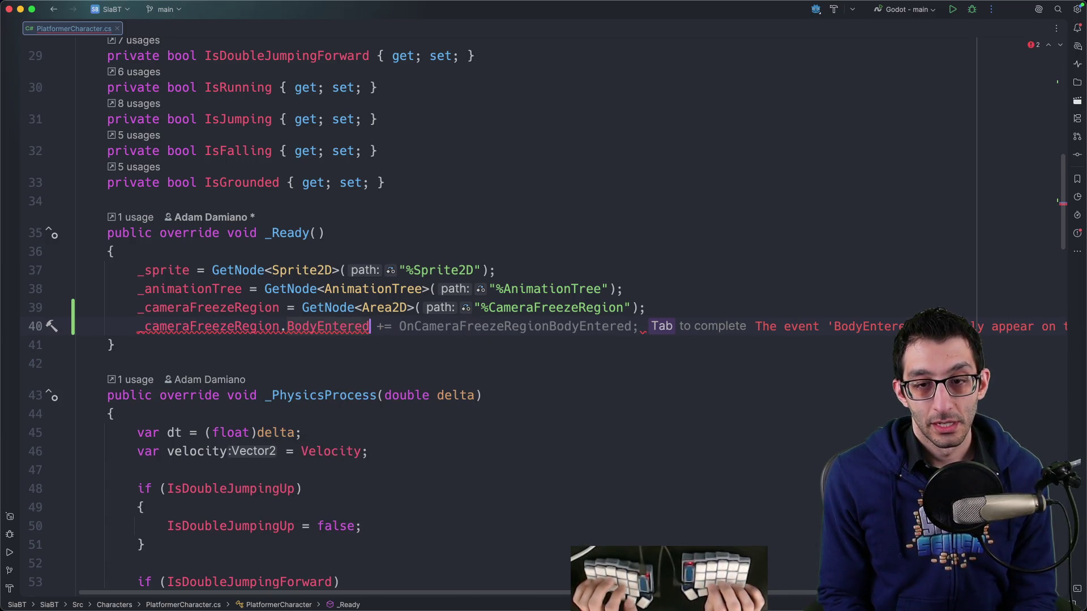
key(Tab)
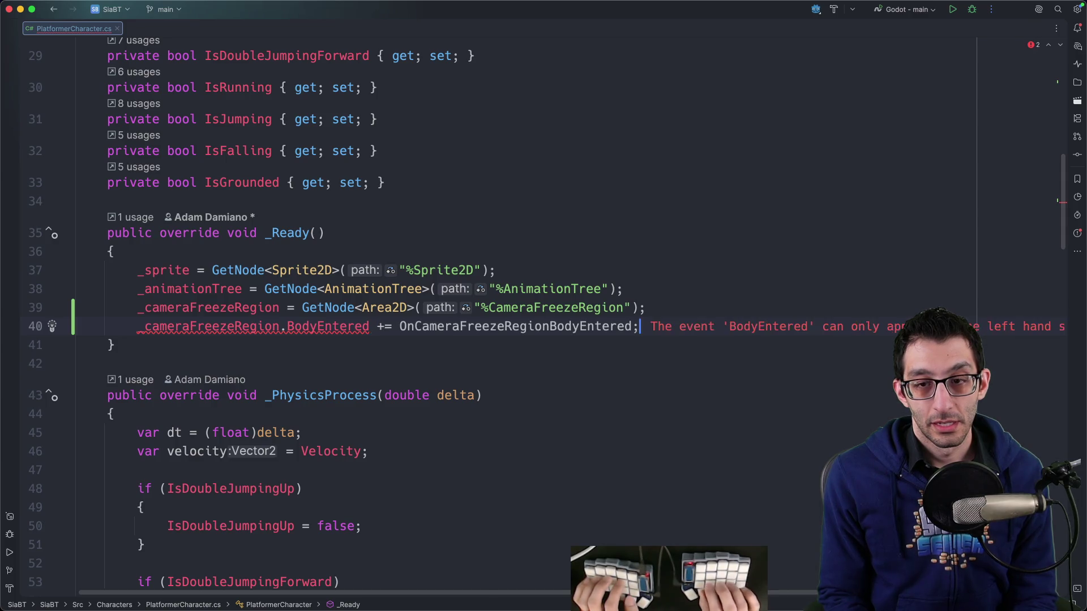
Add an empty private void OnCameraFreezeRegionBodyEntered() method after _PhysicsProcess.
key(super+Down)
key(Down)
key(End)
key(Return)
key(Return)
text(private void OnCameraFreezeRegionBodyEntered())
key(Return)
text({)
key(Return)
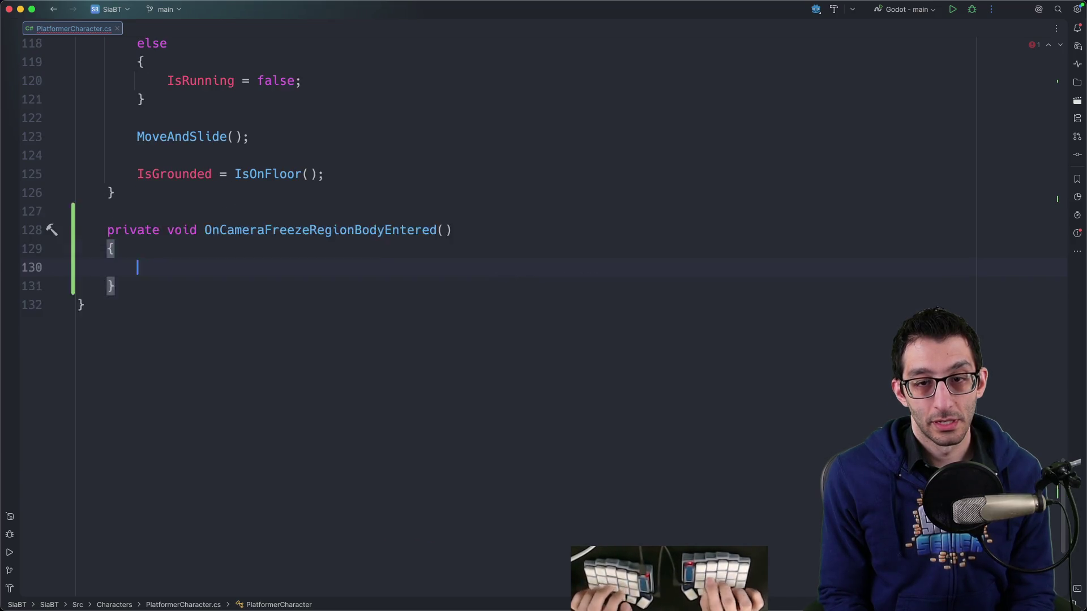
scroll(420, 282, up, 10)
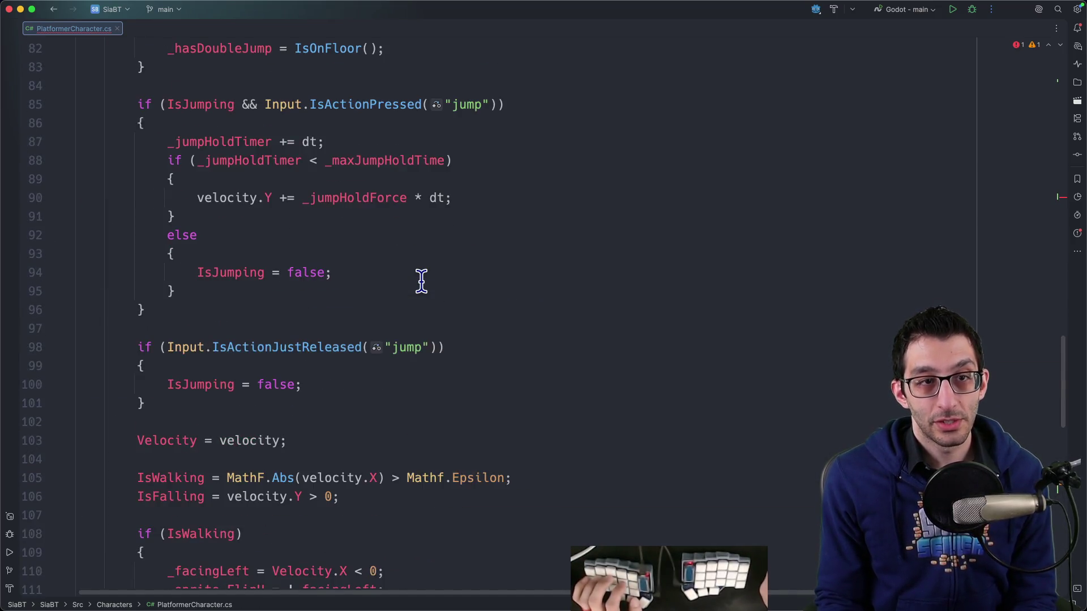
scroll(420, 282, down, 10)
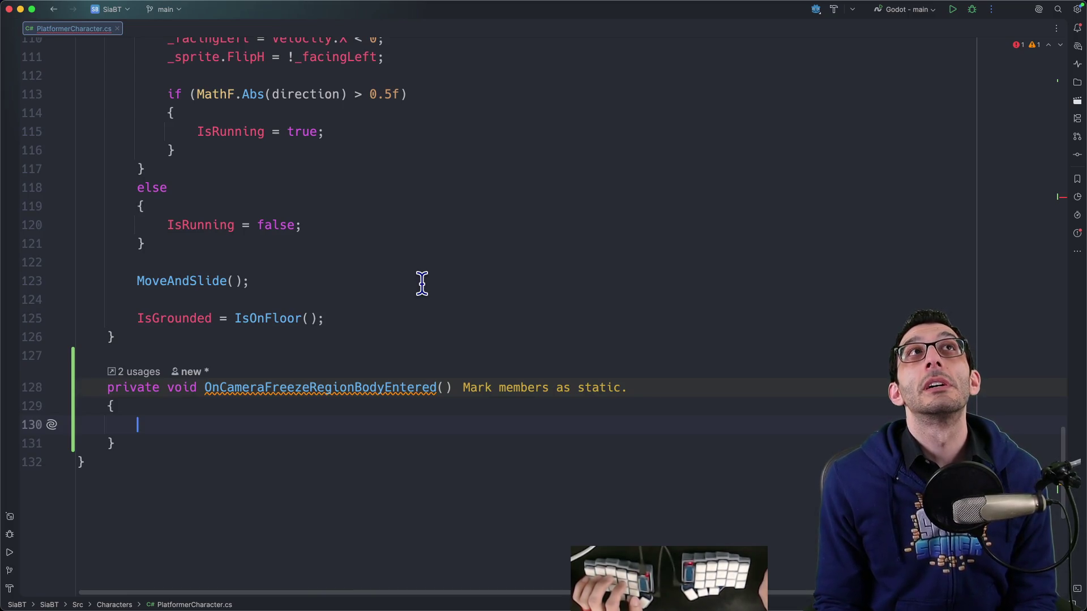
scroll(419, 282, up, 9)
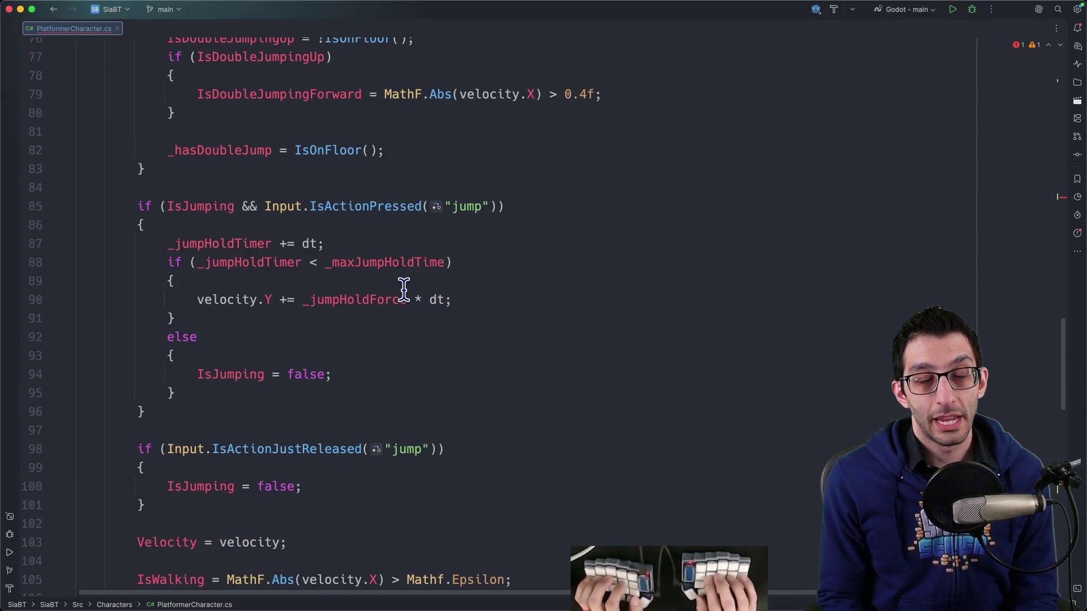
Search the file for 'camera' references before returning to Godot.
key(super+shift+o)
text(main)
key(Escape)
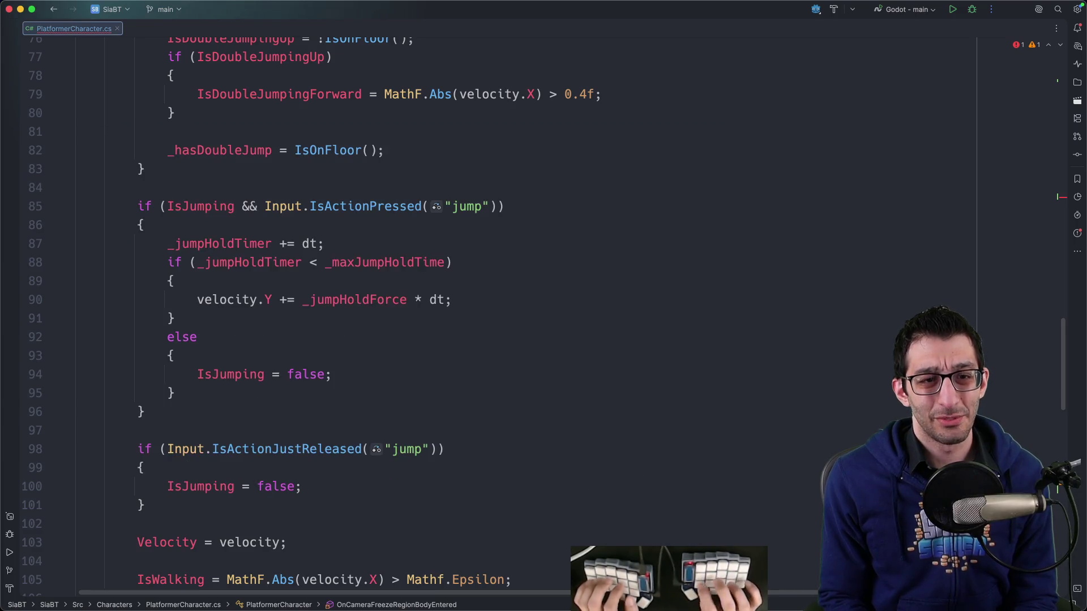
key(super+f)
text(camera)
key(Escape)
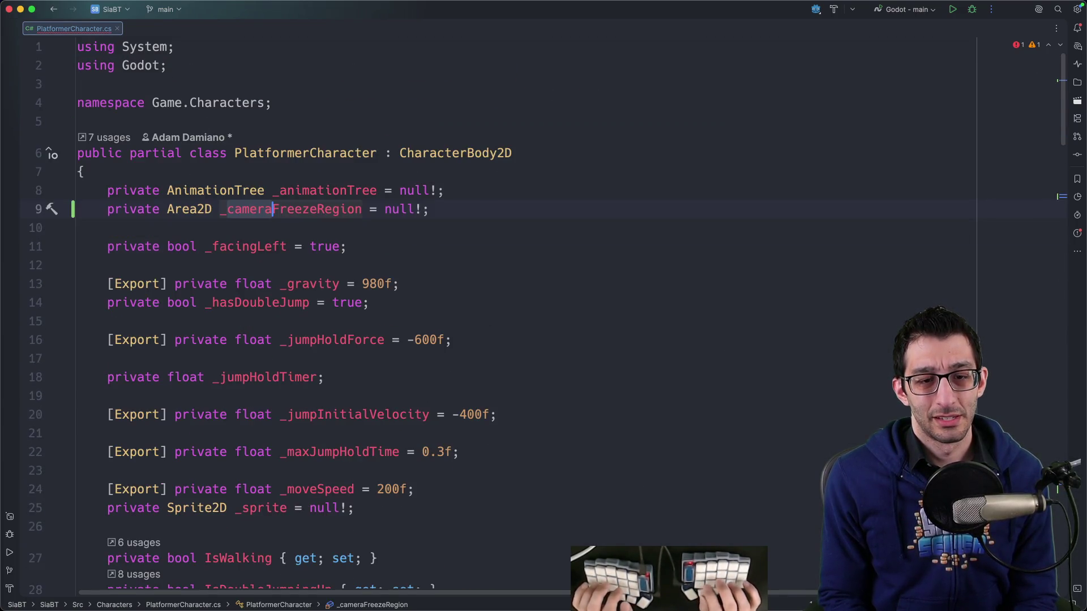
key(super+g)
key(super+g)
key(super+g)
key(super+g)
key(super+g)
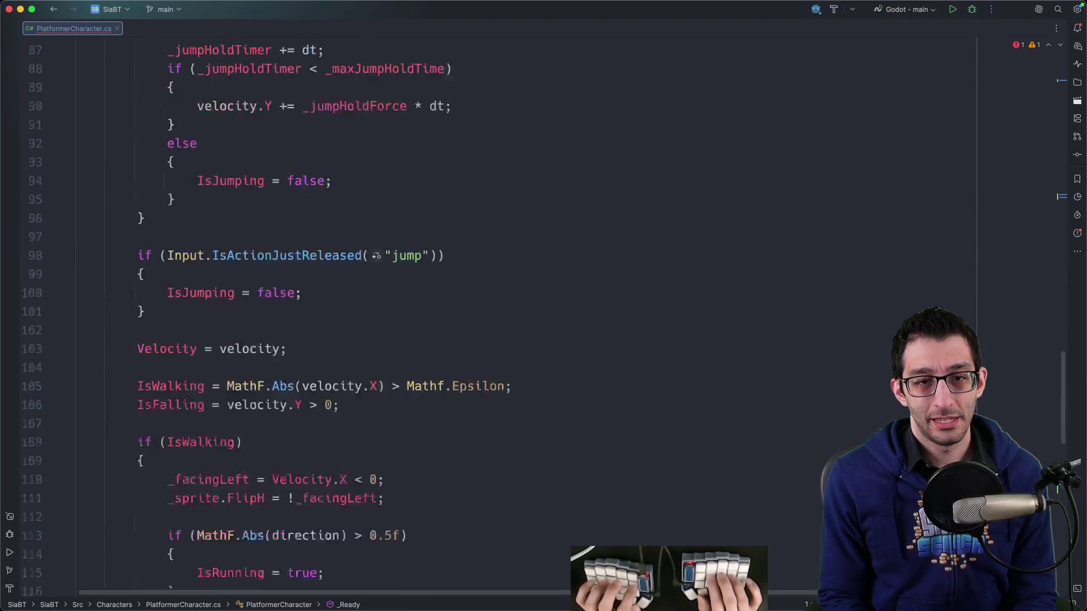
mouse_move(697, 600)
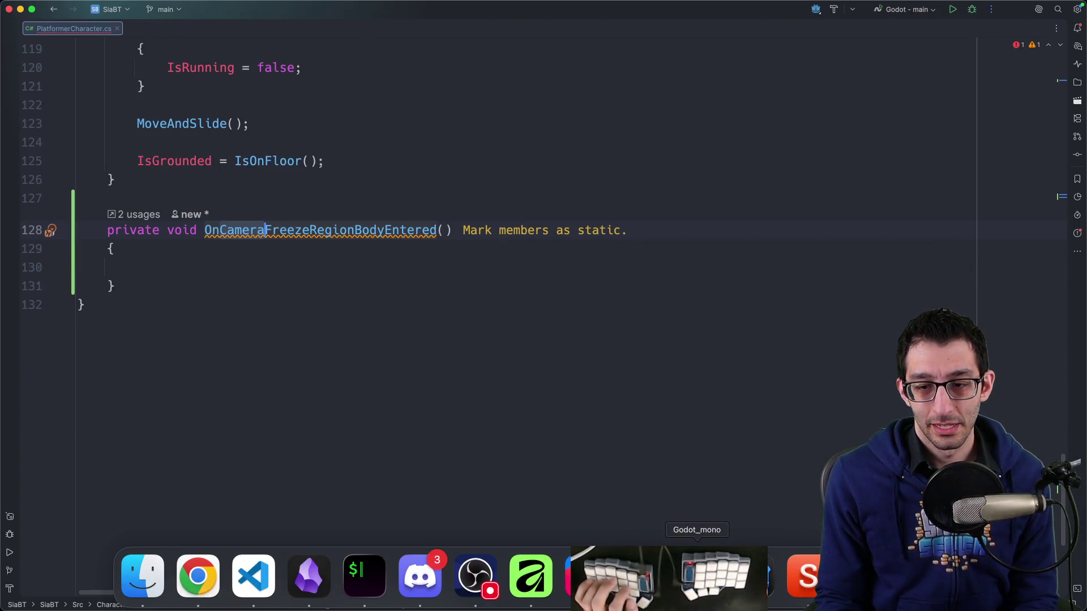
click(752, 573)
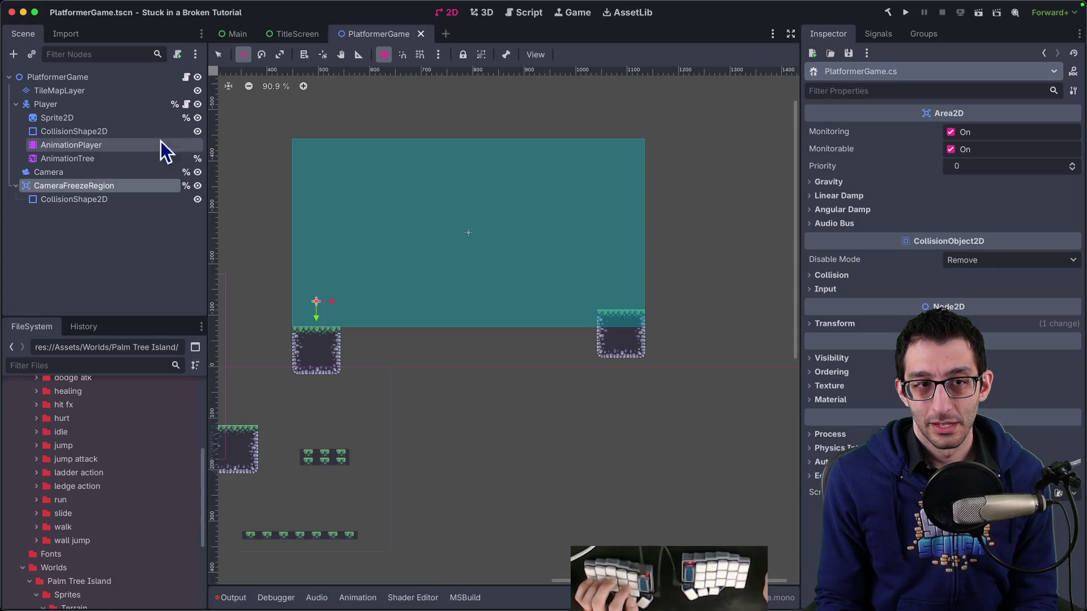
Inspect the PlatformerGame Camera node's zoom and position smoothing settings.
click(238, 35)
click(366, 34)
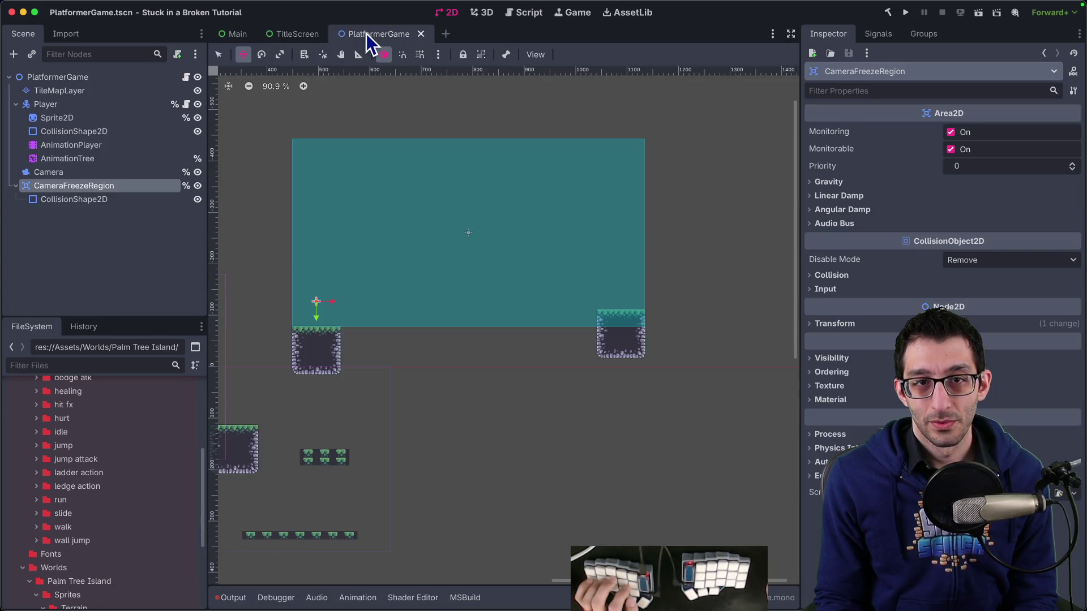
click(63, 171)
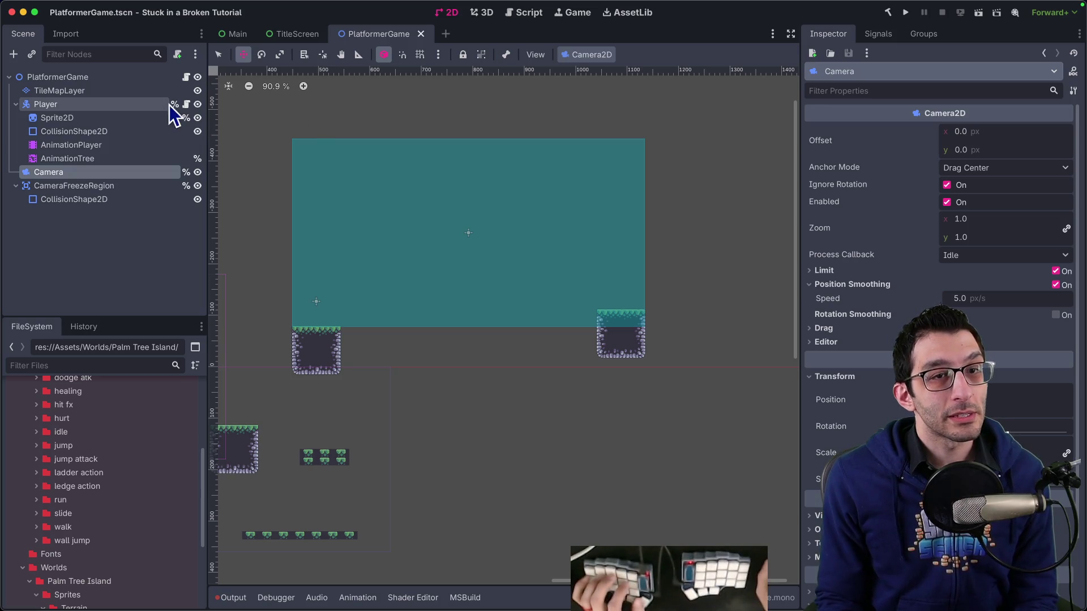
click(185, 78)
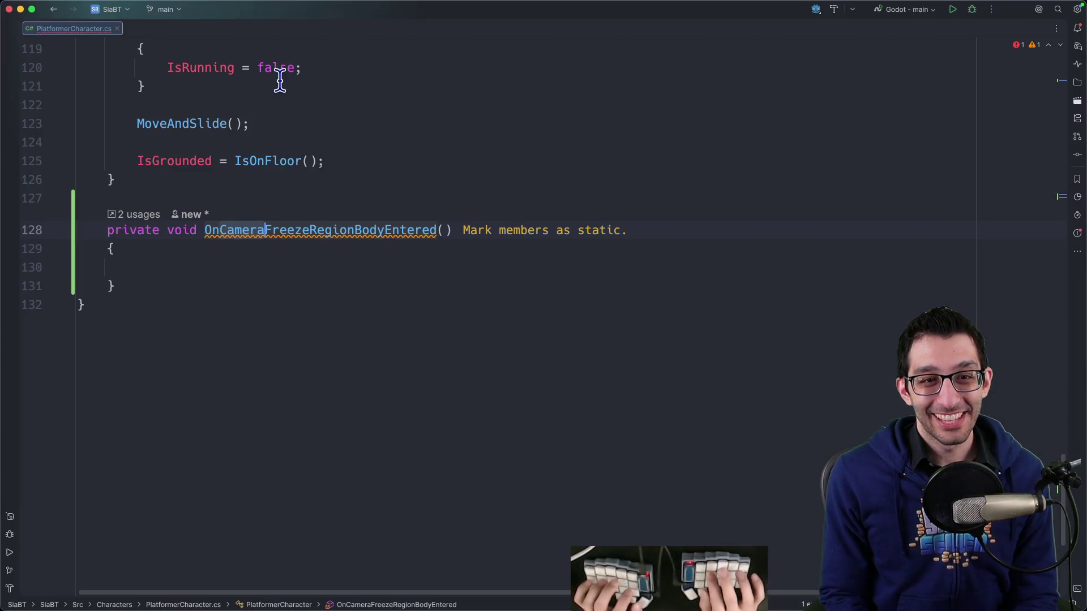
Cut the empty OnCameraFreezeRegionBodyEntered method out of PlatformerCharacter.cs.
drag(141, 277, 165, 208)
key(super+c)
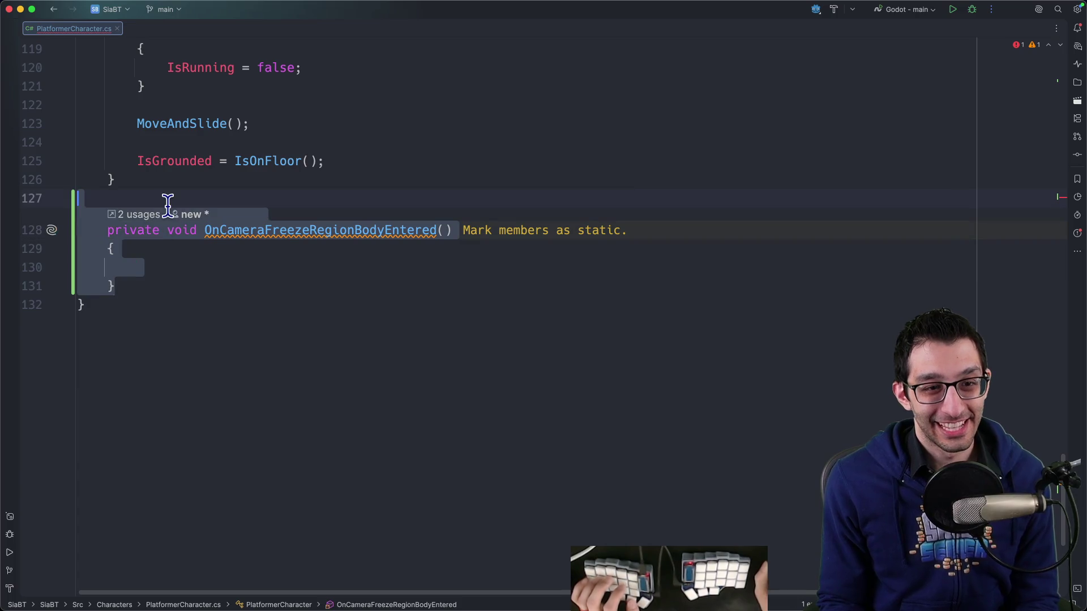
key(BackSpace)
key(BackSpace)
key(Return)
scroll(280, 202, up, 5)
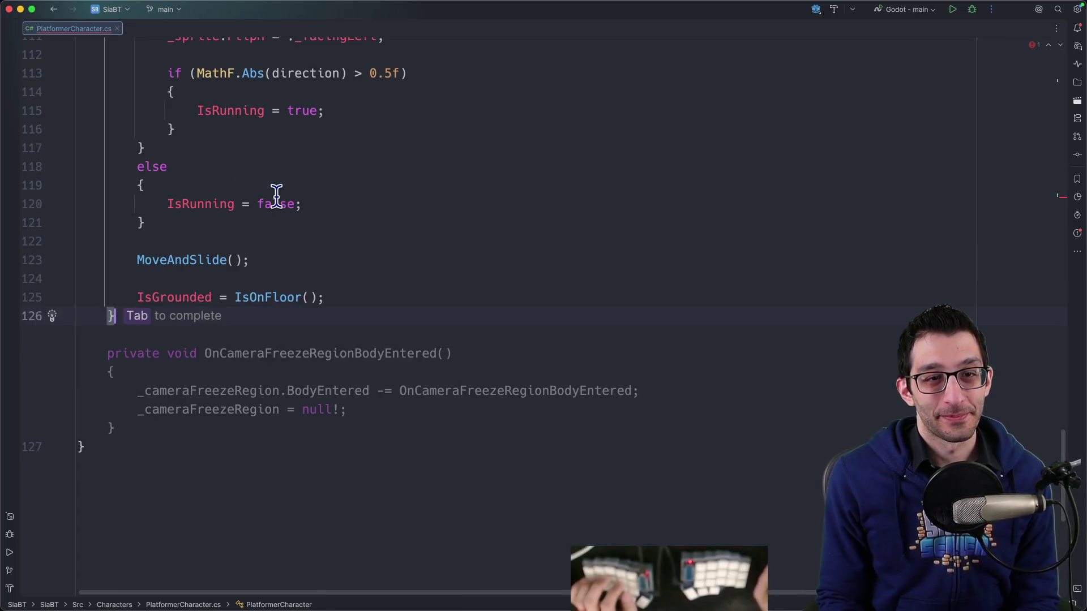
scroll(279, 202, down, 3)
key(Escape)
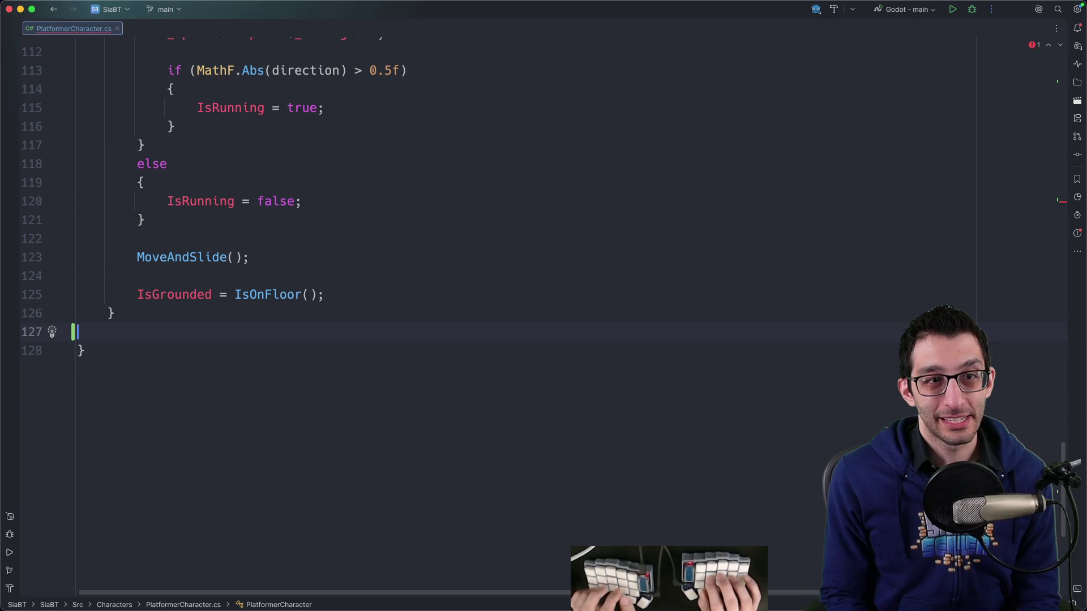
Paste the empty freeze-region handler into PlatformerGame.cs.
key(super+shift+o)
text(platforme)
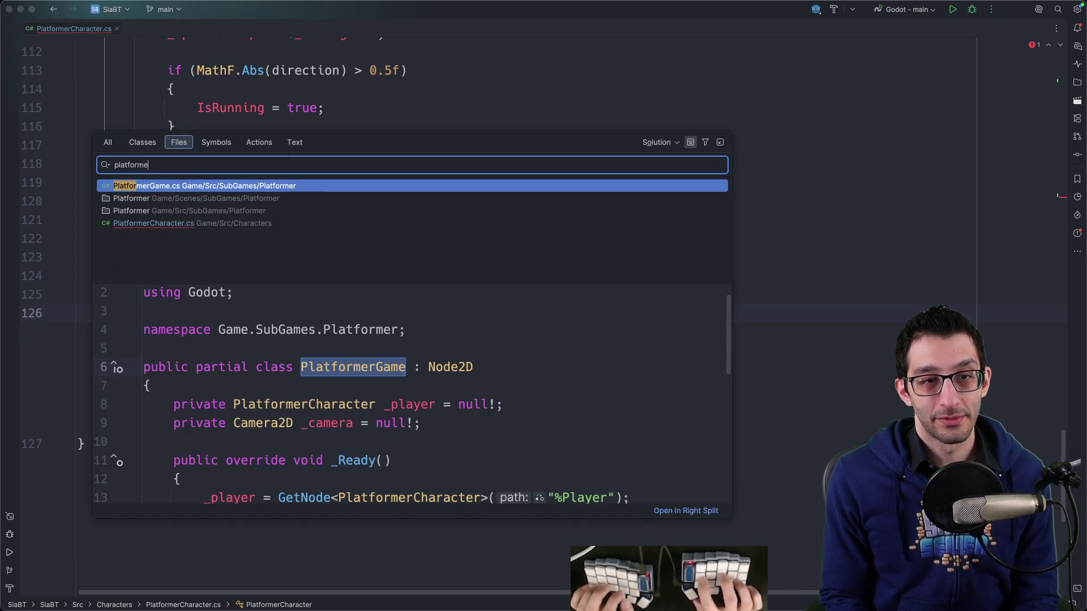
key(Return)
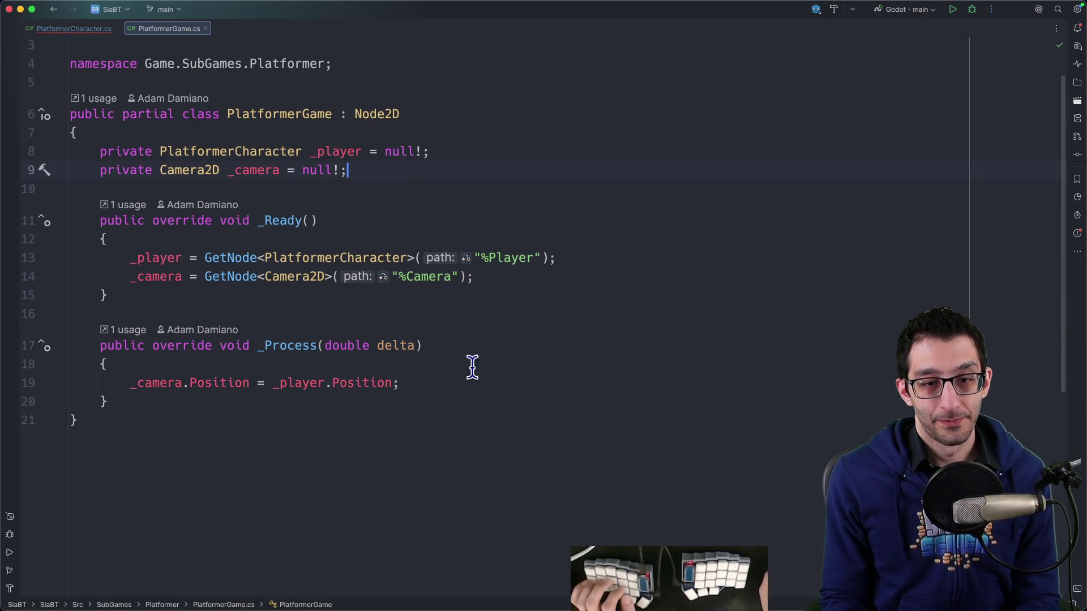
key(super+v)
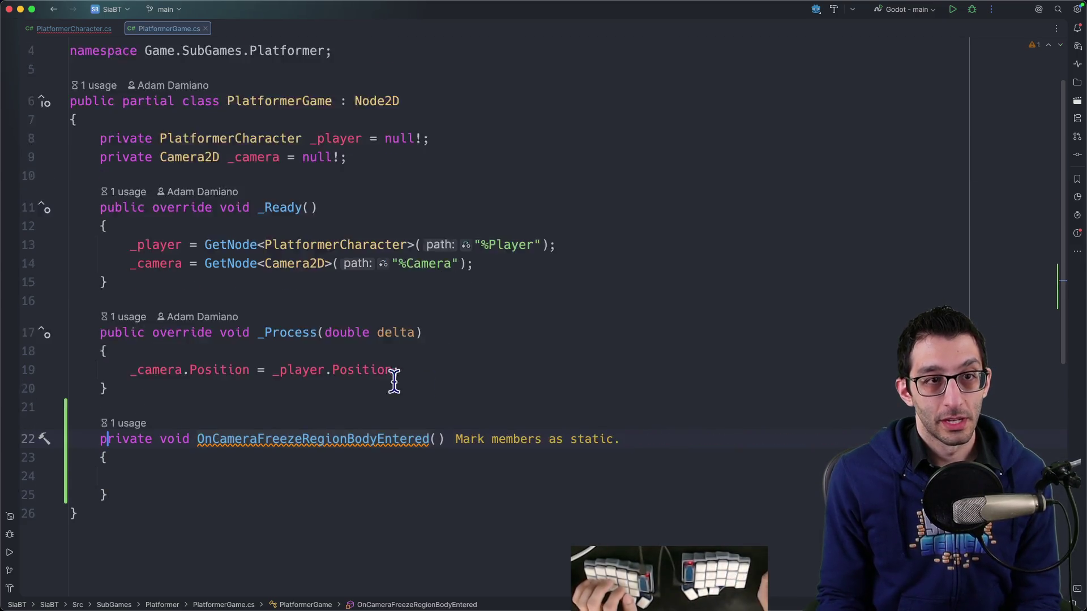
Cut the BodyEntered subscription line out of PlatformerCharacter.cs.
key(ctrl+Tab)
scroll(327, 238, up, 20)
scroll(327, 249, down, 10)
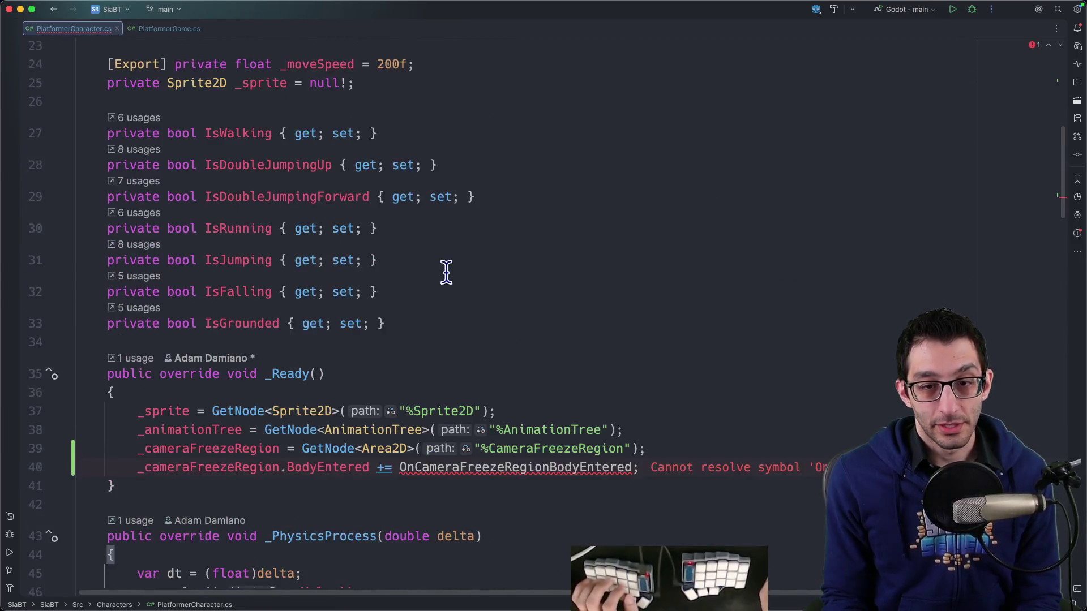
key(alt+Return)
key(Escape)
key(shift+Down)
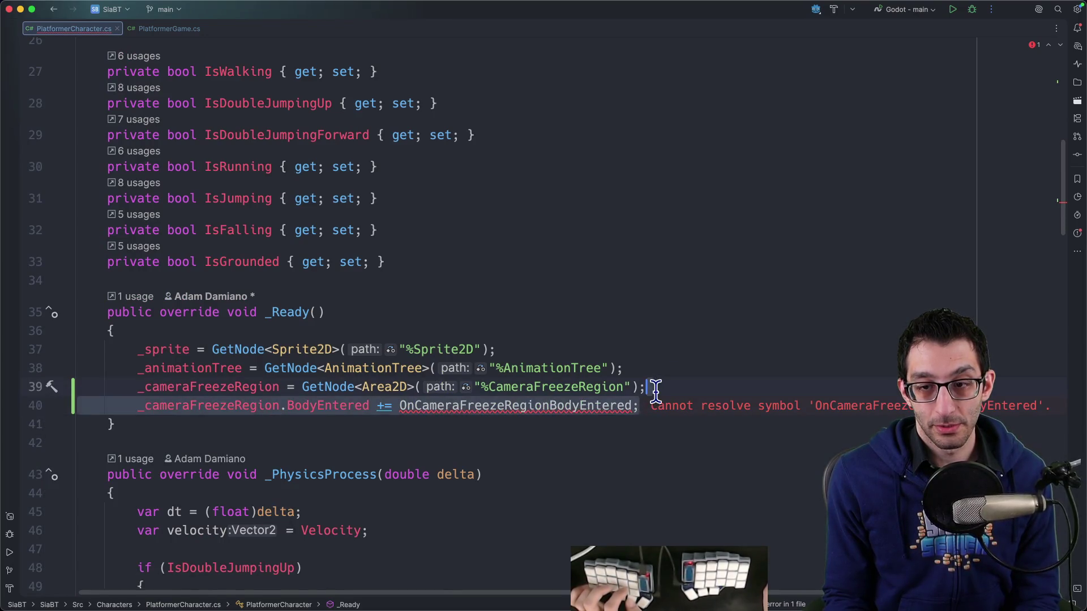
key(super+x)
key(ctrl+Tab)
Move the subscription and the _cameraFreezeRegion field into PlatformerGame.cs.
key(ctrl+Tab)
scroll(508, 261, up, 12)
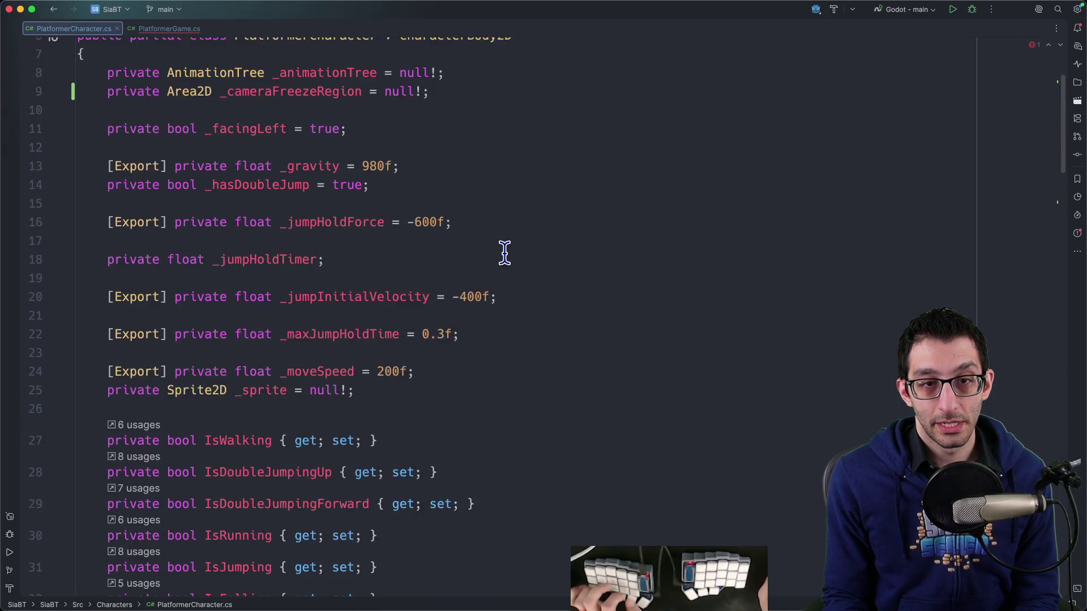
click(479, 190)
key(shift+Down)
key(super+x)
key(ctrl+Tab)
key(Tab)
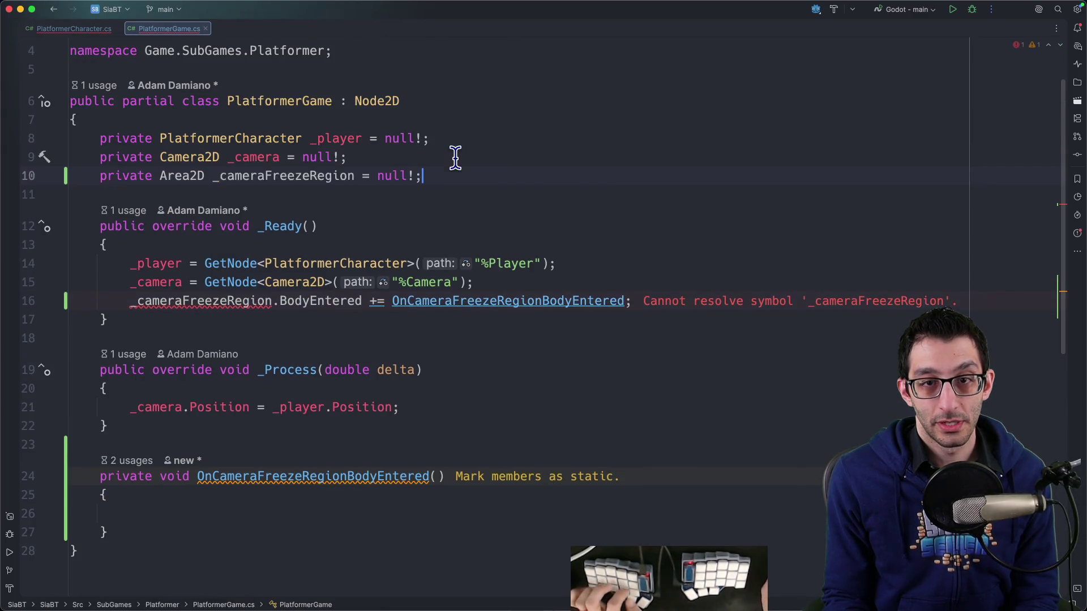
key(Tab)
Add a private bool _isCameraFrozen field and set it to true in the handler.
scroll(369, 406, down, 3)
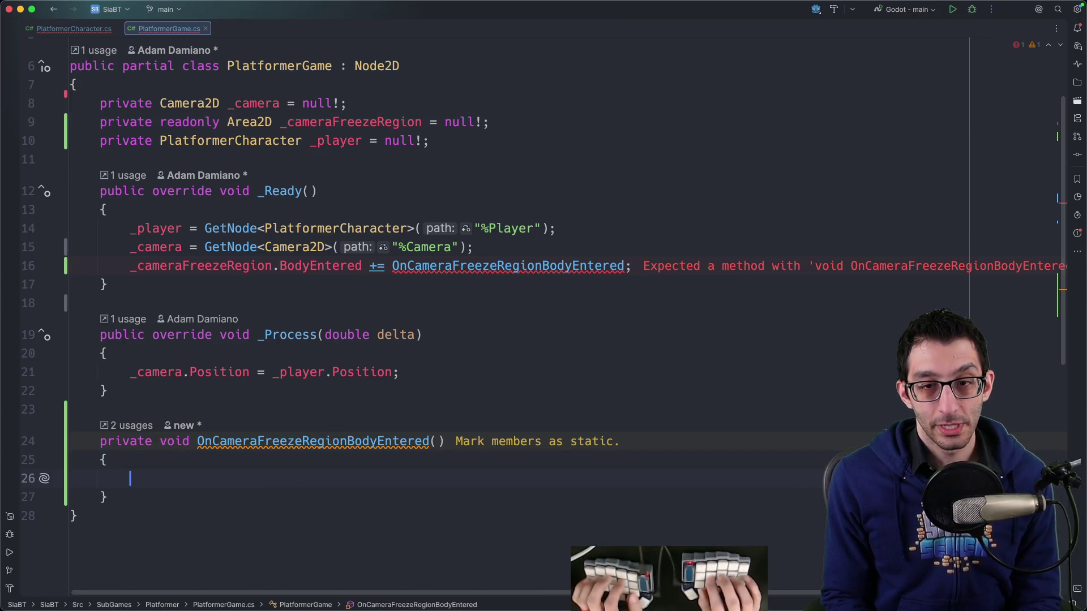
click(131, 479)
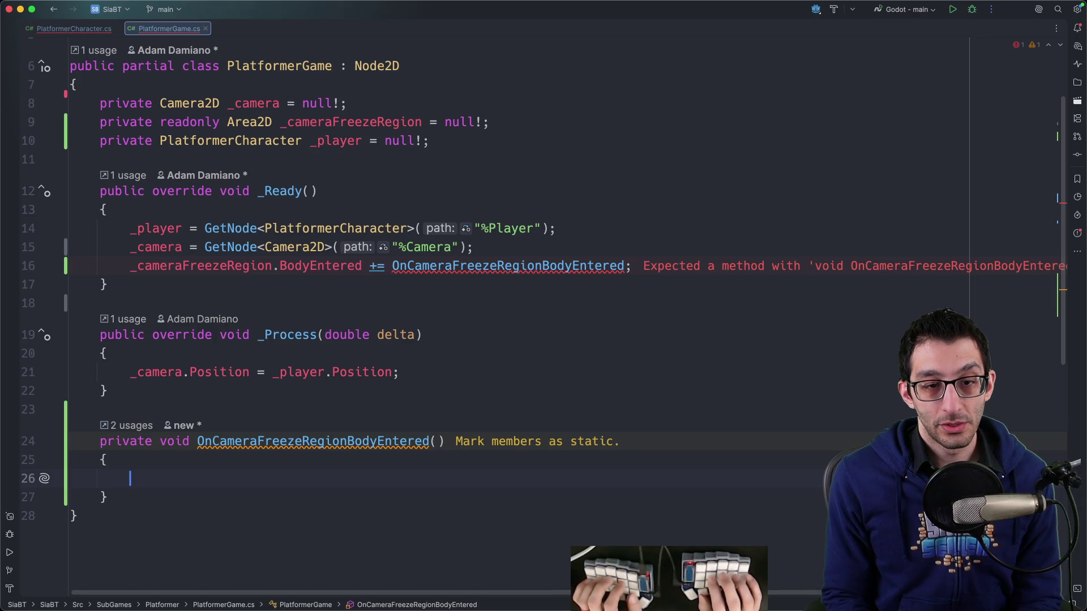
key(Return)
text(private bool _isCameraFrozen)
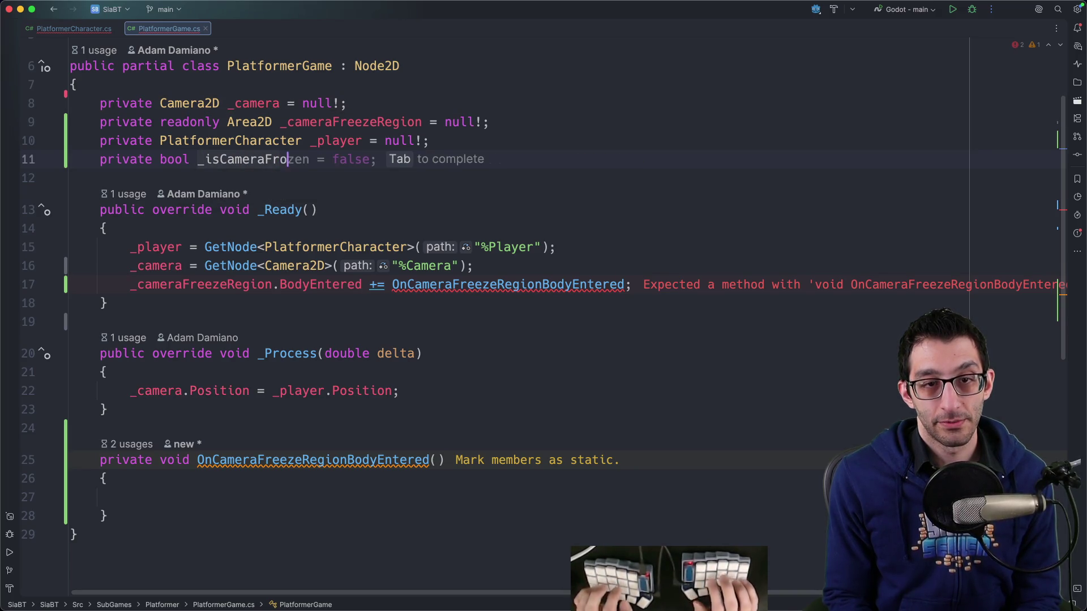
text(;)
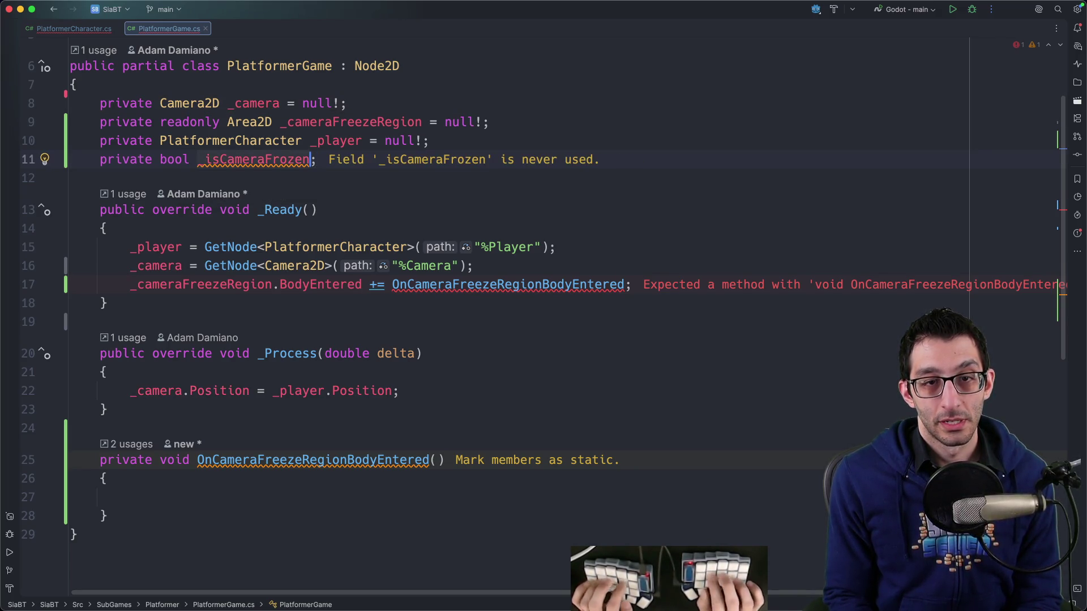
click(71, 178)
text(_isCameraFrozen)
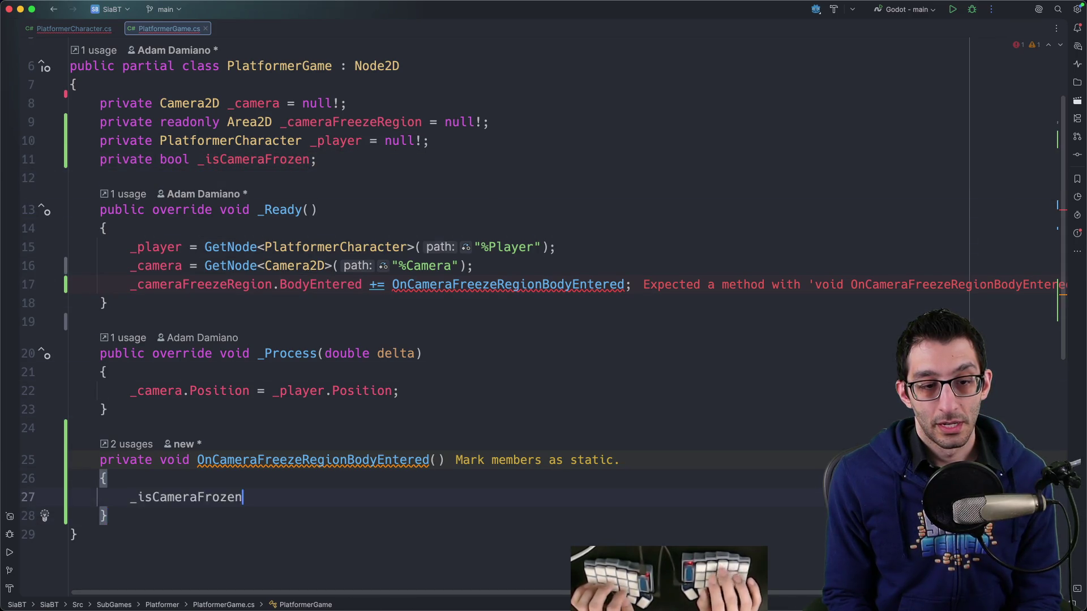
text( = true;)
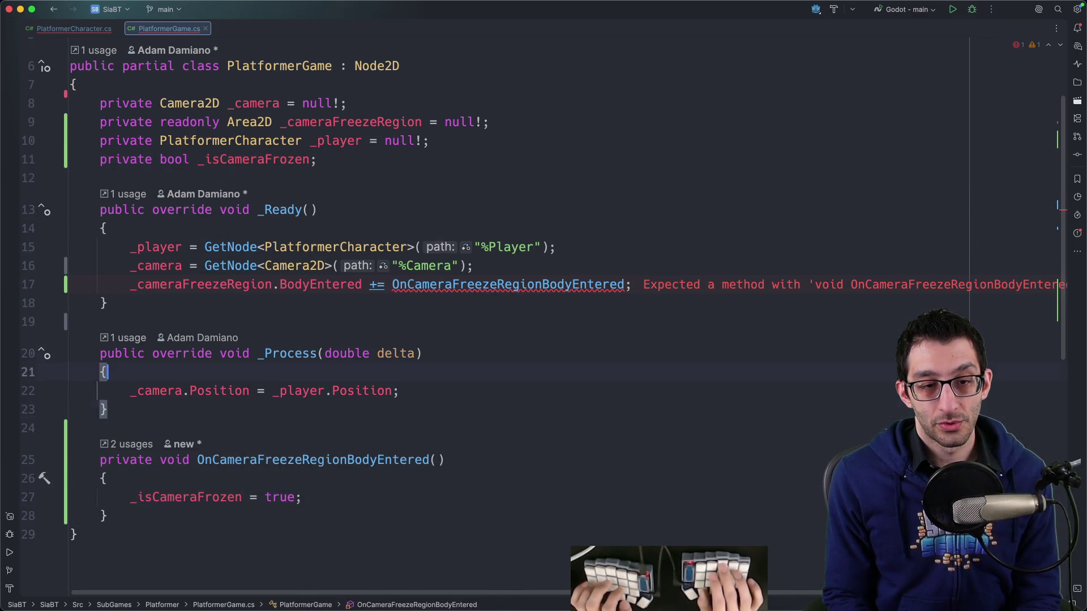
Start an if (_isCameraFrozen) block in _Process with a _camera.Position assignment.
key(Return)
text(if ()
key(Tab)
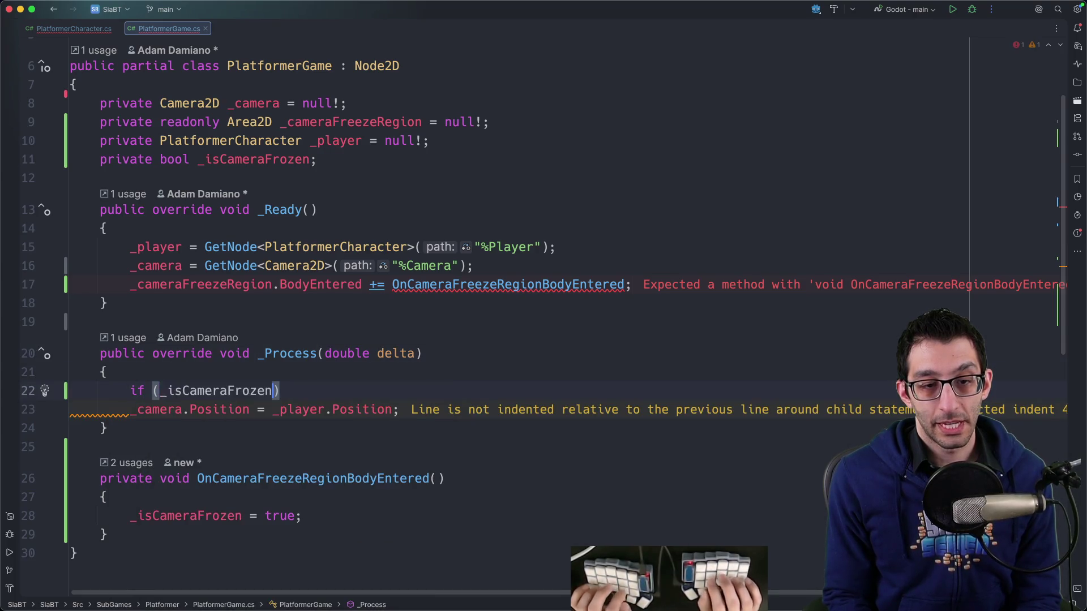
key(Return)
text({)
key(Return)
text(_camera)
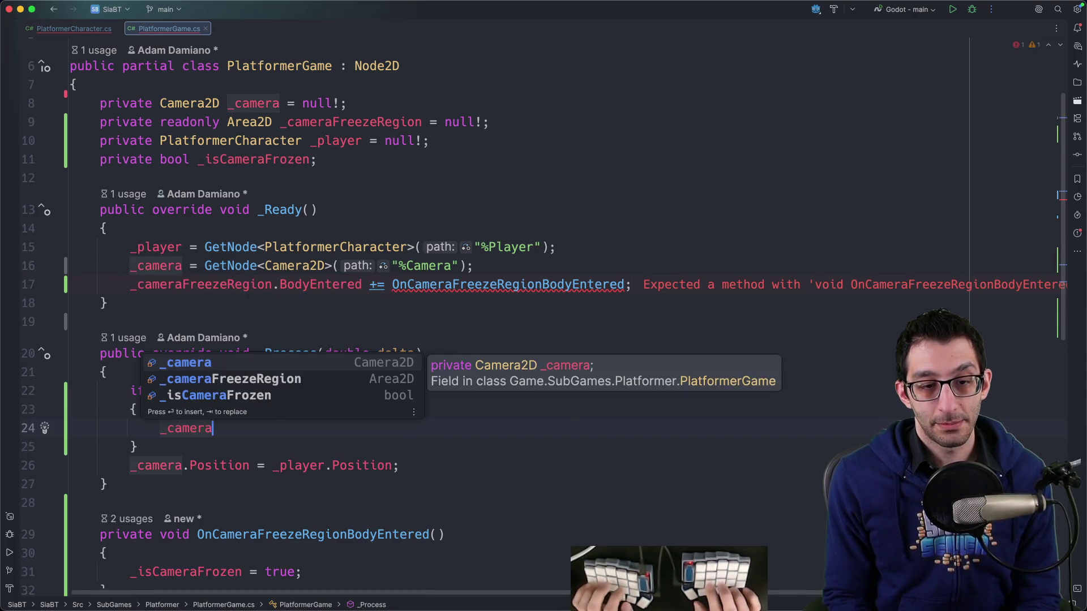
text(.Position =)
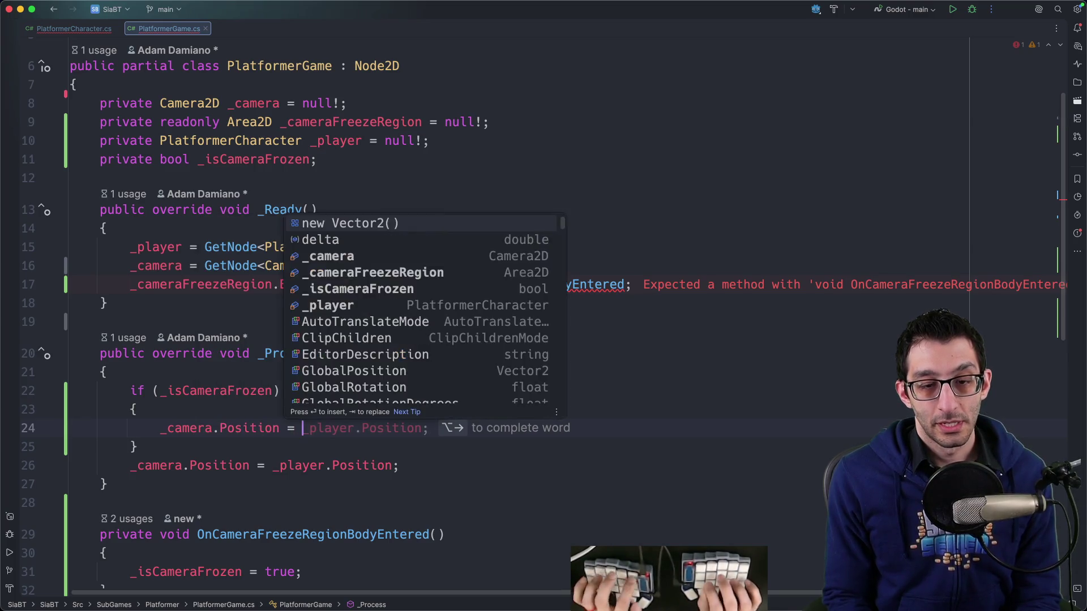
key(Escape)
click(752, 573)
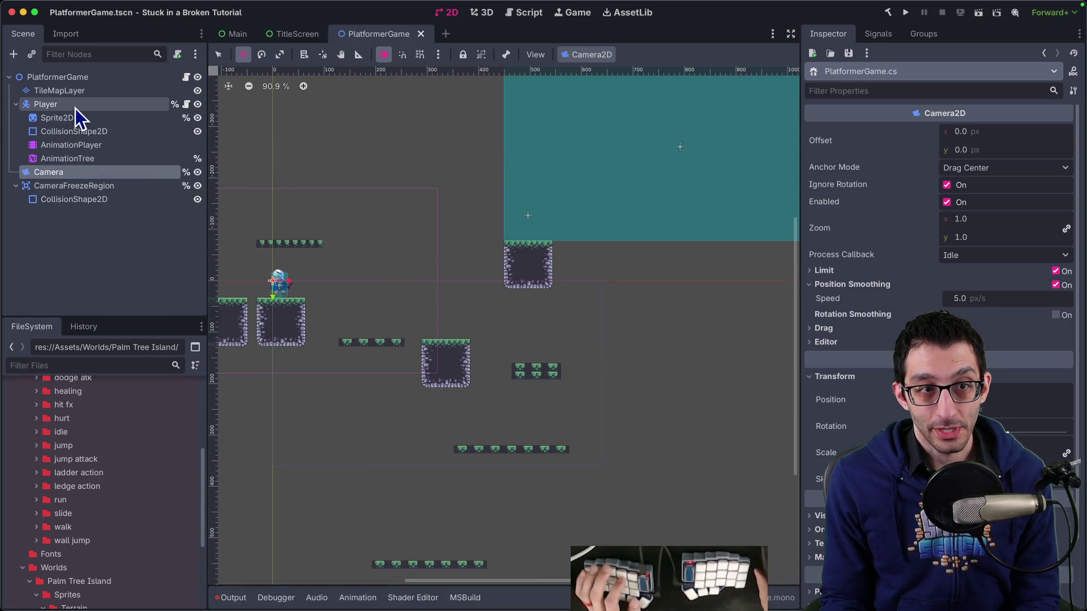
Bring the teal CameraFreezeRegion into view and drag it up into place.
mouse_move(645, 289)
mouse_down()
mouse_move(599, 314)
mouse_move(566, 307)
mouse_up()
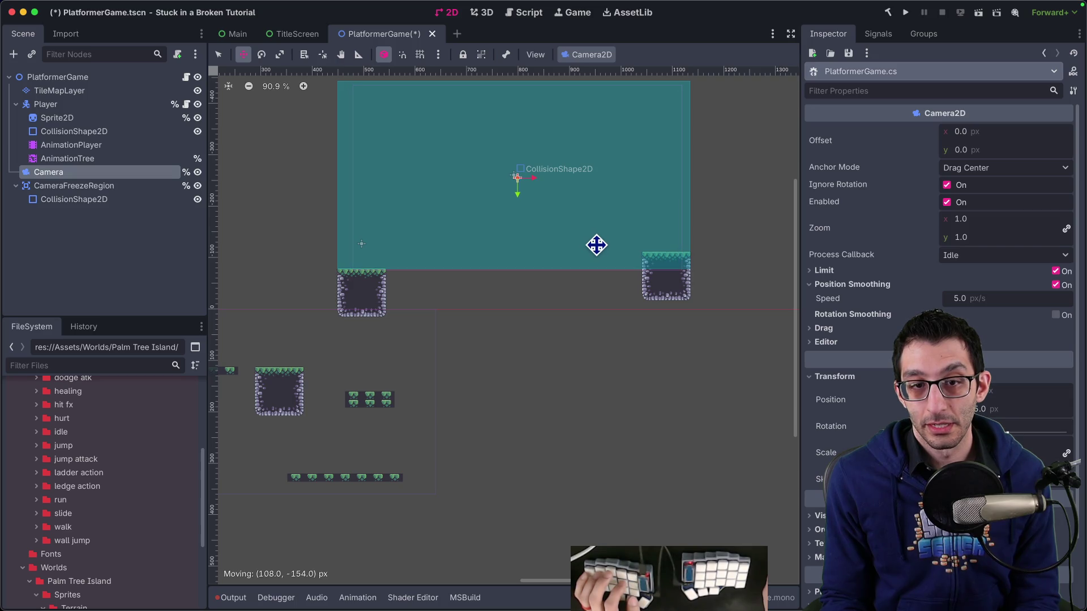
key(ctrl+s)
mouse_move(536, 339)
mouse_down()
mouse_move(628, 343)
mouse_move(560, 362)
mouse_up()
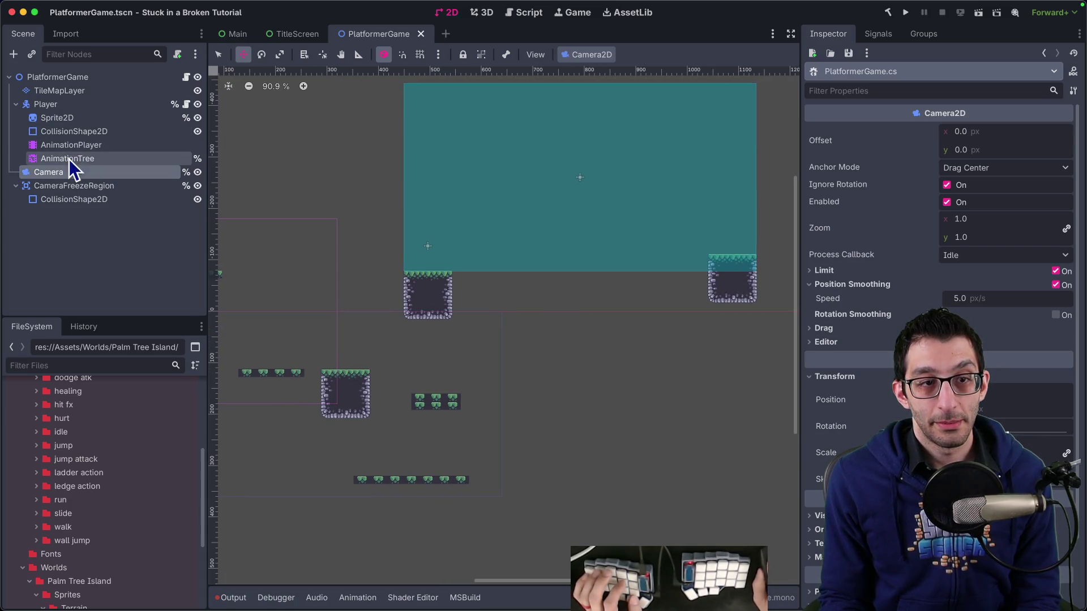
click(76, 186)
scroll(556, 311, right, 5)
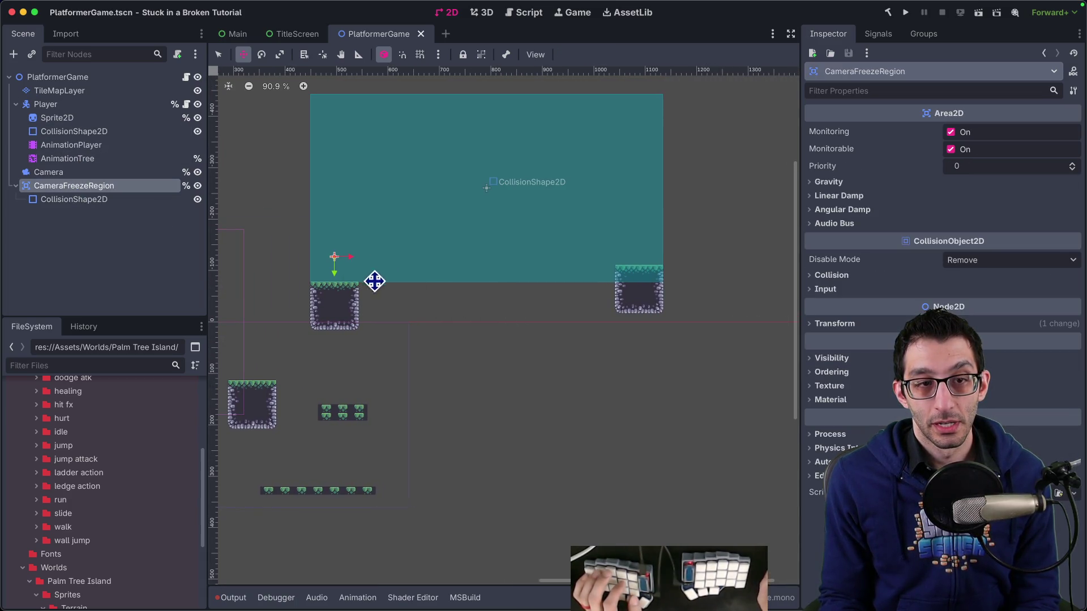
mouse_move(478, 340)
mouse_down()
mouse_move(628, 277)
mouse_move(478, 366)
mouse_up()
Nudge the freeze region right and check its collision rectangle's position, scale and Size.
click(113, 200)
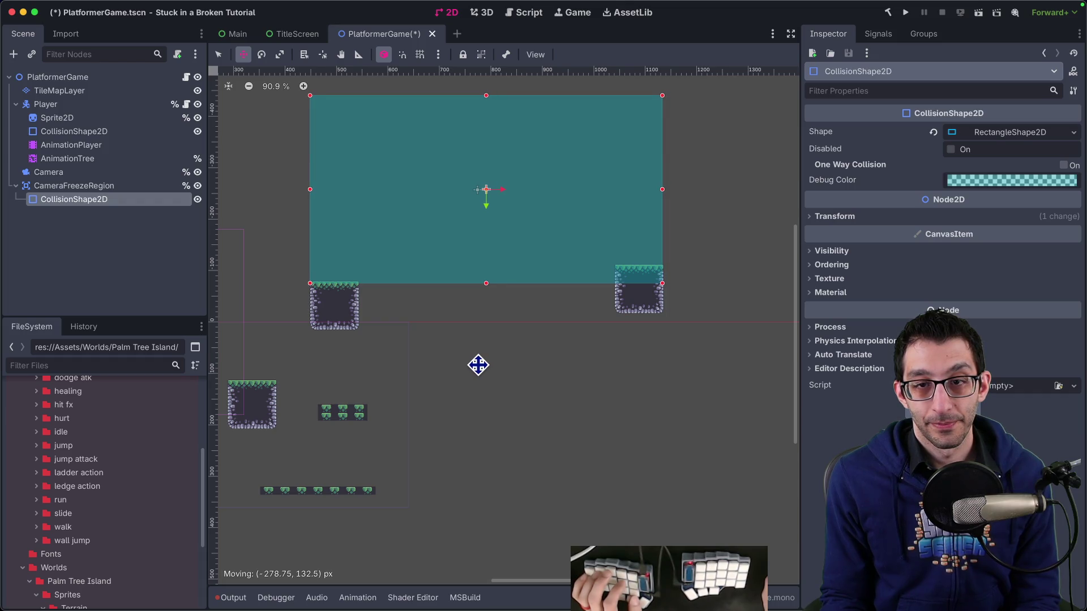
click(101, 186)
drag(490, 323, 524, 300)
click(73, 199)
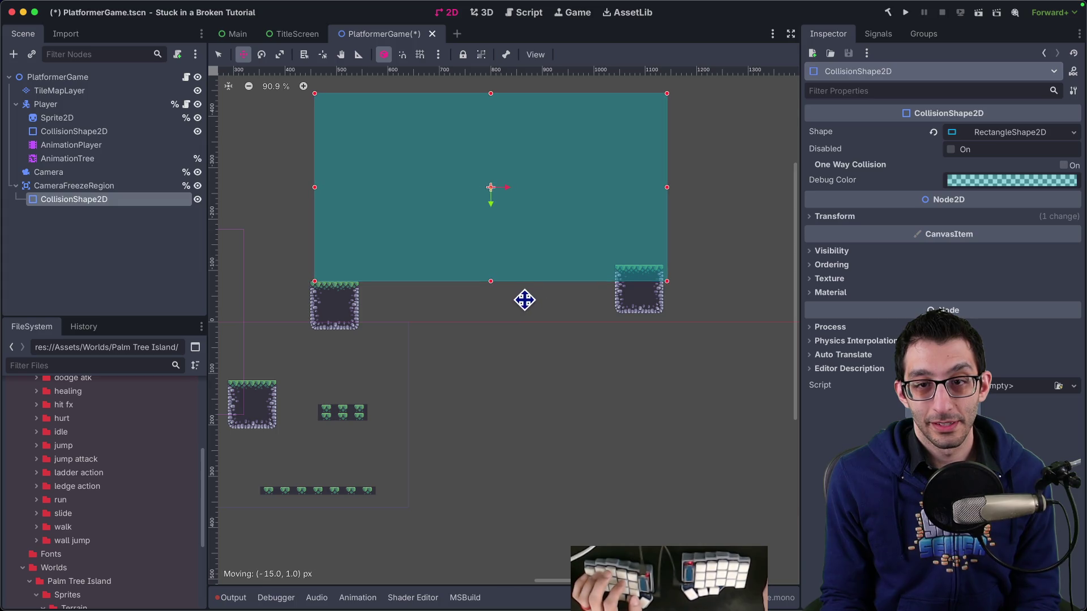
click(894, 218)
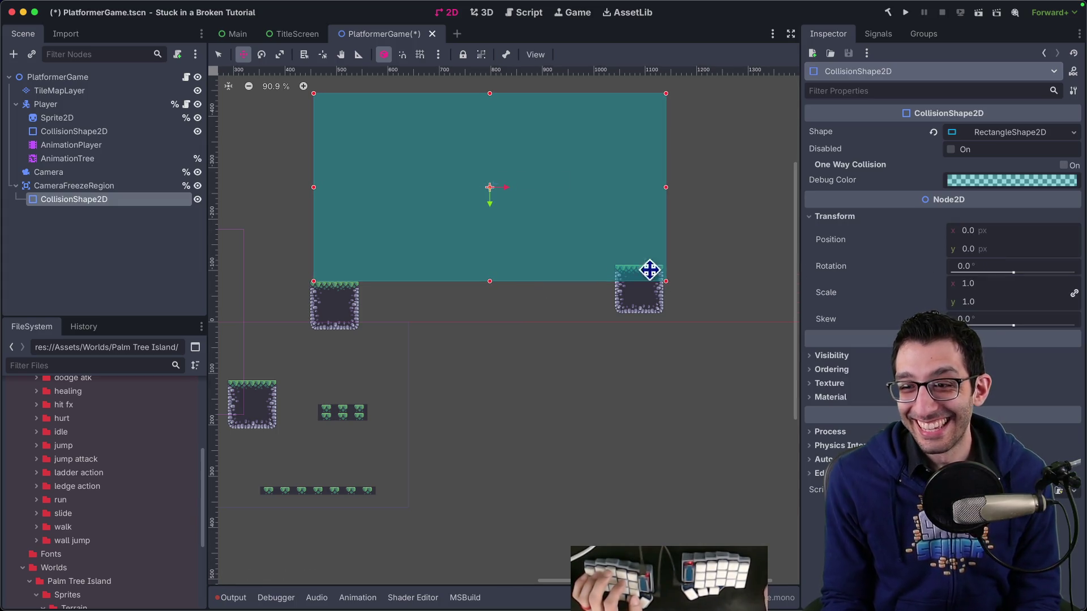
click(992, 134)
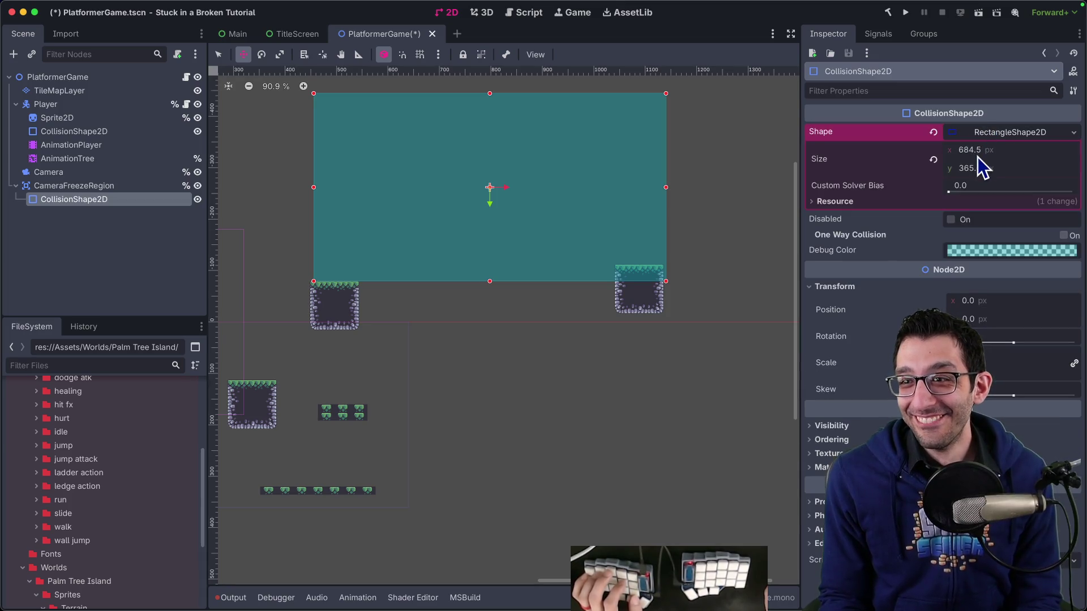
mouse_move(499, 340)
mouse_down()
mouse_move(475, 356)
mouse_move(516, 374)
mouse_move(502, 383)
mouse_up()
key(ctrl+z)
Try moving the freeze region and the Camera node, cancelling both moves.
click(83, 186)
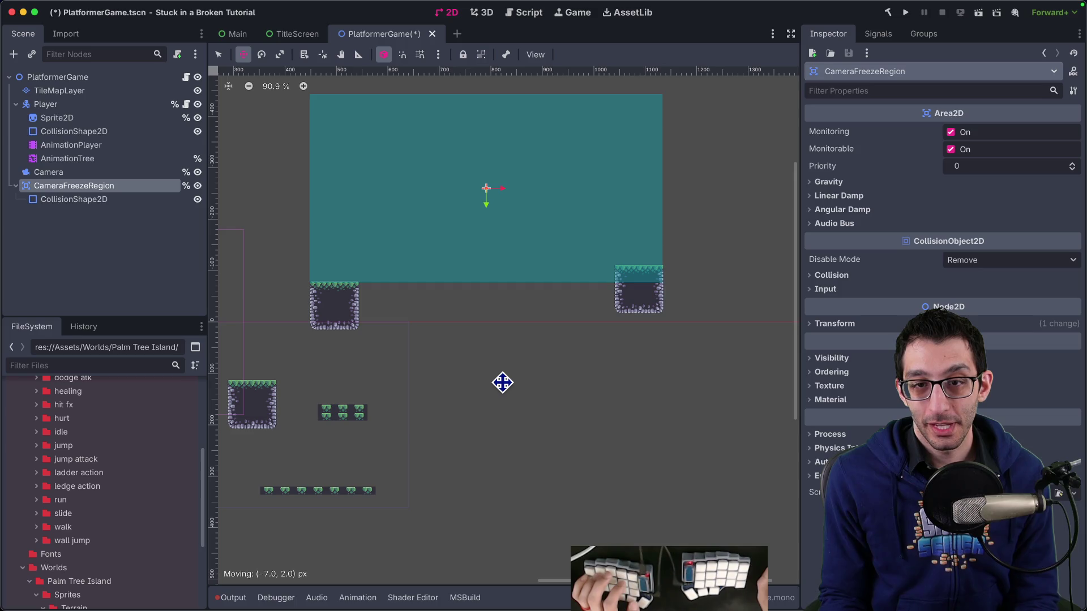
key(Escape)
scroll(501, 383, left, 3)
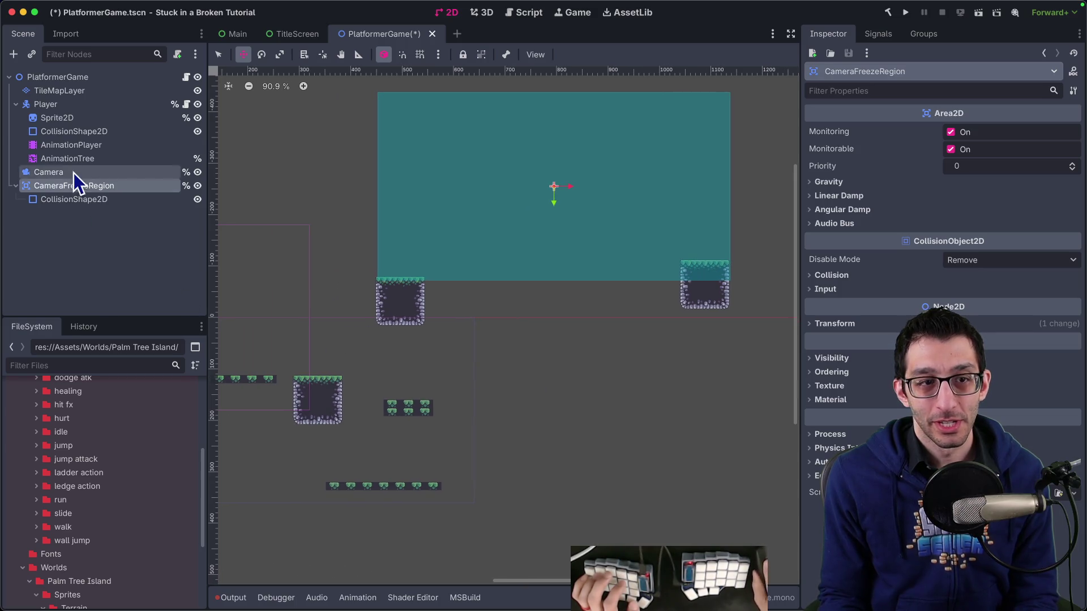
click(60, 173)
drag(492, 367, 582, 340)
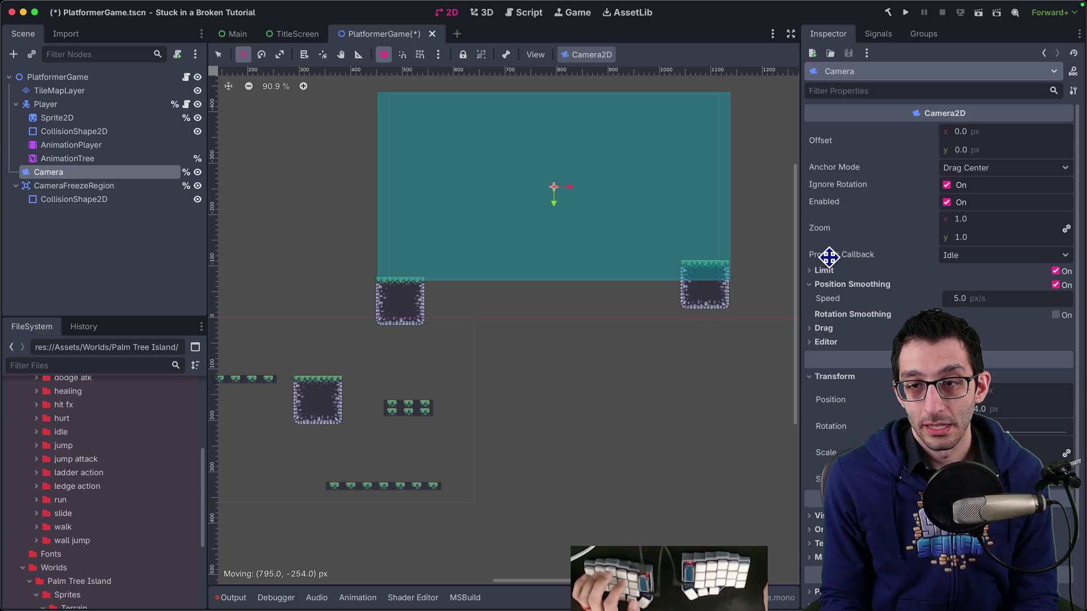
key(Escape)
scroll(594, 376, left, 5)
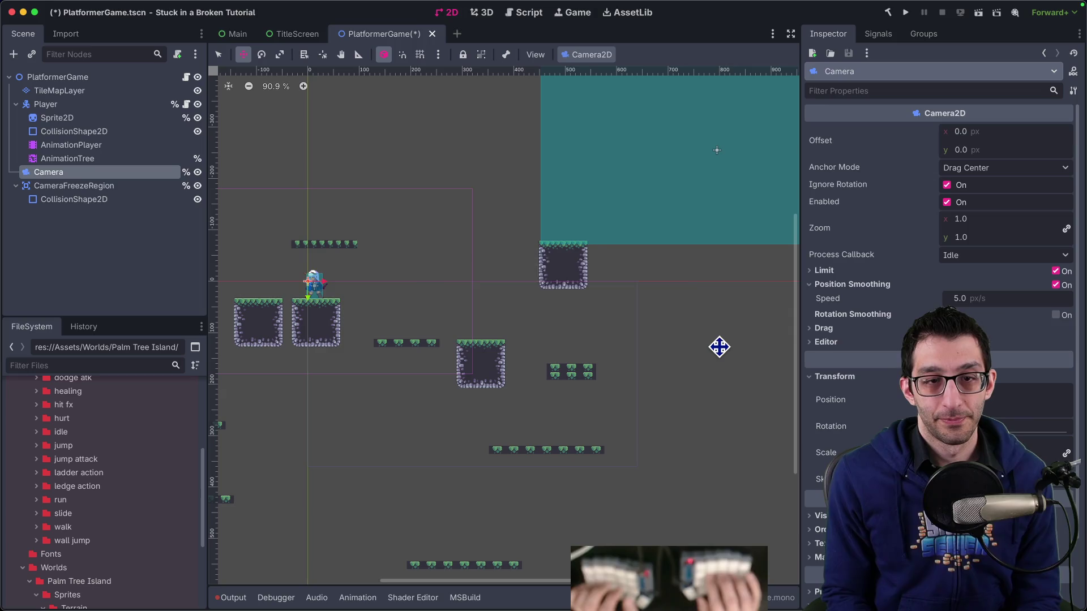
key(super+Tab)
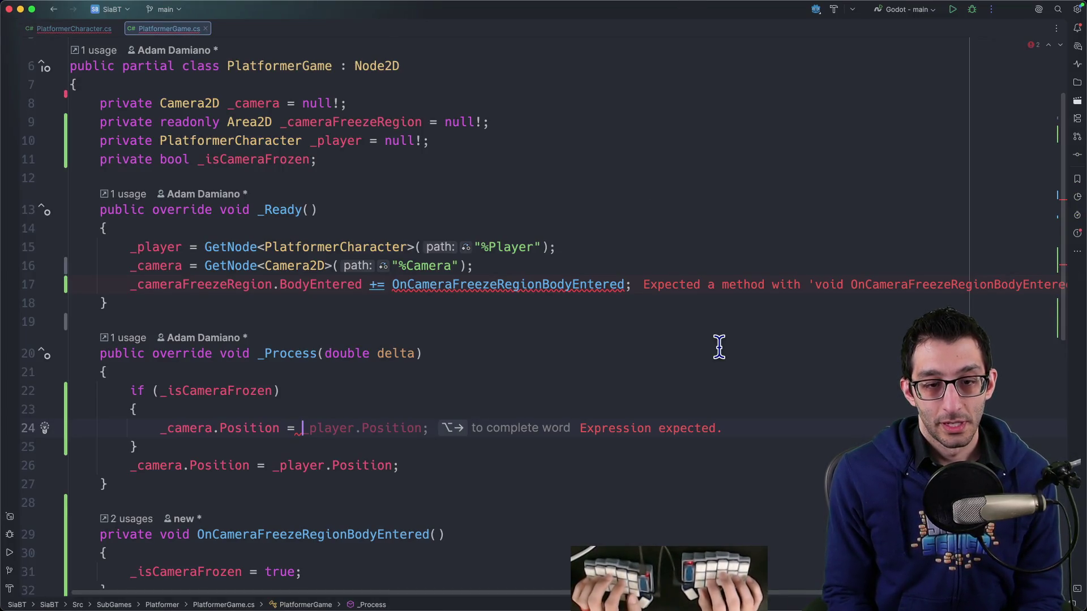
Finish the line as _camera.Position = _cameraFreezeRegion.Position; and reformat the file.
text(_camer)
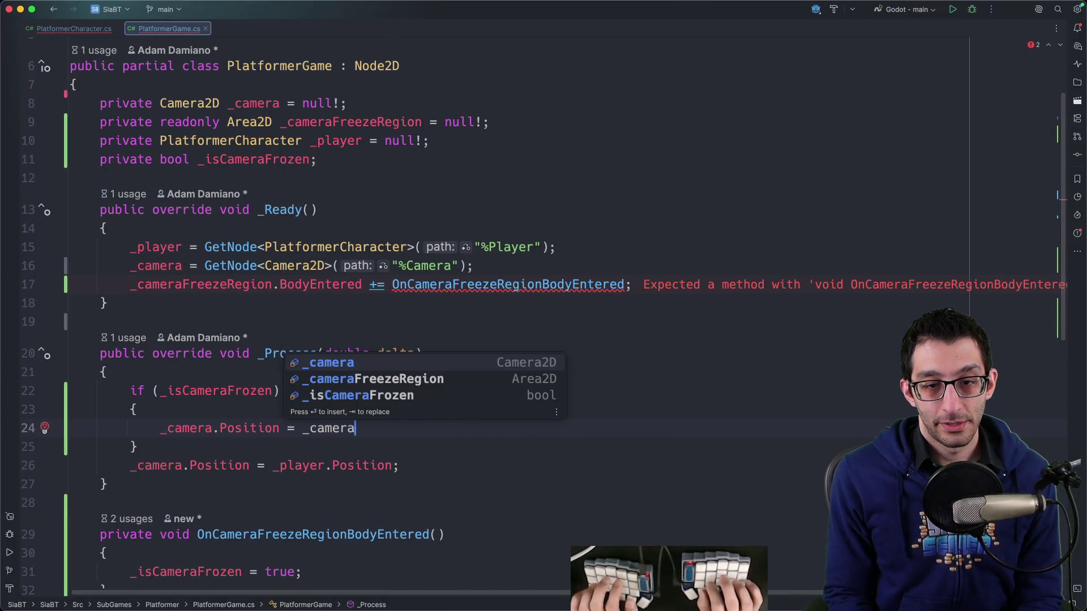
key(Down)
key(Return)
text(.Posi)
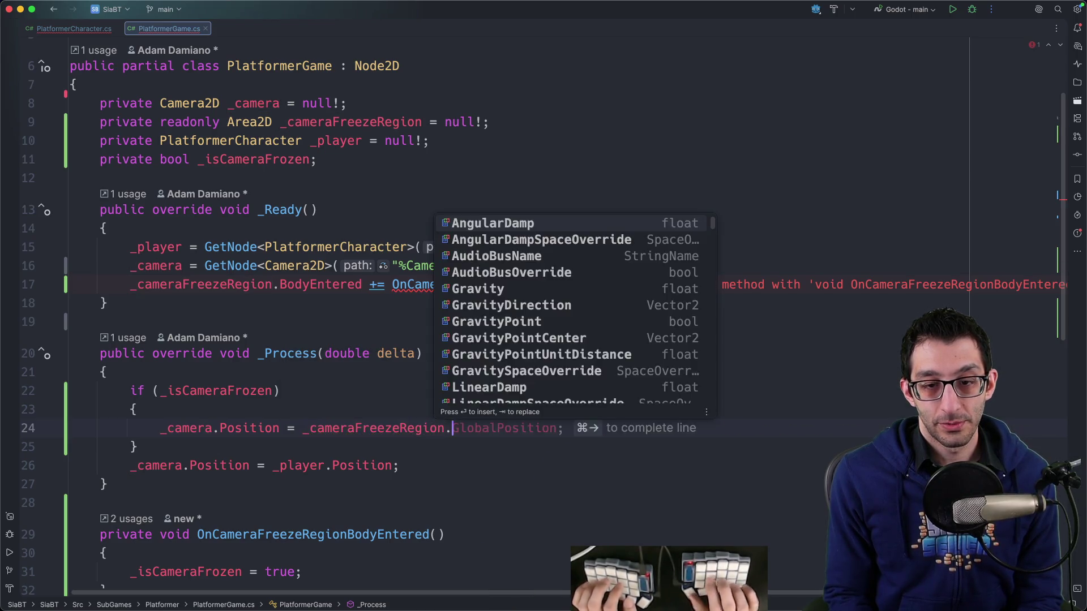
text(tion)
key(Escape)
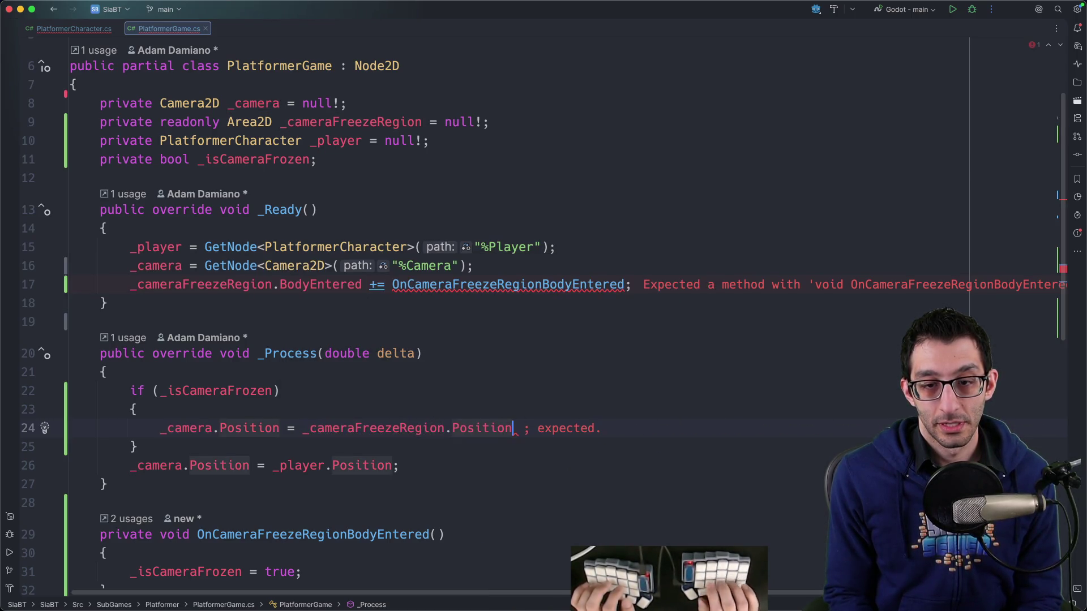
text(;)
key(super+alt+l)
Add an else with the follow-player line, then convert the if/else to a ?: operator.
text(l)
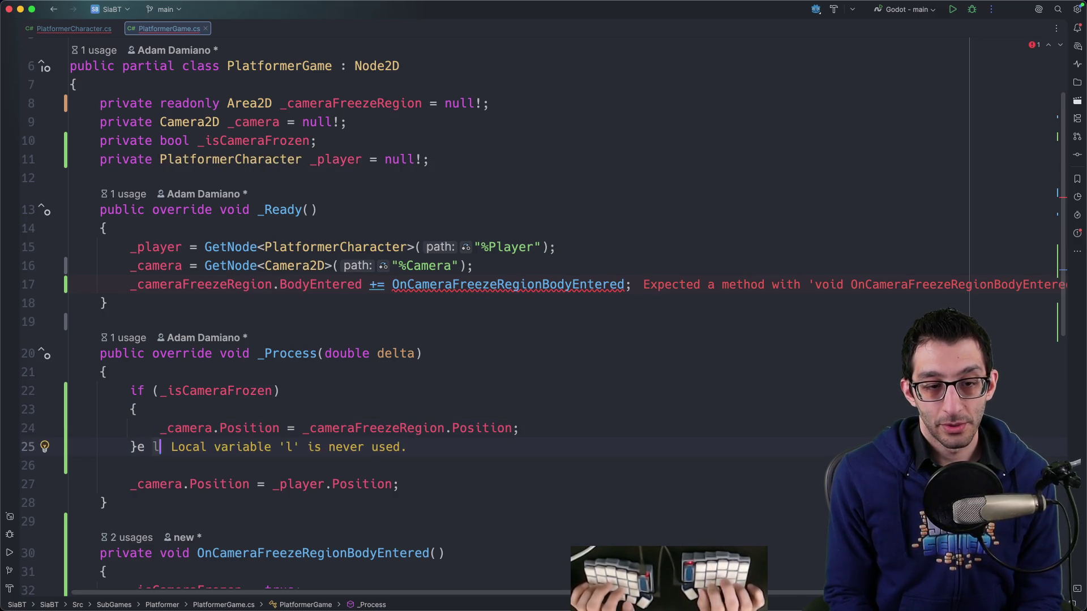
key(Return)
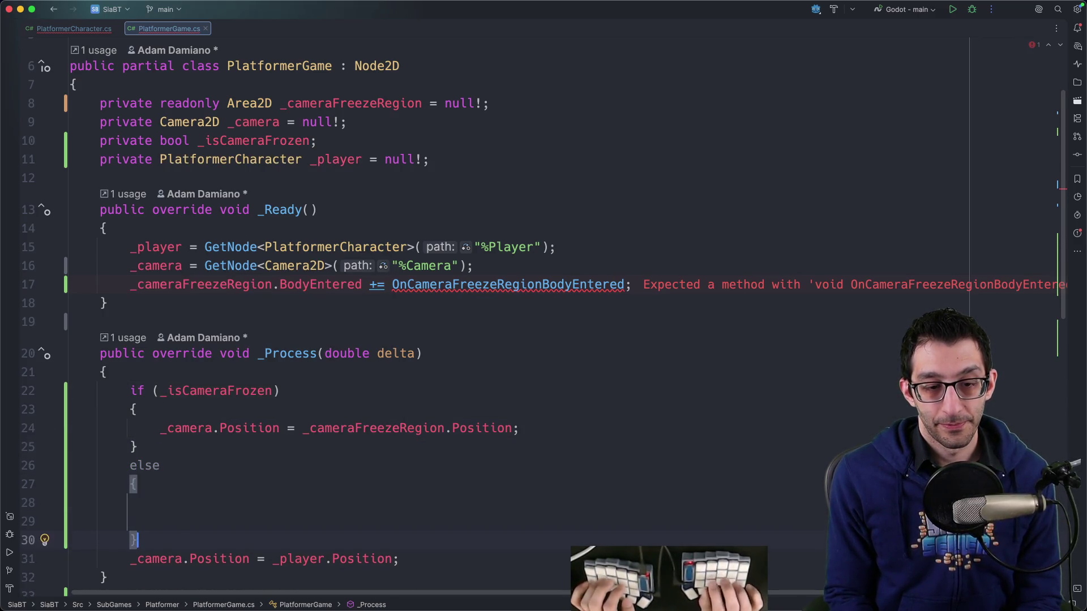
key(super+shift+Down)
scroll(662, 317, down, 3)
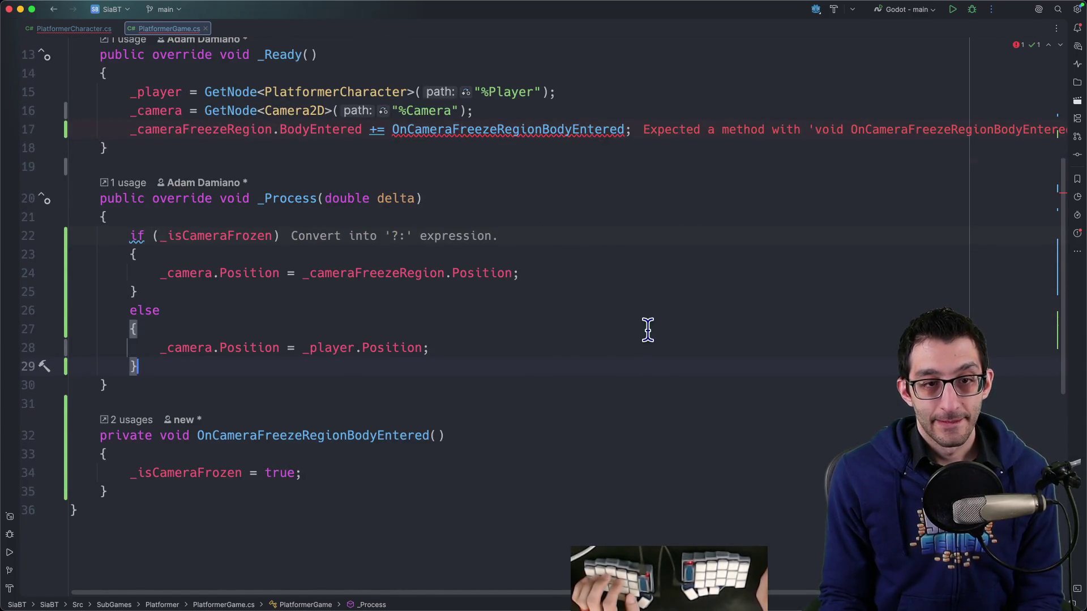
click(136, 234)
key(alt+Return)
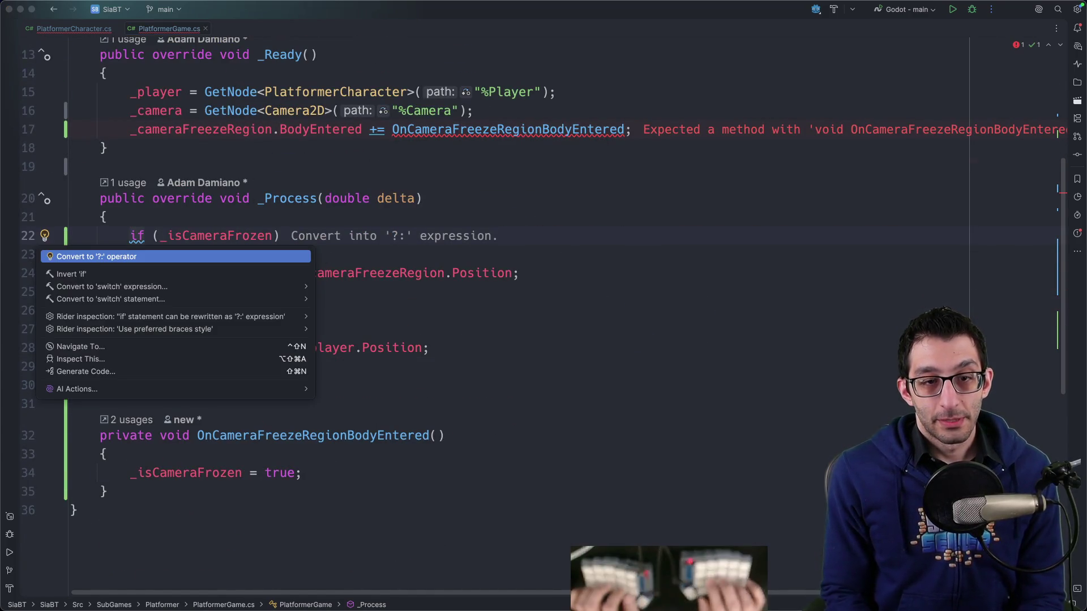
key(Return)
Duplicate the BodyEntered subscription line in _Ready.
scroll(371, 182, up, 3)
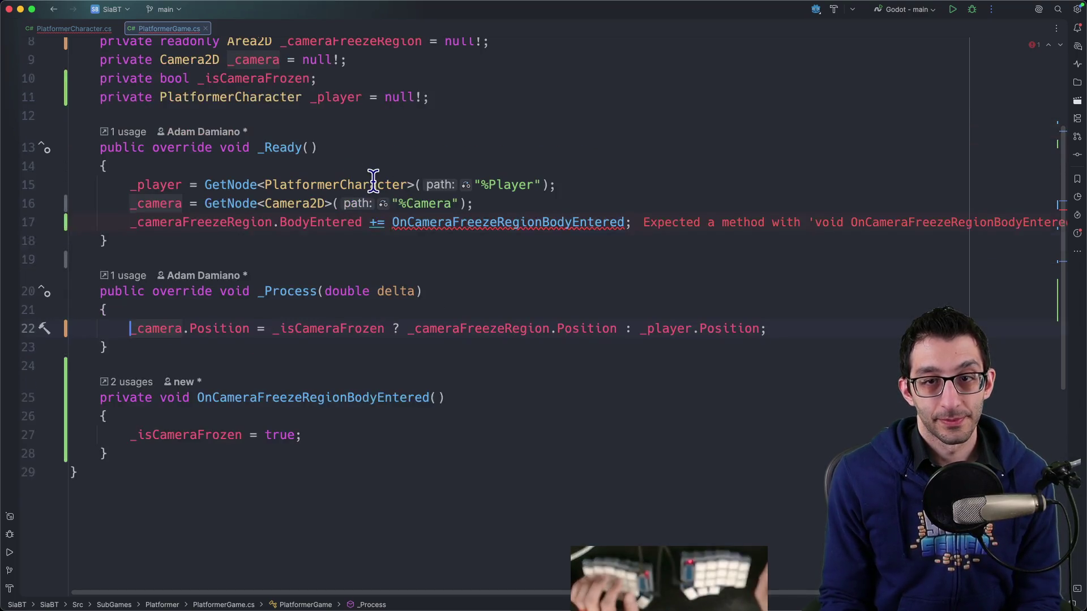
click(504, 227)
key(super+d)
Change the copied line to BodyExited += OnCameraFreezeRegionBodyExited.
key(Home)
key(alt+Right)
key(Right)
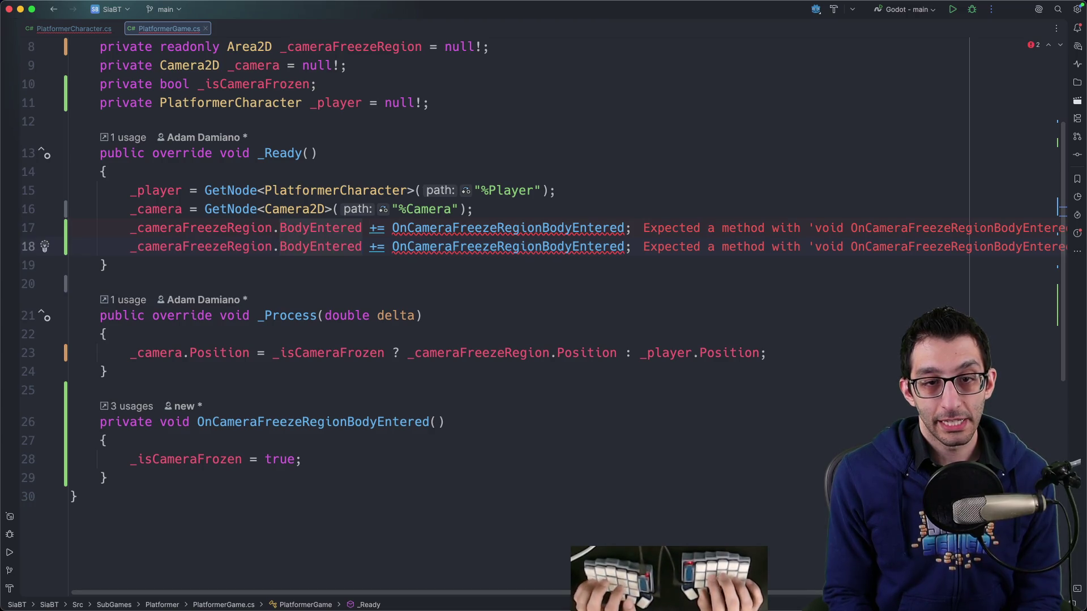
key(Delete)
key(alt+BackSpace)
text(Ex)
key(Return)
key(alt+Right)
key(alt+Right)
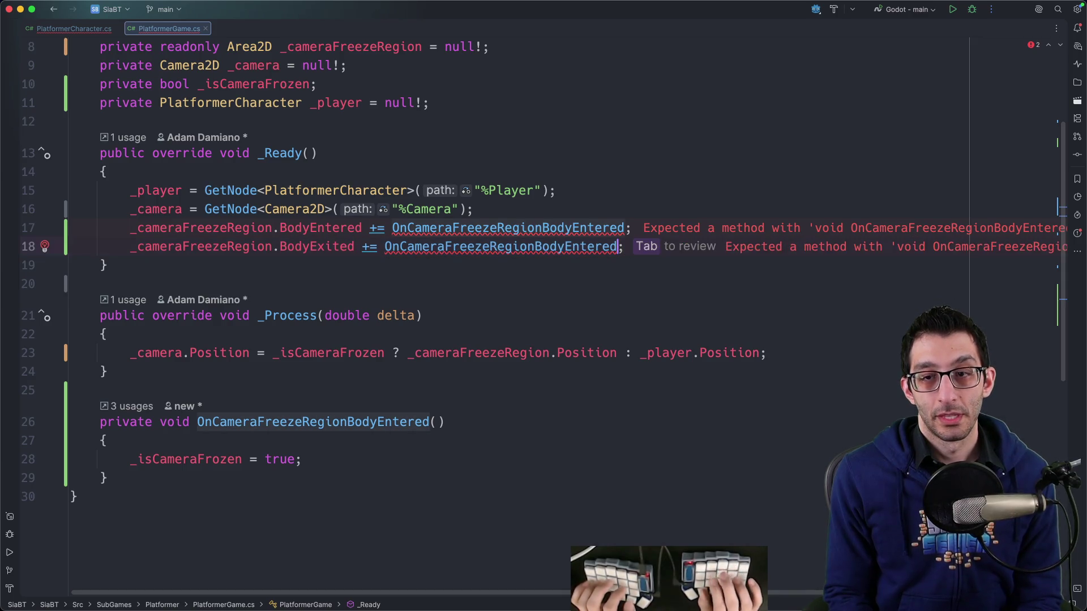
key(BackSpace)
key(BackSpace)
key(BackSpace)
text(Exi)
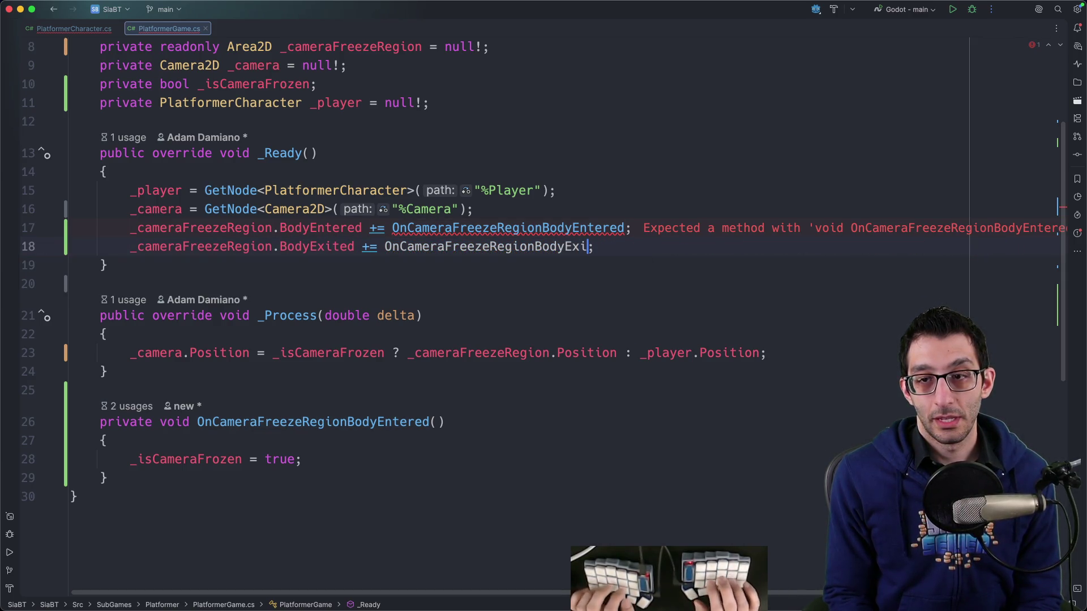
text(ted)
Add an OnCameraFreezeRegionBodyExited handler that sets _isCameraFrozen to false.
click(445, 422)
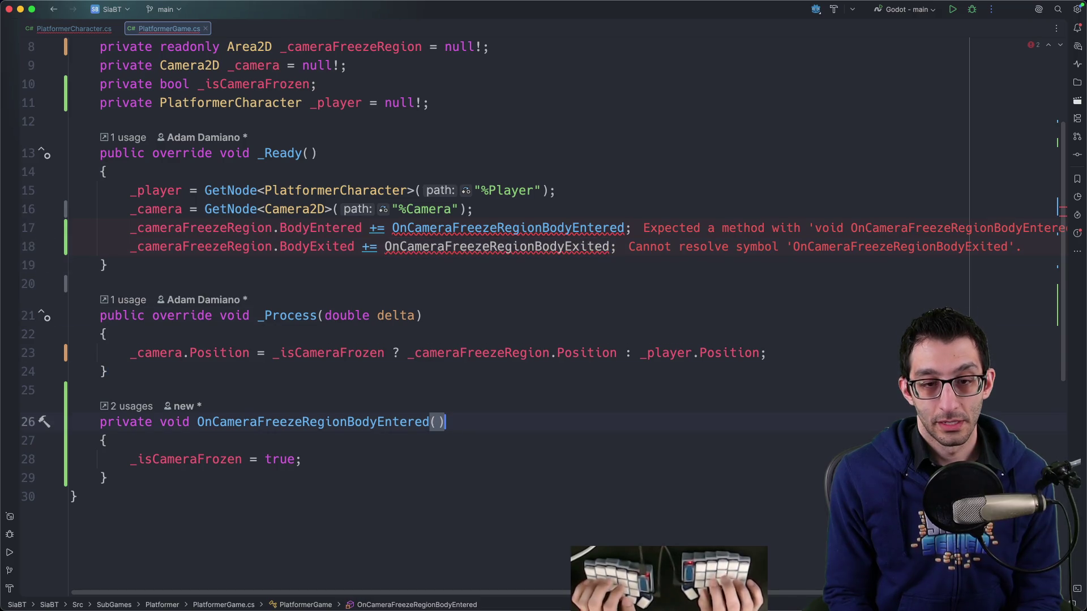
key(super+d)
key(Left)
key(BackSpace)
key(BackSpace)
key(BackSpace)
text(Exited)
key(End)
text({)
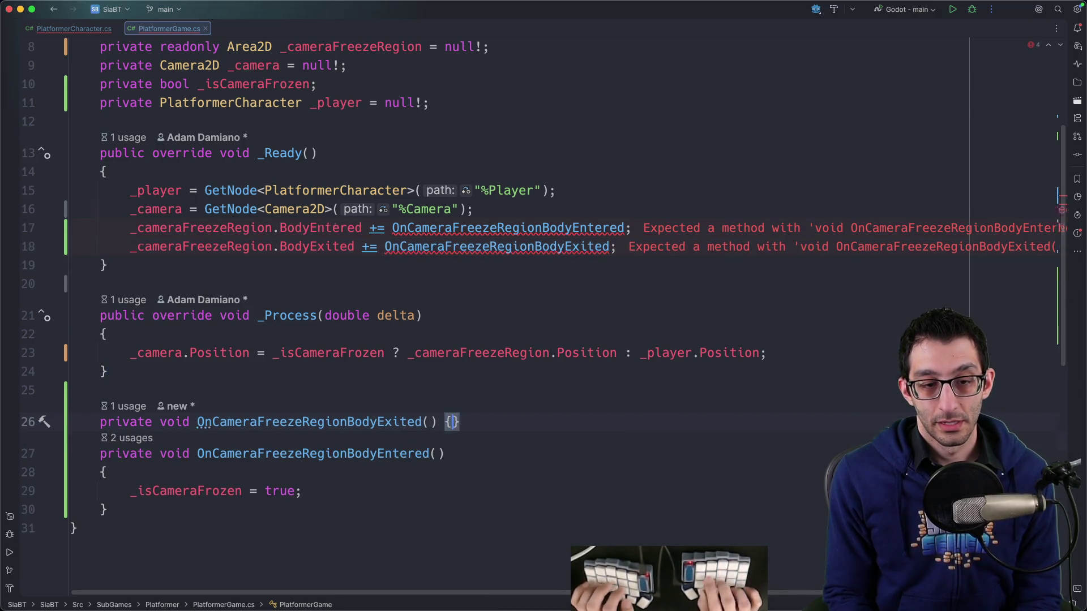
key(Return)
text(_isCame)
key(Tab)
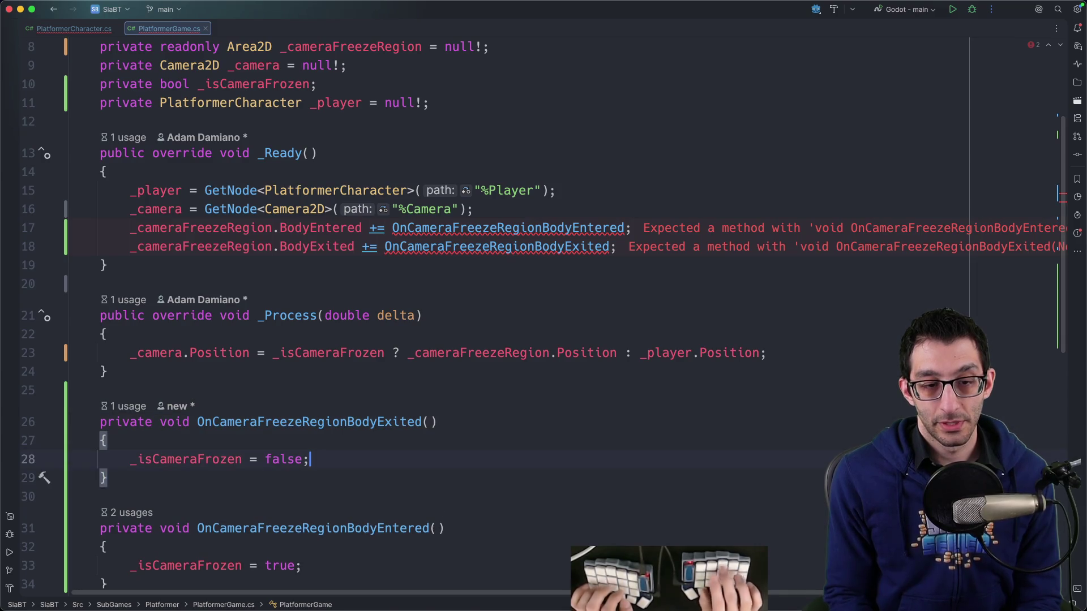
Give both the exited and entered handlers a Node2D body parameter.
mouse_move(615, 225)
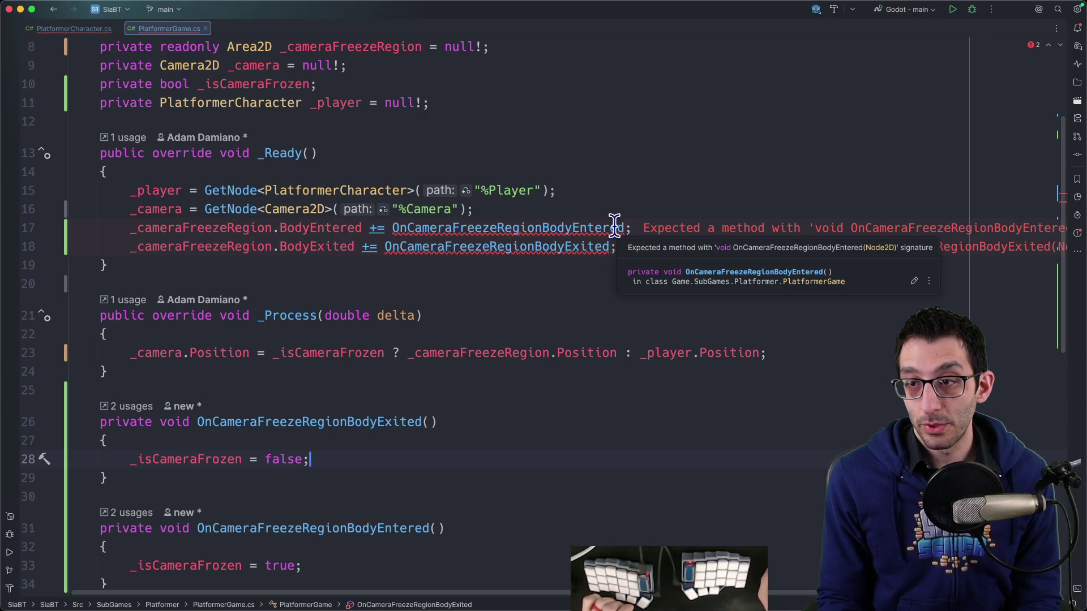
click(429, 422)
text(Nod)
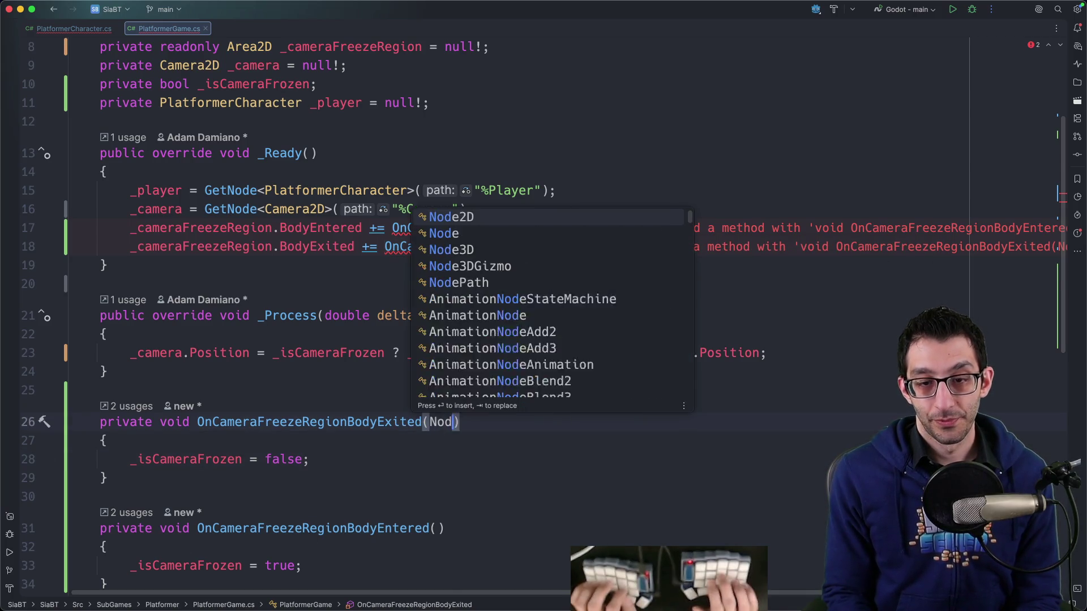
text(e2D)
key(Tab)
key(alt+Up)
key(alt+Up)
key(super+c)
key(Down)
key(Down)
key(Down)
key(super+v)
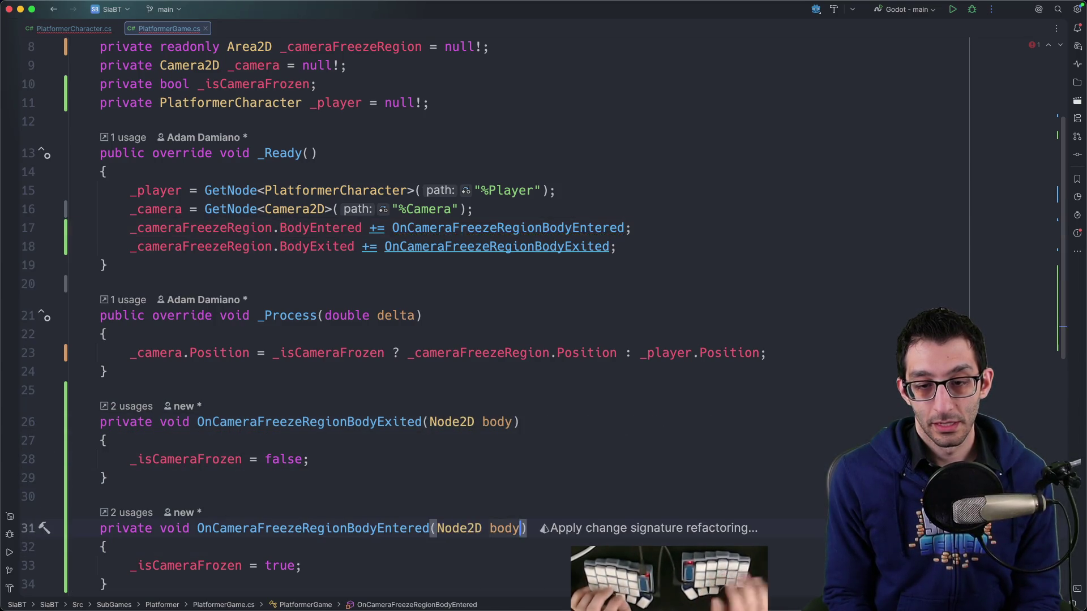
scroll(466, 417, down, 3)
scroll(408, 317, up, 5)
scroll(433, 289, up, 5)
key(ctrl+Tab)
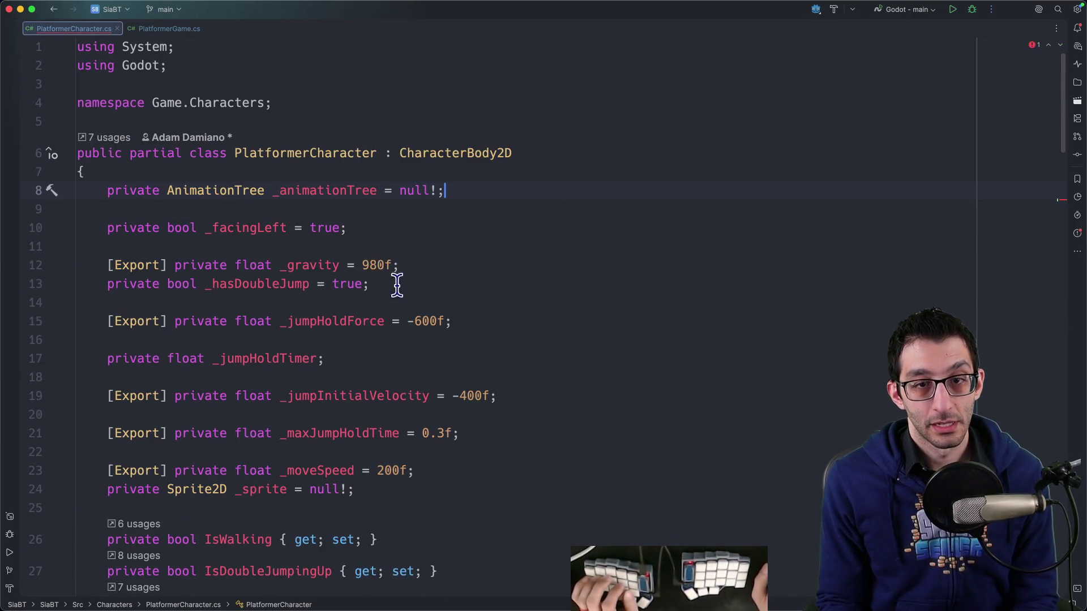
Check CameraFreezeRegion's Collision layers, then run the game and dismiss the build error.
key(ctrl+Tab)
key(ctrl+Tab)
key(ctrl+Tab)
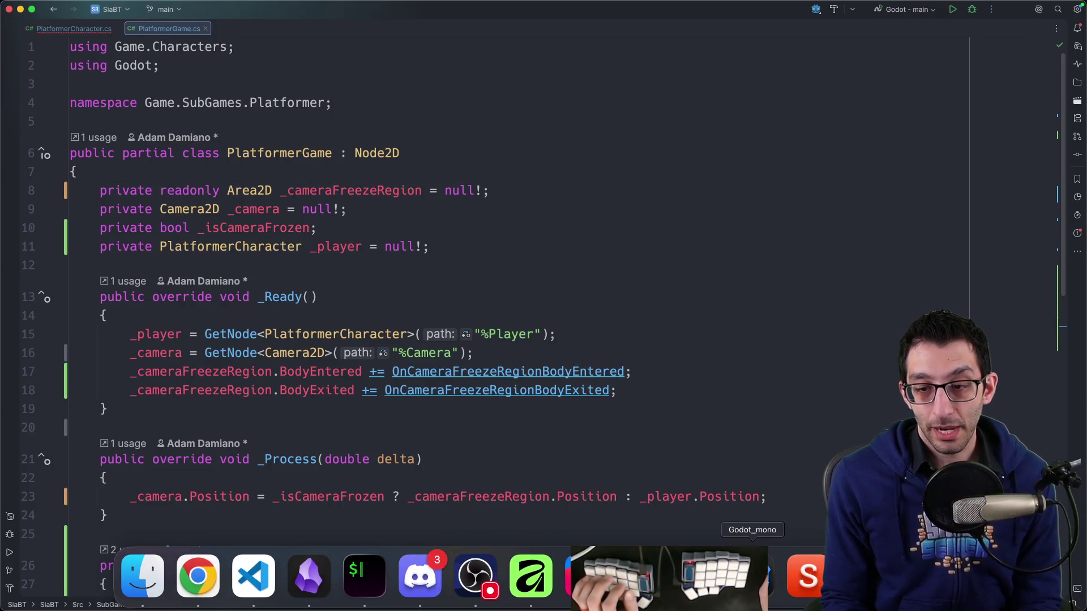
click(753, 575)
click(97, 199)
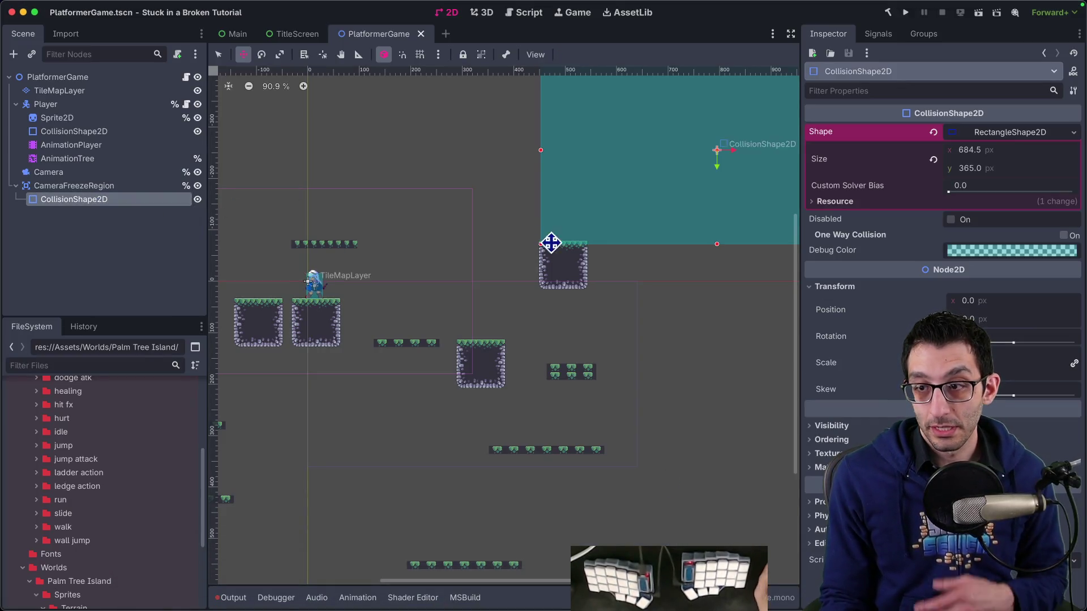
click(150, 189)
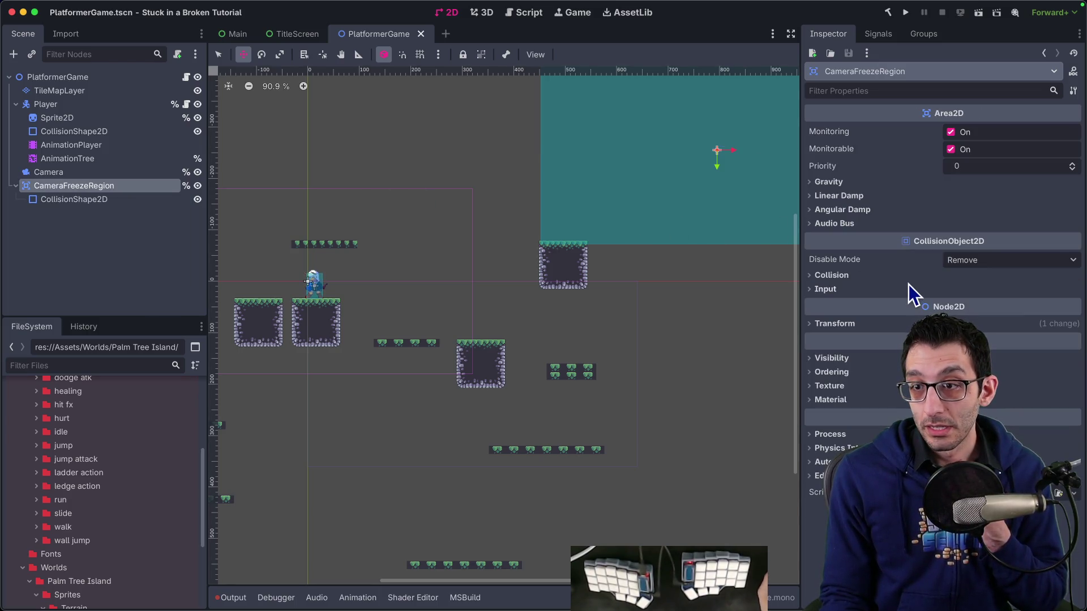
click(875, 276)
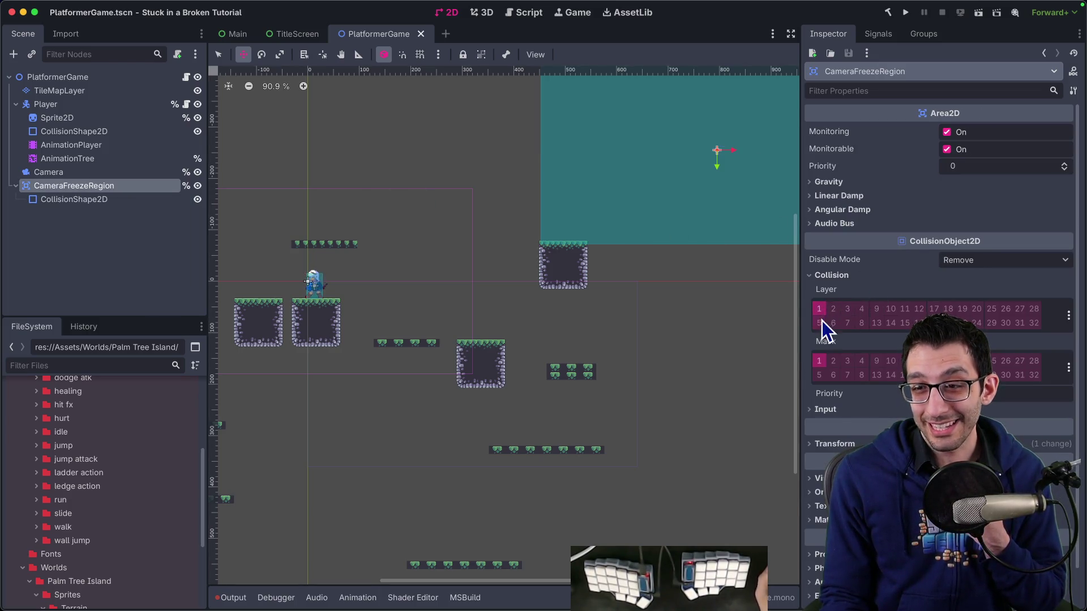
click(906, 12)
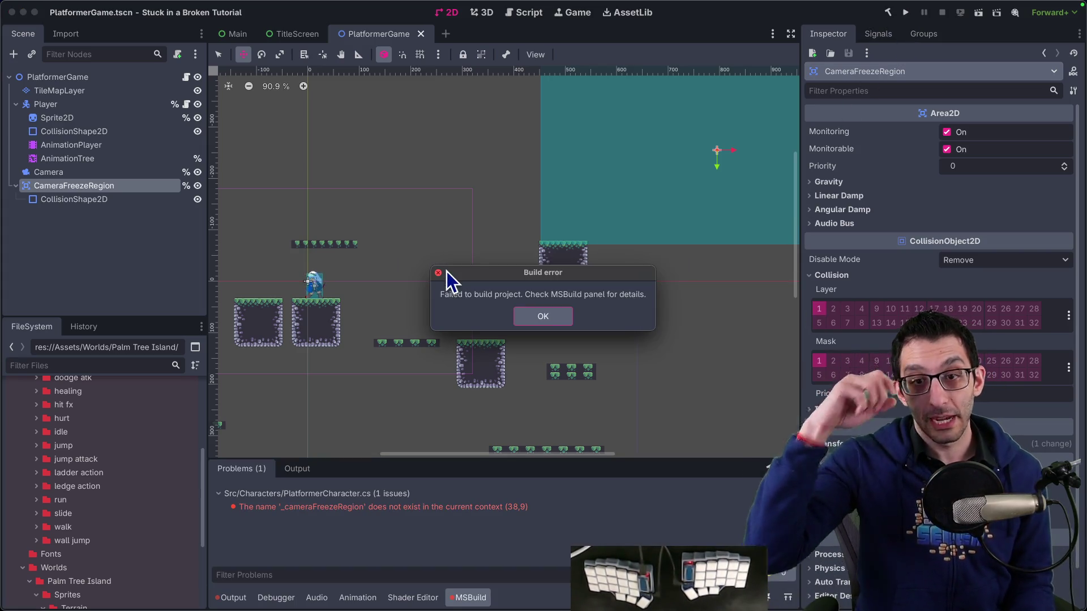
click(535, 315)
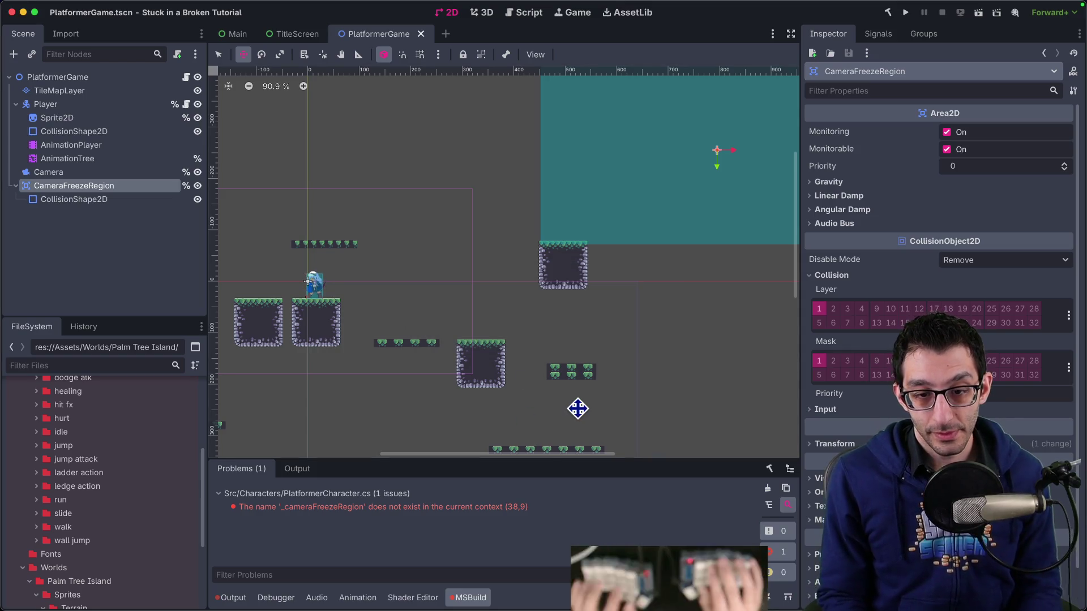
key(super+Tab)
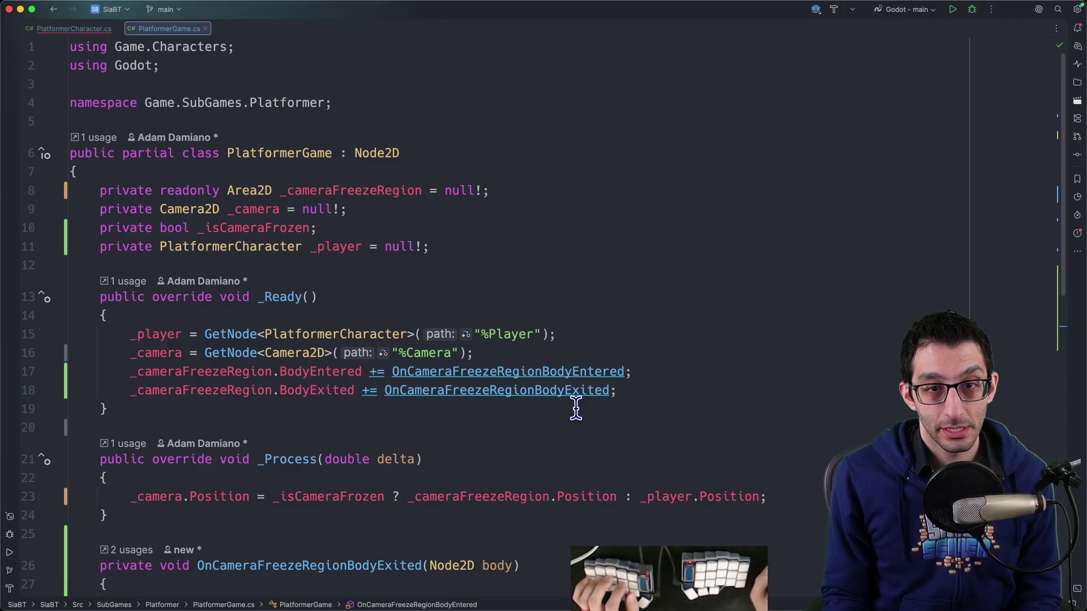
Move the CameraFreezeRegion lookup line from PlatformerCharacter.cs into PlatformerGame's _Ready.
key(ctrl+Tab)
key(F2)
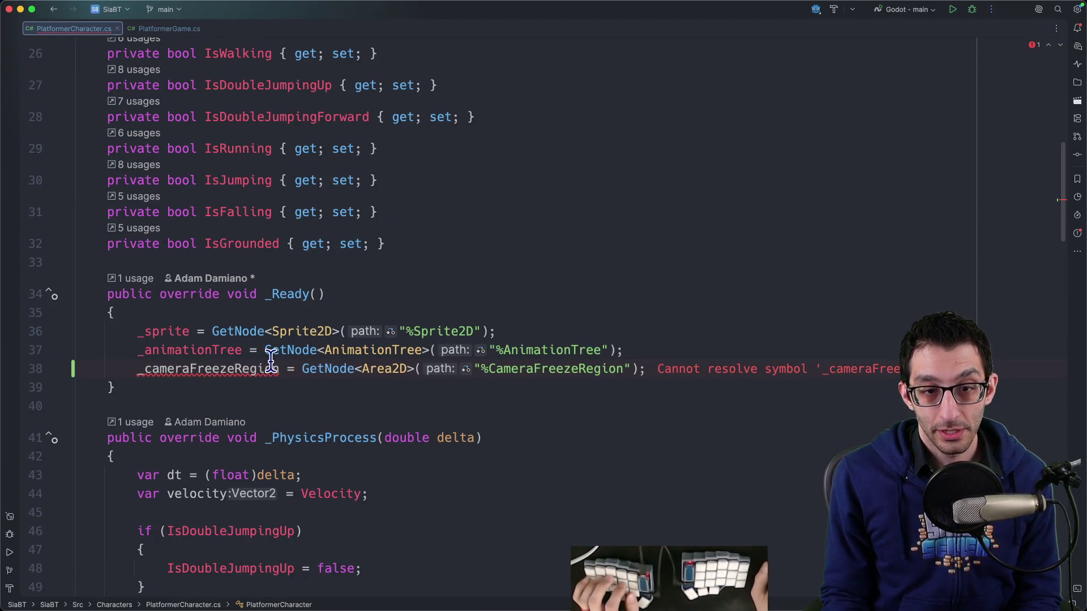
key(super+BackSpace)
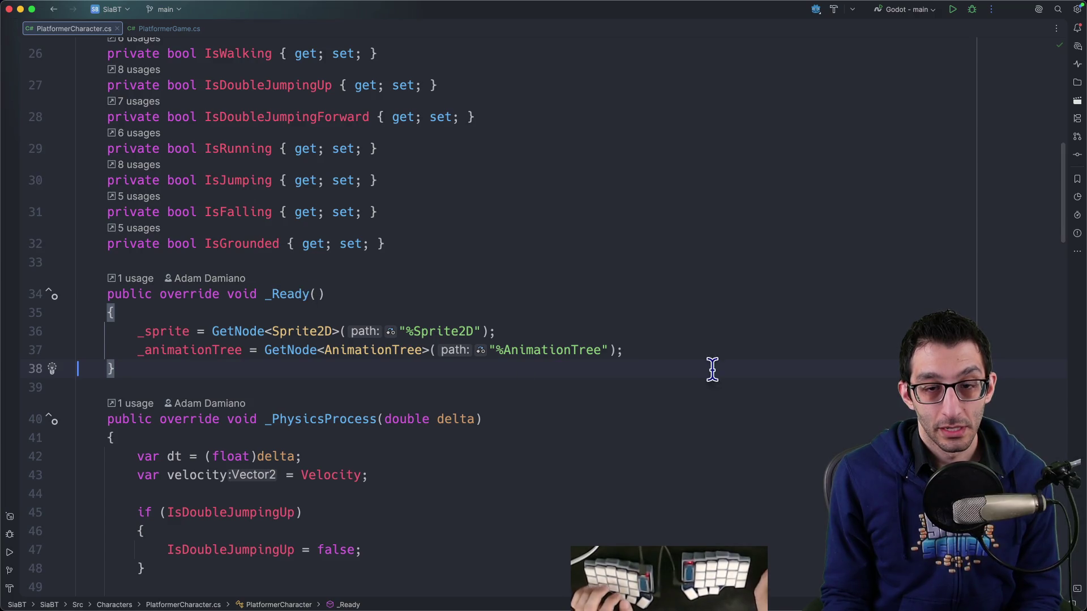
click(702, 351)
key(ctrl+Tab)
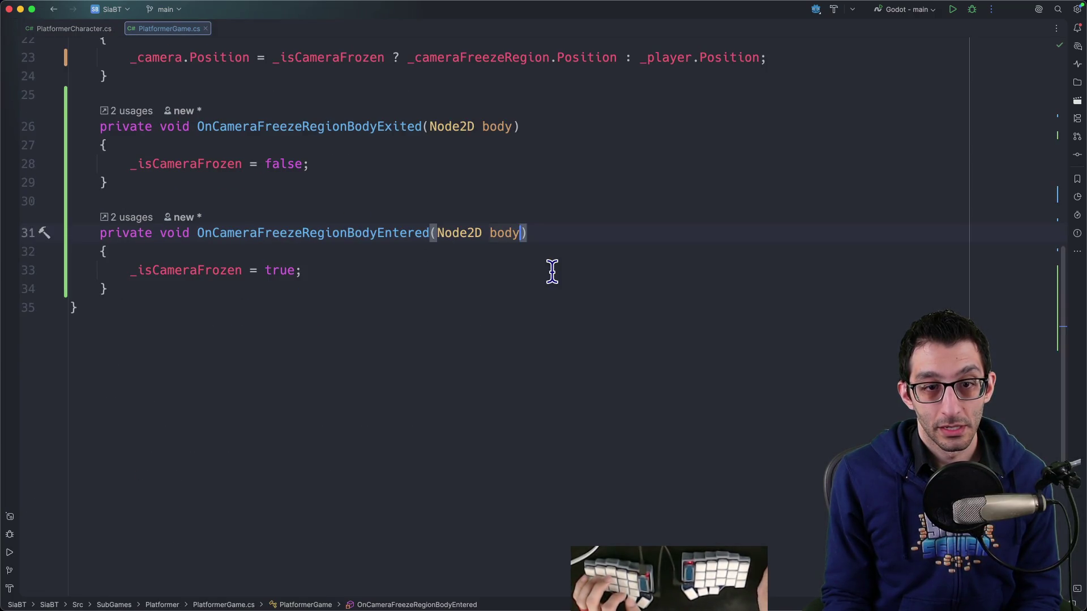
scroll(553, 273, up, 5)
click(529, 242)
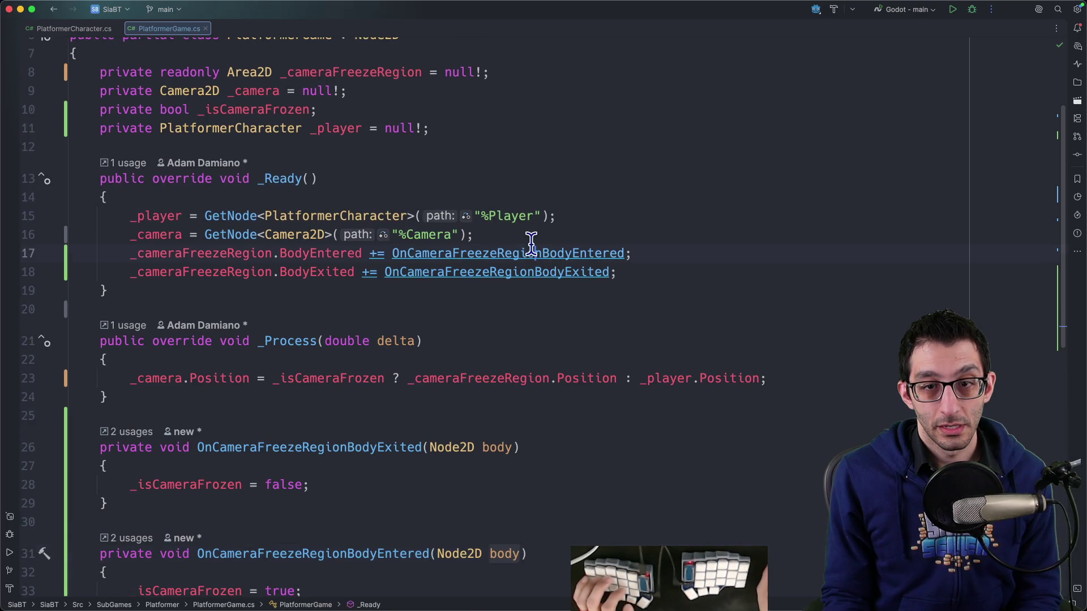
key(super+v)
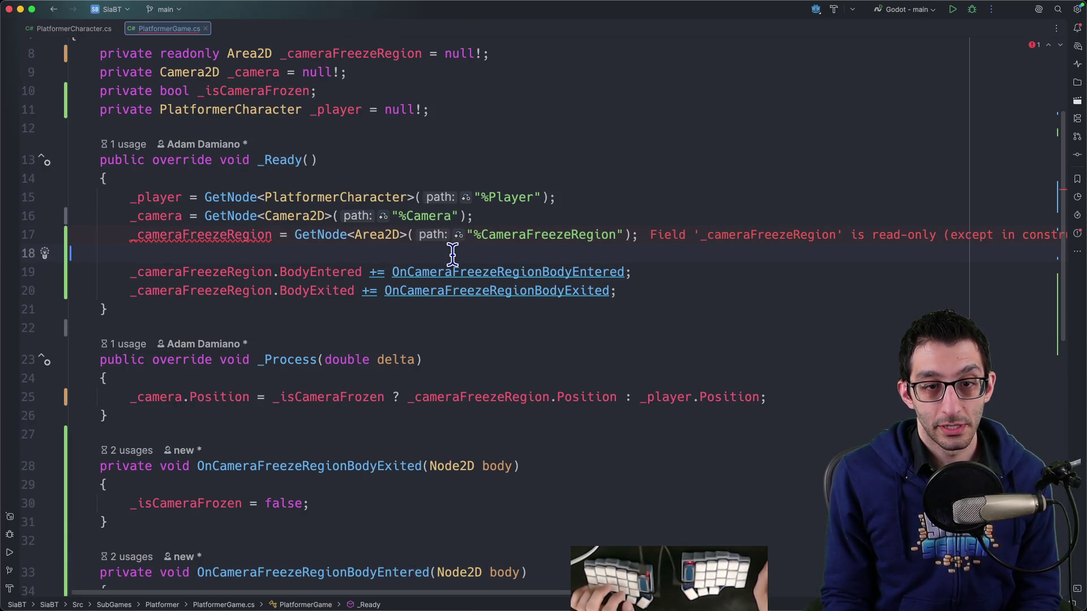
key(BackSpace)
Remove readonly from _cameraFreezeRegion, place it below the camera field, and debug-run the game.
scroll(449, 262, up, 3)
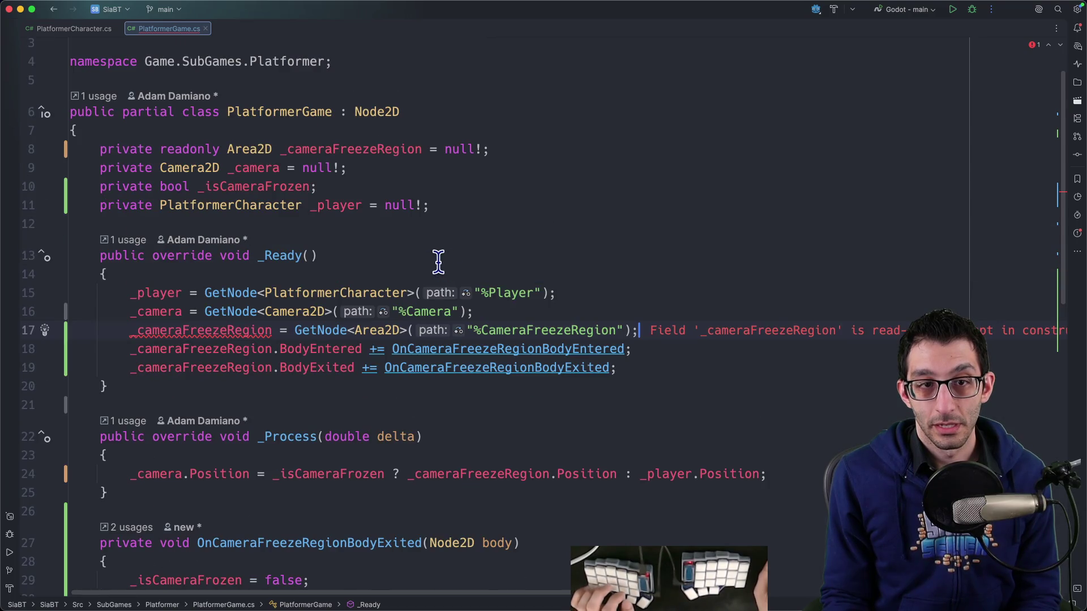
double_click(210, 149)
key(BackSpace)
key(alt+shift+Down)
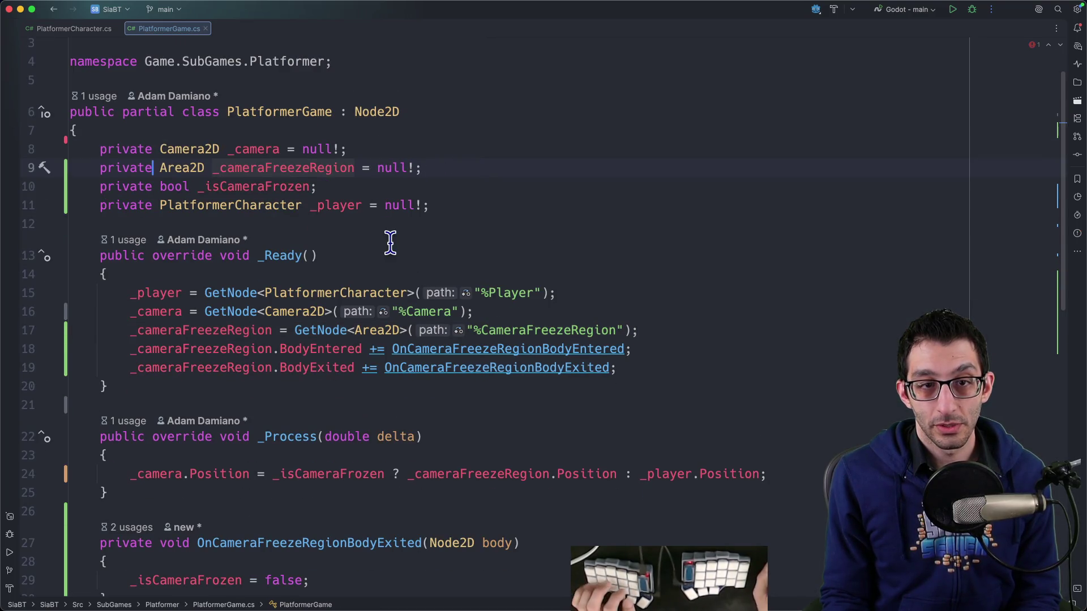
scroll(378, 234, down, 5)
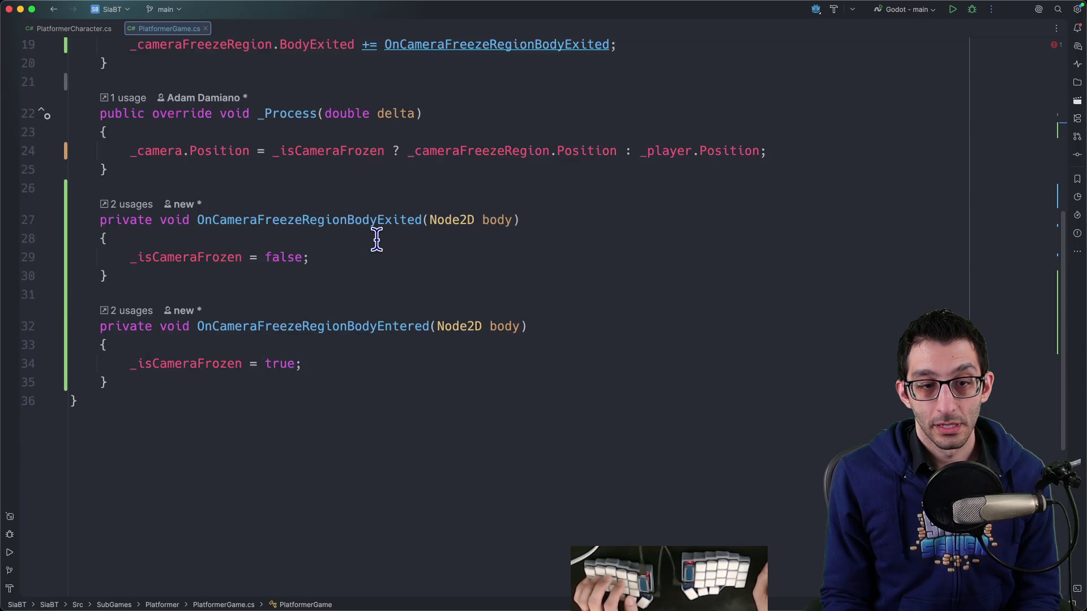
scroll(376, 238, up, 3)
key(ctrl+d)
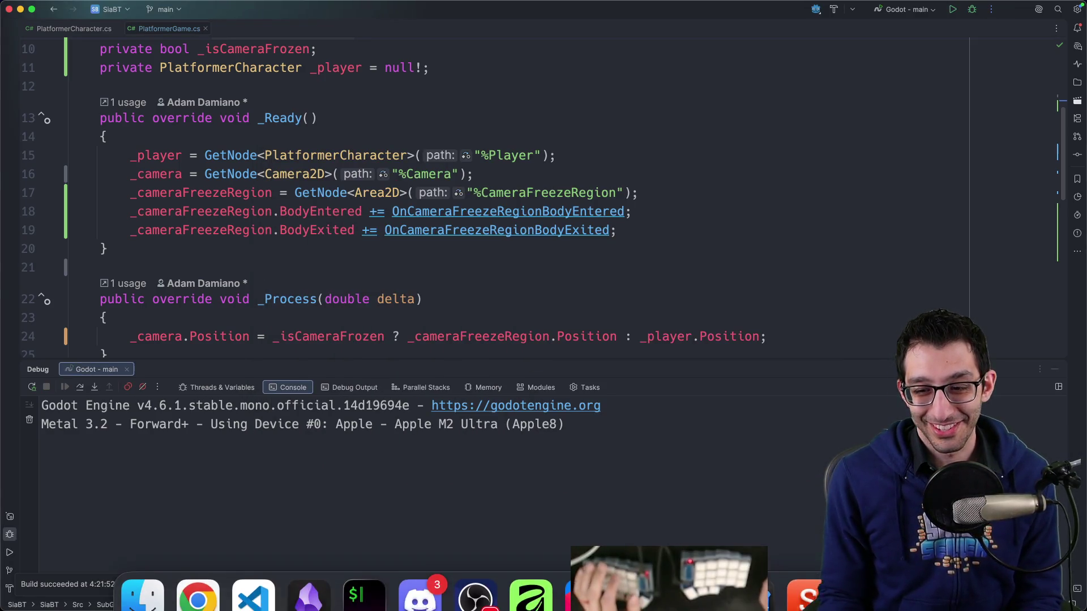
Set a breakpoint on the _isCameraFrozen = true line in the BodyEntered handler.
click(697, 578)
scroll(537, 352, right, 5)
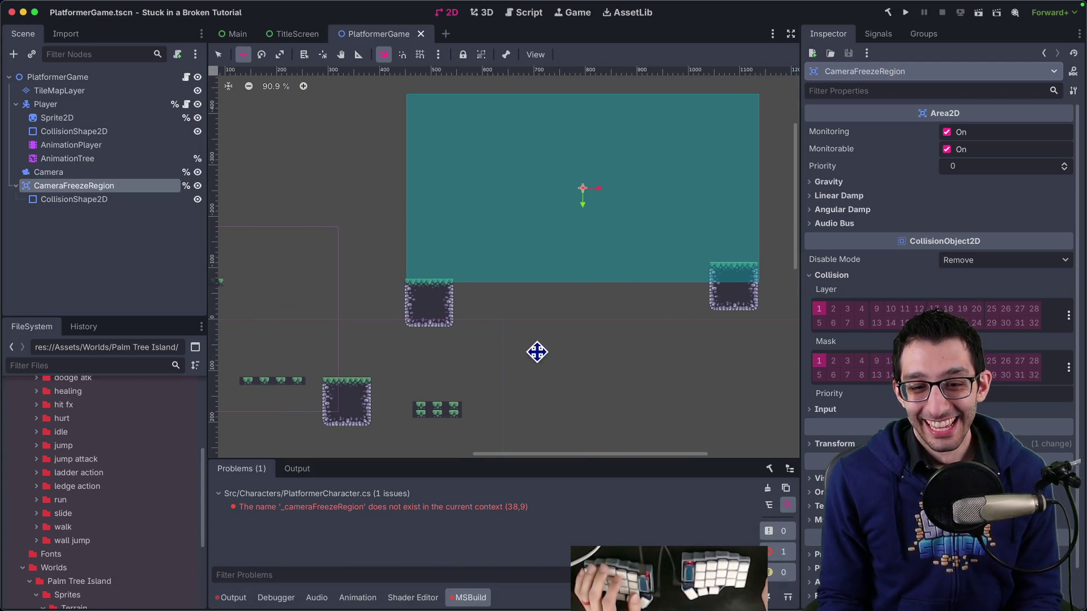
scroll(534, 355, left, 5)
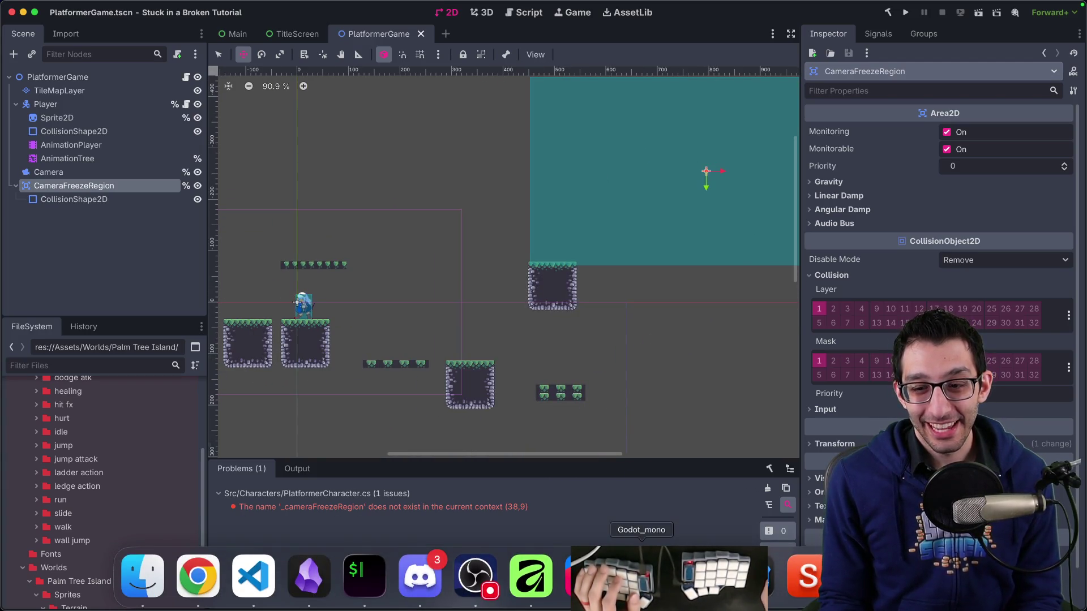
click(586, 577)
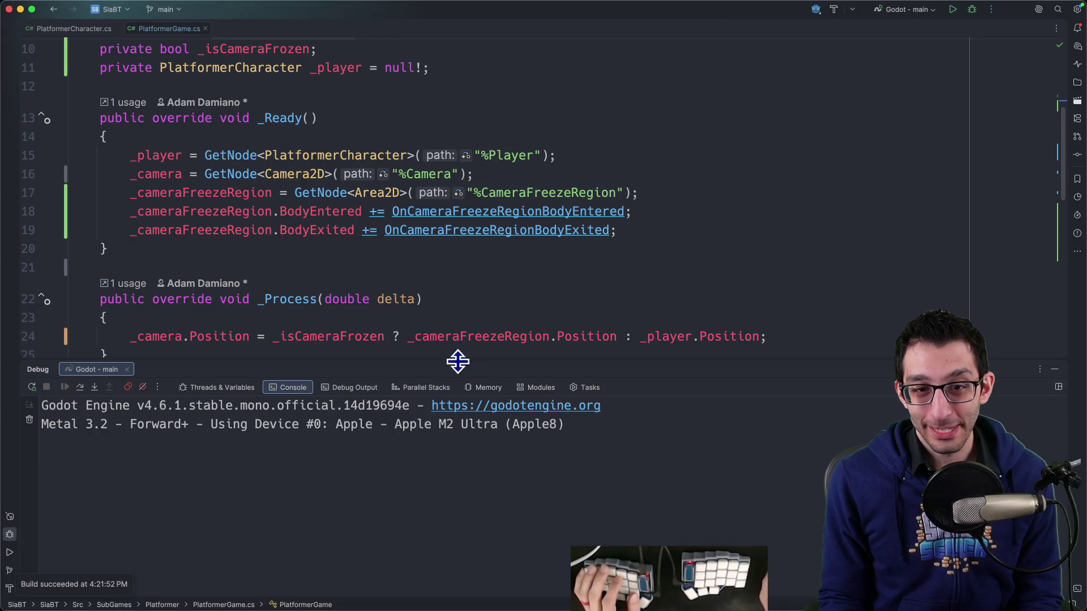
super+click(445, 212)
click(20, 190)
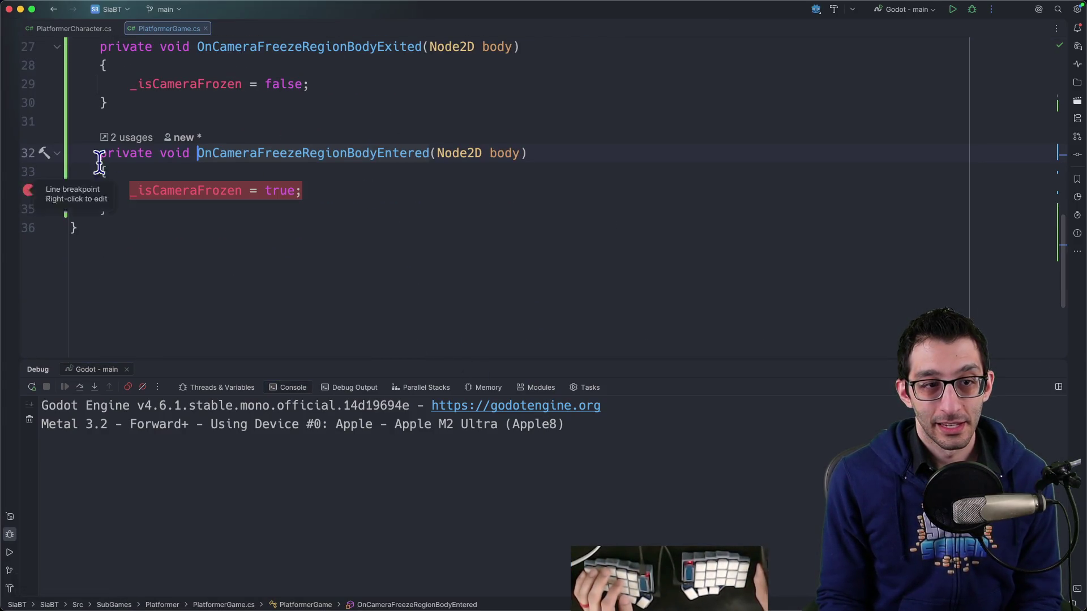
scroll(691, 208, up, 3)
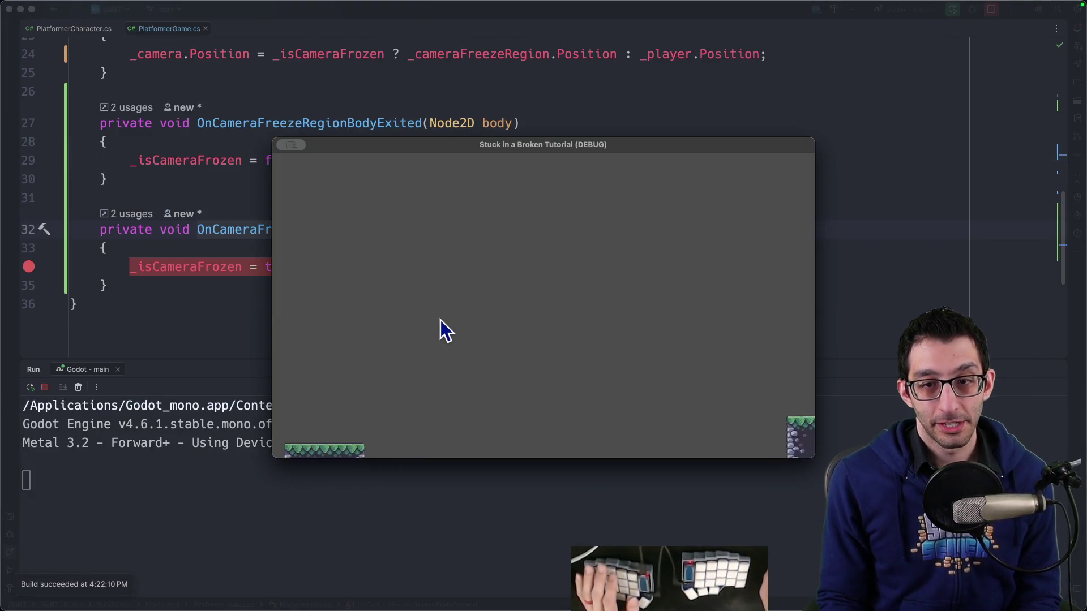
Bring the relaunched game window to the front from the Dock.
click(118, 275)
scroll(106, 266, up, 3)
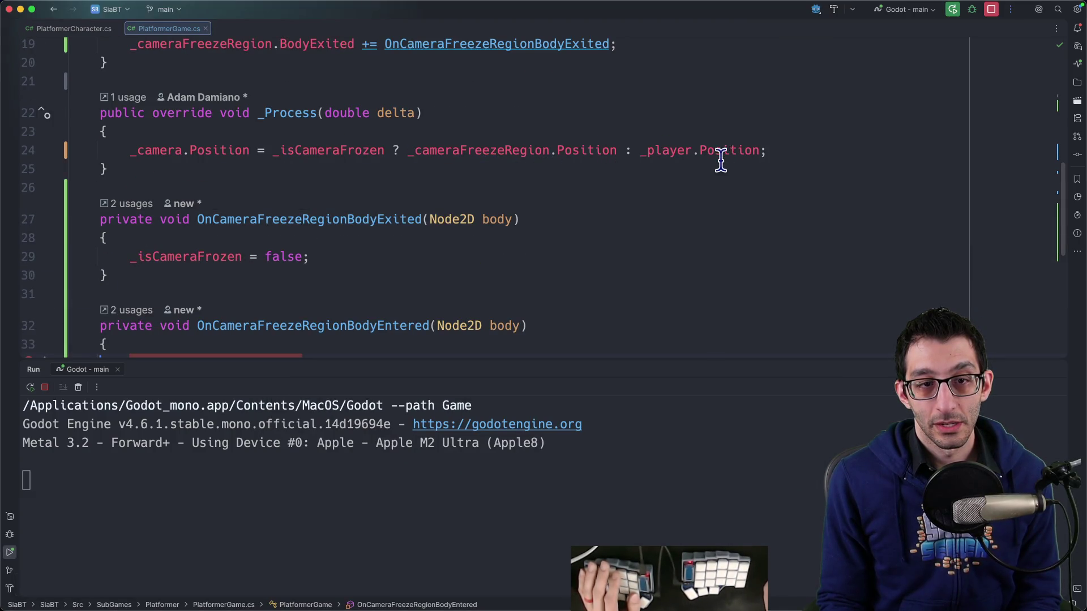
scroll(707, 168, down, 3)
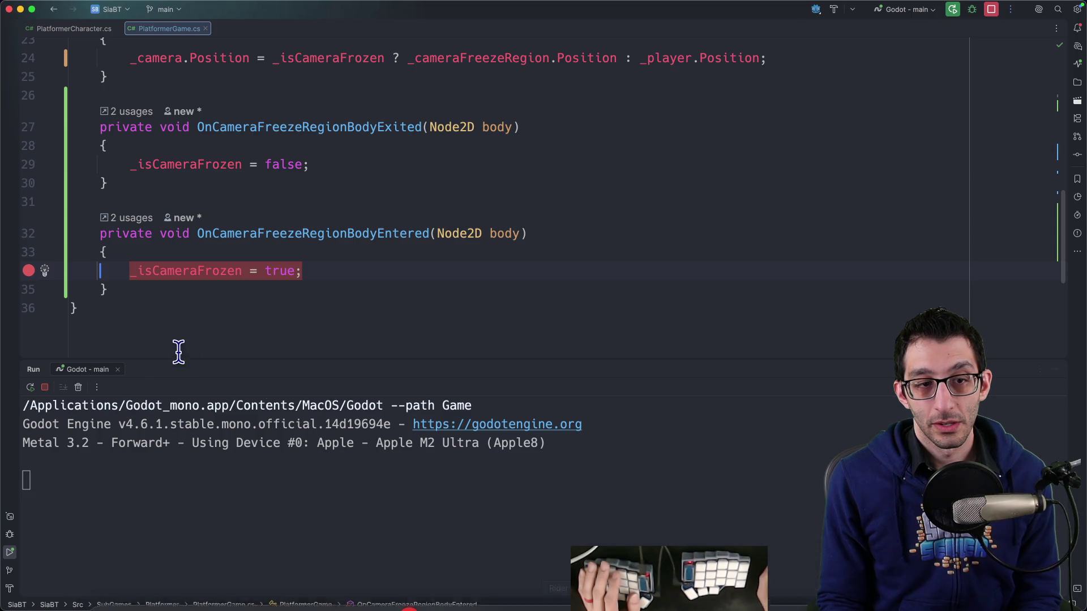
mouse_move(725, 583)
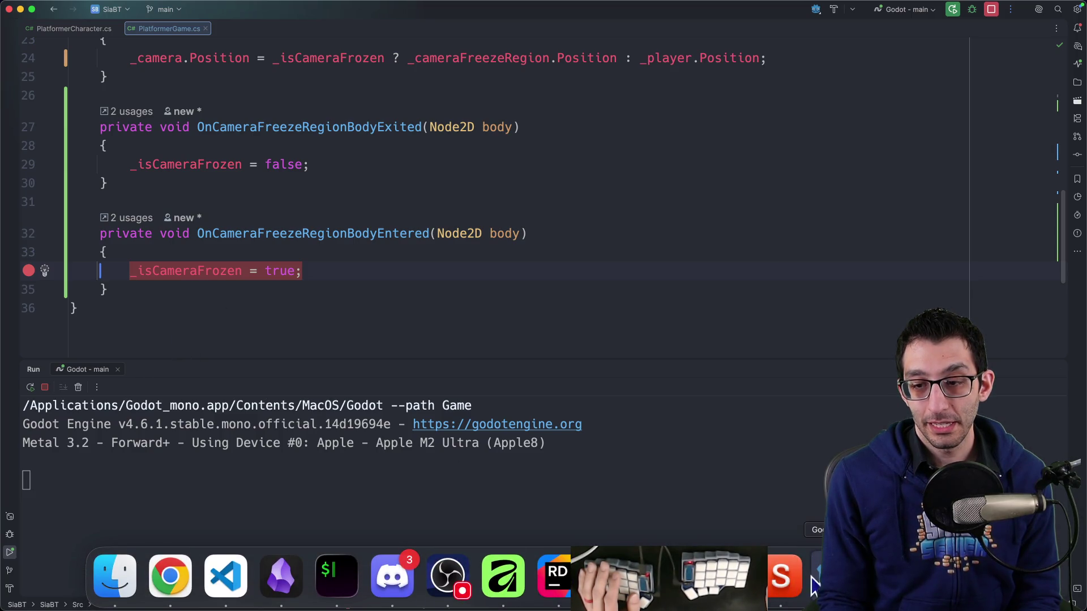
click(813, 580)
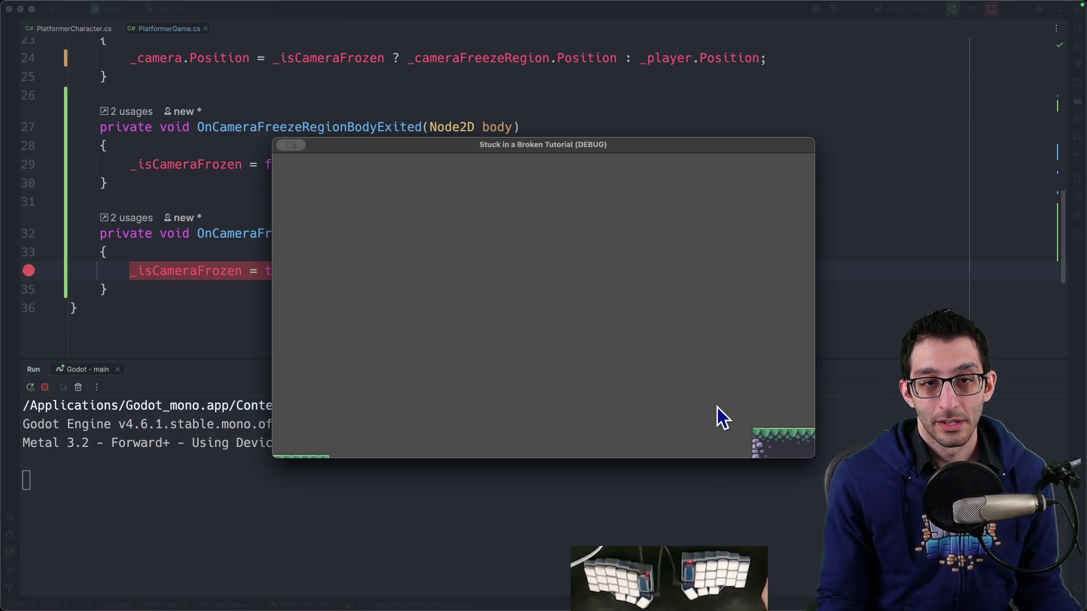
Close the game and break on the _camera.Position ternary line in _Process.
key(super+q)
scroll(440, 286, up, 6)
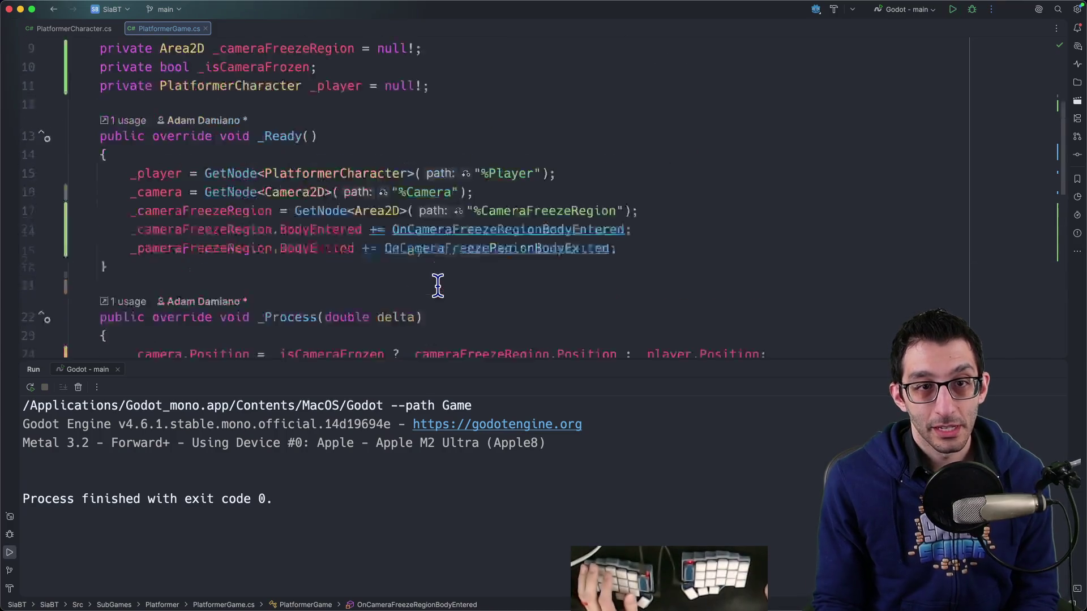
mouse_move(299, 149)
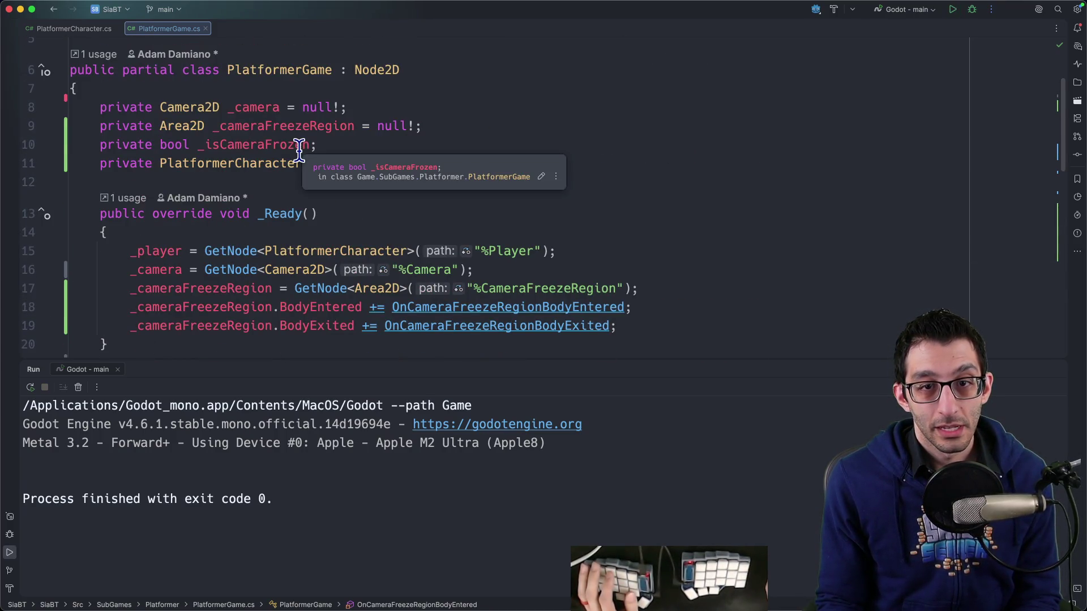
scroll(691, 347, down, 6)
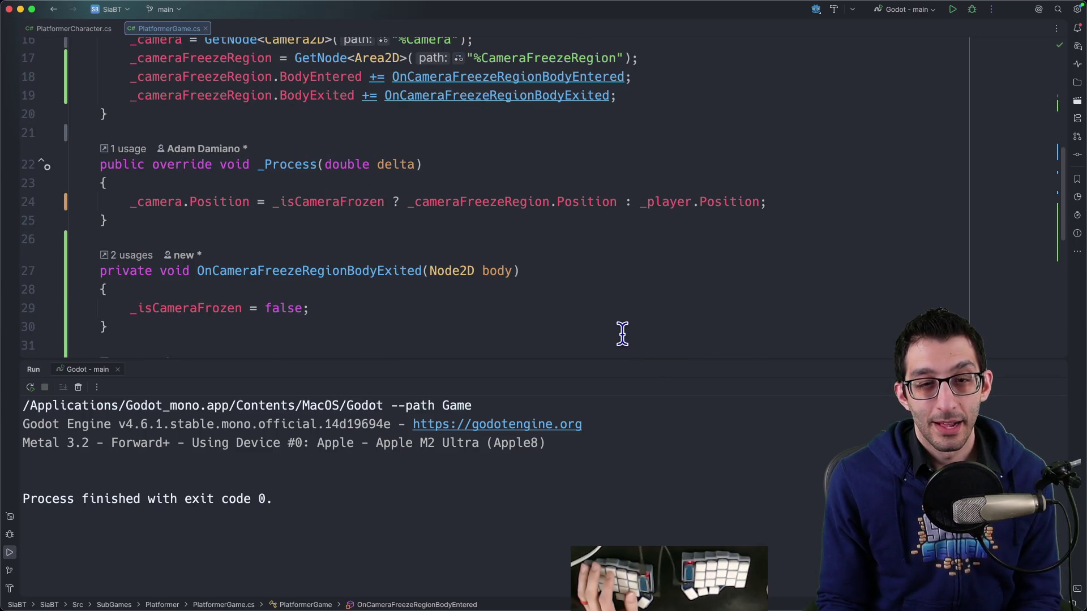
scroll(615, 331, up, 3)
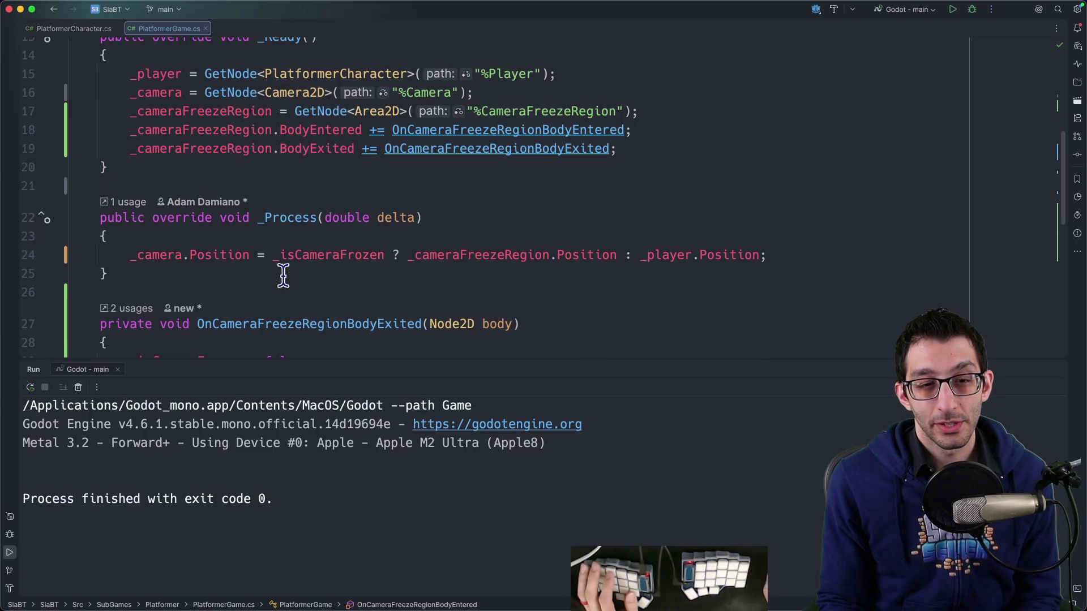
click(20, 255)
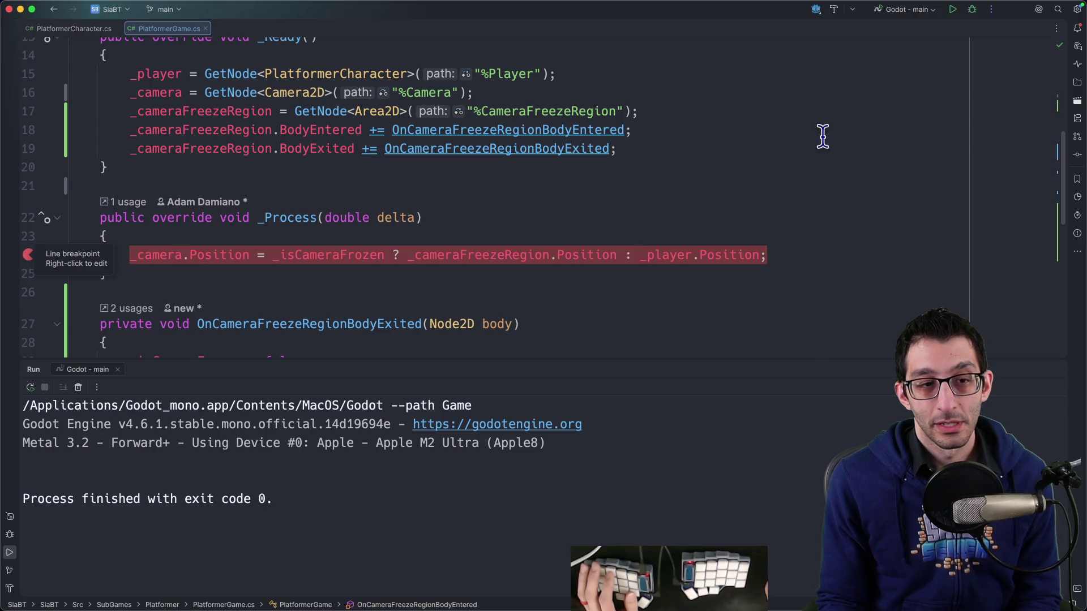
click(301, 254)
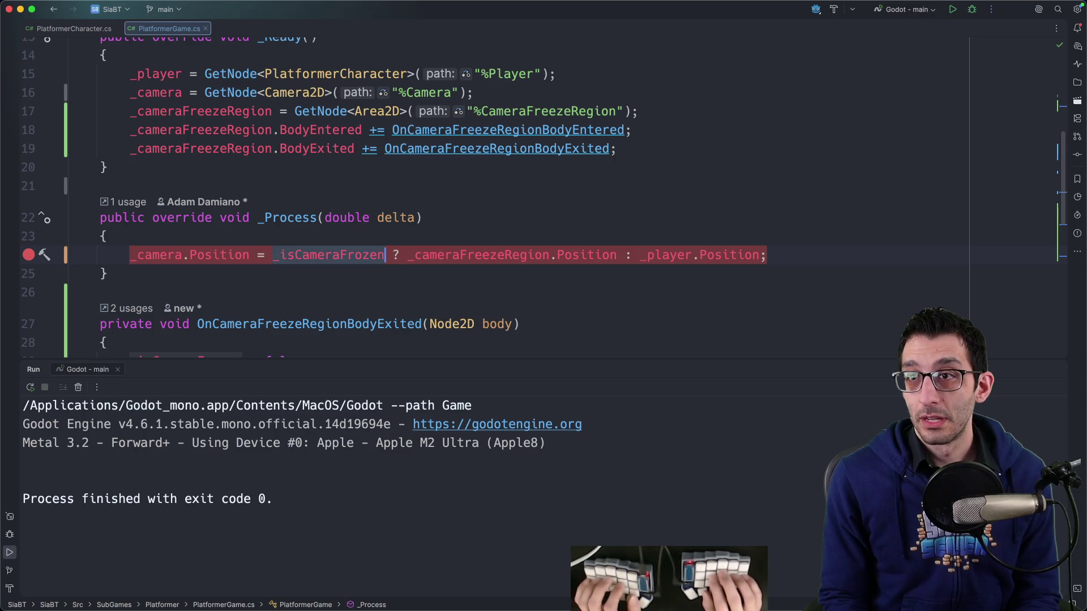
Relaunch the game, glance at the Godot editor, then return to PlatformerGame.cs.
click(953, 9)
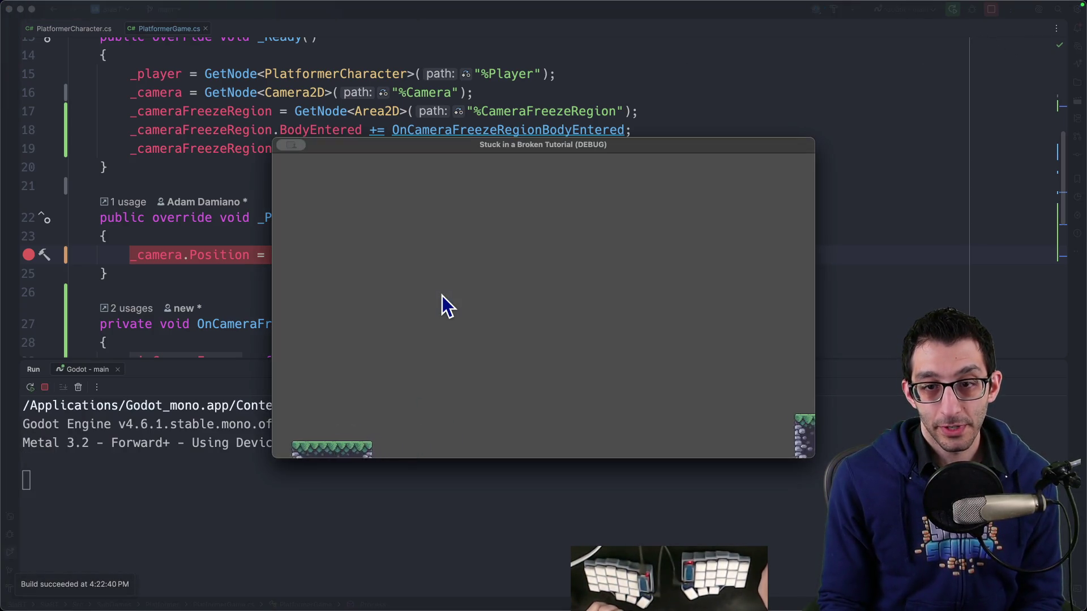
click(225, 295)
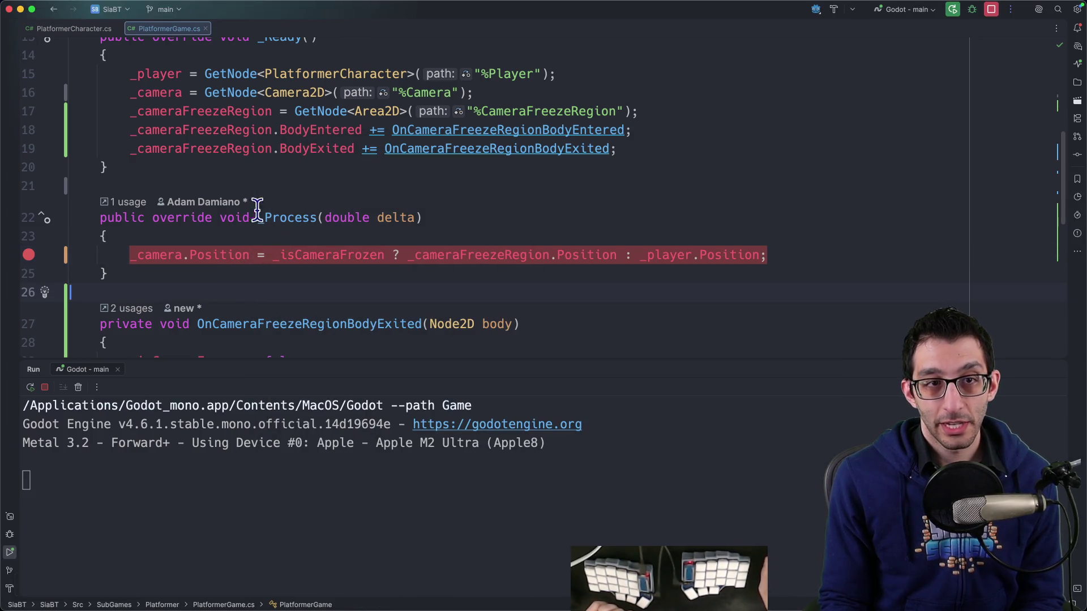
scroll(308, 246, down, 3)
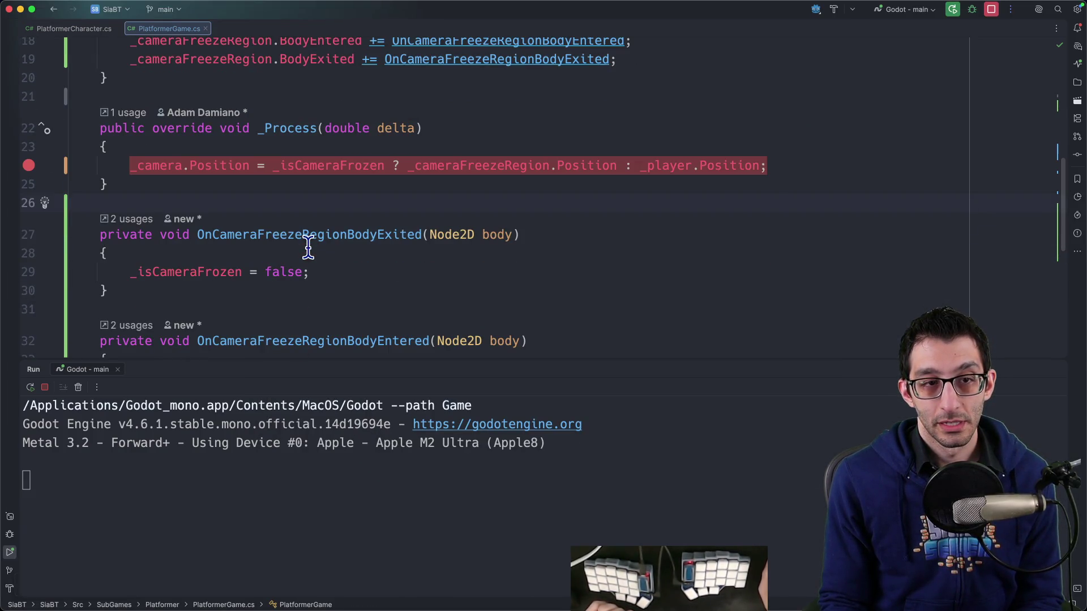
scroll(308, 246, up, 1)
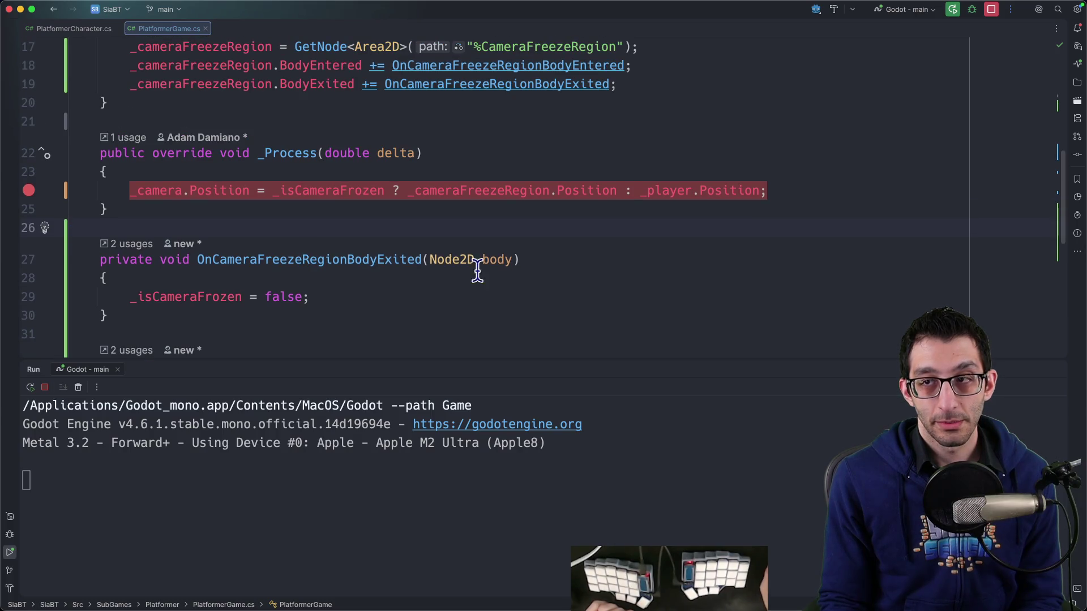
click(725, 577)
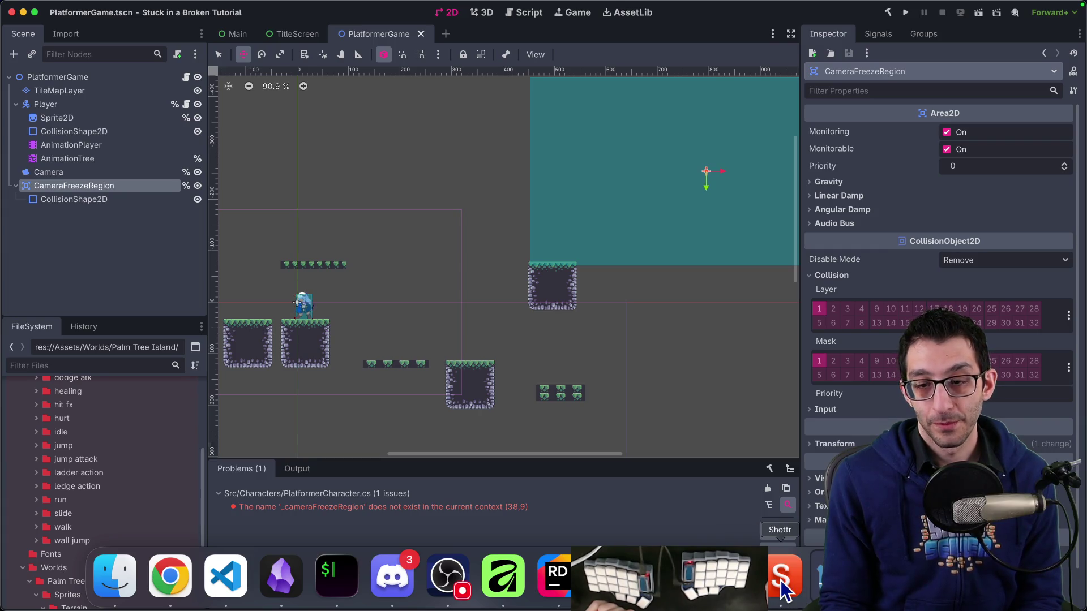
click(556, 576)
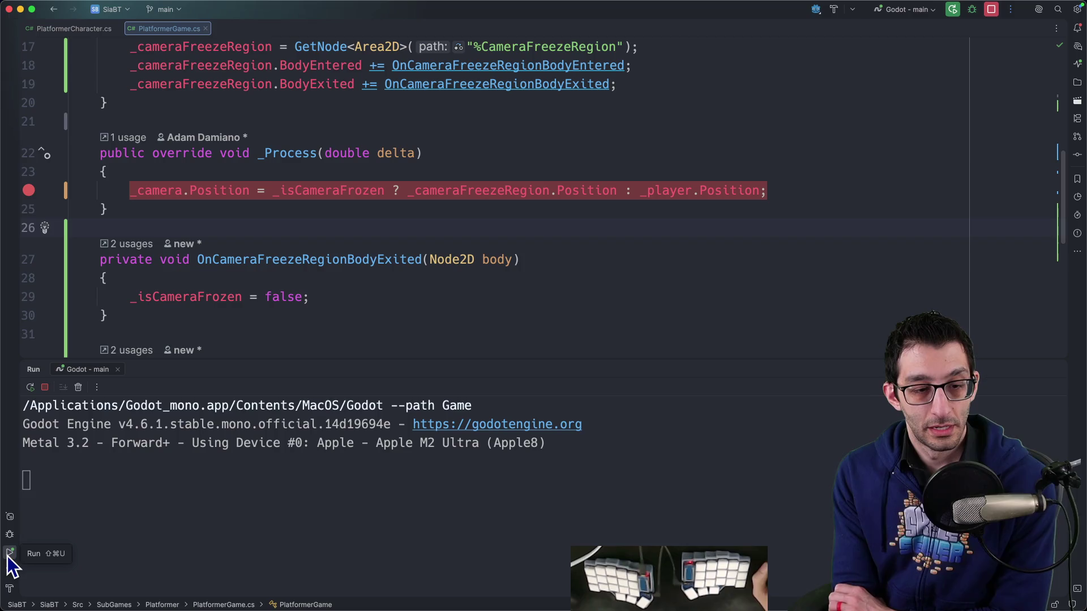
Show the Debug tool window, break at the start of _Ready, and launch the debugger.
click(10, 534)
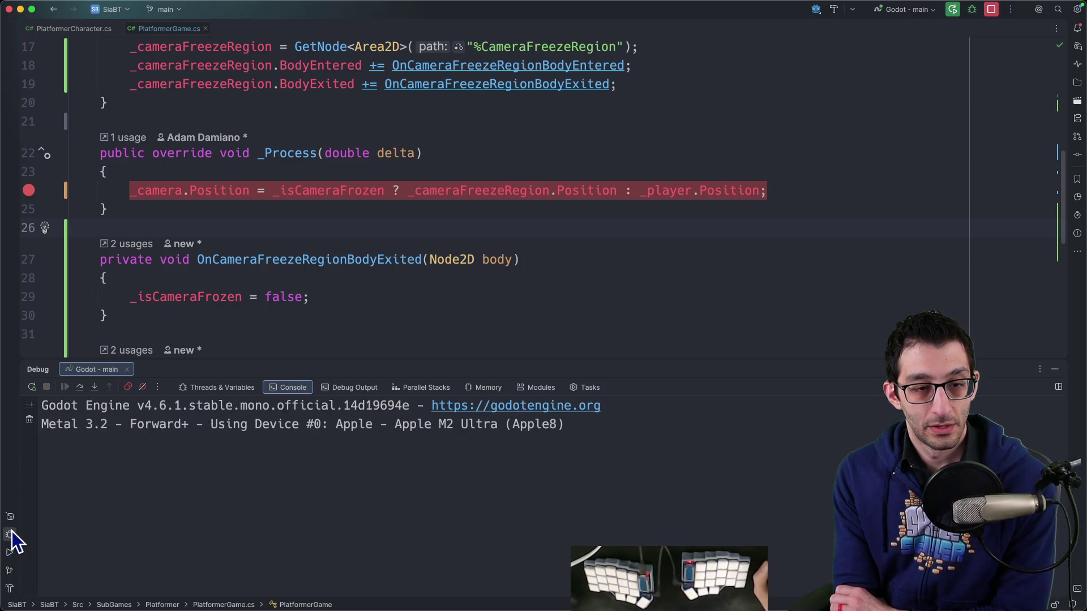
scroll(225, 205, up, 5)
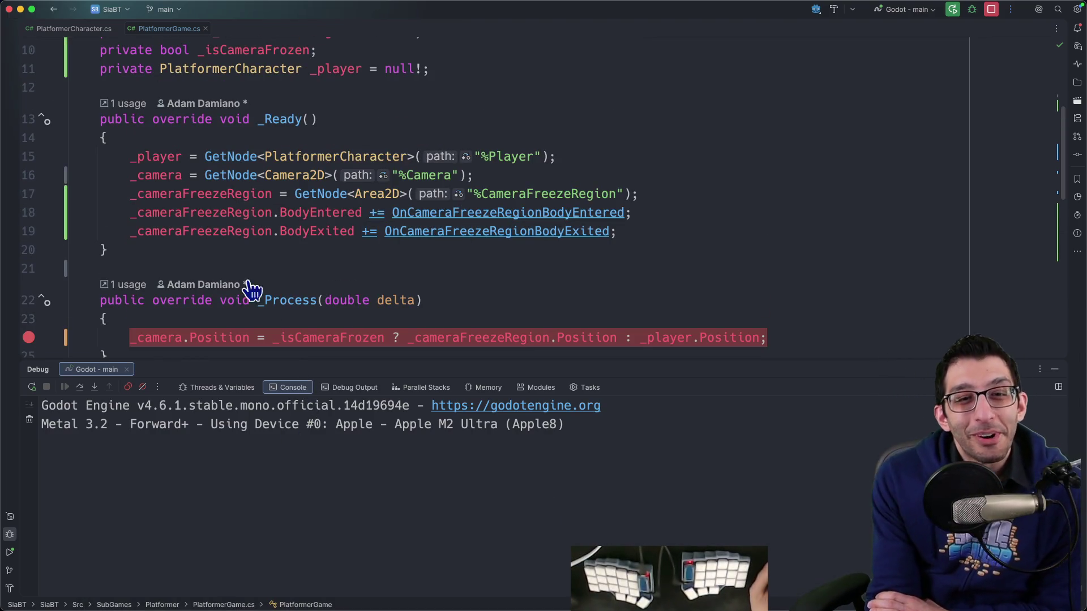
click(35, 156)
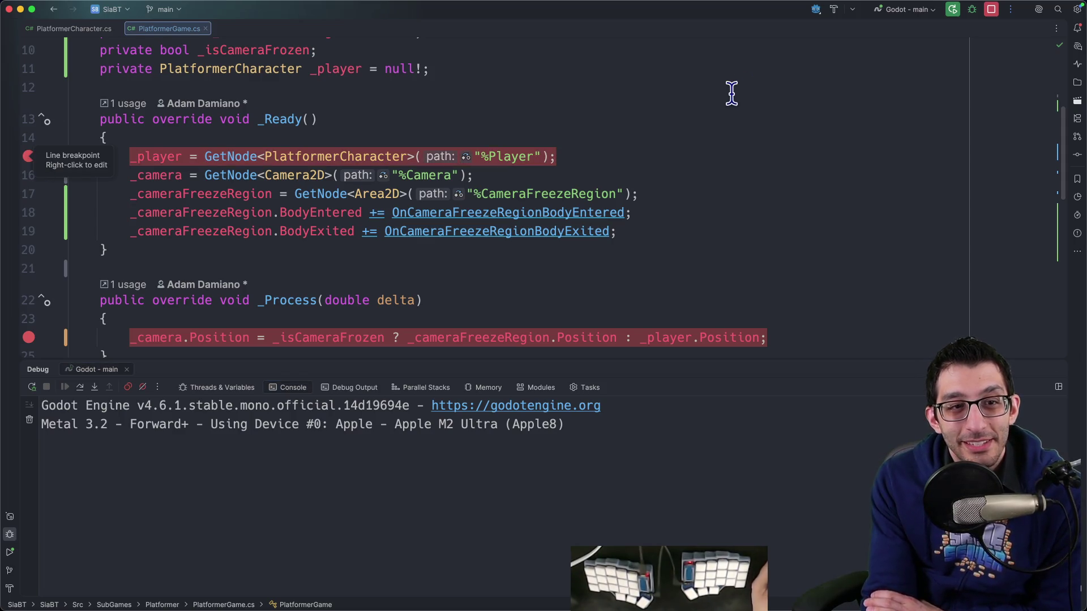
click(955, 10)
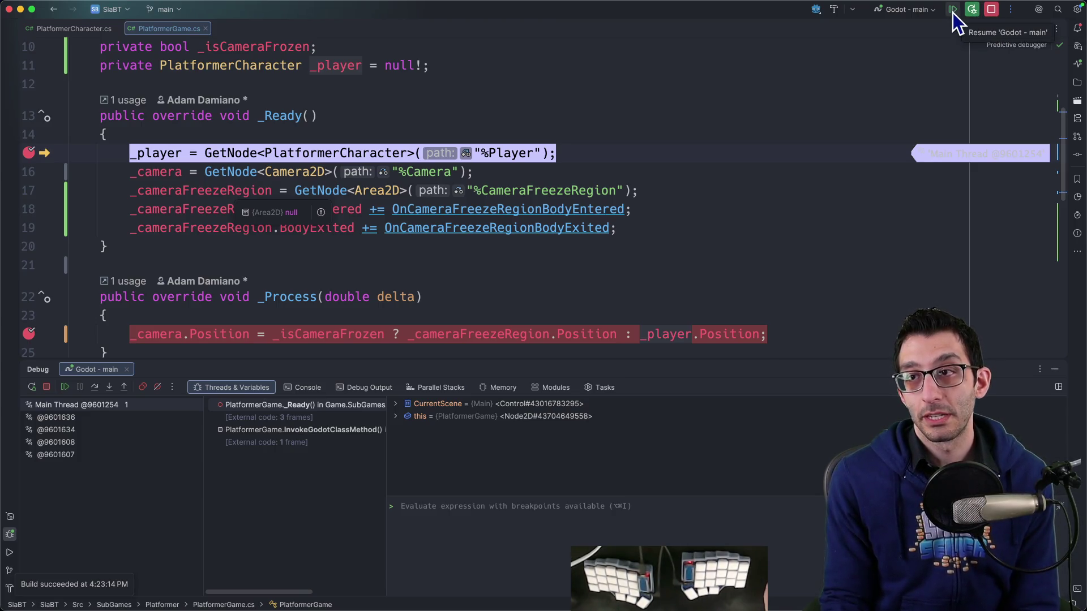
Resume to the freeze-region handler, confirm body is a TileMapLayer, and stop debugging.
scroll(125, 57, down, 1)
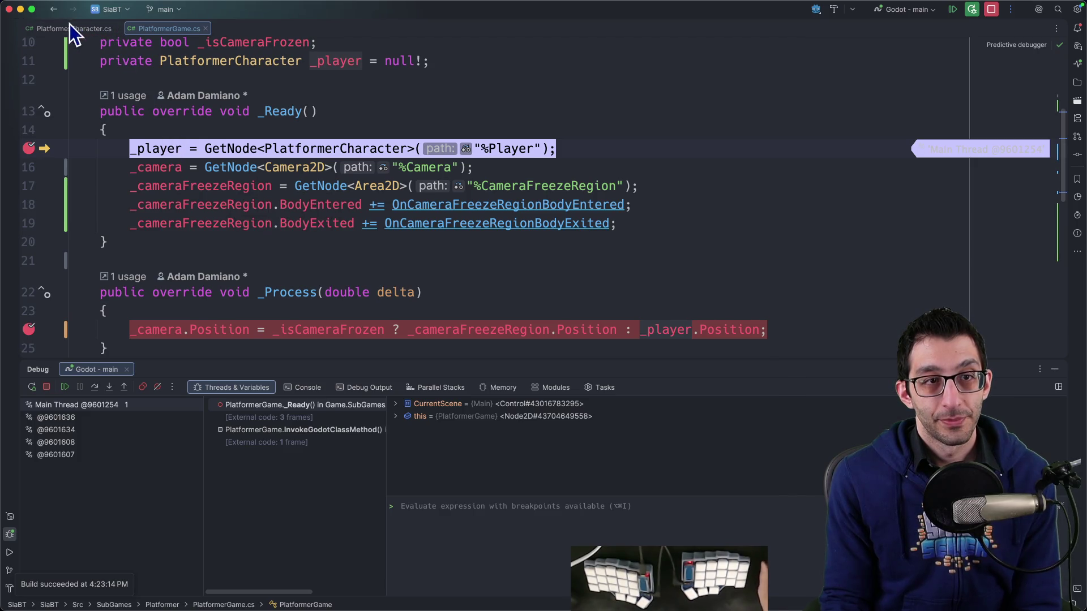
click(952, 11)
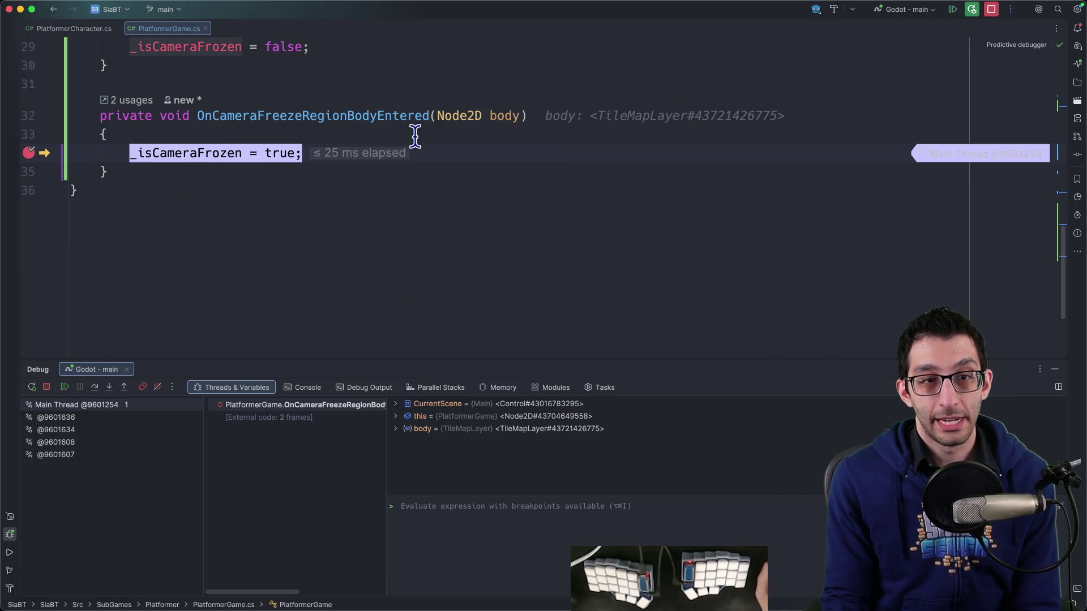
mouse_move(500, 112)
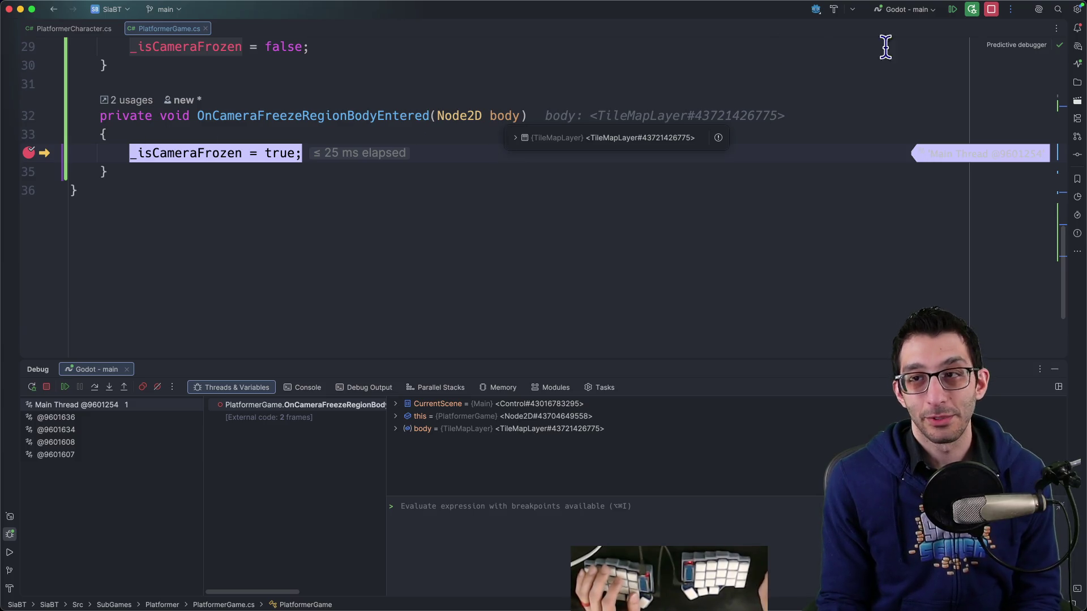
click(988, 13)
scroll(93, 190, up, 5)
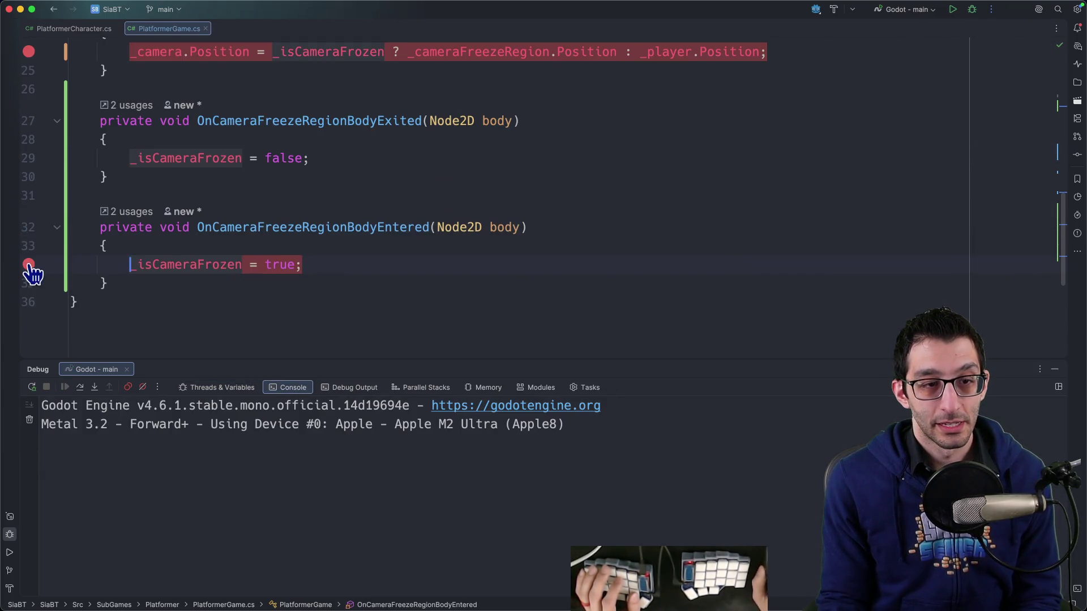
Remove the freeze breakpoint and wrap the entered handler's assignment in if (body is PlatformerCharacter).
scroll(34, 227, up, 5)
click(28, 148)
scroll(260, 195, down, 5)
click(371, 247)
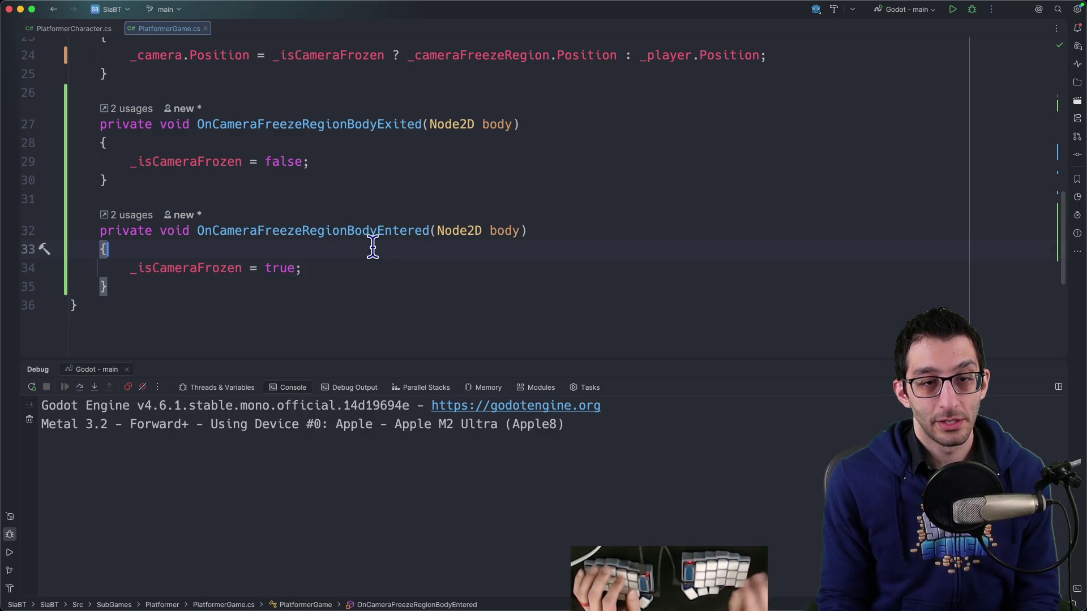
key(Return)
text(if (body)
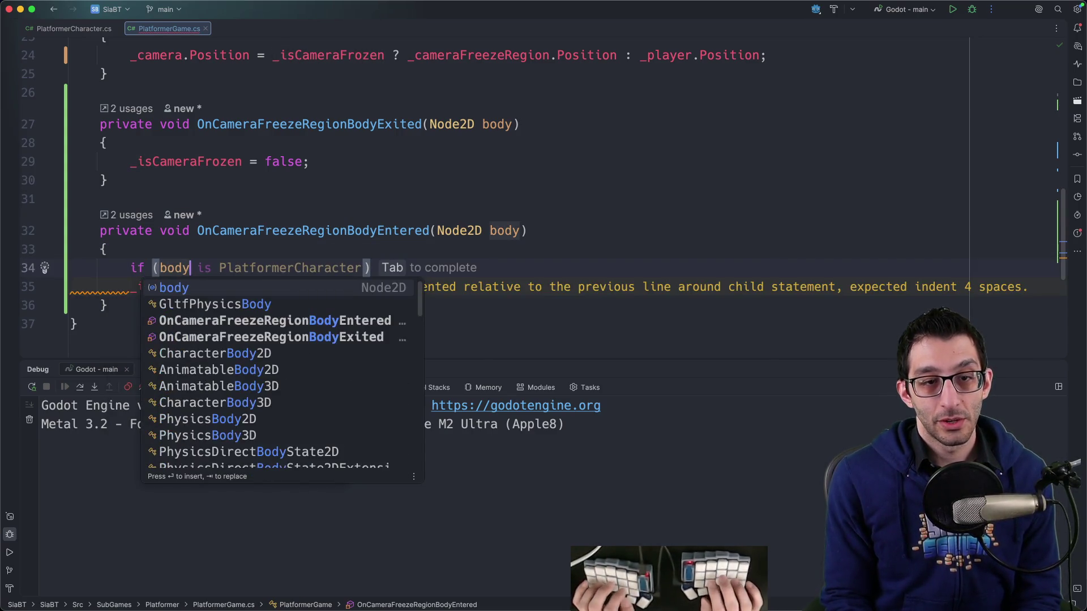
key(Tab)
key(Return)
text({)
key(Return)
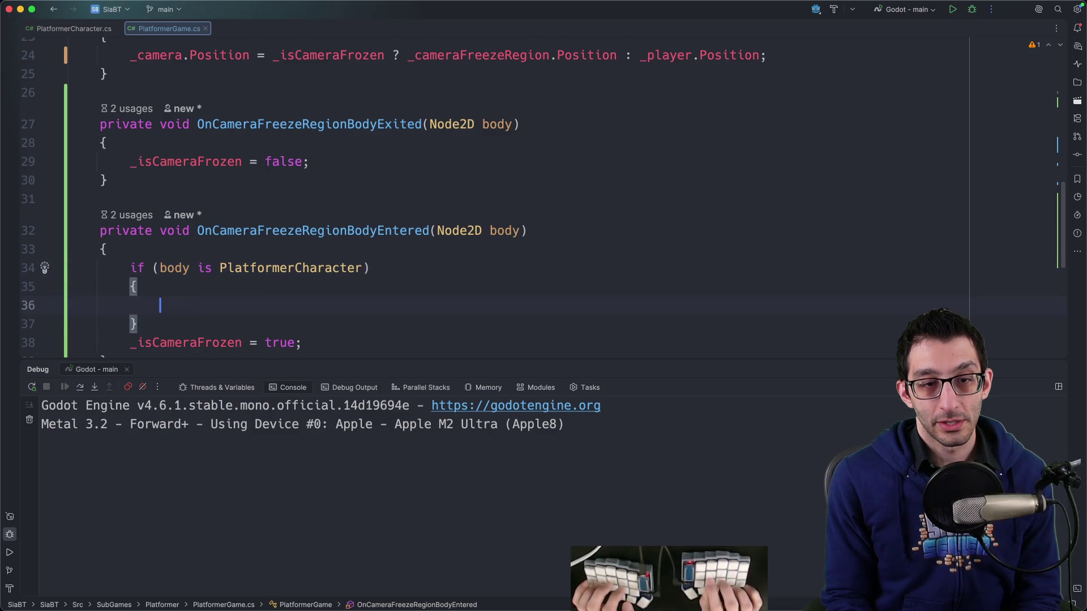
key(Delete)
key(Delete)
key(Delete)
key(End)
key(Return)
text(})
Guard the exited handler's unfreeze assignment with the same PlatformerCharacter check and start debugging.
click(190, 255)
key(shift+Up)
key(super+c)
click(106, 130)
key(super+v)
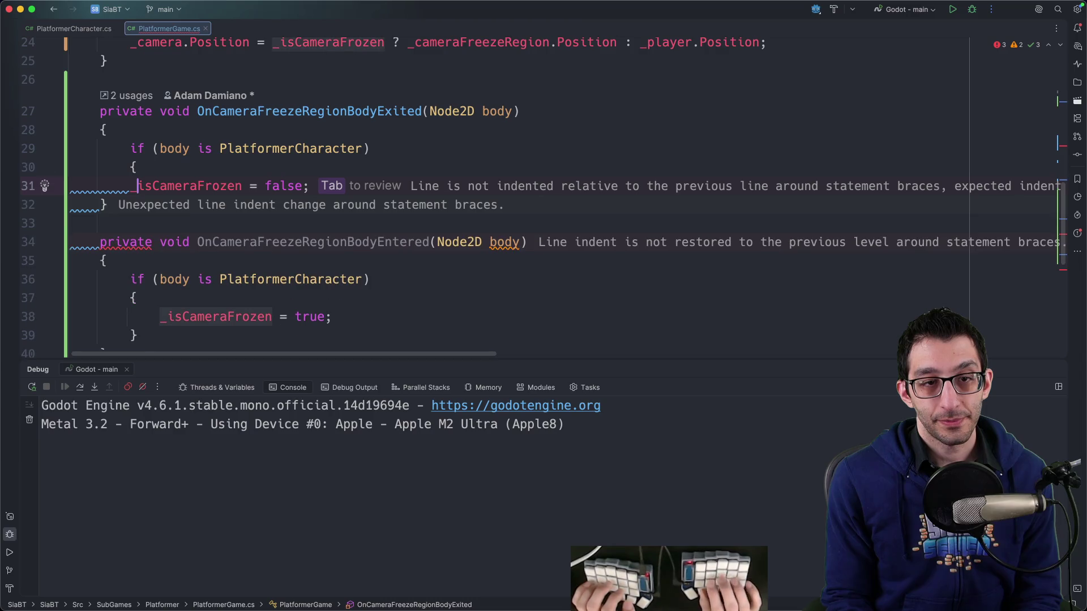
key(End)
key(Return)
text(})
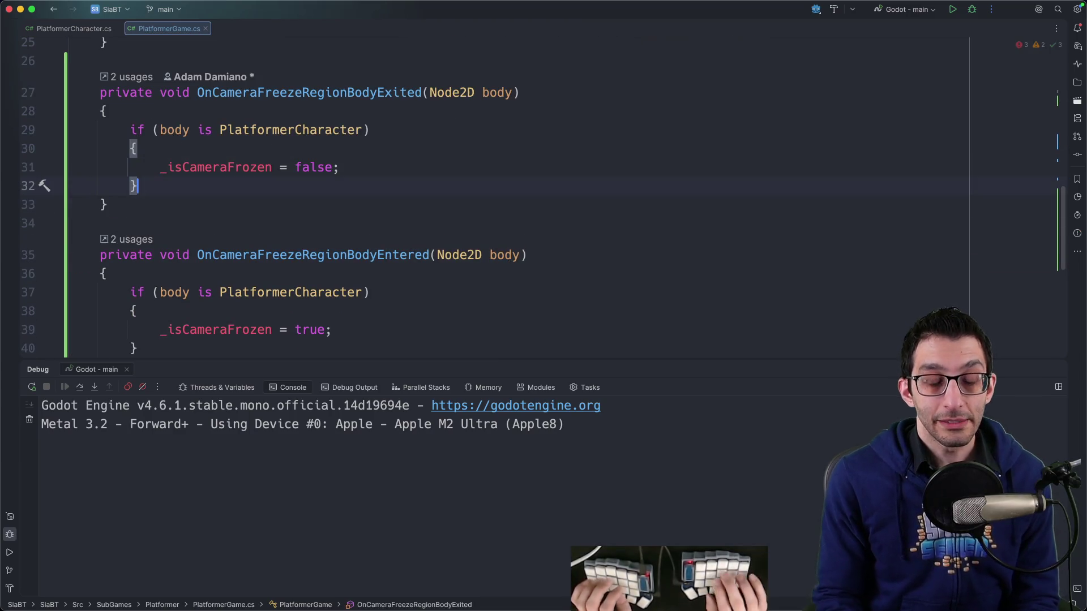
key(ctrl+d)
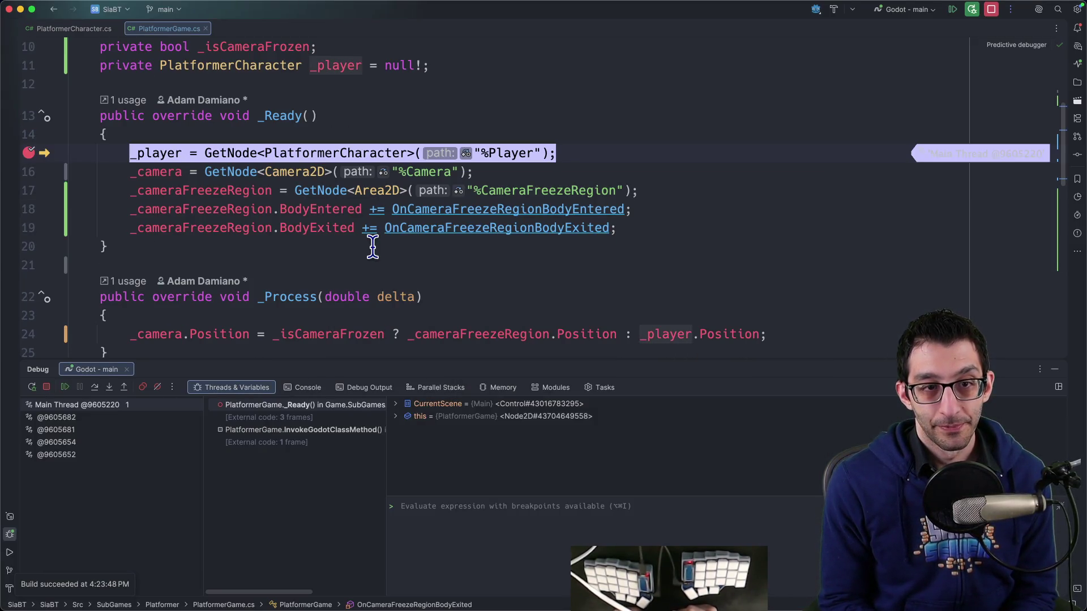
Remove the _Ready breakpoint, resume the game, and bring the code back in front.
click(29, 153)
click(952, 11)
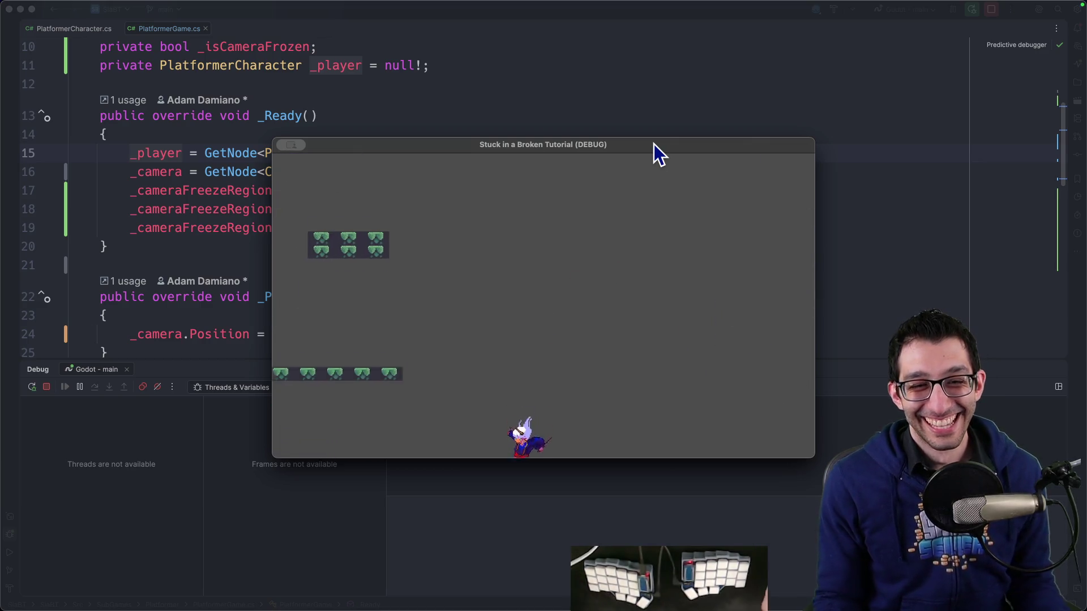
click(260, 209)
Break on the _isCameraFrozen = false line, restart the debug session, and switch to Godot.
scroll(223, 214, down, 4)
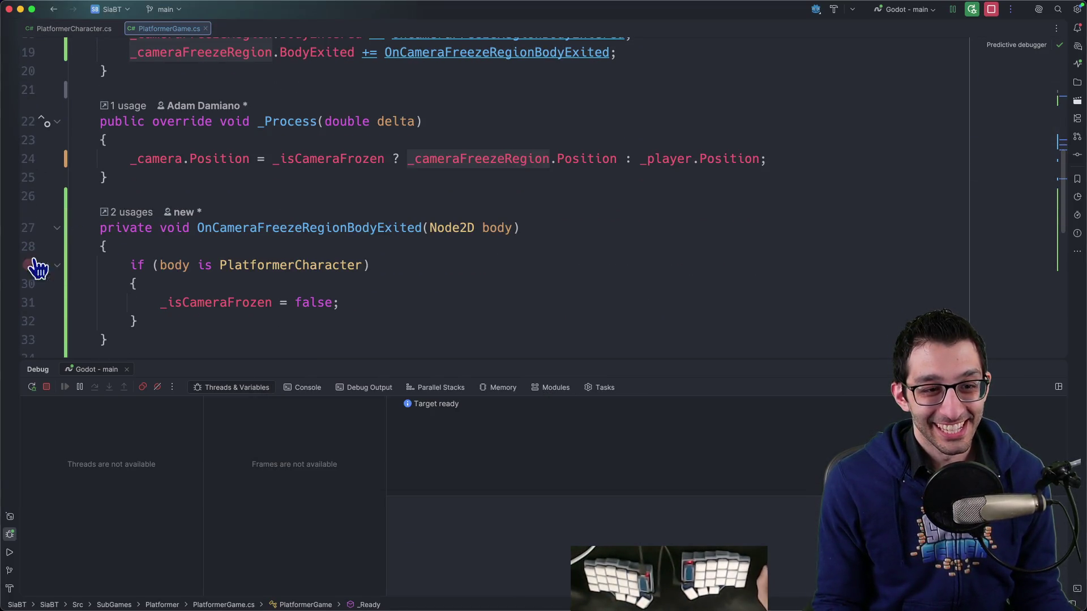
click(28, 266)
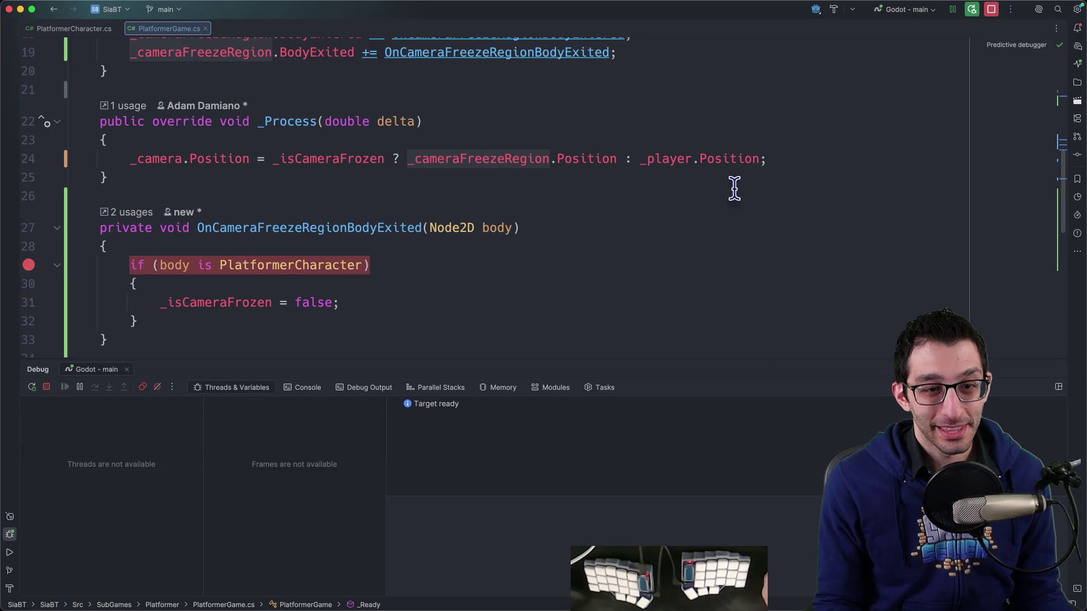
click(39, 264)
click(29, 302)
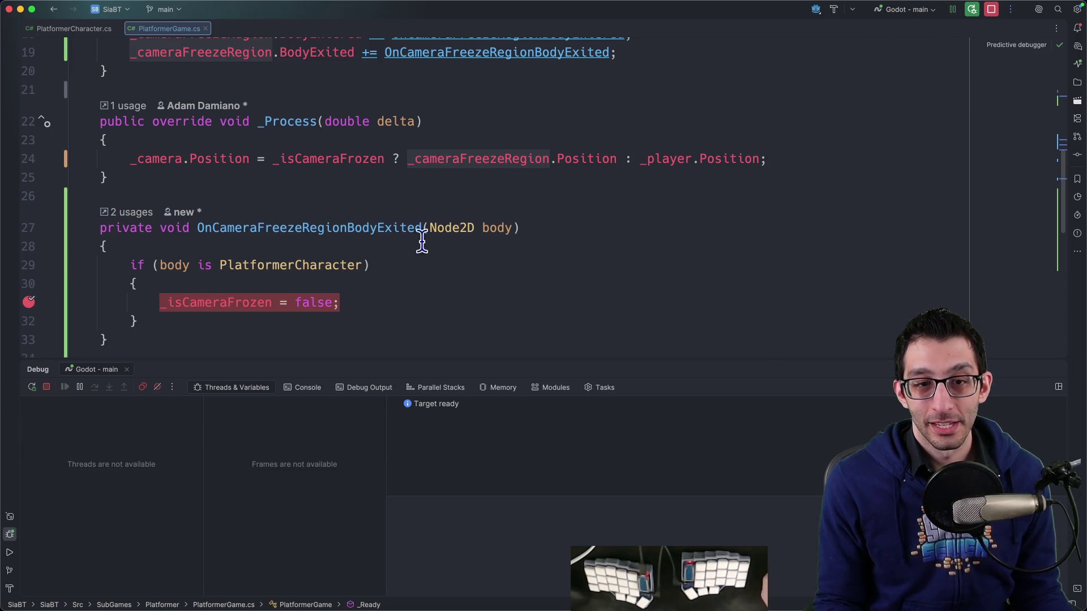
mouse_move(246, 266)
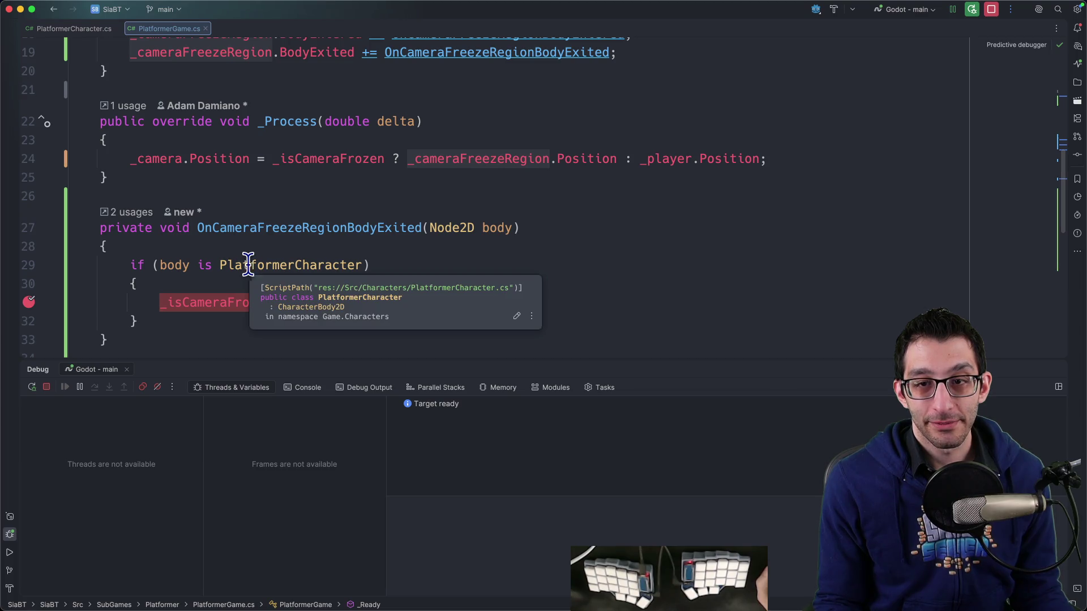
scroll(623, 164, up, 1)
click(973, 16)
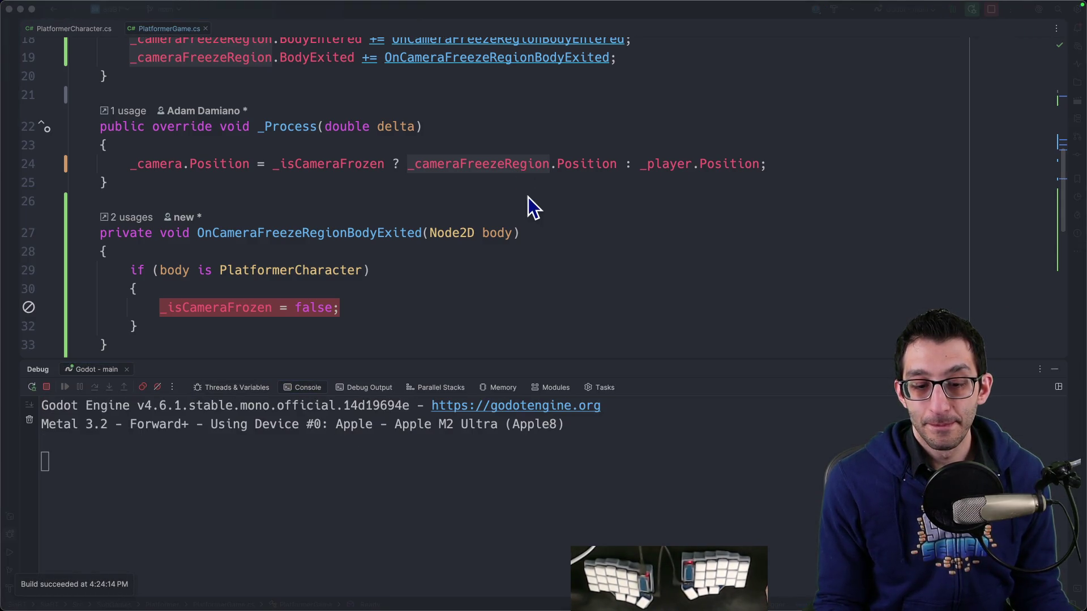
click(725, 574)
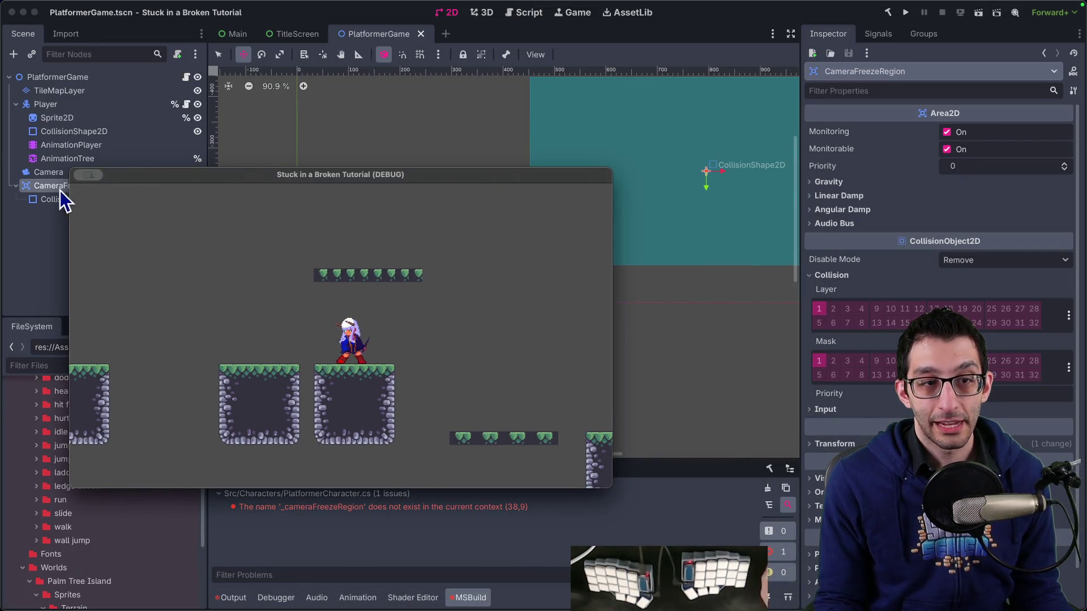
Enable collision mask layer 2 on CameraFreezeRegion and save the PlatformerGame scene.
click(832, 361)
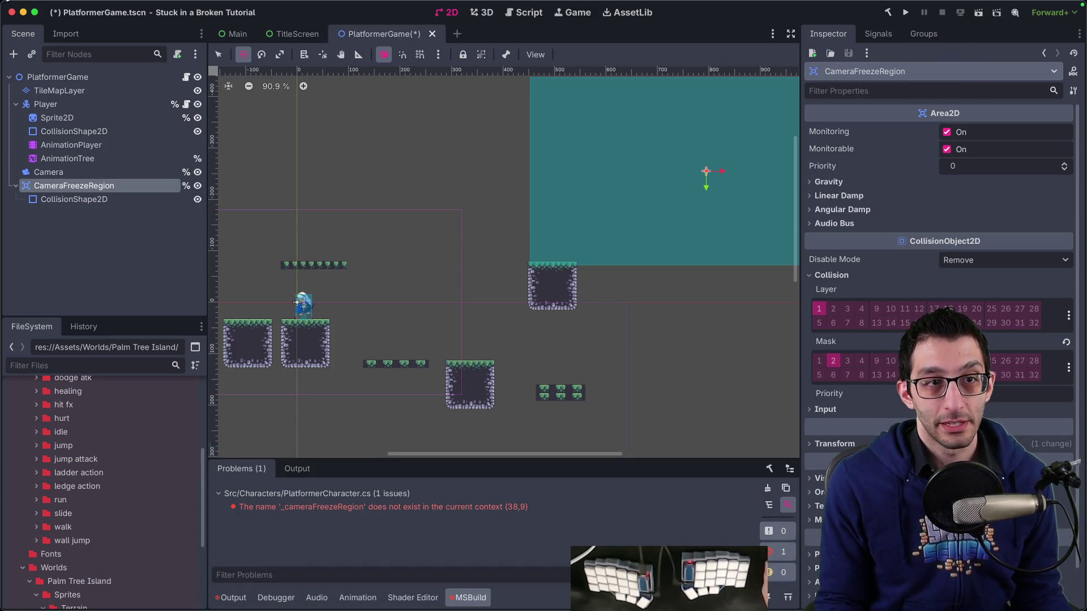
click(42, 6)
mouse_move(74, 7)
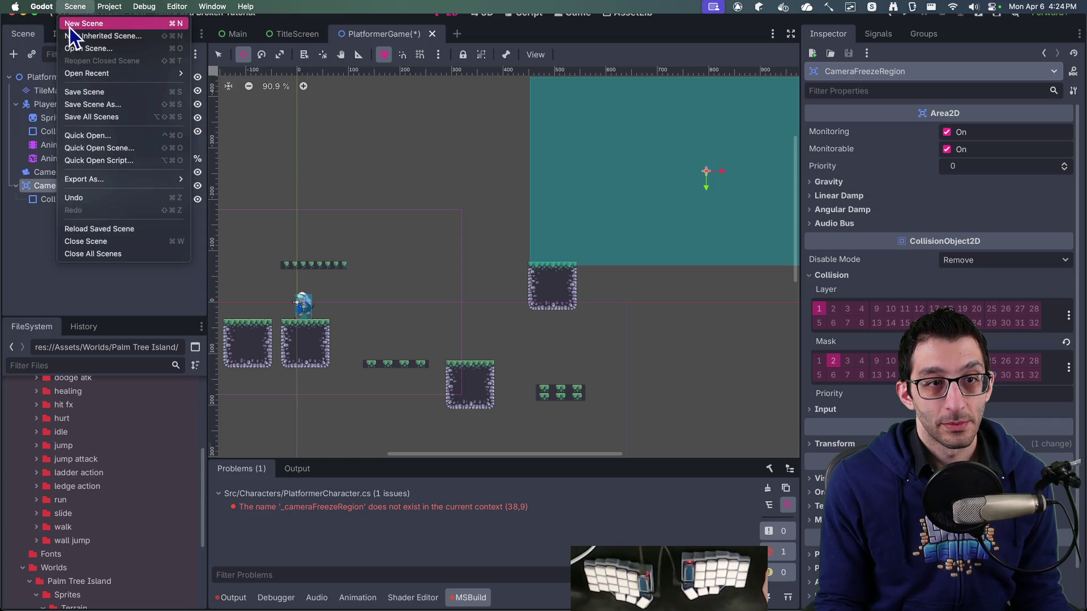
click(87, 93)
Restart the Rider debug session with the new mask and bring Rider back in front.
mouse_move(538, 608)
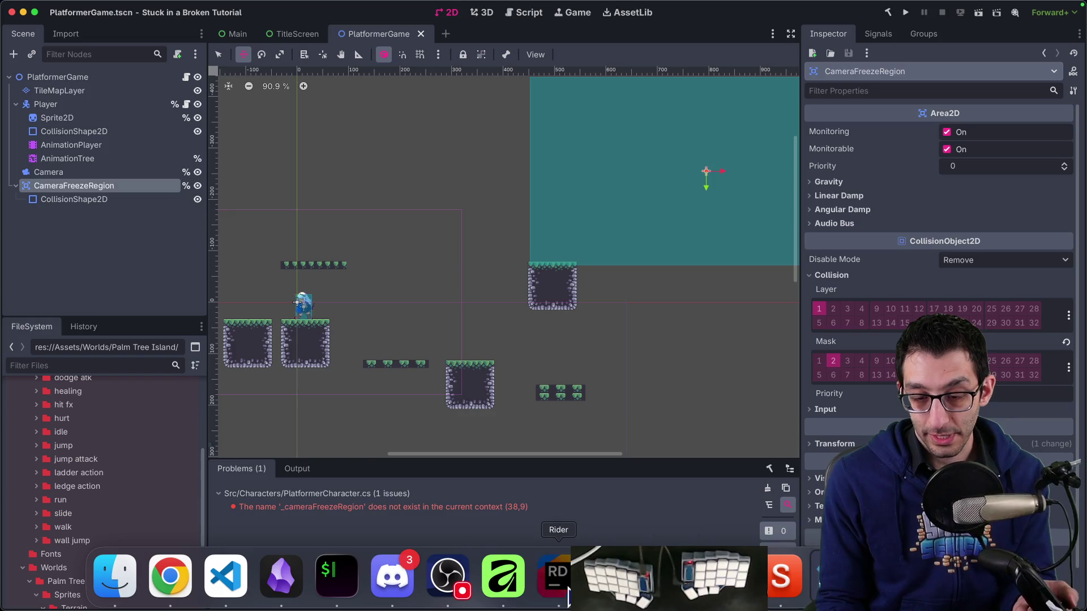
click(568, 593)
click(973, 9)
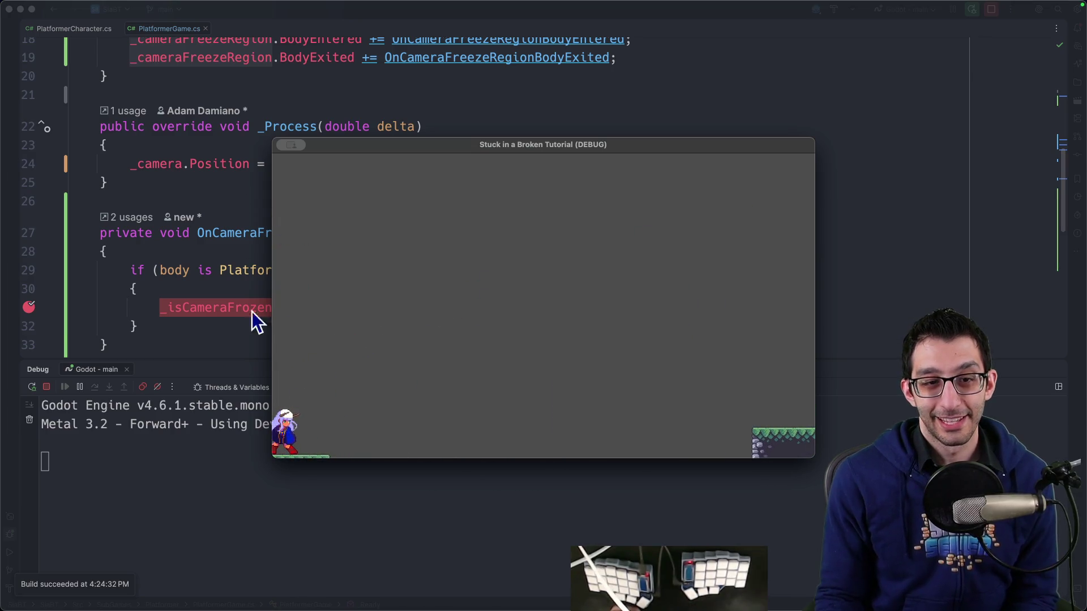
click(29, 307)
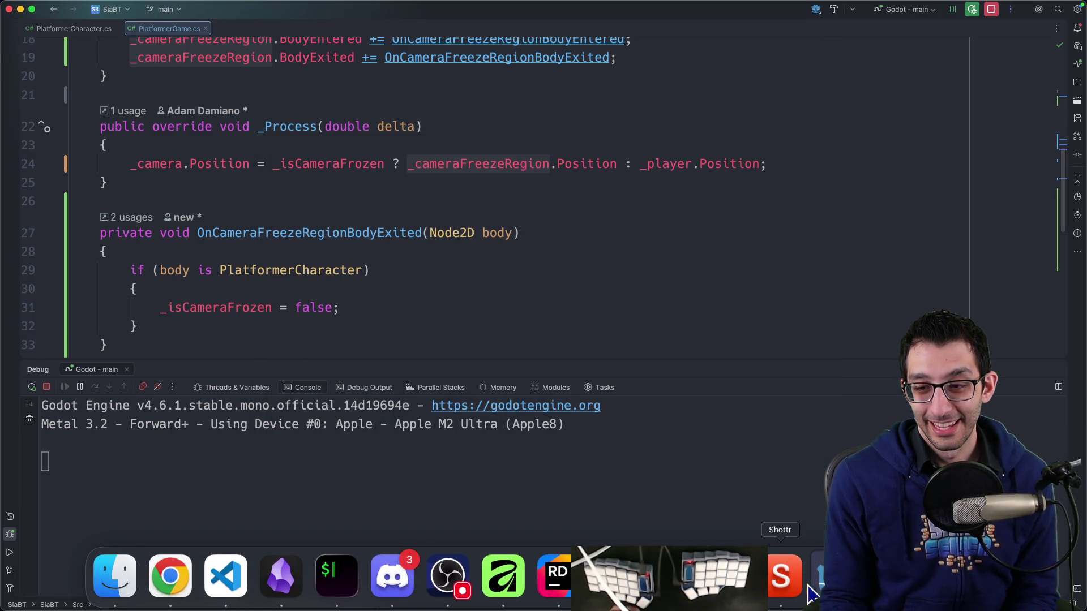
click(780, 581)
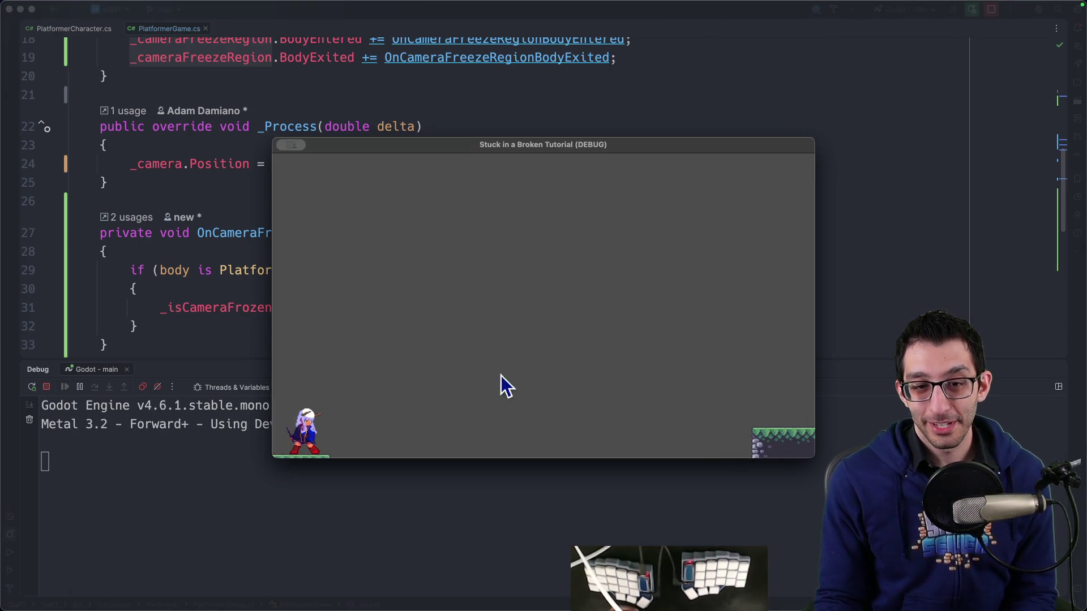
drag(542, 151, 388, 66)
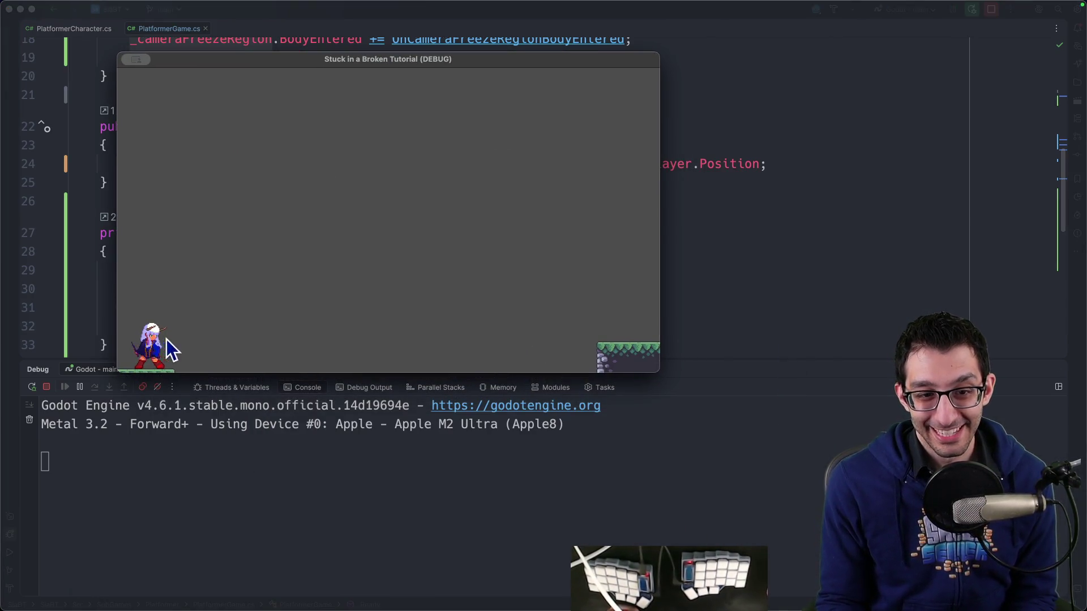
key(Right)
key(space)
key(space)
key(space)
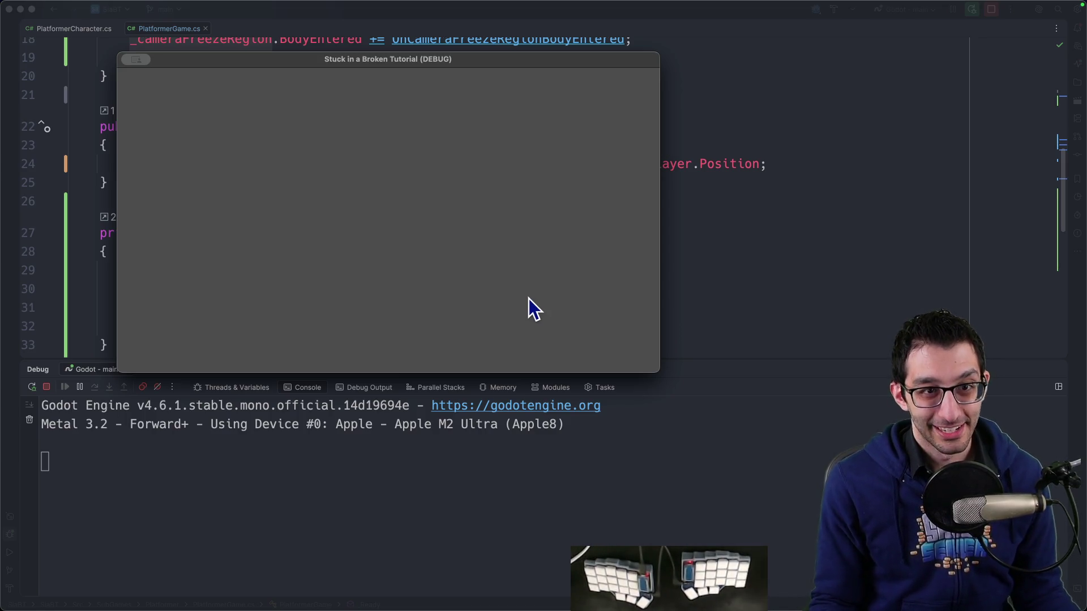
key(super+Tab)
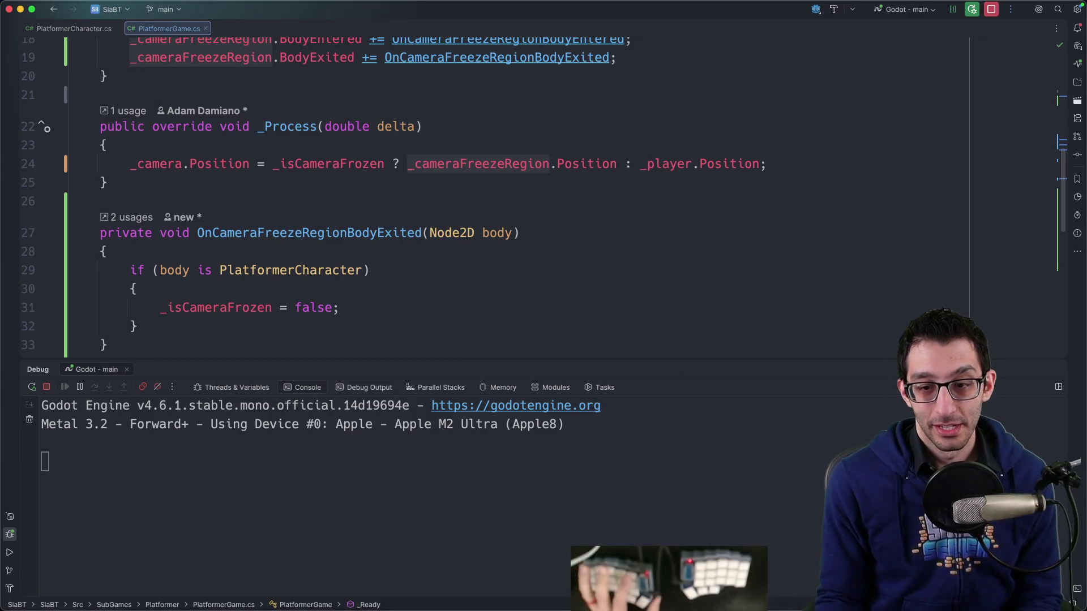
click(697, 574)
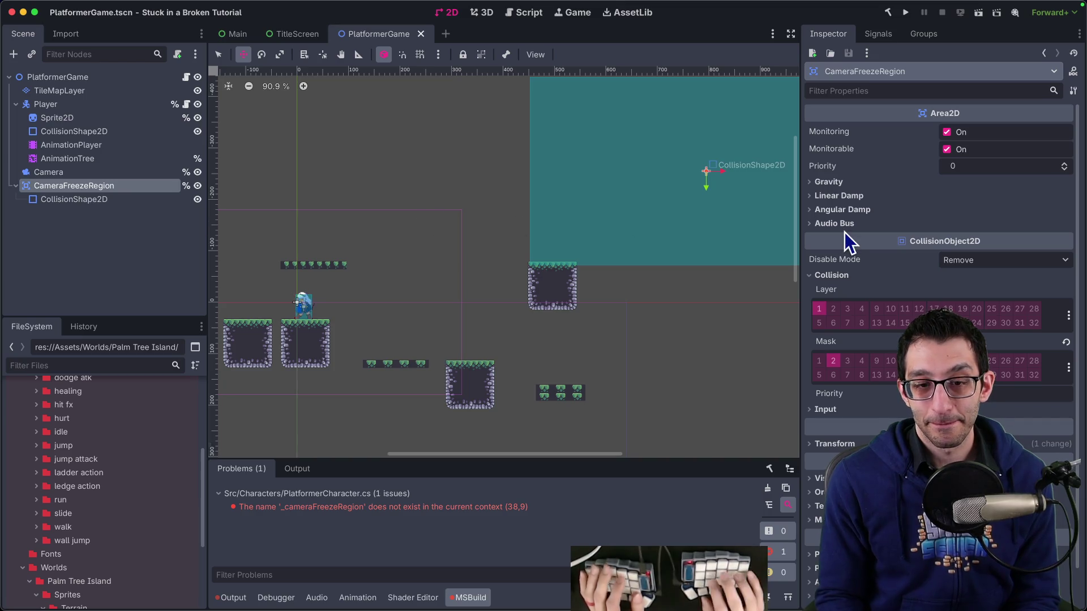
key(super+Tab)
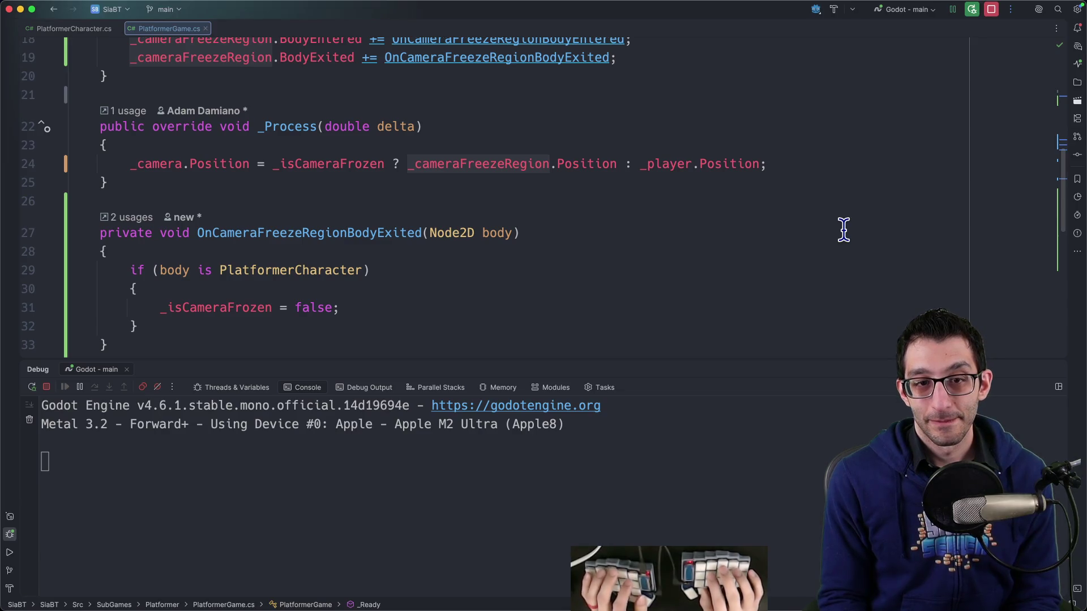
scroll(843, 229, up, 3)
key(Up)
key(Up)
key(Return)
text(if (_)
key(Escape)
key(BackSpace)
key(BackSpace)
key(BackSpace)
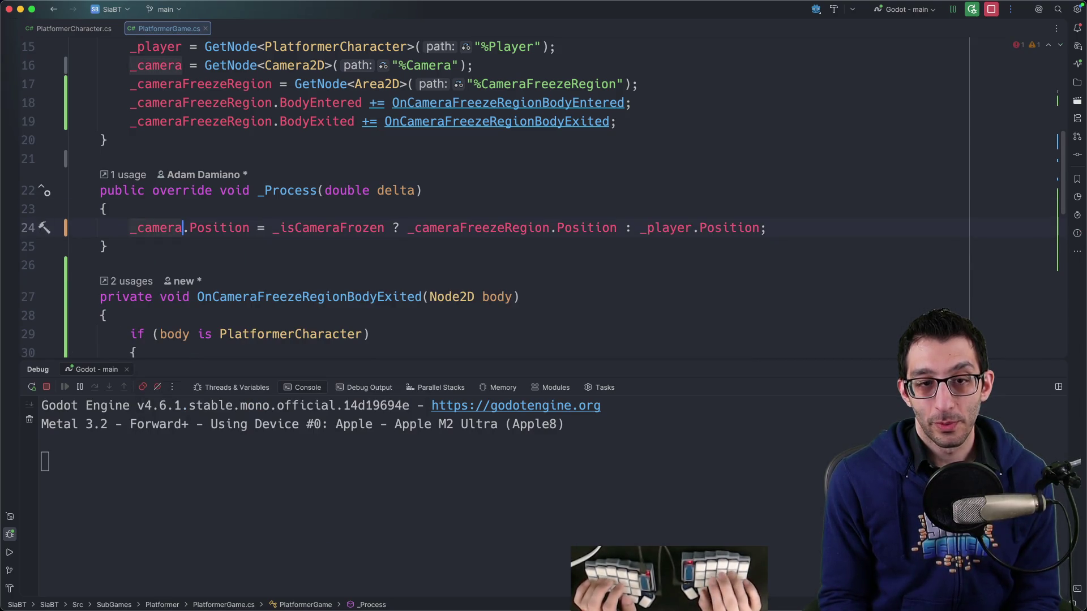
Convert the camera ternary to if/else and set _camera.Zoom to new Vector2(0.5f, 0.5f) when frozen.
key(alt+Left)
key(alt+Left)
key(alt+Return)
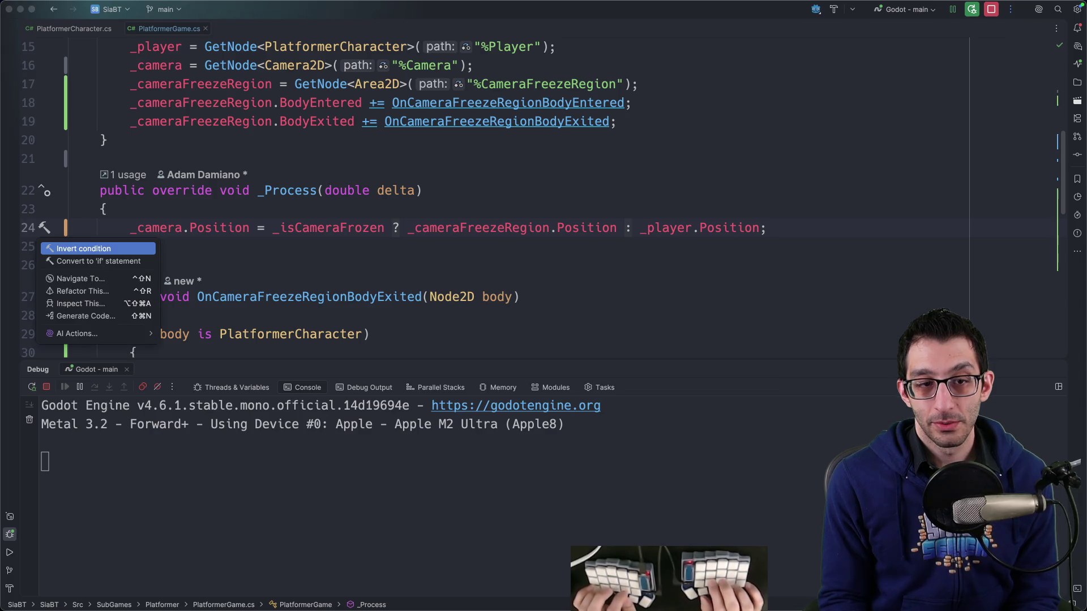
key(Down)
key(Return)
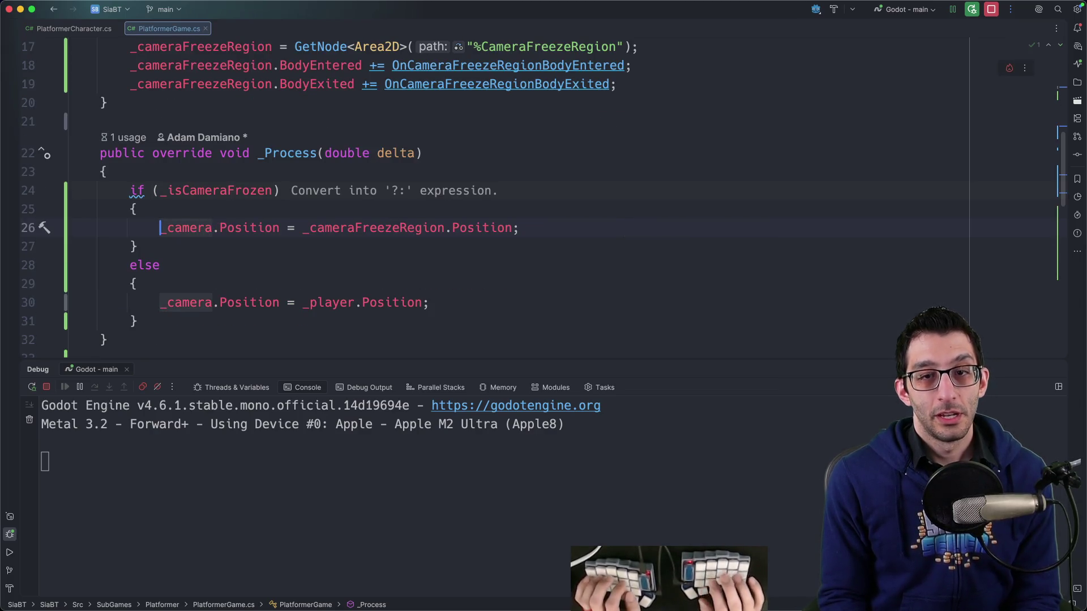
key(Return)
key(Up)
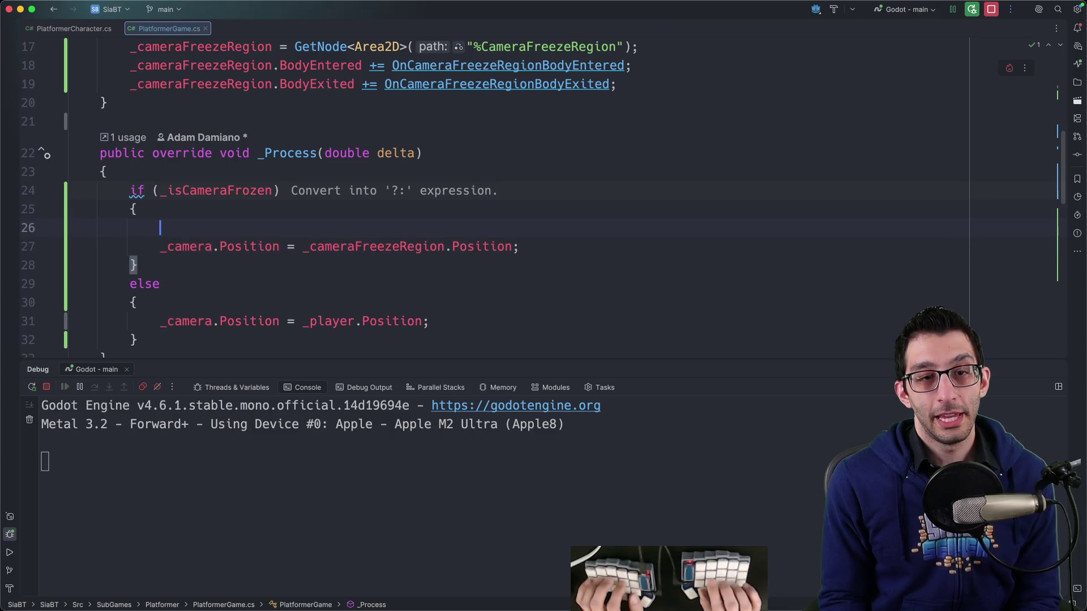
text(_camera.Zoom = )
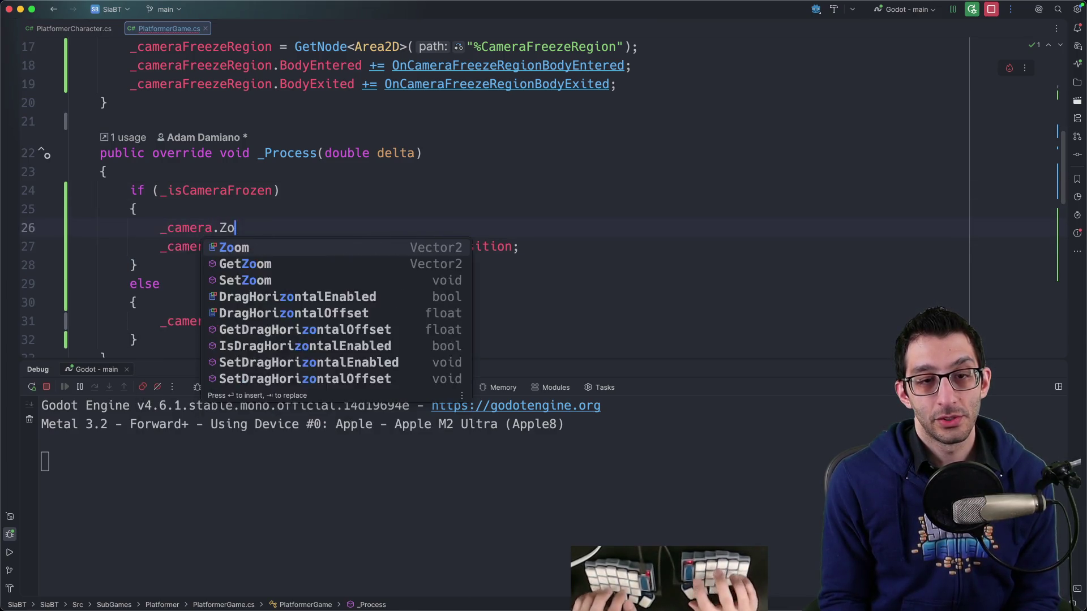
text(new)
key(BackSpace)
text(()
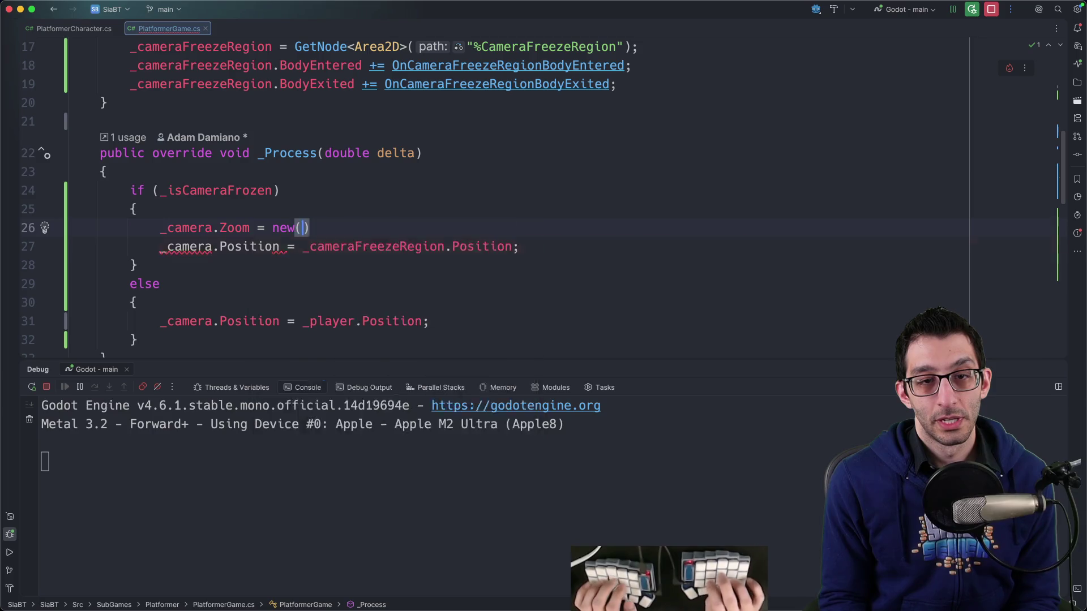
text(0.5f, 0.5)
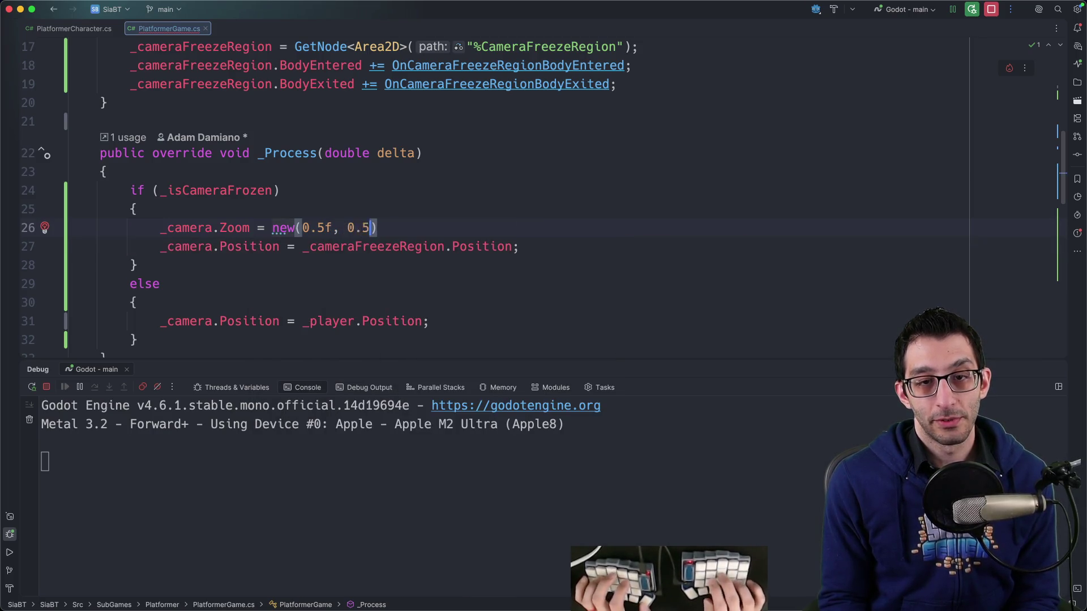
Copy the Zoom line into the else branch as Vector2.One, then stop debugging.
key(super+d)
key(alt+shift+Down)
key(alt+shift+Down)
key(alt+shift+Down)
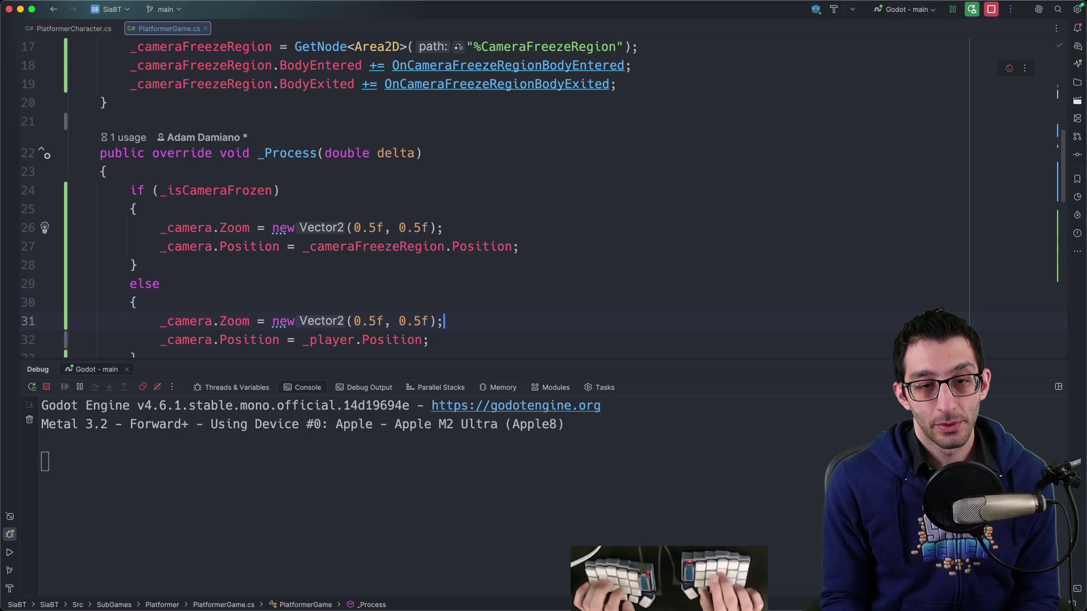
key(alt+Up)
key(alt+Up)
key(BackSpace)
text(1.)
key(BackSpace)
key(BackSpace)
key(BackSpace)
key(BackSpace)
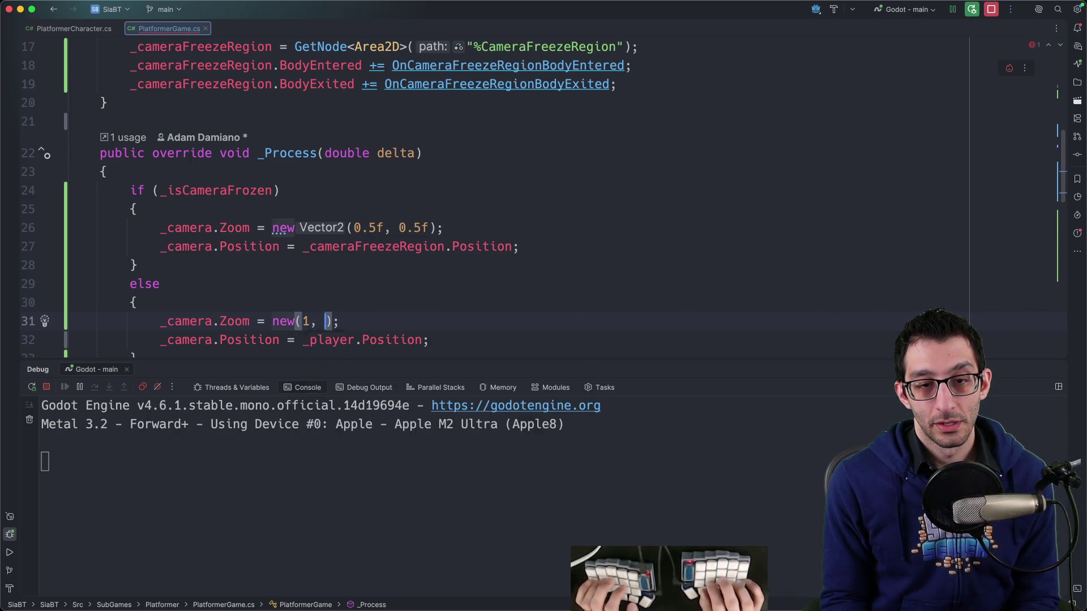
text(Vector2)
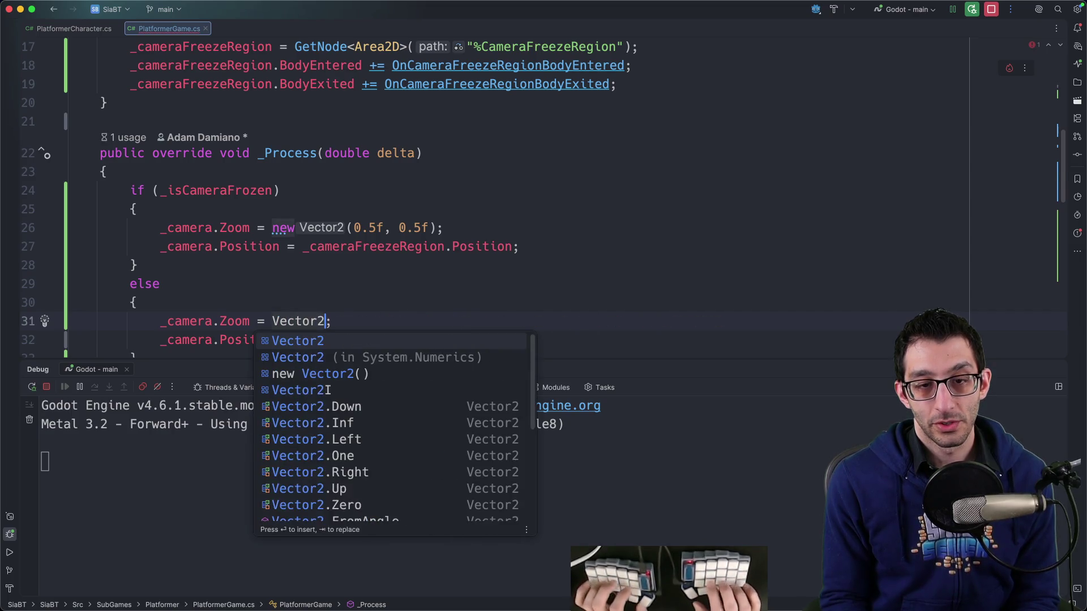
text(.One)
key(Return)
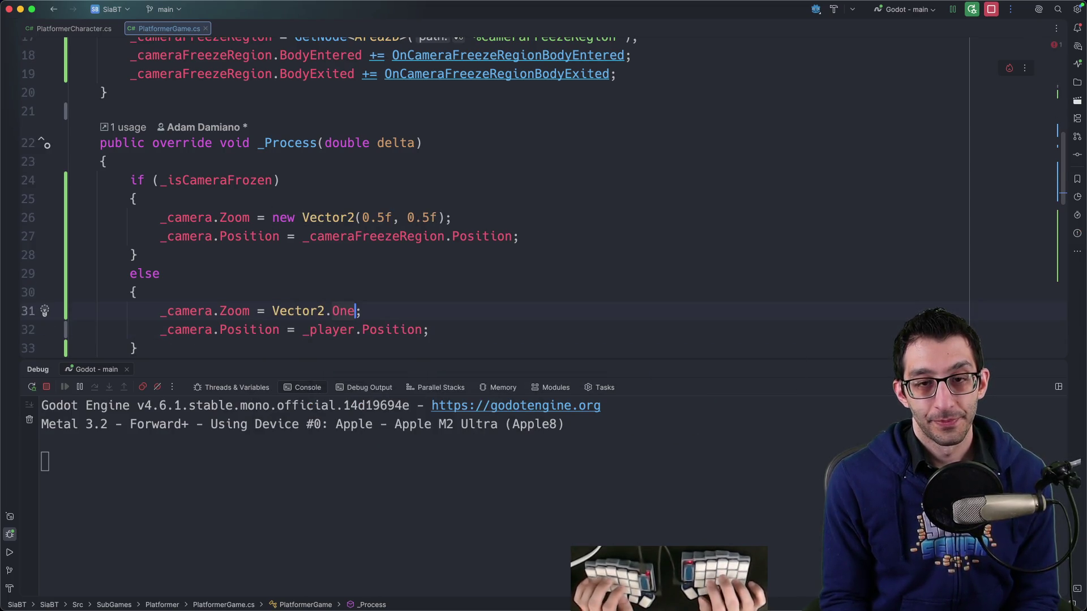
key(super+F2)
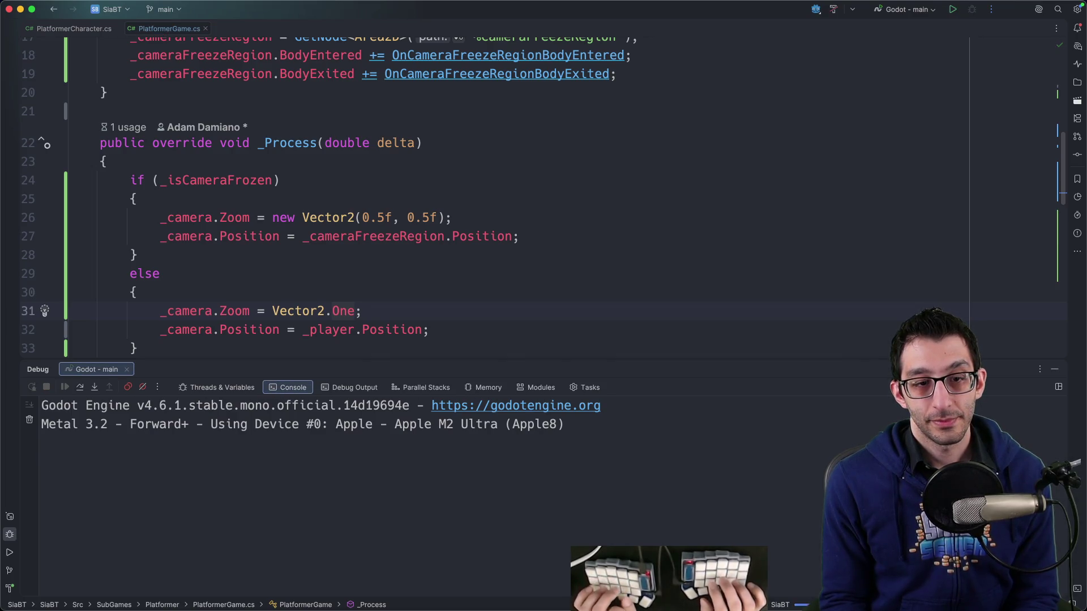
Debug-play the game, jumping the character right off its platform, then return to the frozen-branch zoom line.
key(ctrl+d)
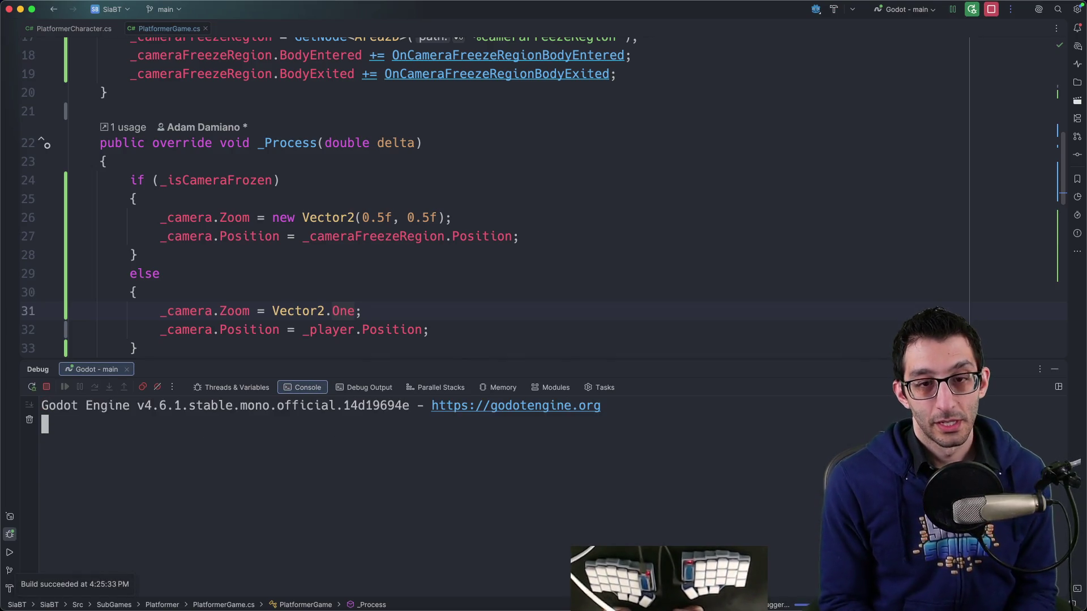
key(space)
key(Right)
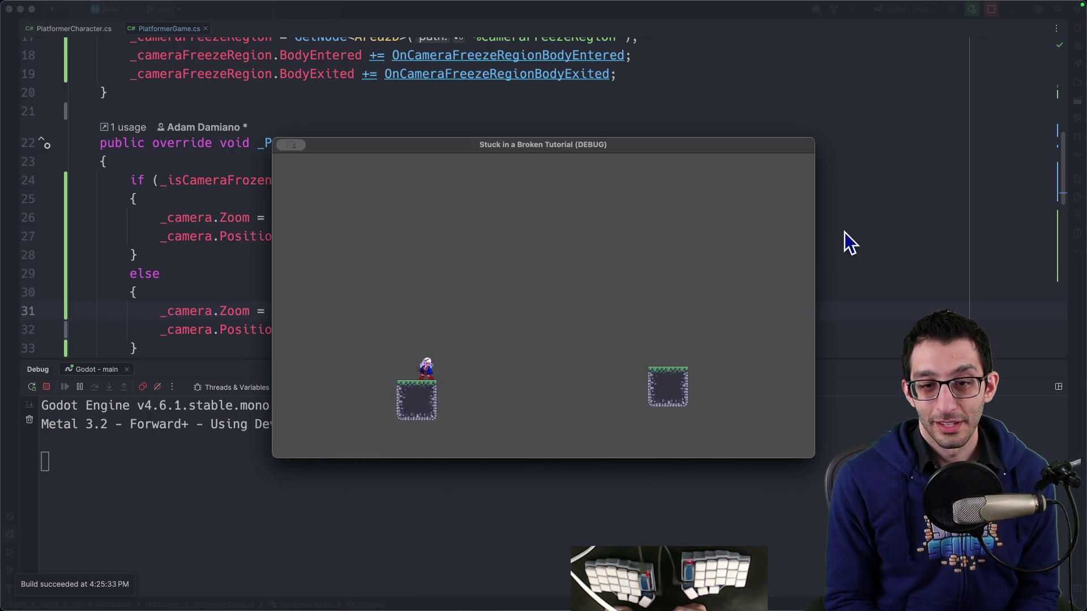
key(space)
key(Right)
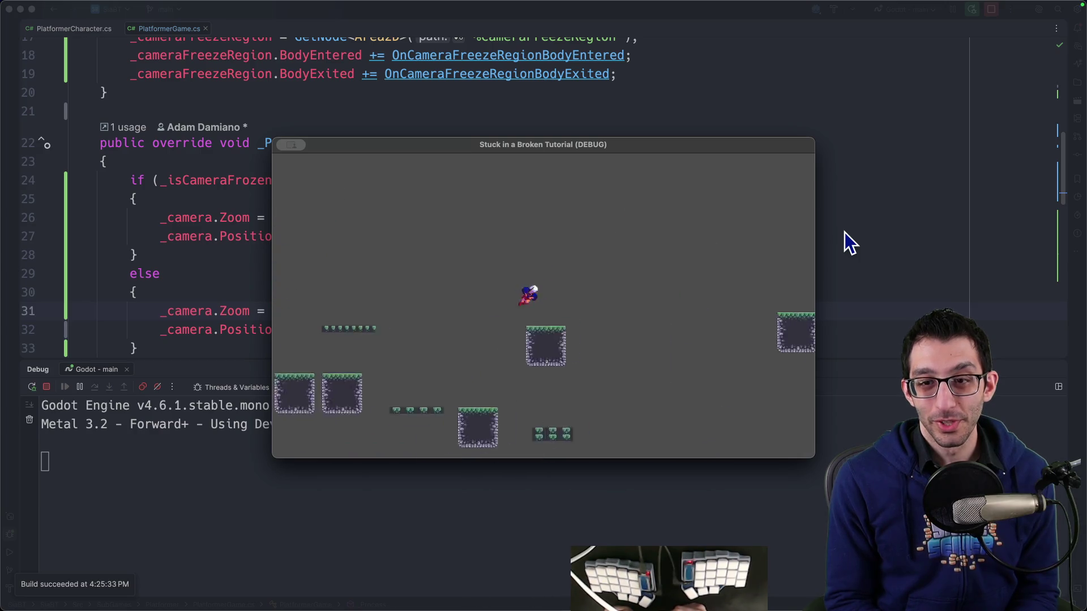
click(166, 255)
click(273, 218)
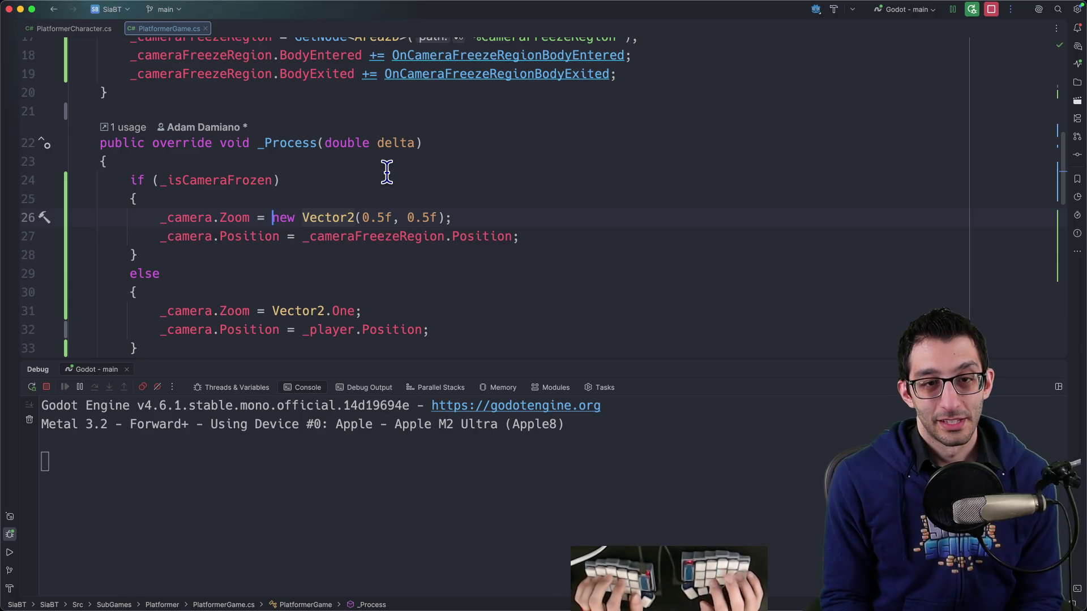
Add an empty private void TweenZoom(float to) method below _Process.
key(Return)
text(Tween)
key(alt+BackSpace)
key(alt+BackSpace)
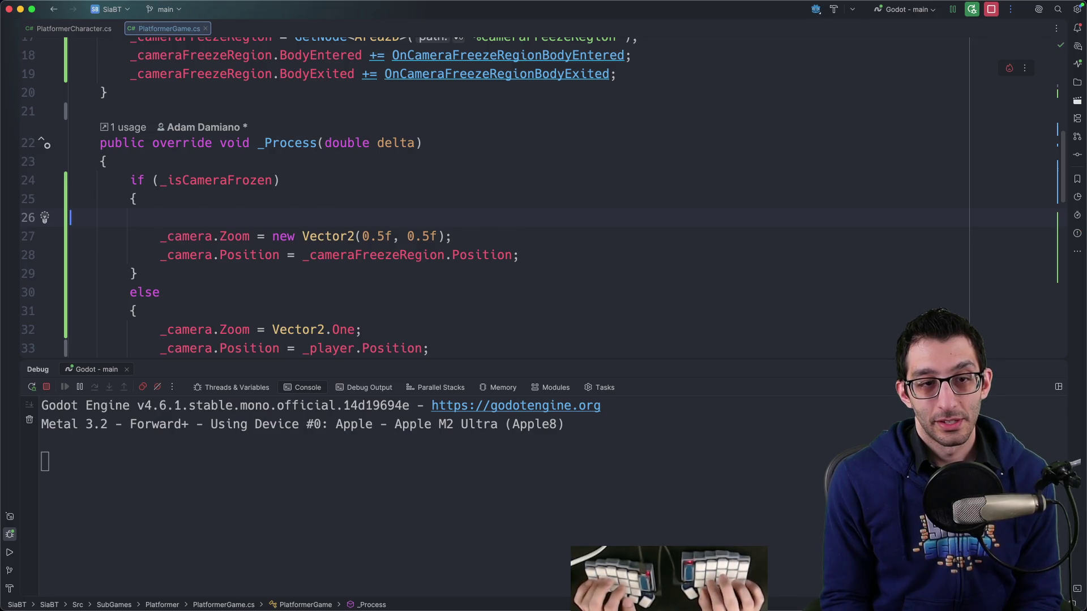
key(alt+shift+Up)
key(alt+shift+Up)
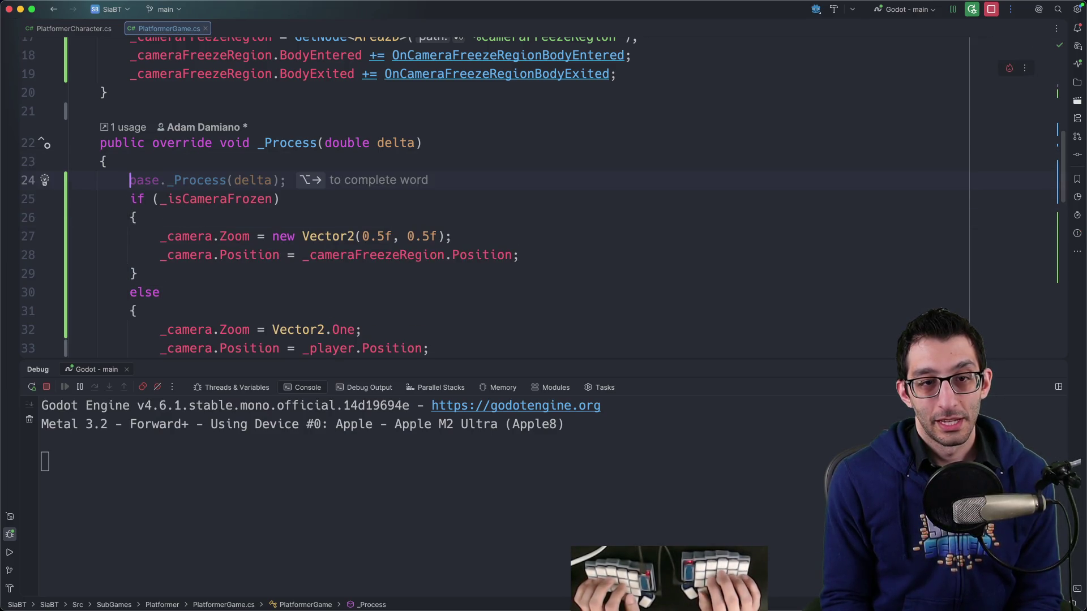
key(Escape)
scroll(335, 175, down, 2)
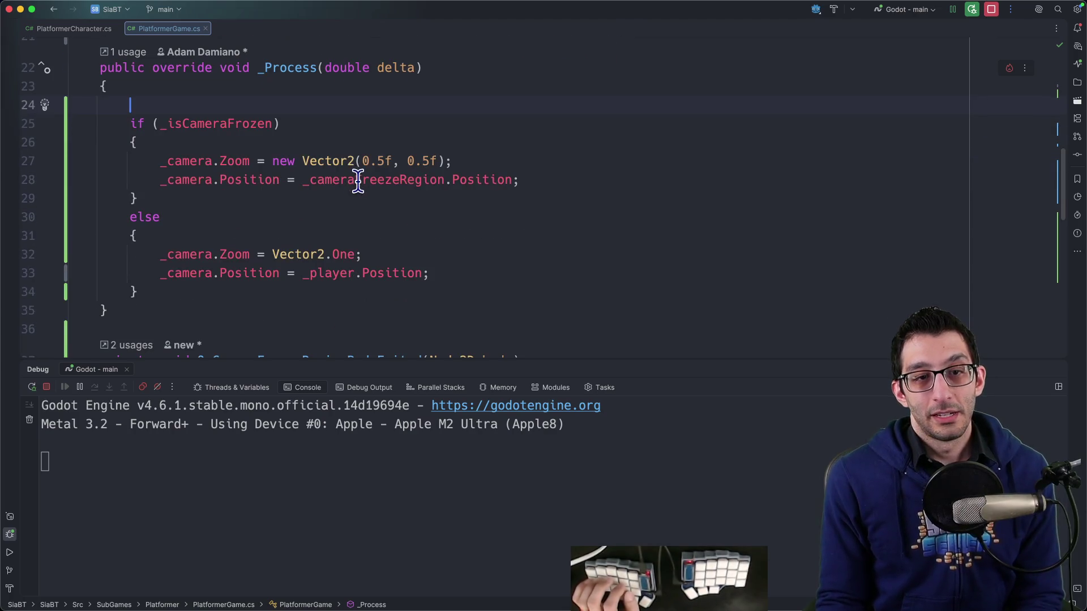
key(Down)
key(Down)
key(Down)
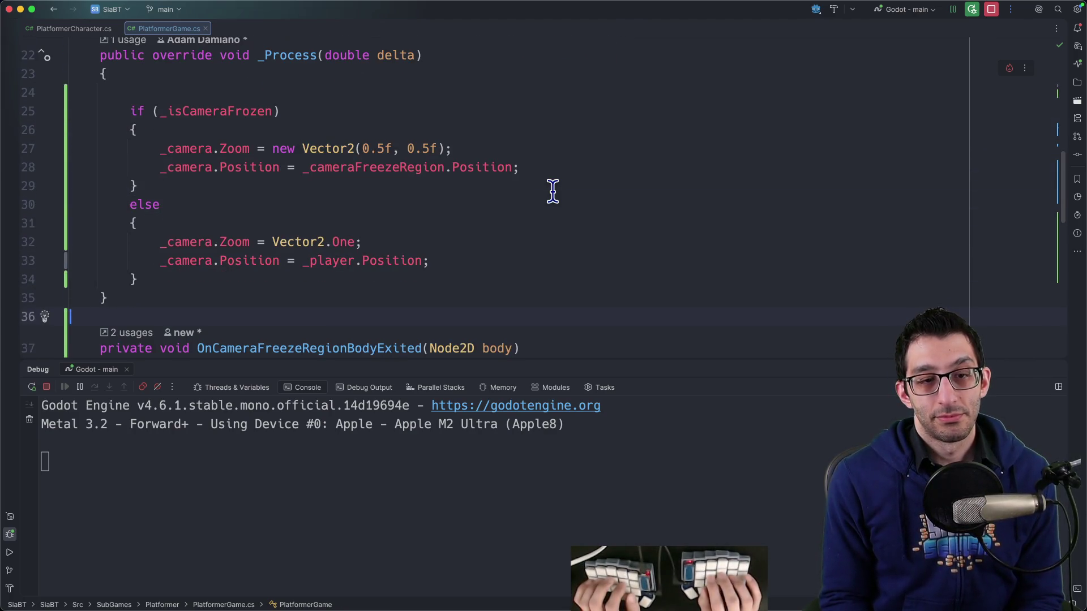
key(Return)
key(Return)
text(private void Tween)
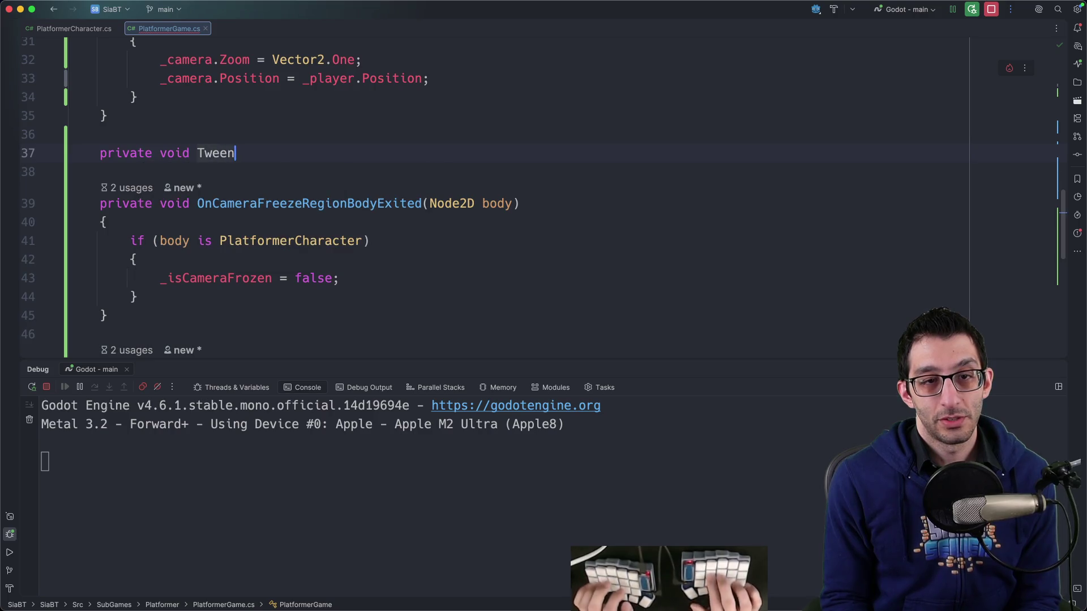
text(Zoom()
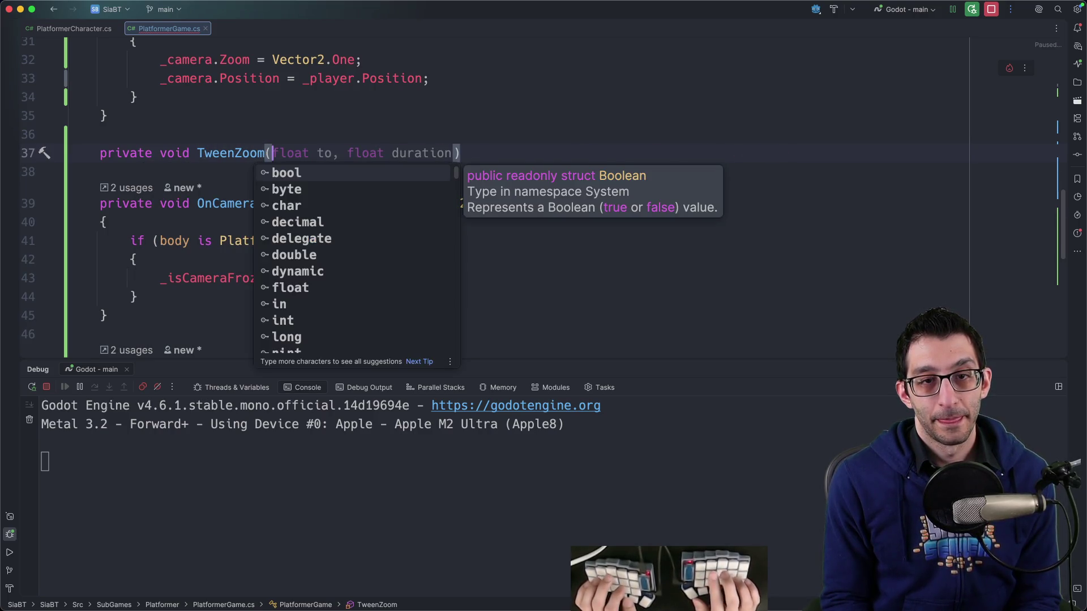
text(float to)
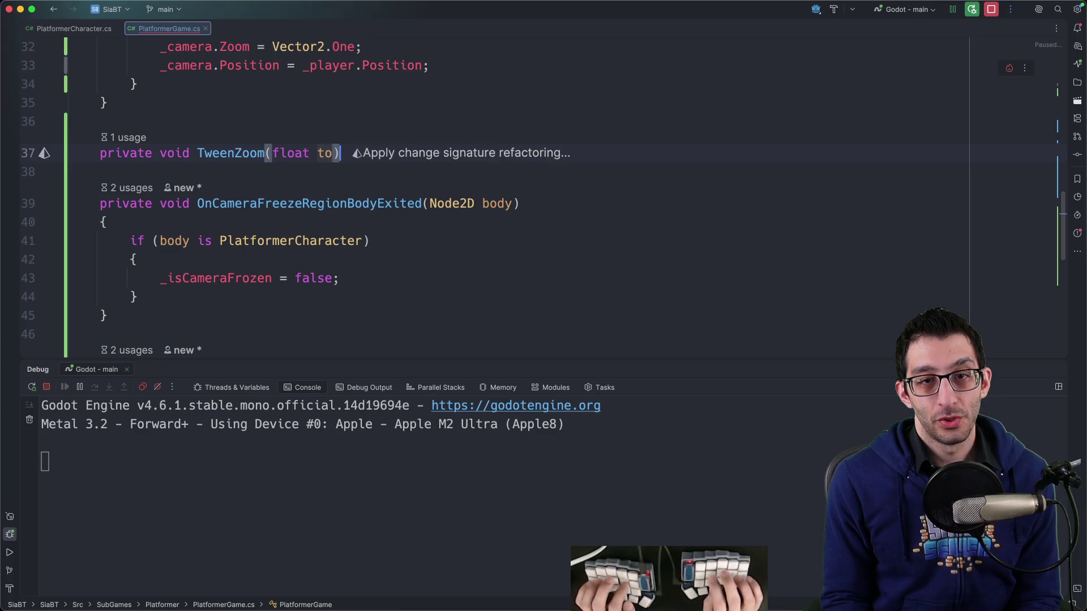
key(super+shift+Return)
Inside TweenZoom, create the tween with Tween tween = _camera.CreateTween();.
scroll(279, 218, up, 4)
text(_)
key(BackSpace)
text(Tween tween = _ca)
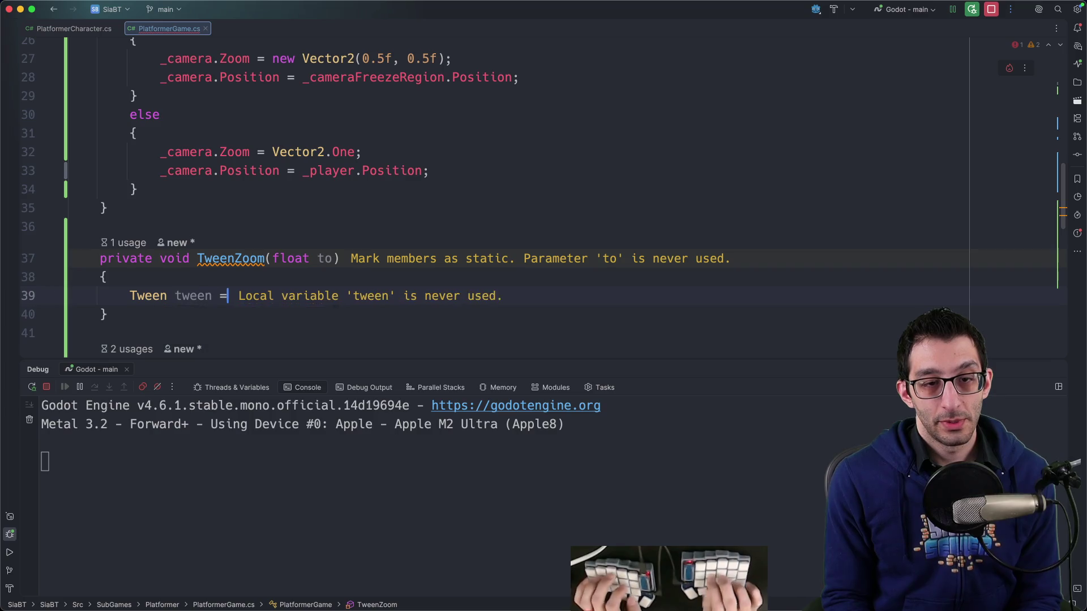
key(Return)
text(.CreateTween)
key(Return)
text(();)
key(BackSpace)
key(BackSpace)
key(BackSpace)
text(;)
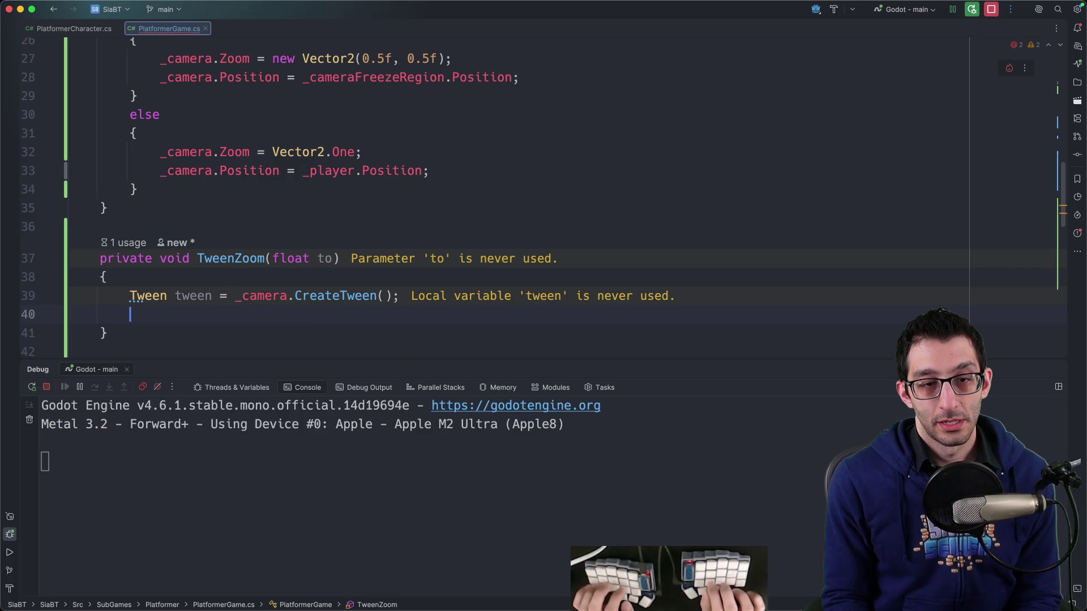
Call tween.TweenProperty(_camera, "zoom", new Vector2(to, to), 0.5f) and save the file.
key(Return)
text(tween.Twee)
key(Down)
key(Down)
key(Down)
key(Return)
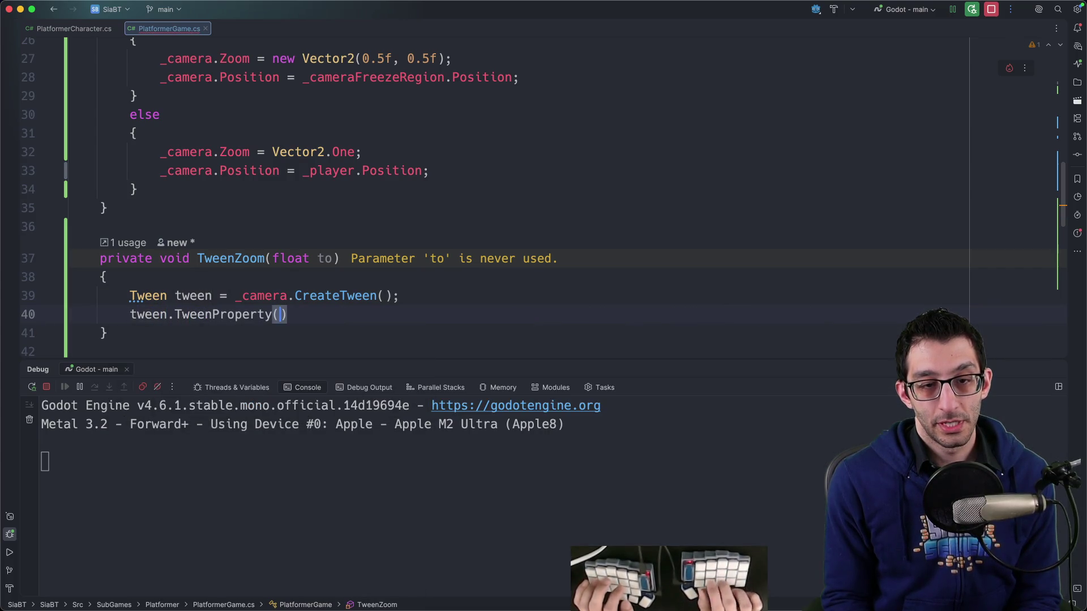
key(Escape)
text(_camera,)
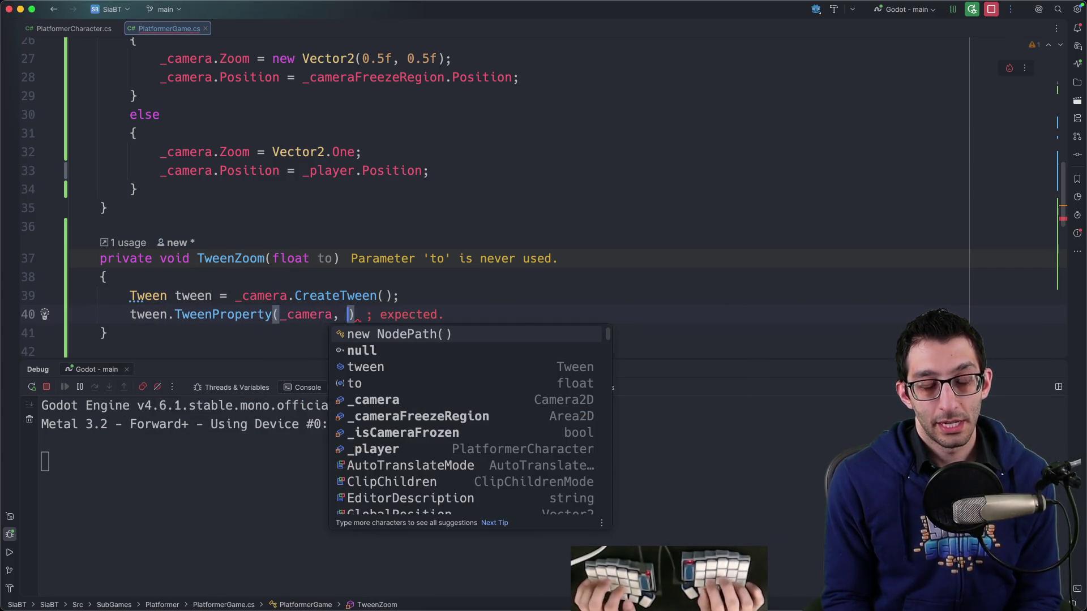
key(Escape)
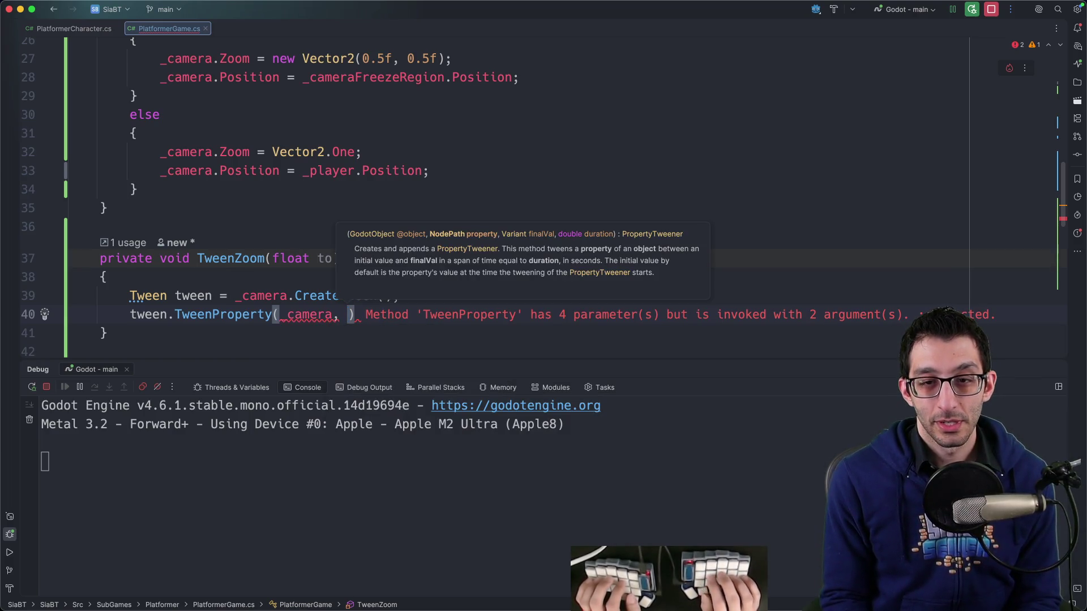
text(")
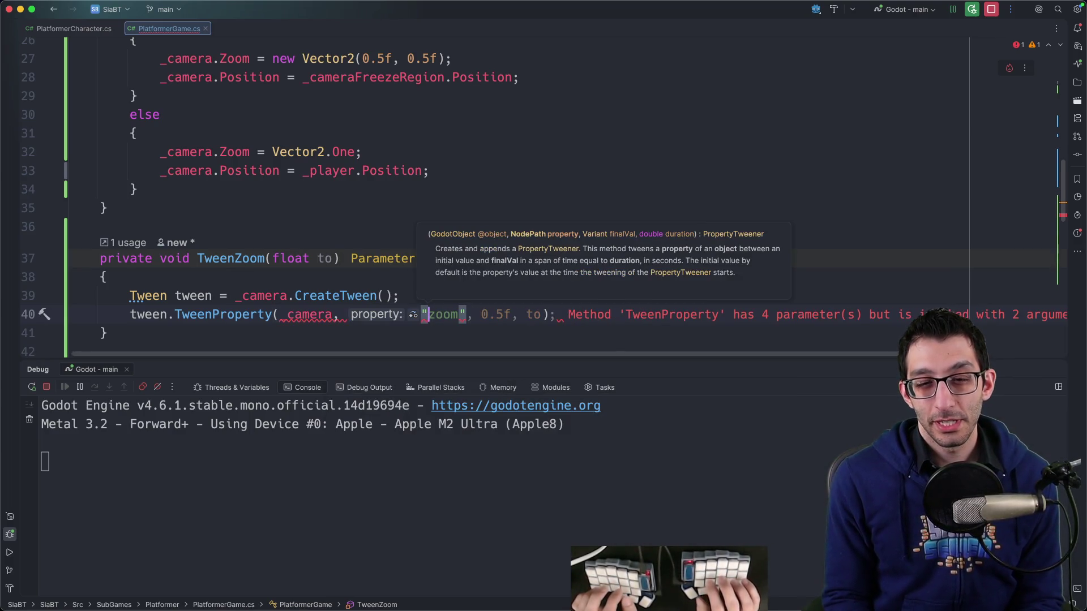
text(zoom", )
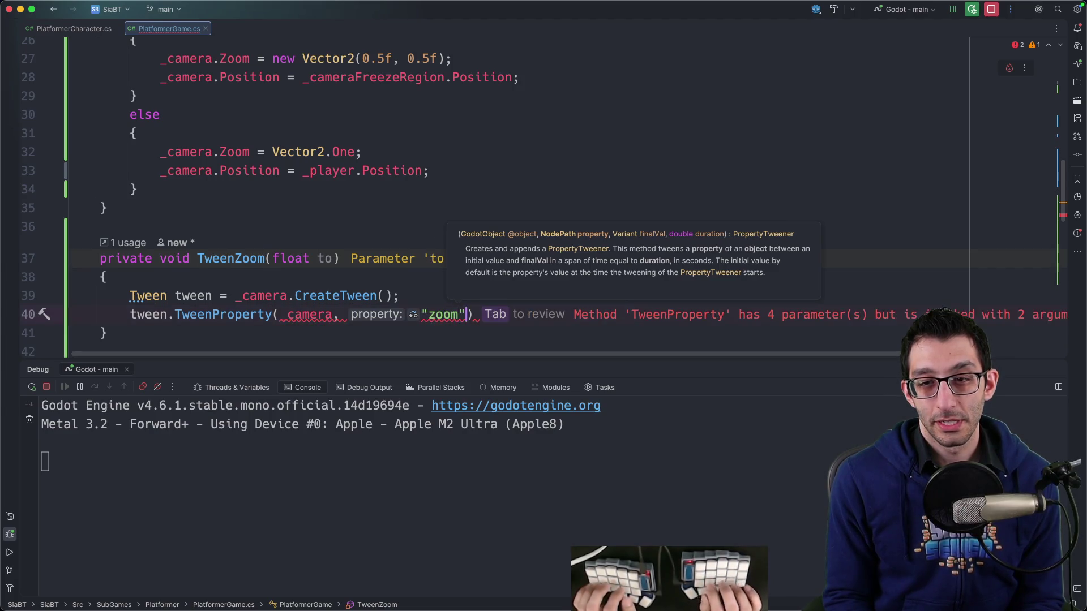
text(Vector2)
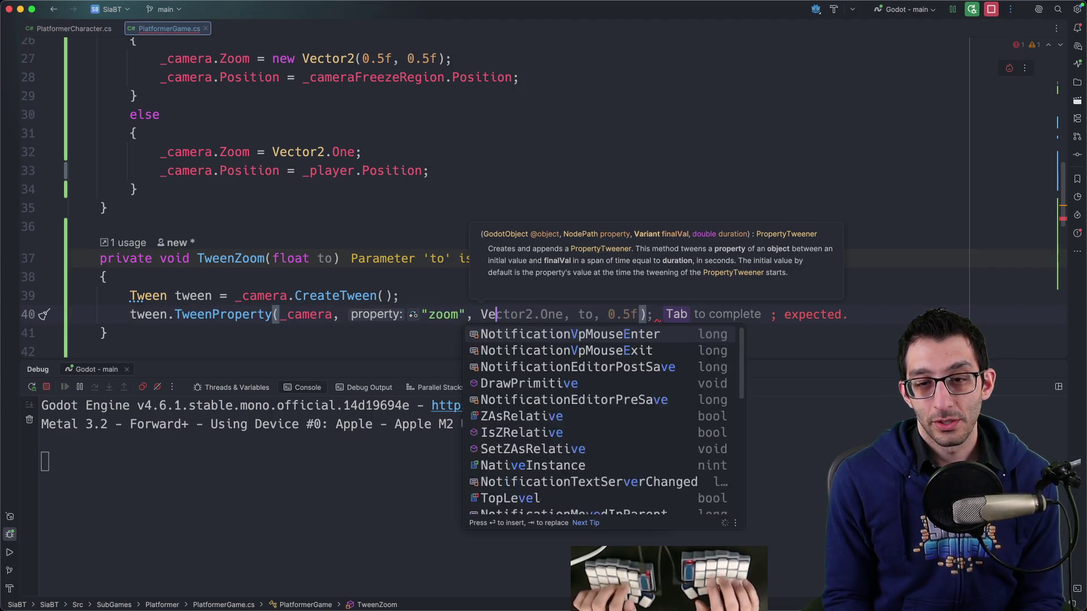
key(Escape)
text(()
text(to, to), 0)
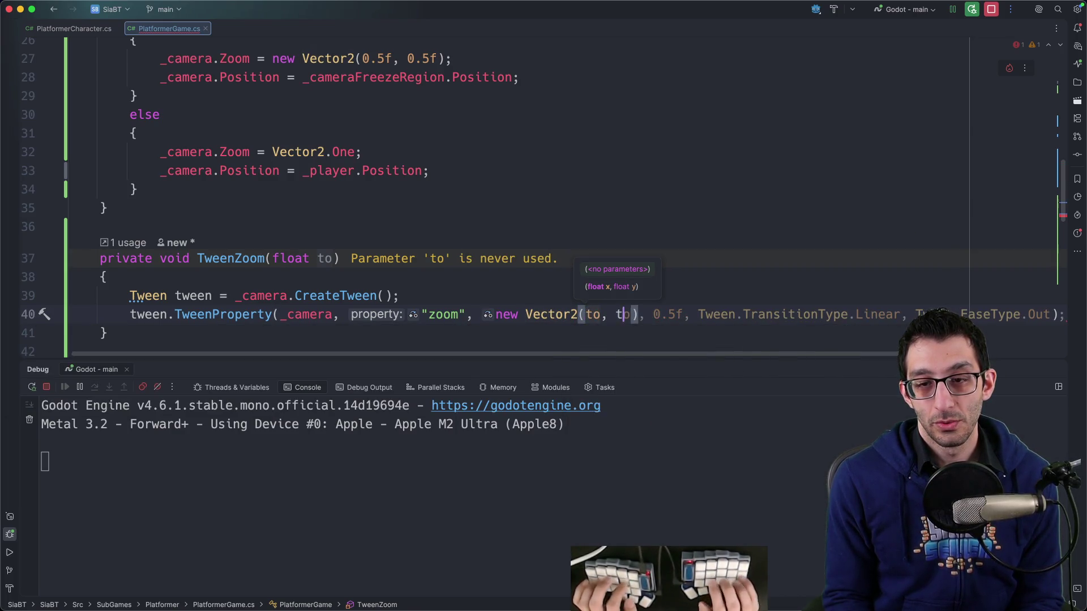
key(Tab)
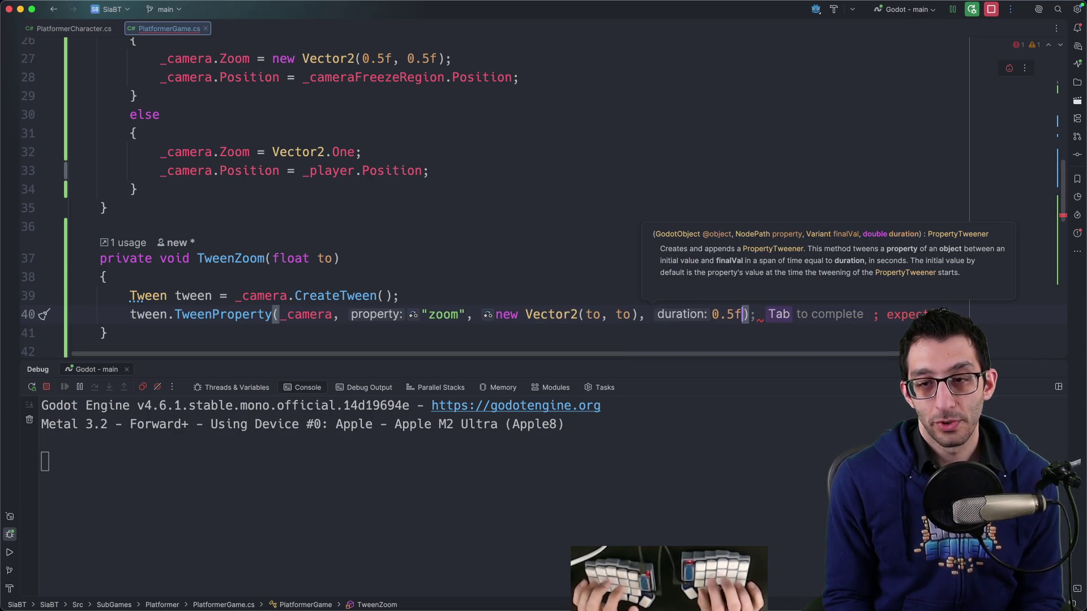
text(;)
key(super+s)
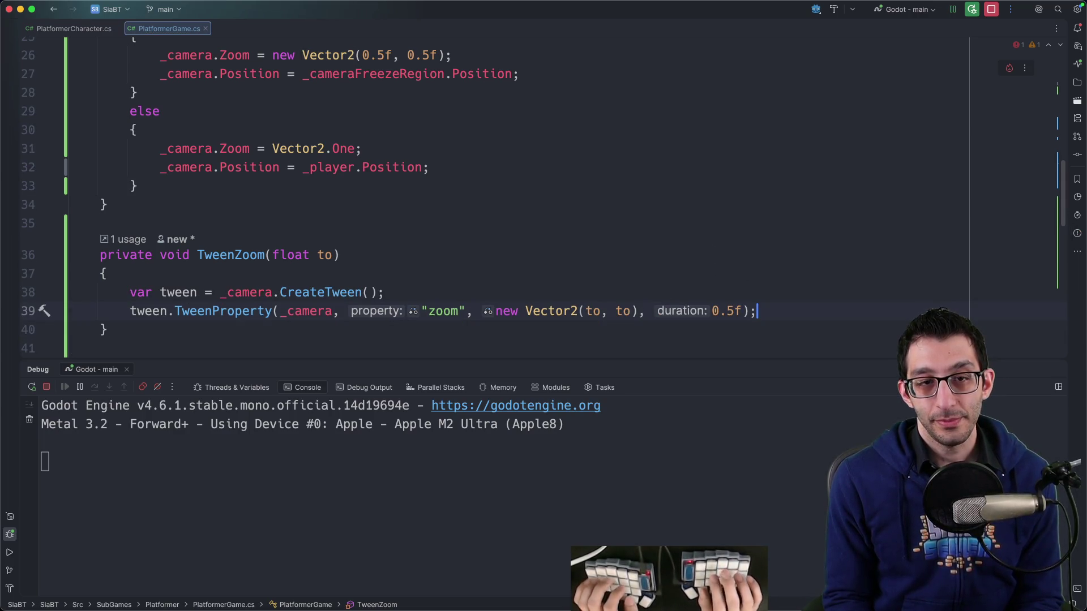
Replace the frozen-camera zoom assignment with a TweenZoom(0.5f) call.
click(452, 54)
key(Return)
text(TweenZoom(1.5f);)
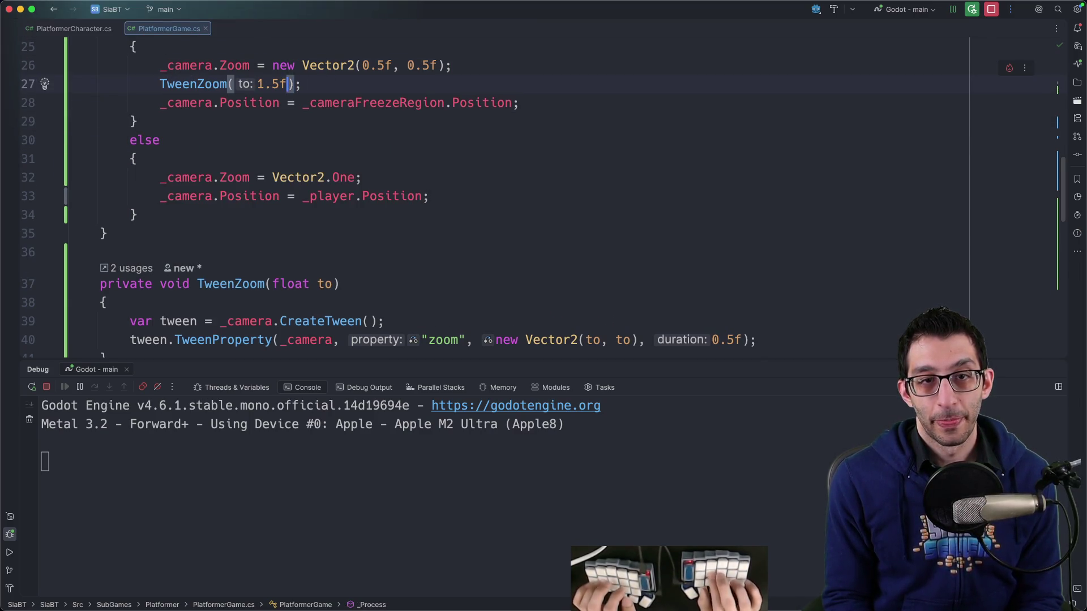
key(super+shift+Left)
key(BackSpace)
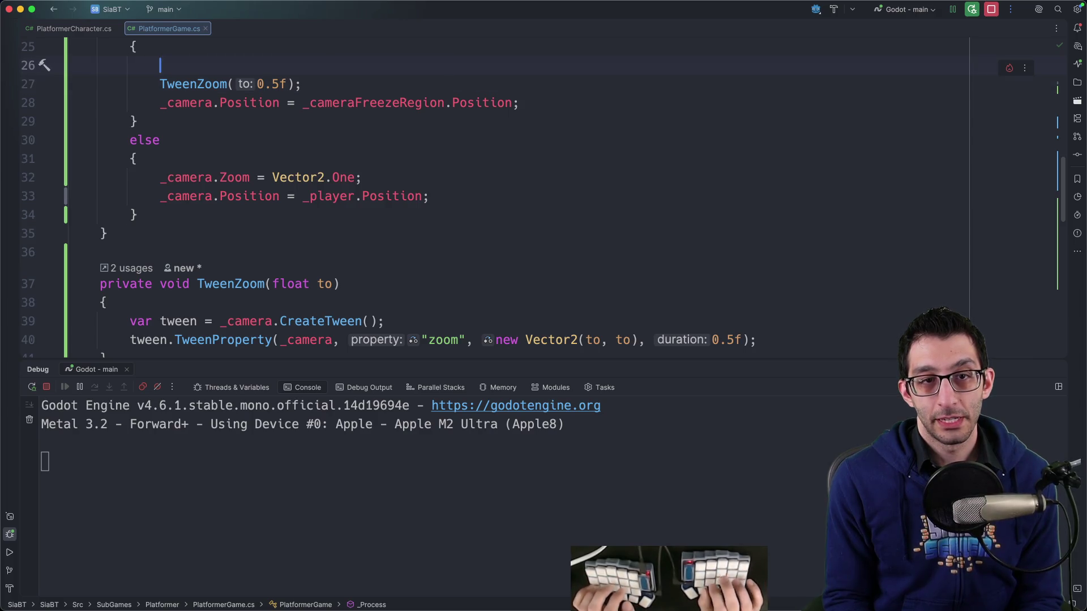
Duplicate the call into the else branch as TweenZoom(1), delete the old Zoom line, and relaunch the game.
key(Down)
key(super+d)
key(alt+shift+Down)
key(alt+shift+Down)
key(alt+shift+Down)
click(294, 196)
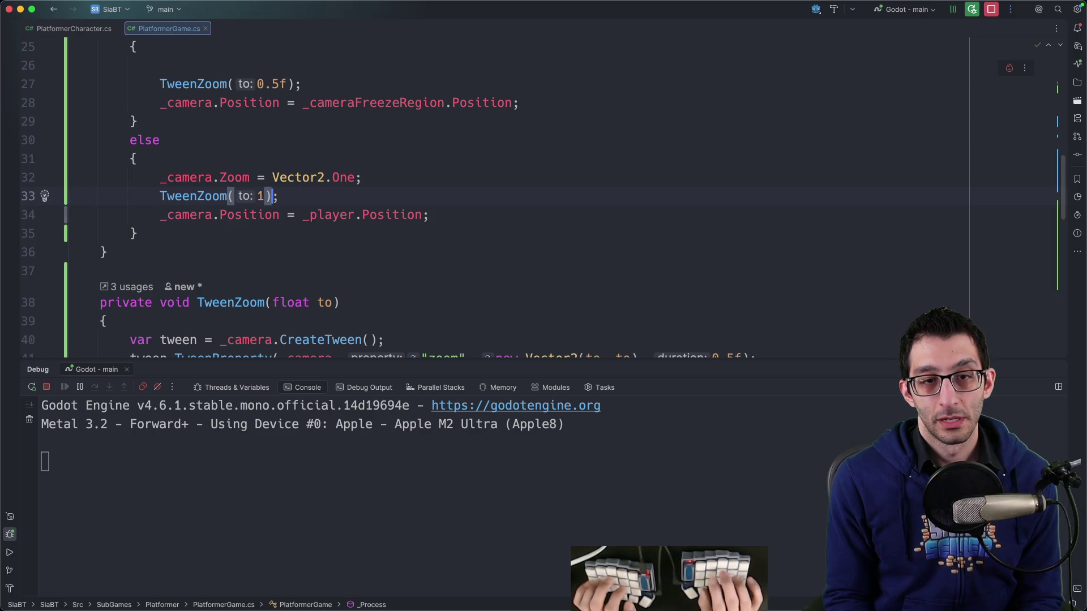
key(Up)
key(super+BackSpace)
key(ctrl+d)
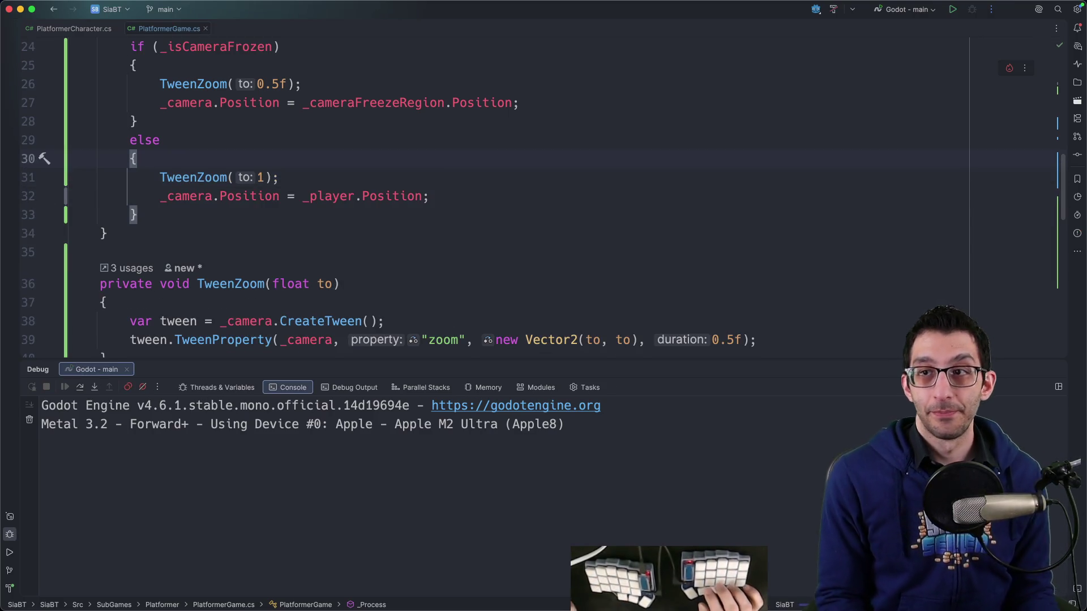
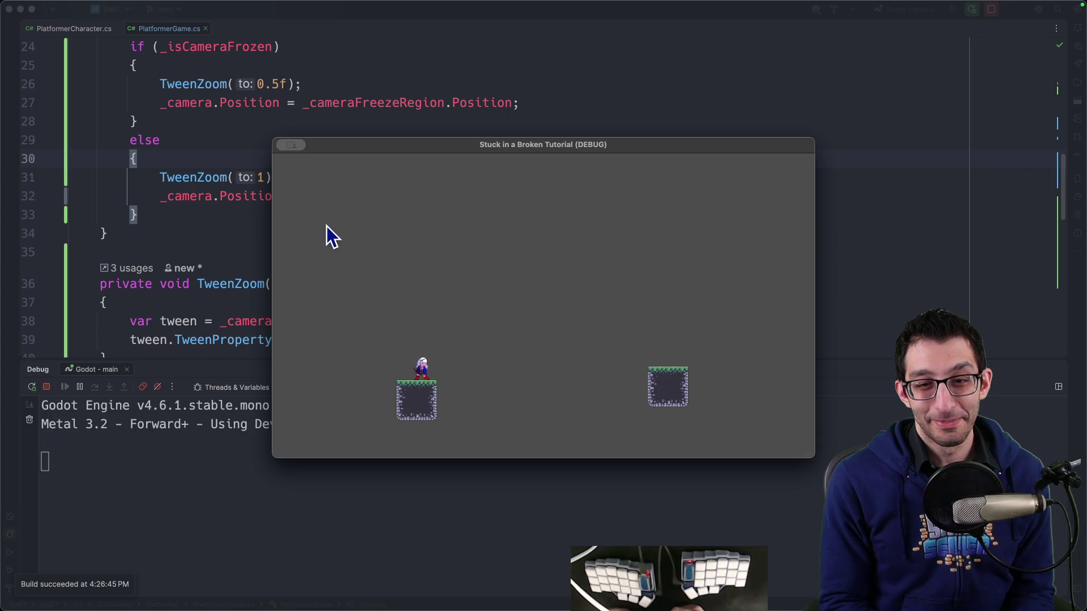
Jump the character off its platform, then go back to the tween code in Rider.
key(Left)
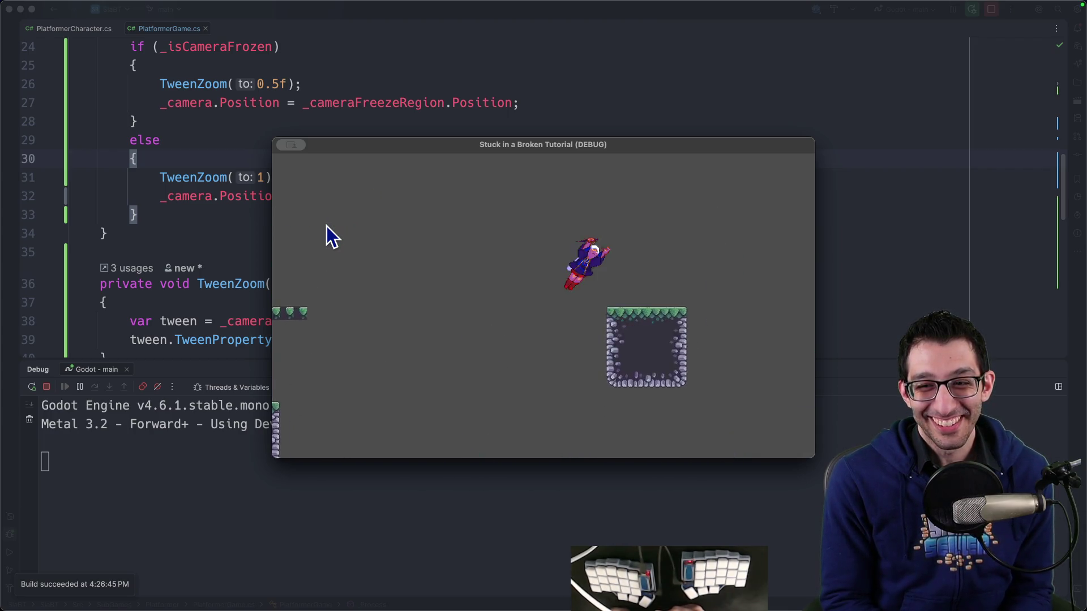
click(53, 171)
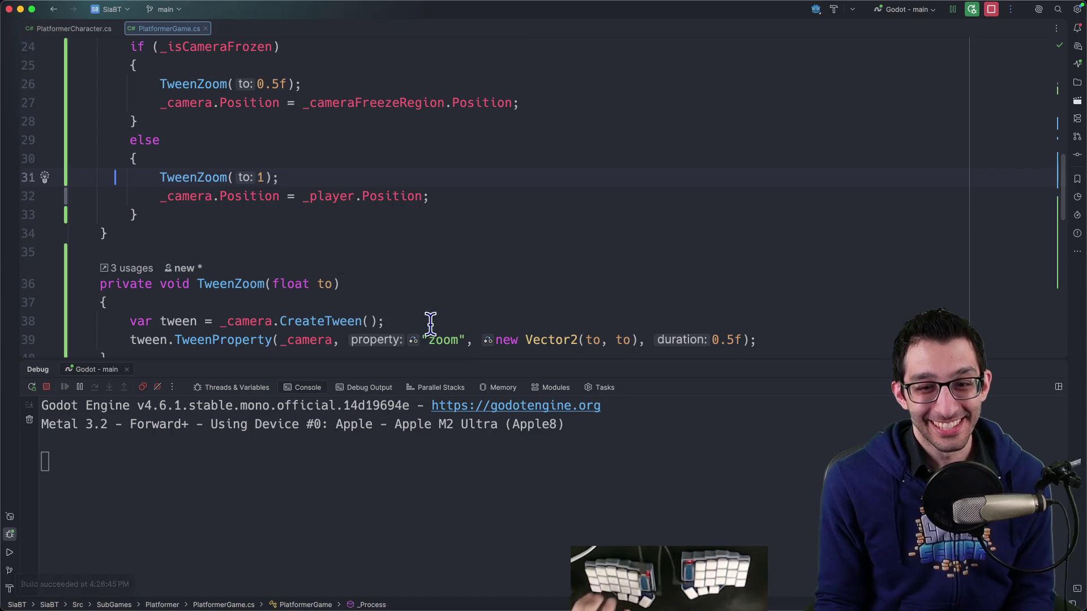
scroll(649, 300, down, 1)
Change the zoom tween duration on line 39 from 0.5f to 1.5f, then return to Godot.
click(736, 315)
key(BackSpace)
key(BackSpace)
key(BackSpace)
text(1)
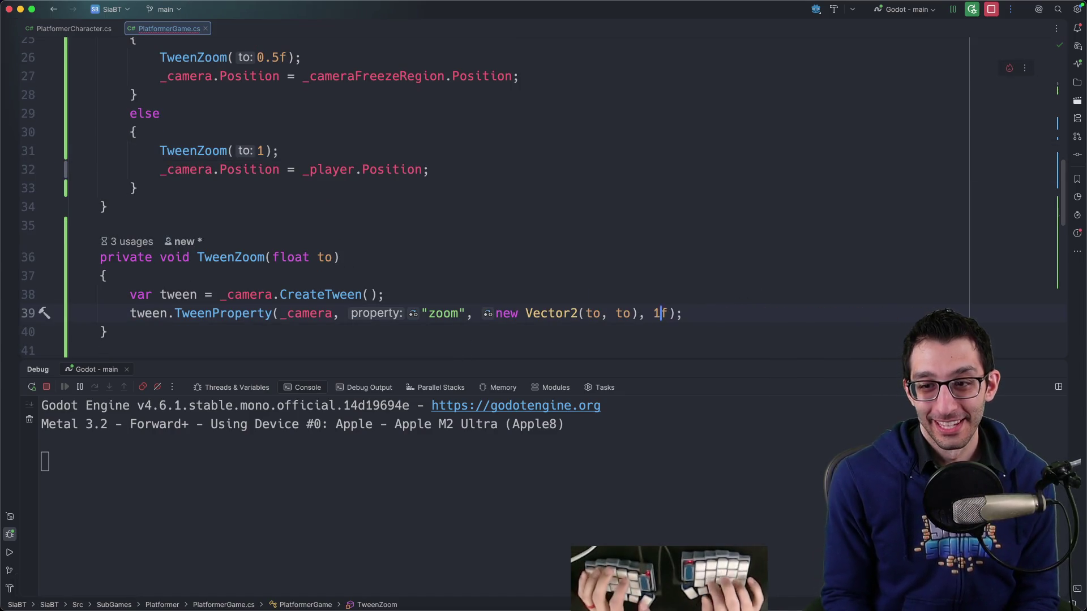
text(.5)
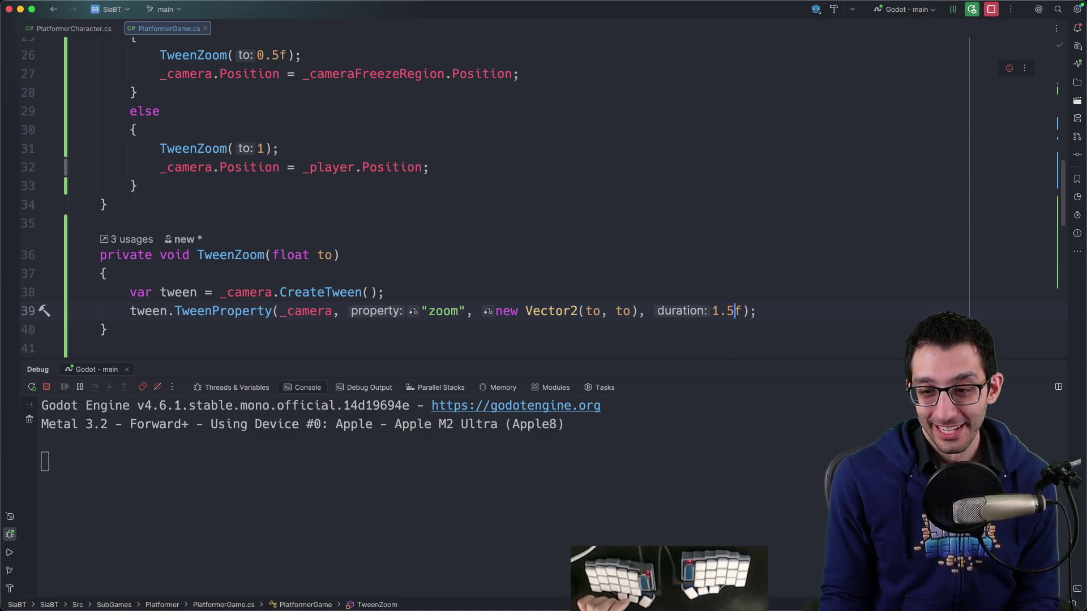
mouse_move(779, 596)
click(823, 576)
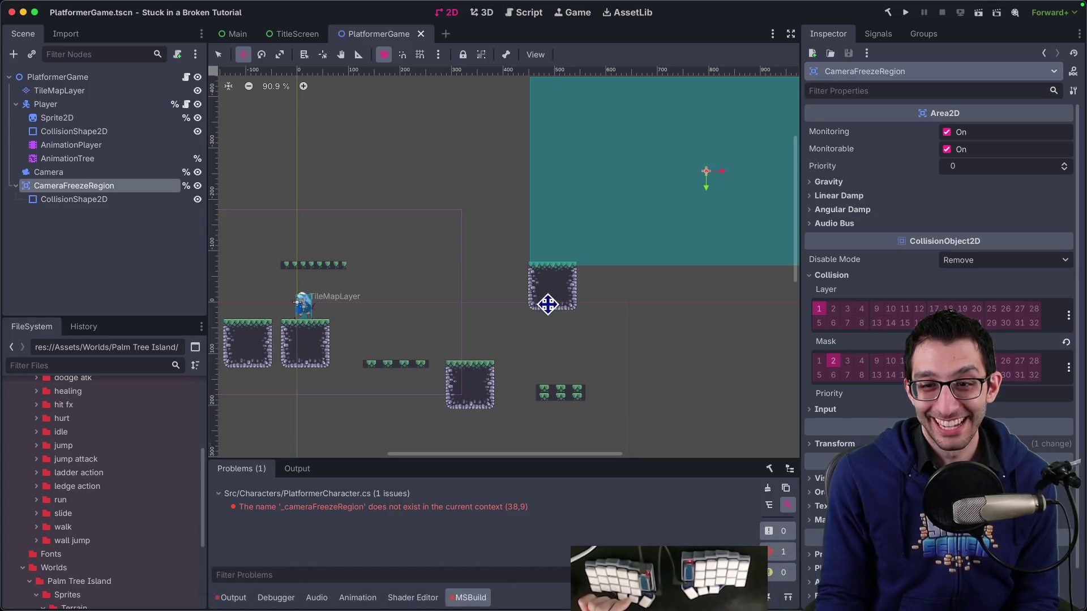
Run and close the game to test the slower zoom, then select the TileMapLayer.
scroll(419, 322, up, 3)
key(cmd+b)
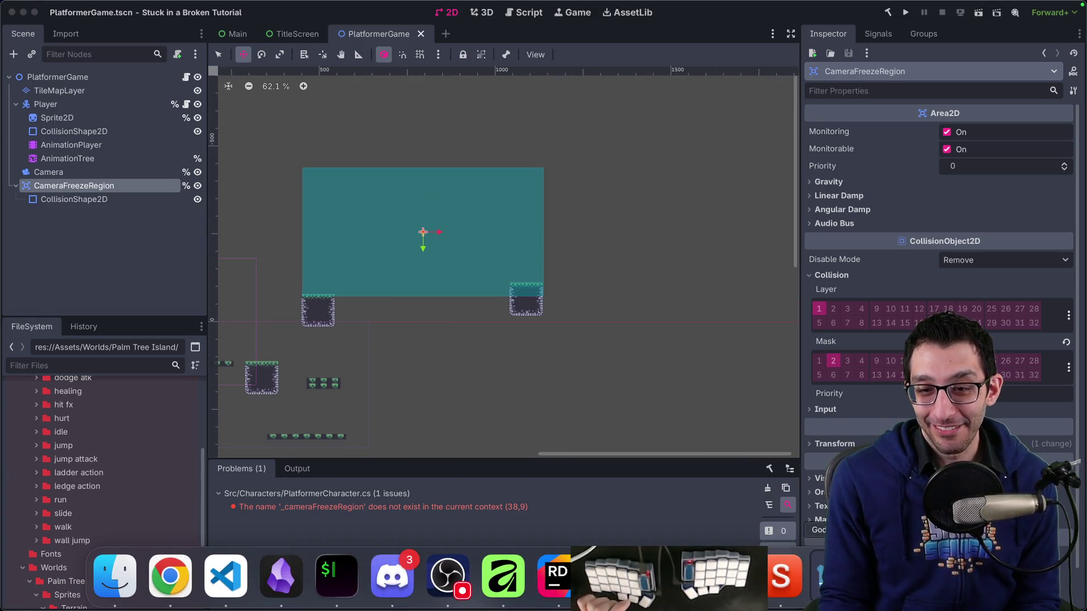
drag(587, 146, 414, 78)
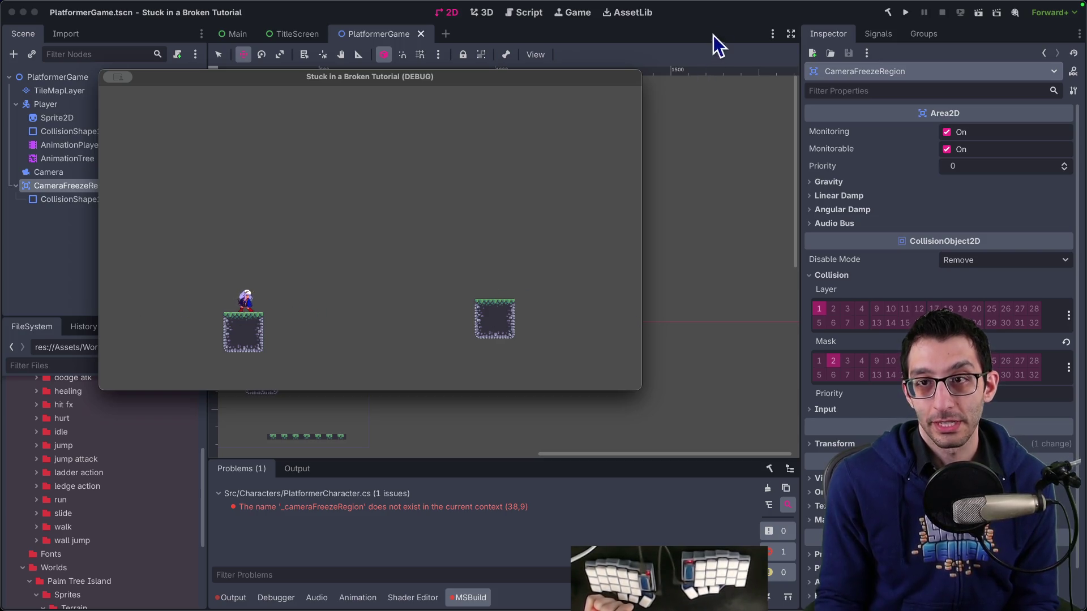
key(super+period)
click(505, 304)
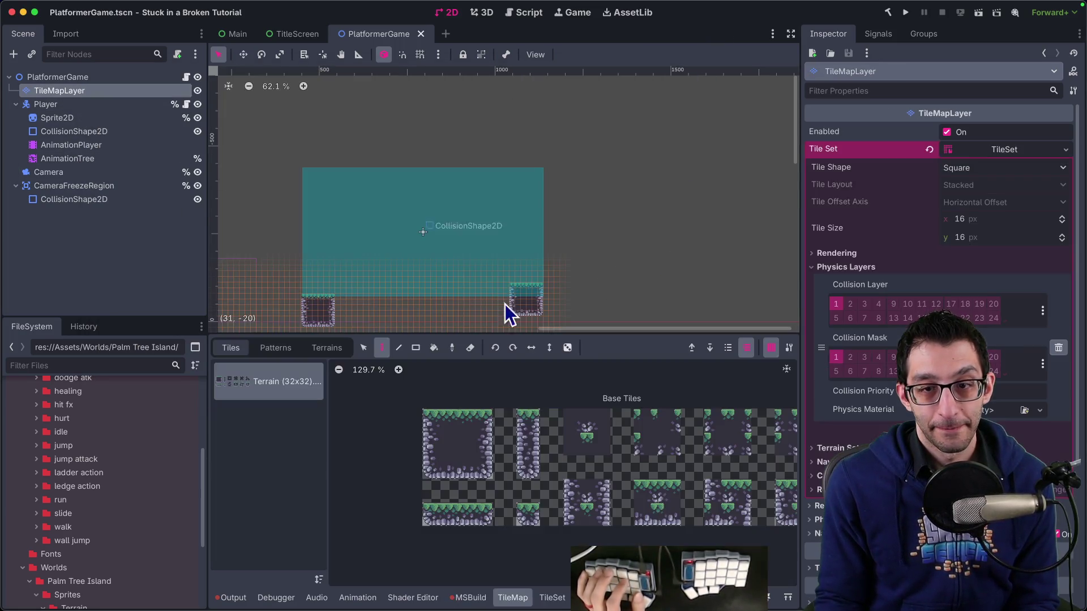
Paint a 6x6 grass platform block right of the camera freeze region on the TileMapLayer.
drag(512, 287, 542, 315)
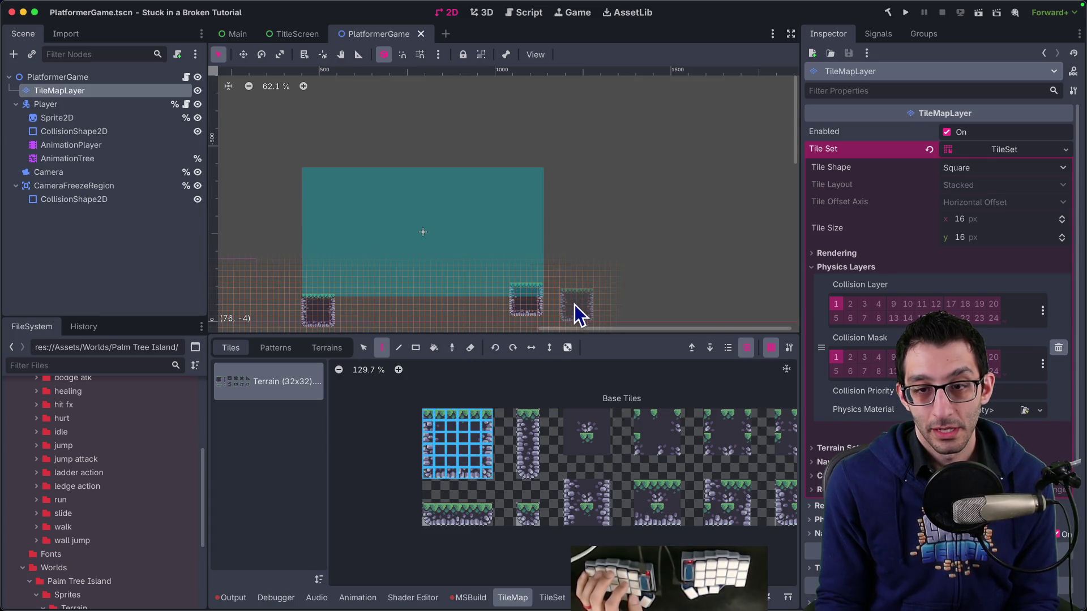
click(691, 306)
scroll(543, 283, down, 3)
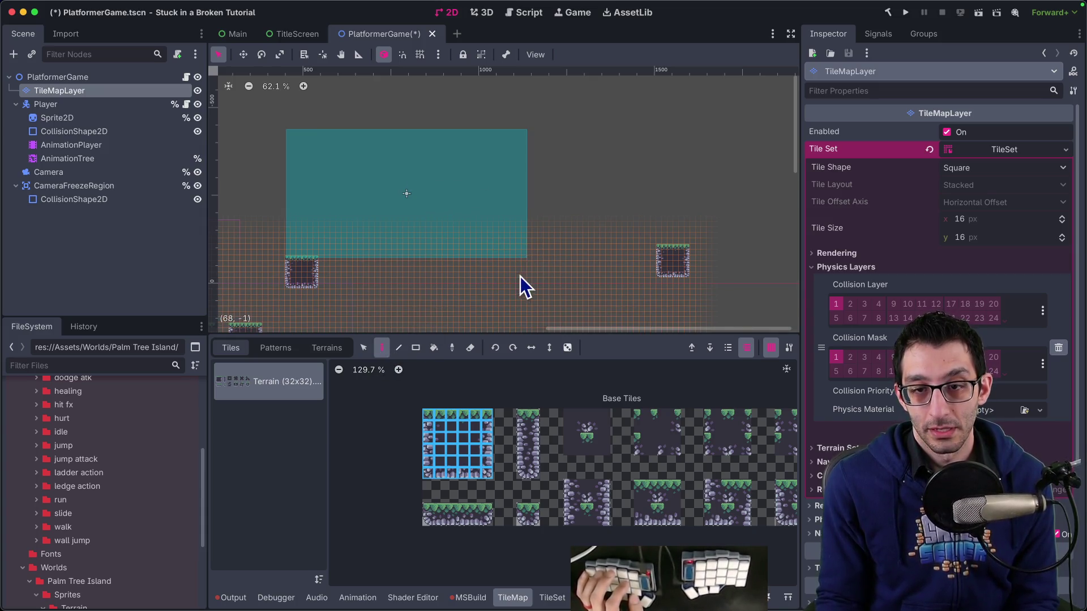
click(73, 187)
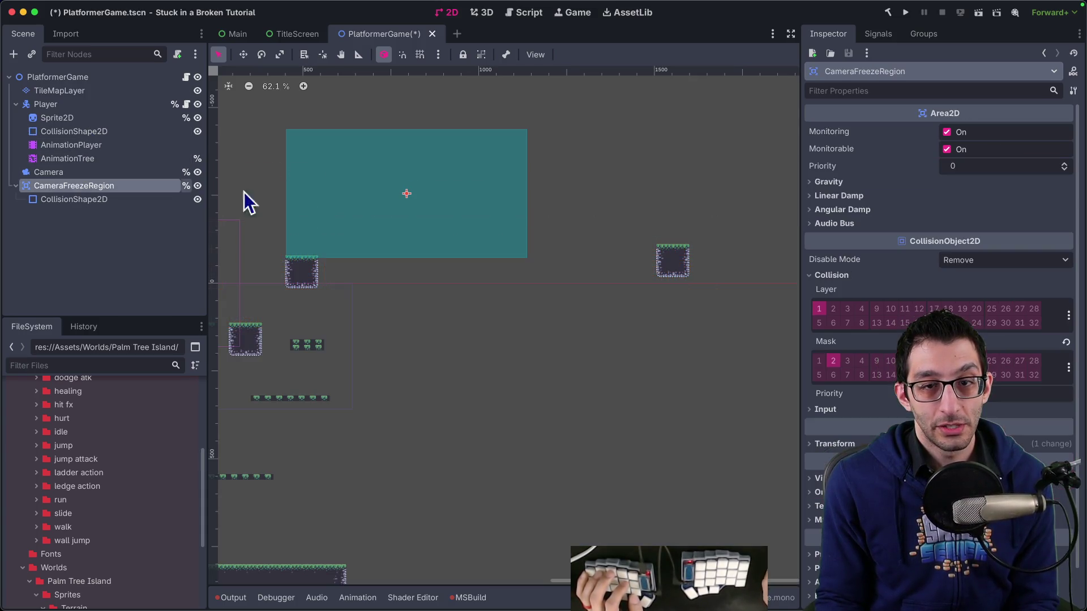
Stretch the freeze region's collision rectangle up and right, and move the region rightward.
click(91, 199)
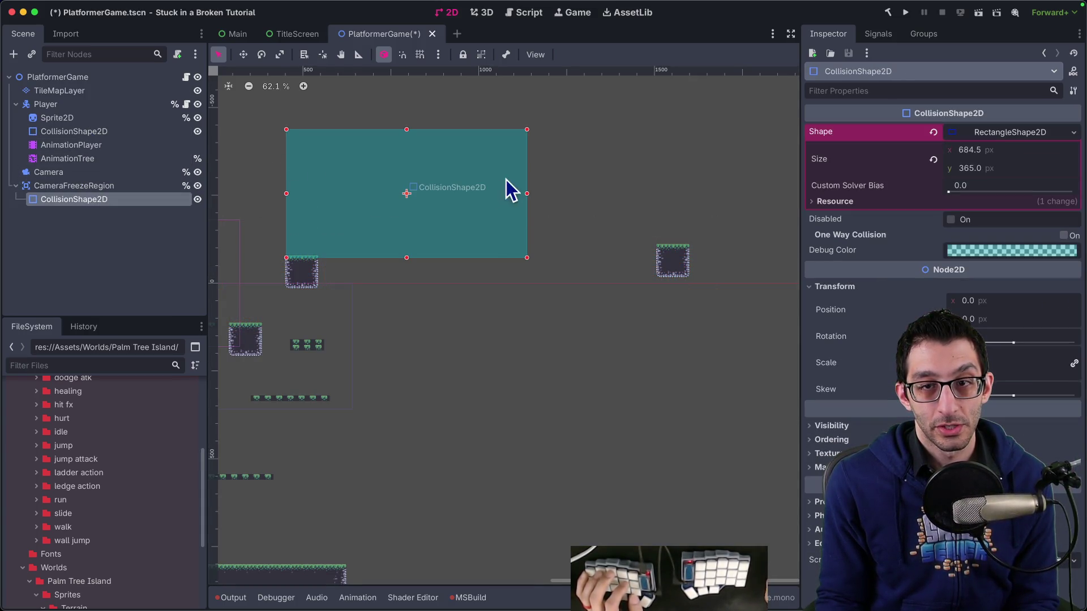
drag(528, 129, 681, 83)
click(90, 186)
drag(493, 192, 634, 182)
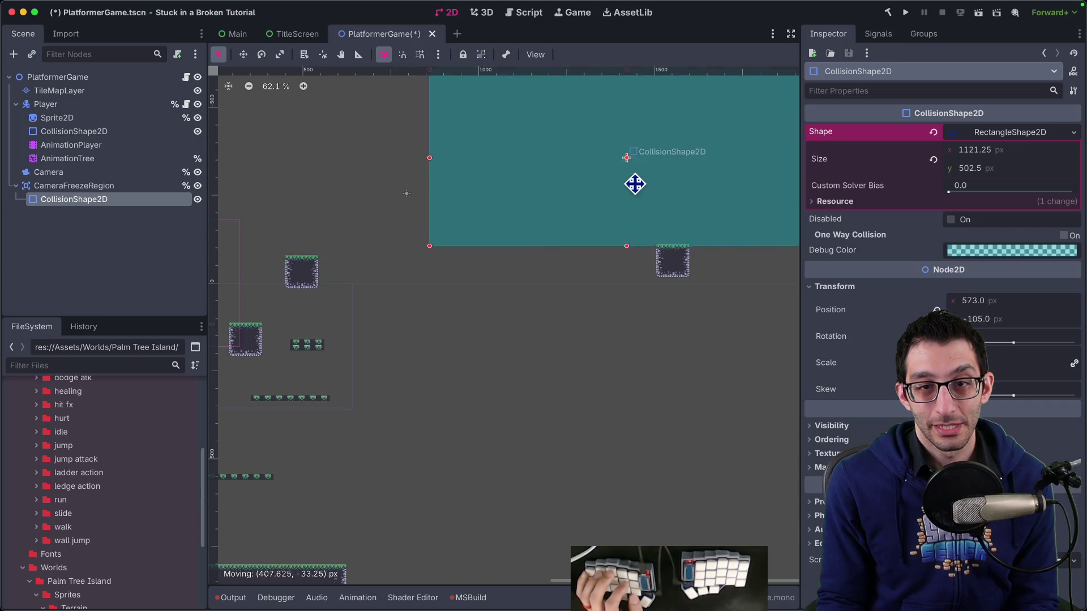
click(92, 186)
key(w)
mouse_move(422, 268)
mouse_down()
mouse_move(503, 238)
mouse_move(493, 228)
mouse_up()
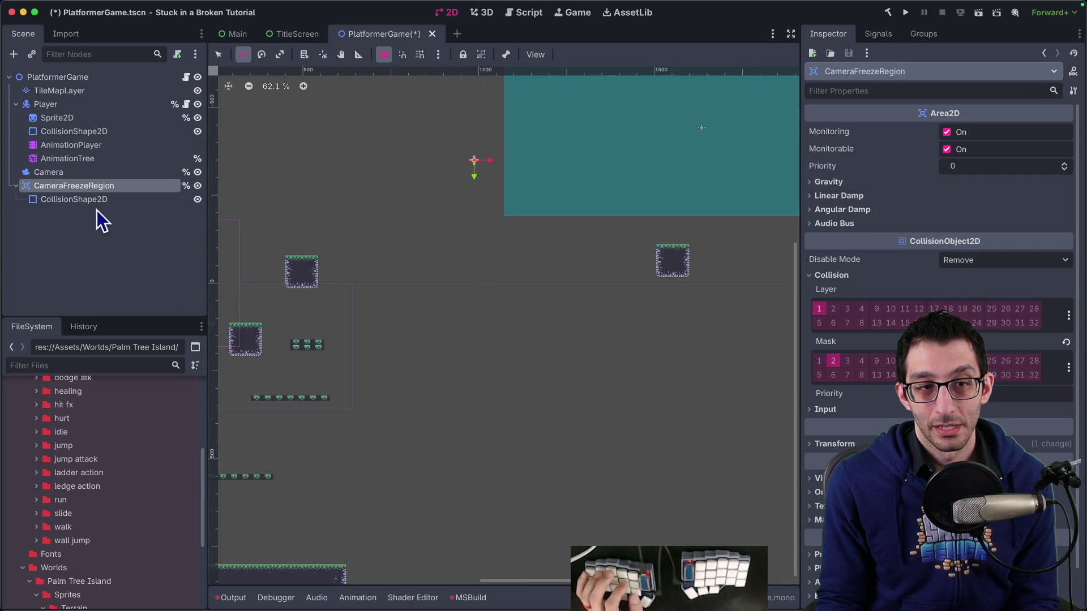
Reset the collision shape's Position to 0 and lower the freeze region onto the platforms.
click(85, 199)
click(938, 310)
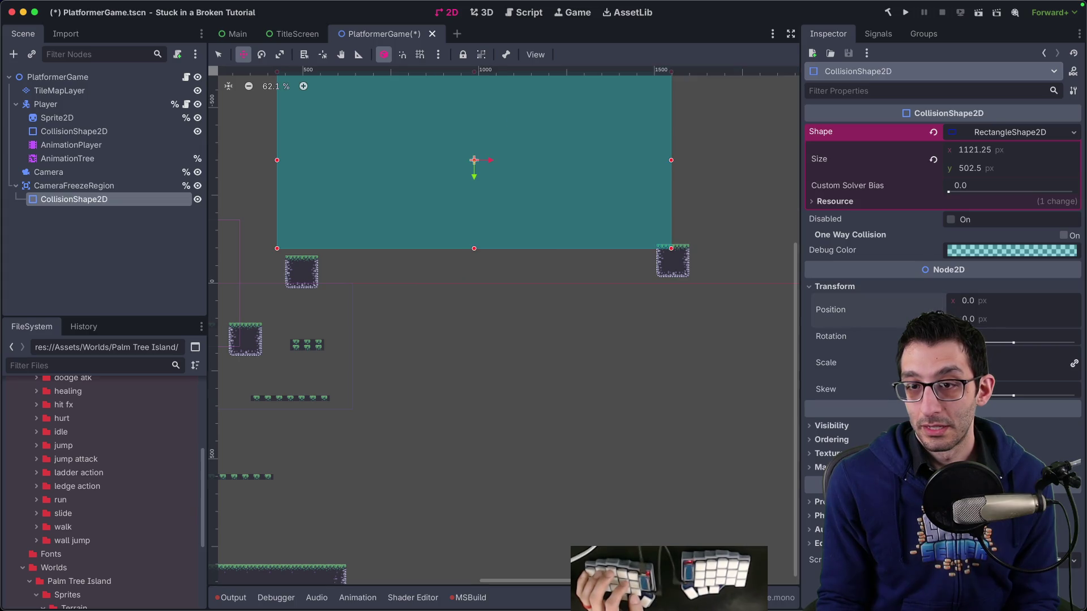
click(124, 188)
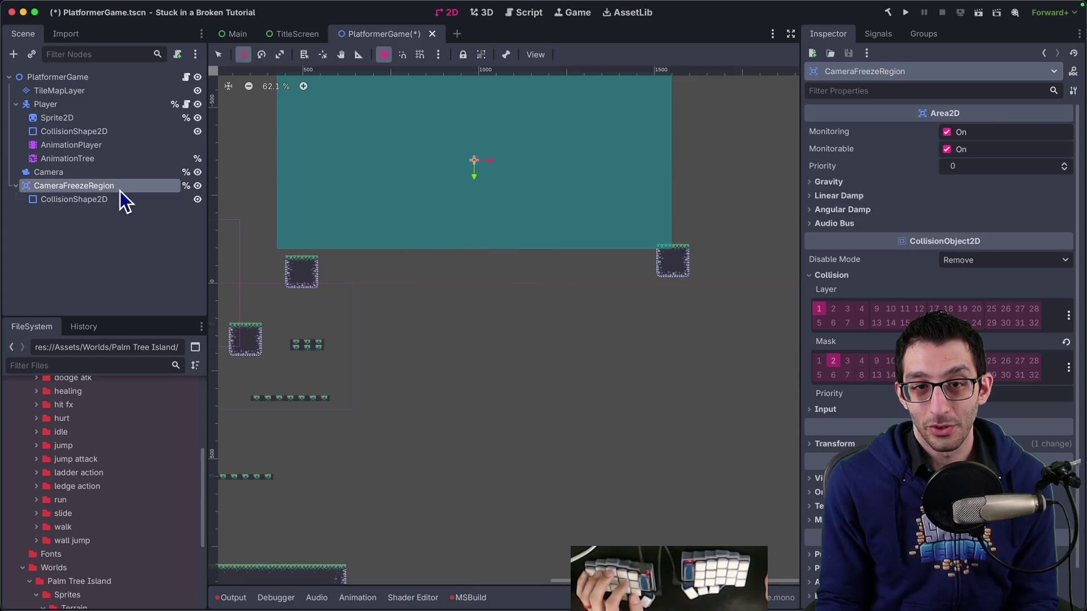
mouse_move(480, 300)
mouse_down()
mouse_move(503, 304)
mouse_move(494, 306)
mouse_up()
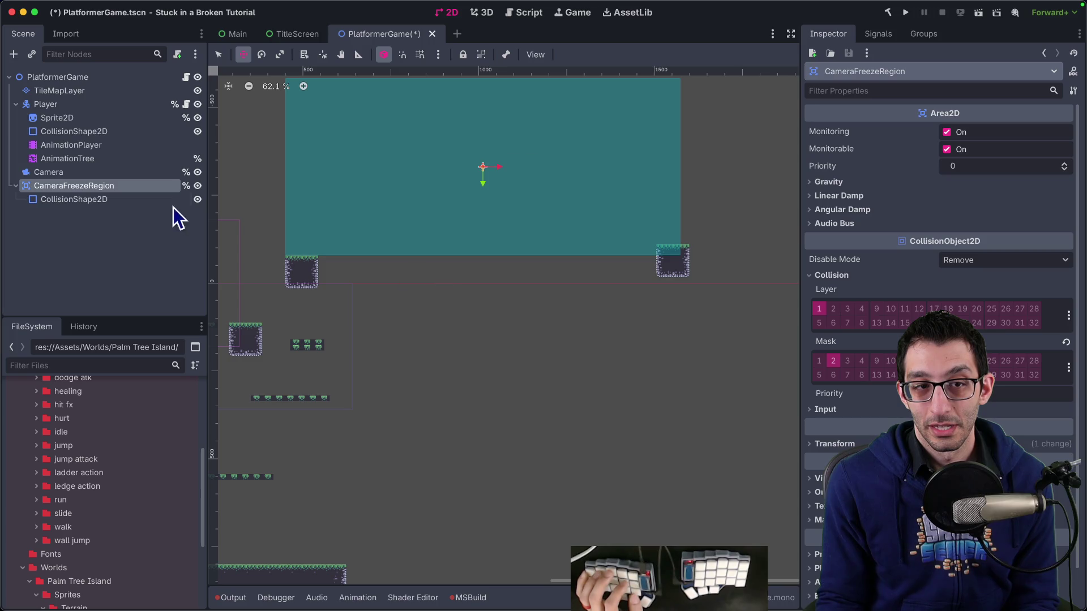
mouse_move(490, 279)
mouse_down()
mouse_move(534, 309)
mouse_move(535, 322)
mouse_up()
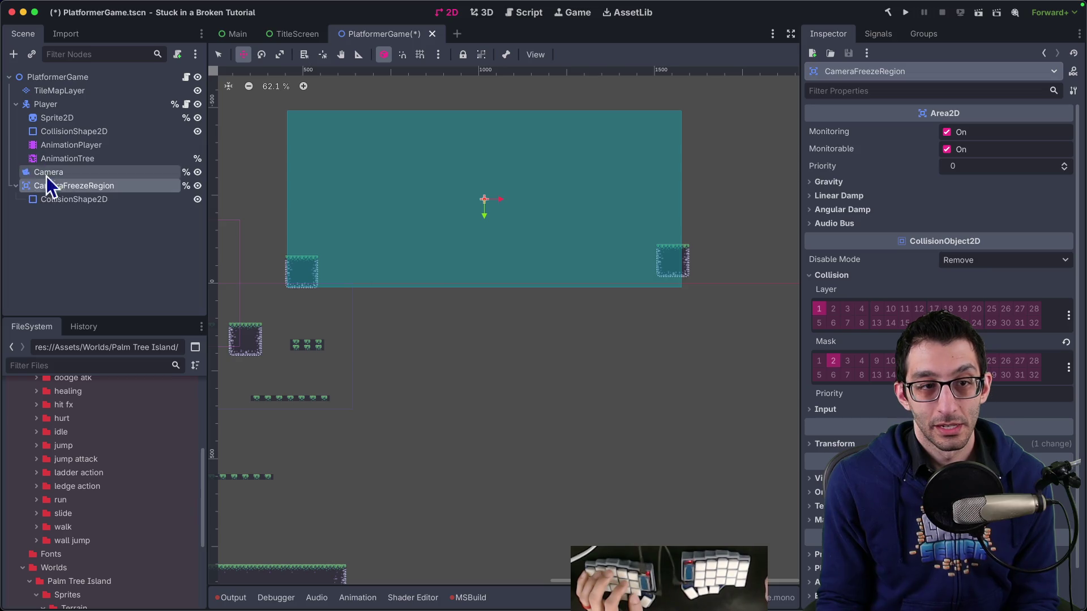
Widen the rectangle to about 1167×530 and nudge the freeze region into its final place.
click(72, 199)
drag(682, 110, 697, 101)
click(83, 188)
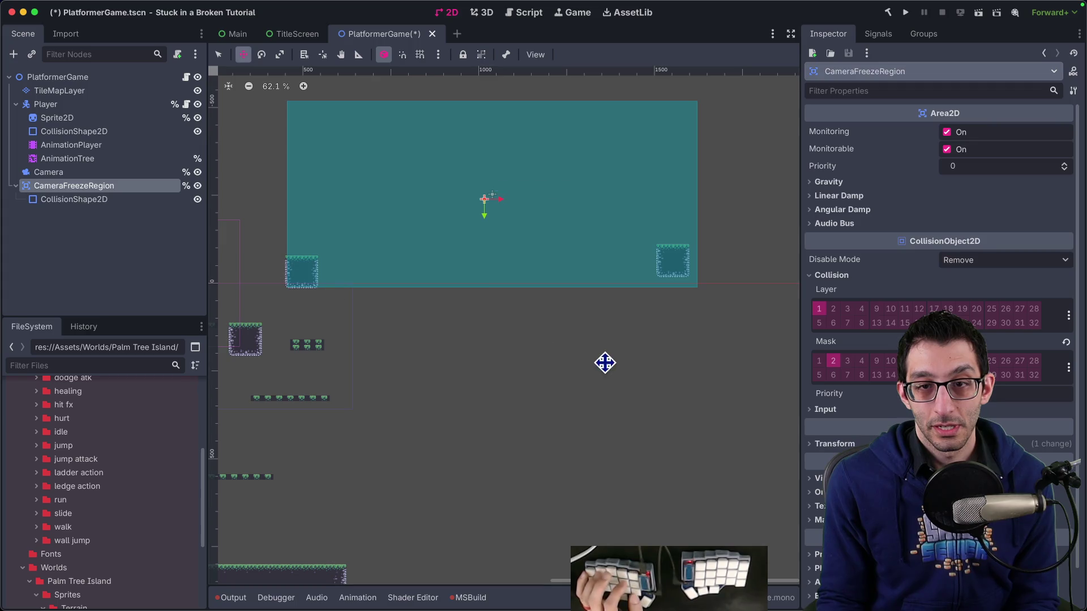
key(Down)
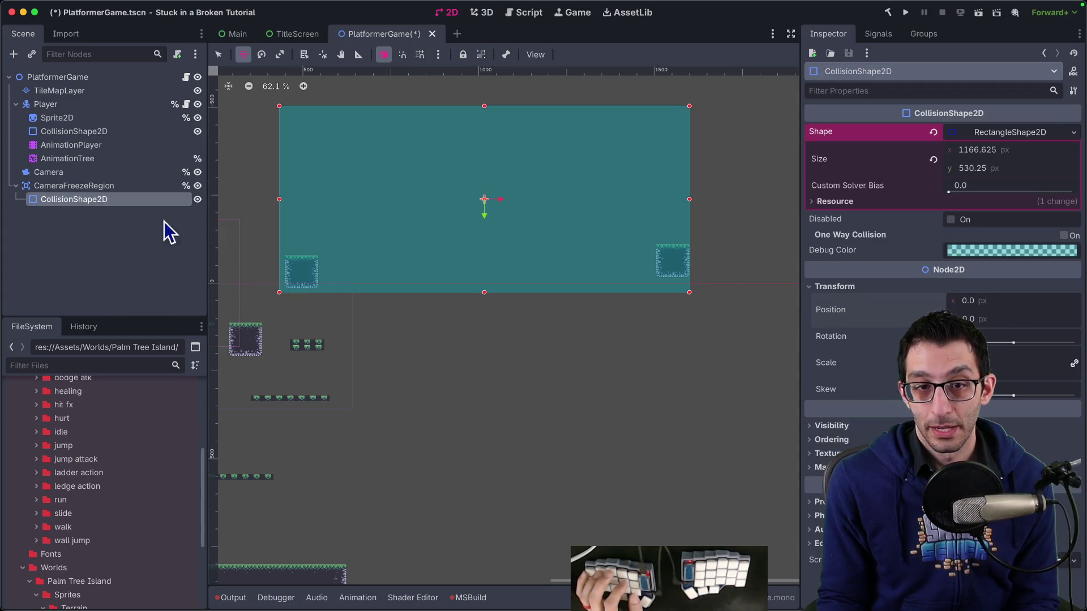
click(116, 189)
drag(476, 352, 482, 346)
Save the PlatformerGame scene and go back to Rider.
key(super+s)
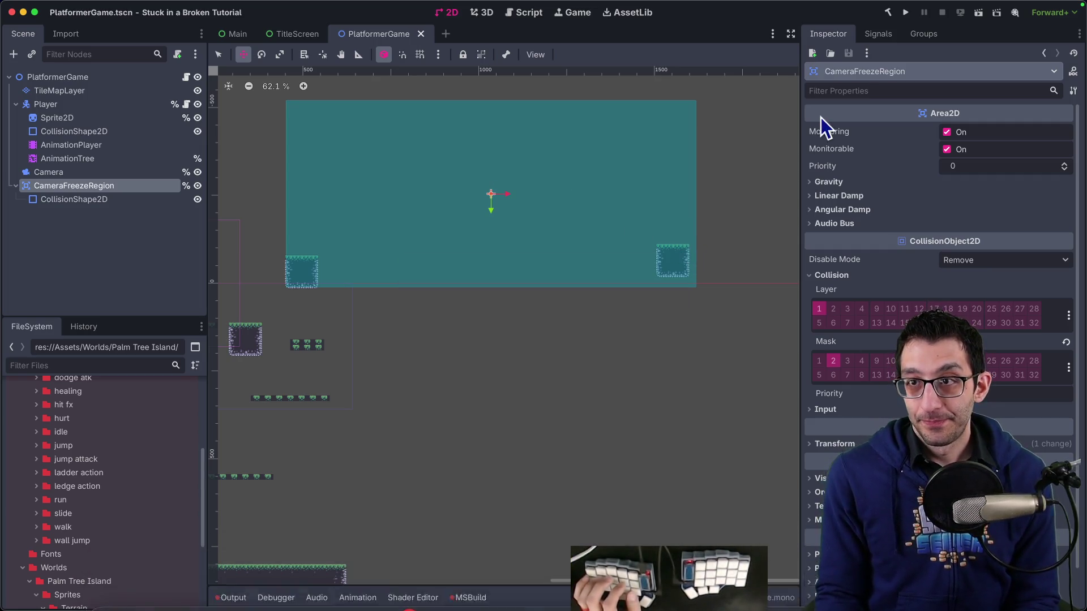
mouse_move(784, 597)
click(558, 580)
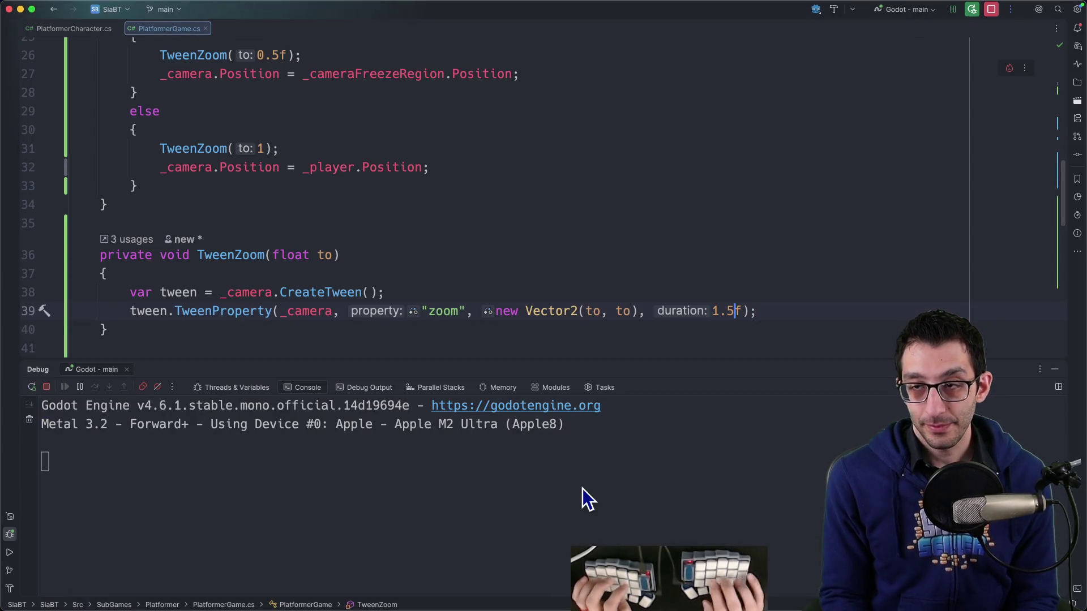
Debug-run the game and move the character right to see the camera frame both platforms.
key(ctrl+d)
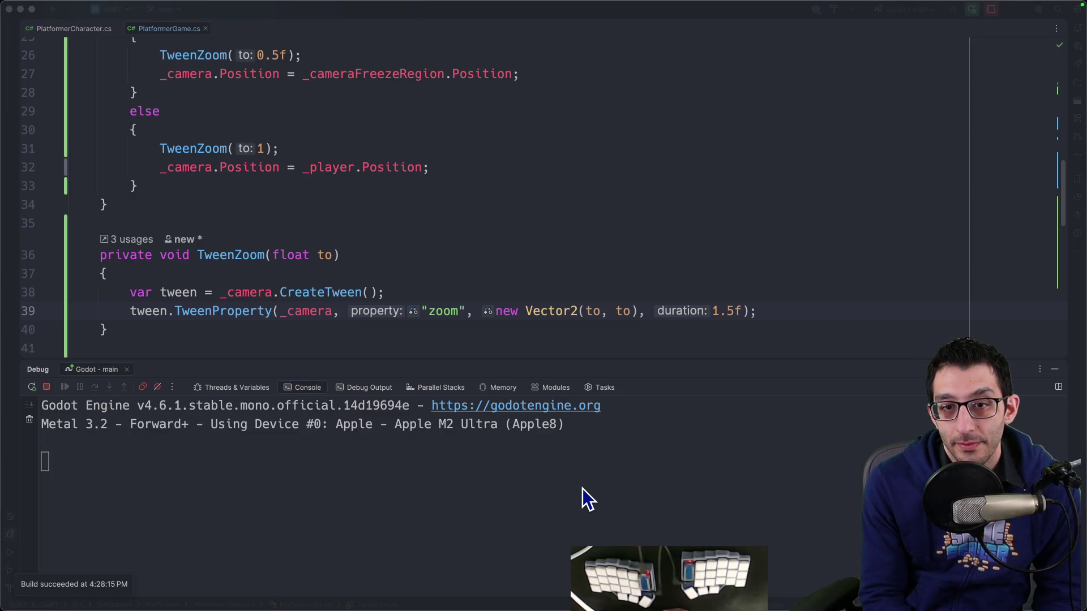
key(Right)
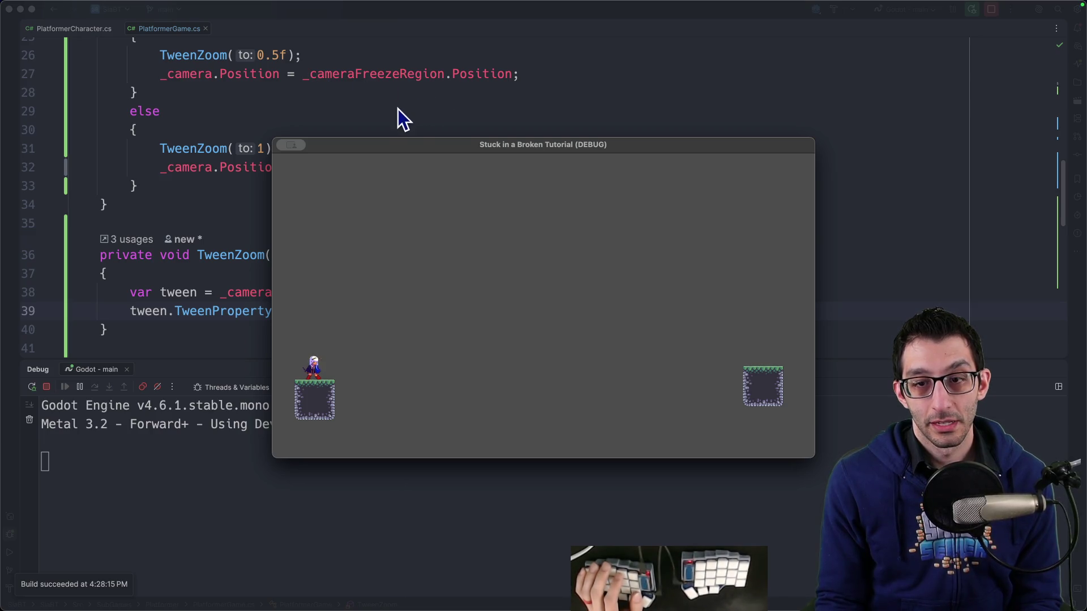
click(408, 121)
scroll(413, 134, up, 3)
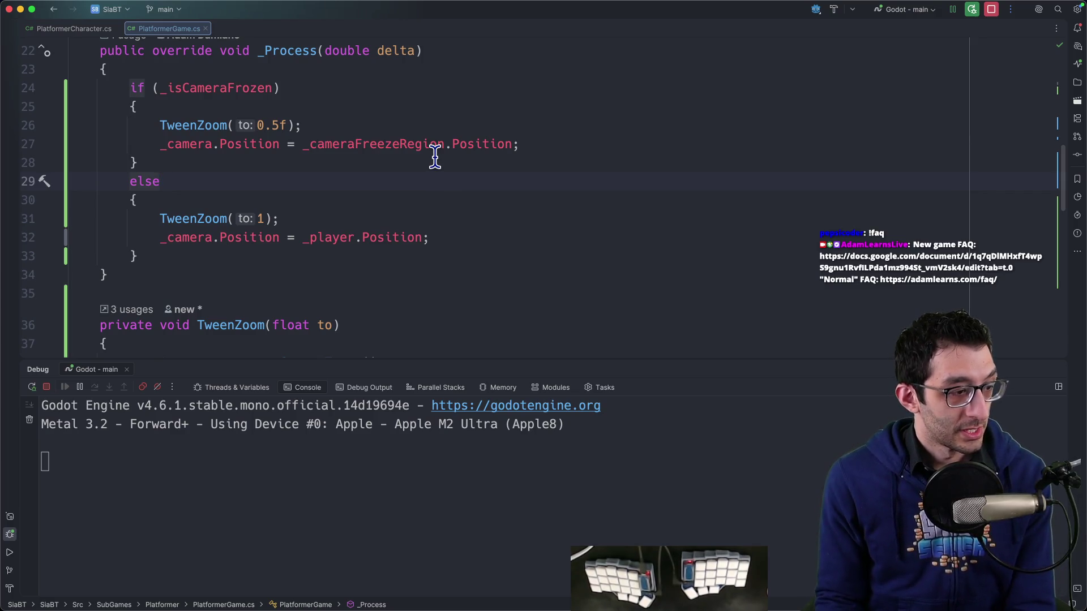
Set the zoom tween duration to 1f, then stop and relaunch the debug session.
scroll(434, 157, down, 3)
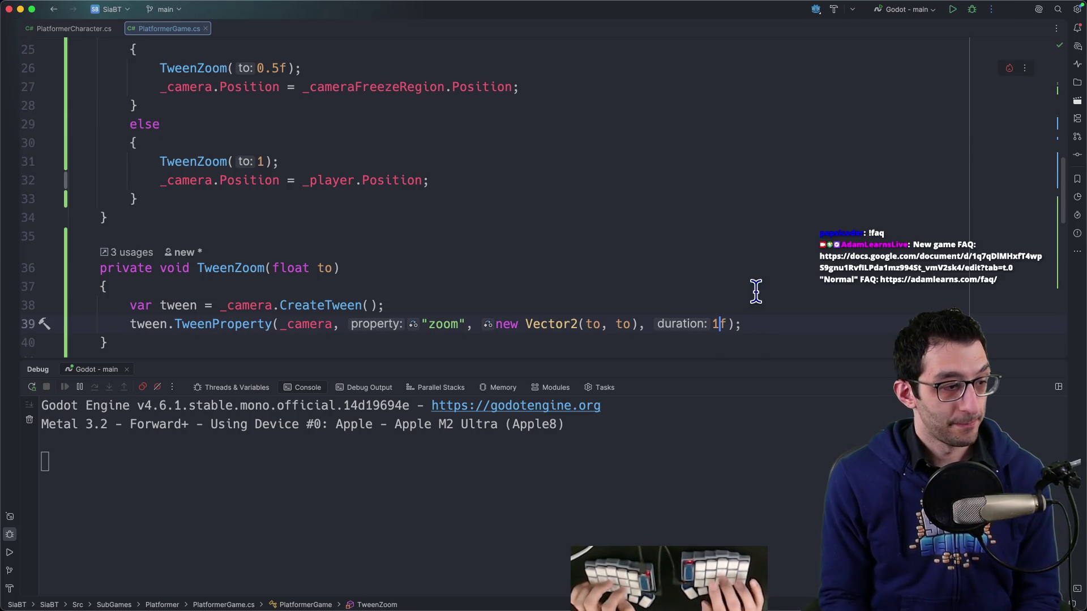
key(super+F2)
key(ctrl+d)
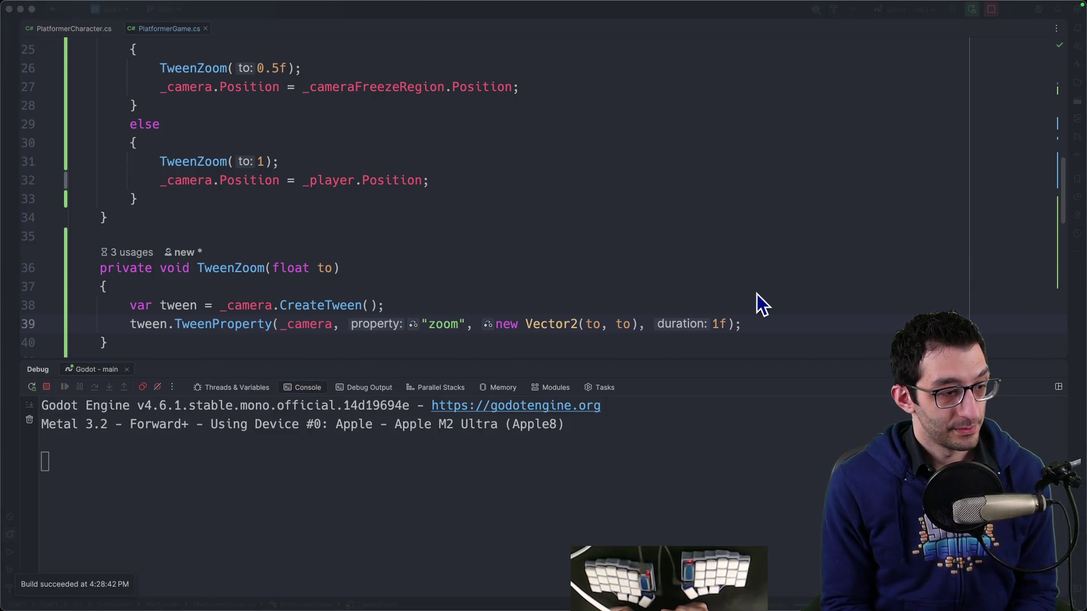
Jump and run right, then steer the character back left onto a pillar.
key(Right)
key(space)
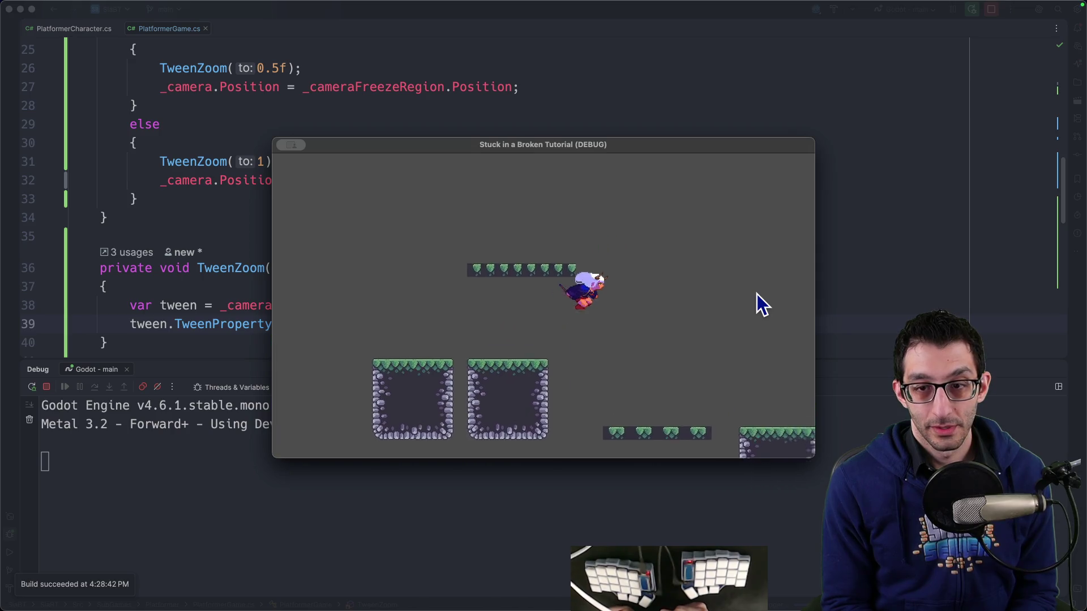
key(space)
key(Left)
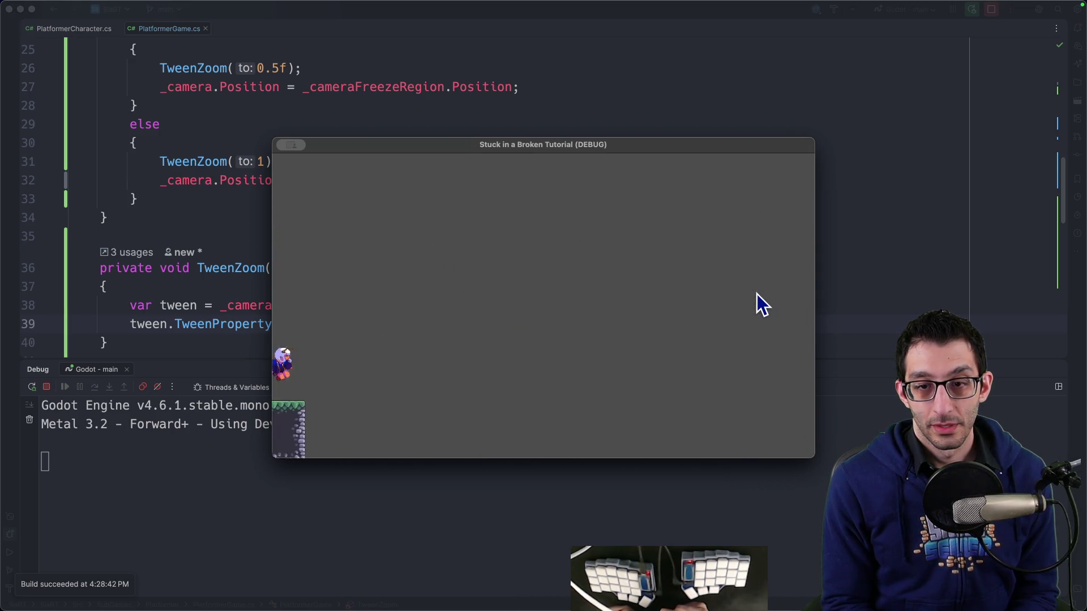